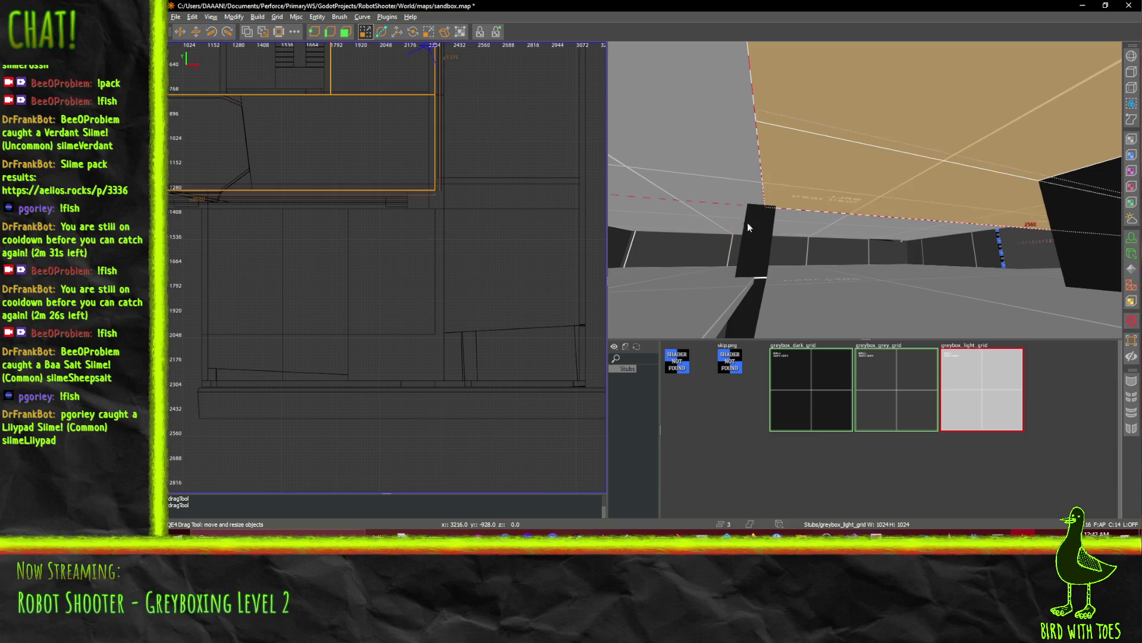
Undo the last change and stretch the ceiling brush across the left ceiling, widening it one grid step.
{"action": "key", "text": "ctrl+z"}
{"action": "key", "text": "ctrl+z"}
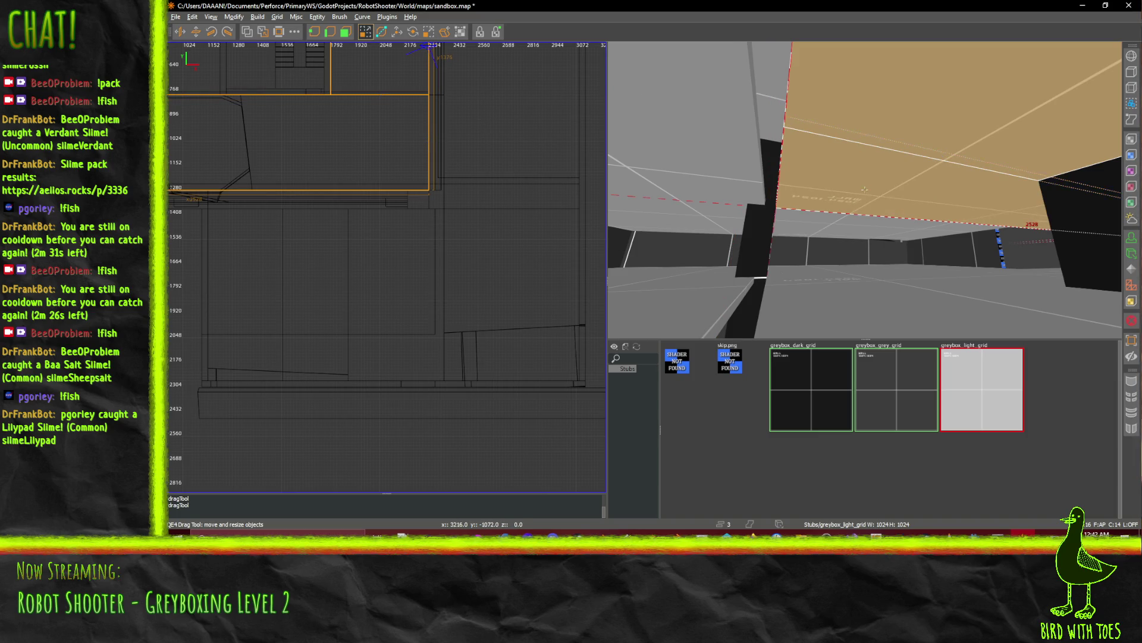
{"action": "right_click", "coordinate": [865, 189]}
{"action": "mouse_move", "coordinate": [869, 251]}
{"action": "left_mouse_down"}
{"action": "mouse_move", "coordinate": [797, 286]}
{"action": "mouse_move", "coordinate": [755, 344]}
{"action": "left_mouse_up"}
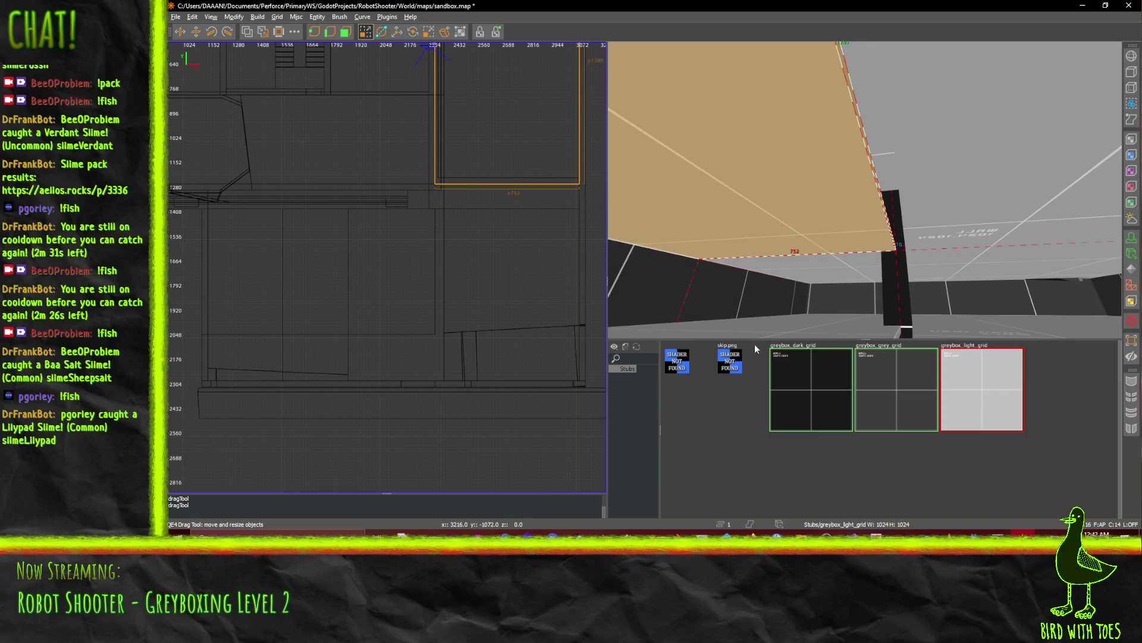
{"action": "left_click", "coordinate": [788, 218], "text": "ctrl"}
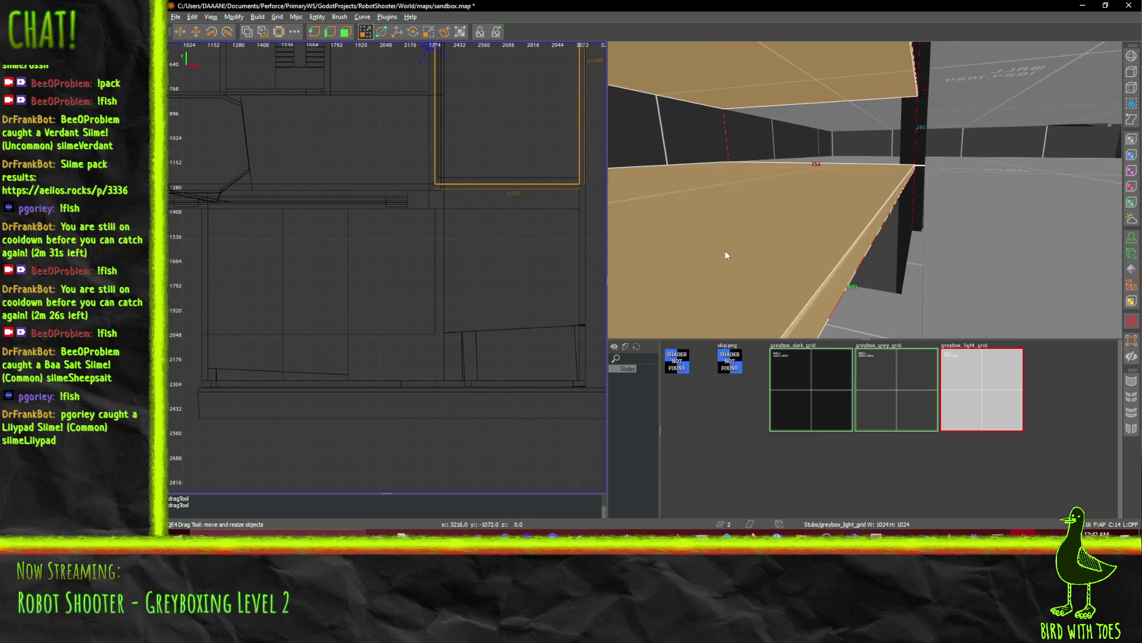
{"action": "left_click_drag", "start_coordinate": [401, 124], "coordinate": [399, 124]}
Inspect the corridor in free-look and select the ceiling brushes to trim.
{"action": "right_click", "coordinate": [864, 189]}
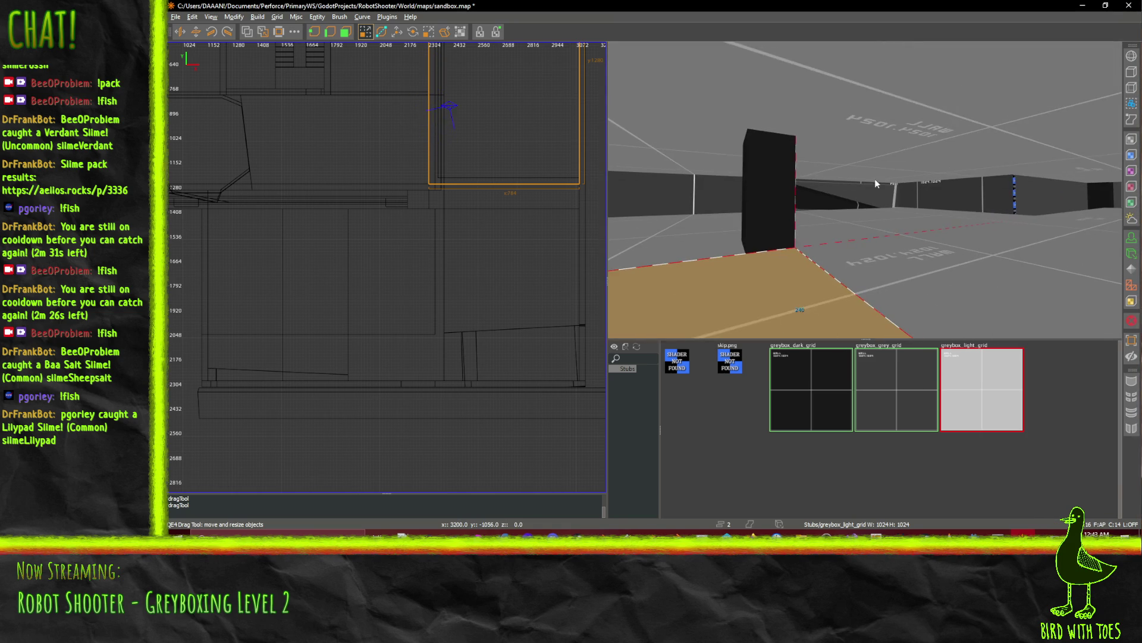
{"action": "right_click", "coordinate": [864, 190]}
{"action": "left_click", "coordinate": [785, 80], "text": "shift"}
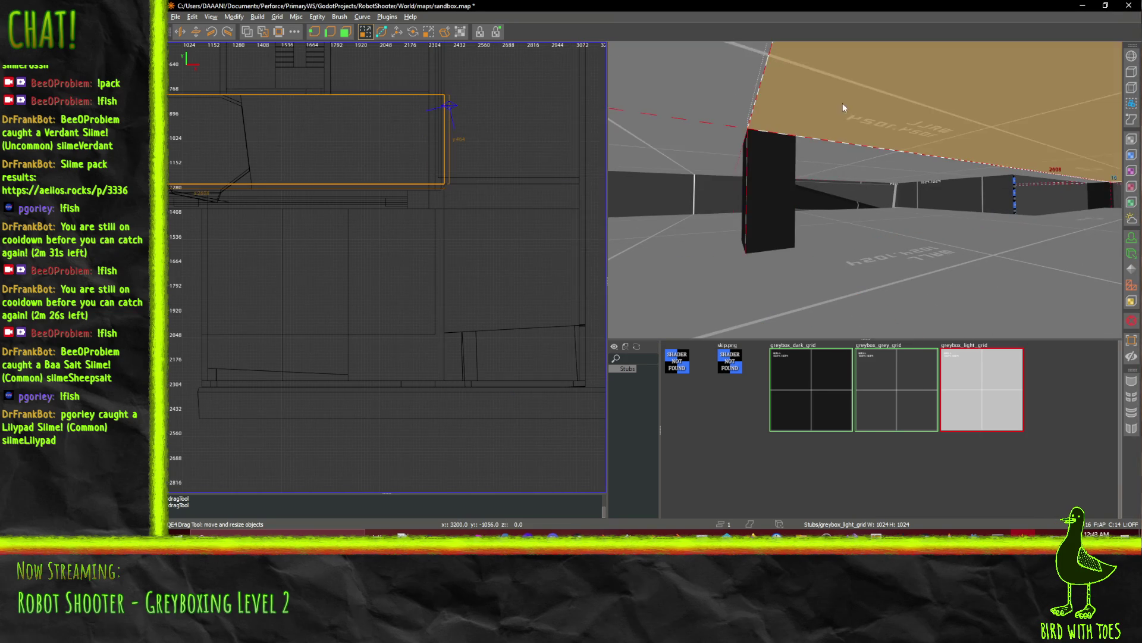
{"action": "right_click", "coordinate": [843, 103]}
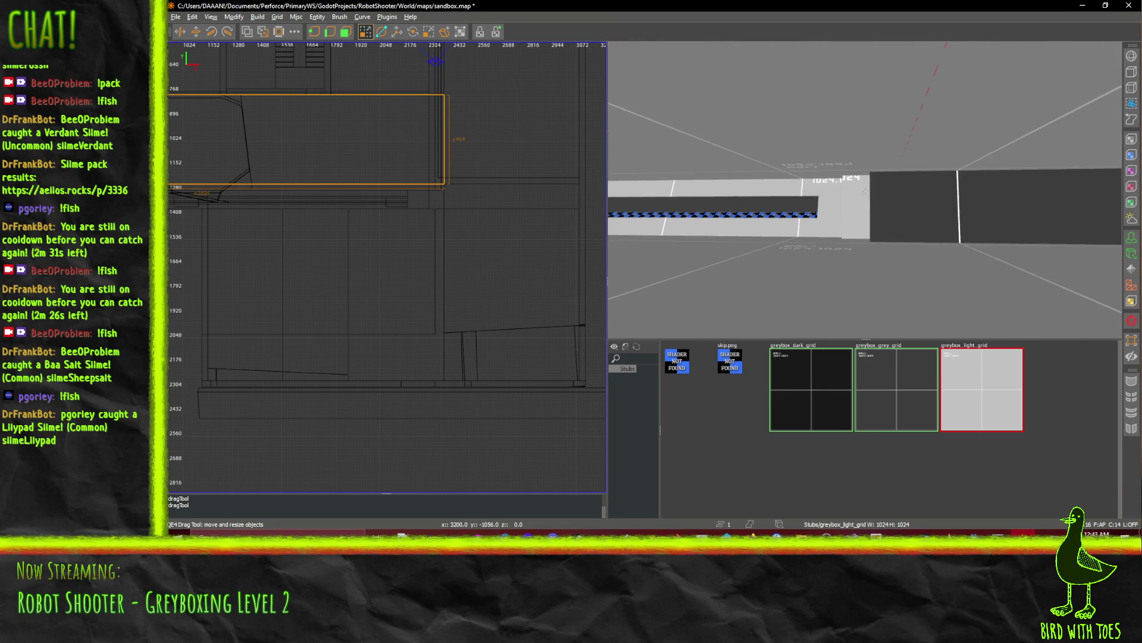
{"action": "right_click", "coordinate": [865, 190]}
{"action": "left_click", "coordinate": [852, 144], "text": "shift"}
{"action": "left_click", "coordinate": [860, 113], "text": "shift"}
Pull the selected ceiling brushes' edge back to meet the wall.
{"action": "right_click", "coordinate": [860, 113]}
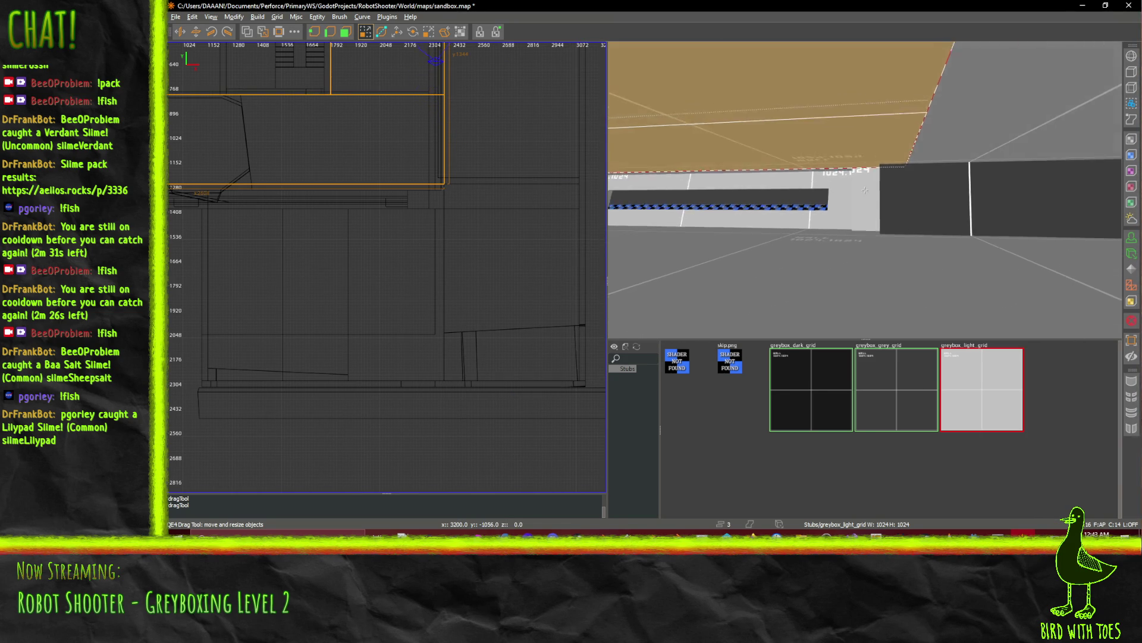
{"action": "right_click", "coordinate": [865, 190]}
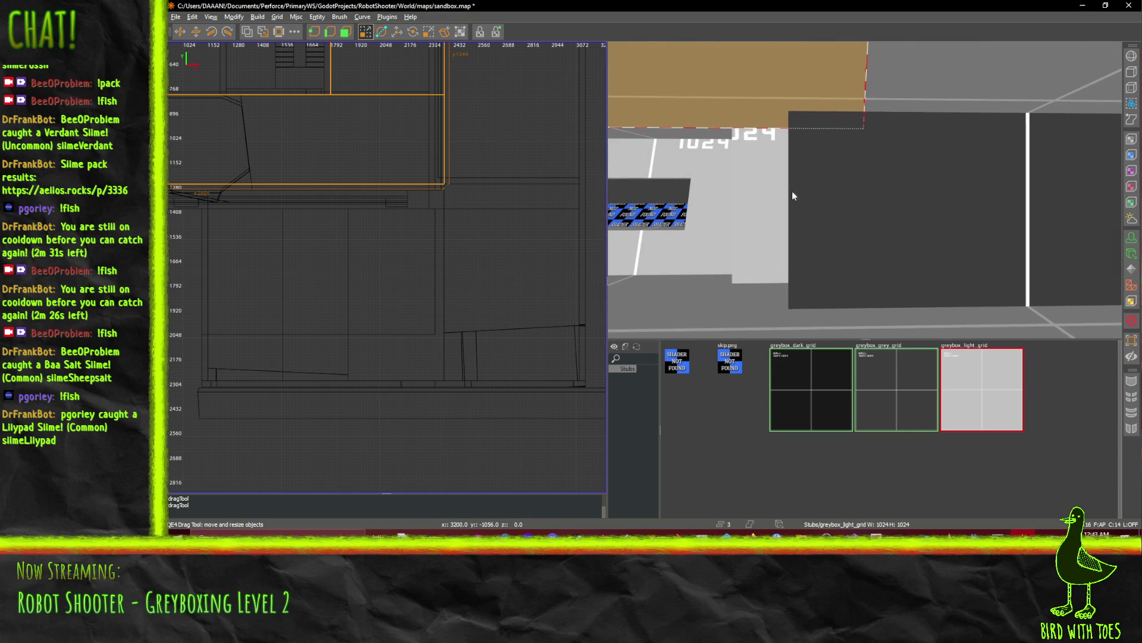
{"action": "left_click_drag", "start_coordinate": [515, 134], "coordinate": [498, 129]}
Look down the long corridor and select only the tan ceiling brush.
{"action": "right_click", "coordinate": [864, 189]}
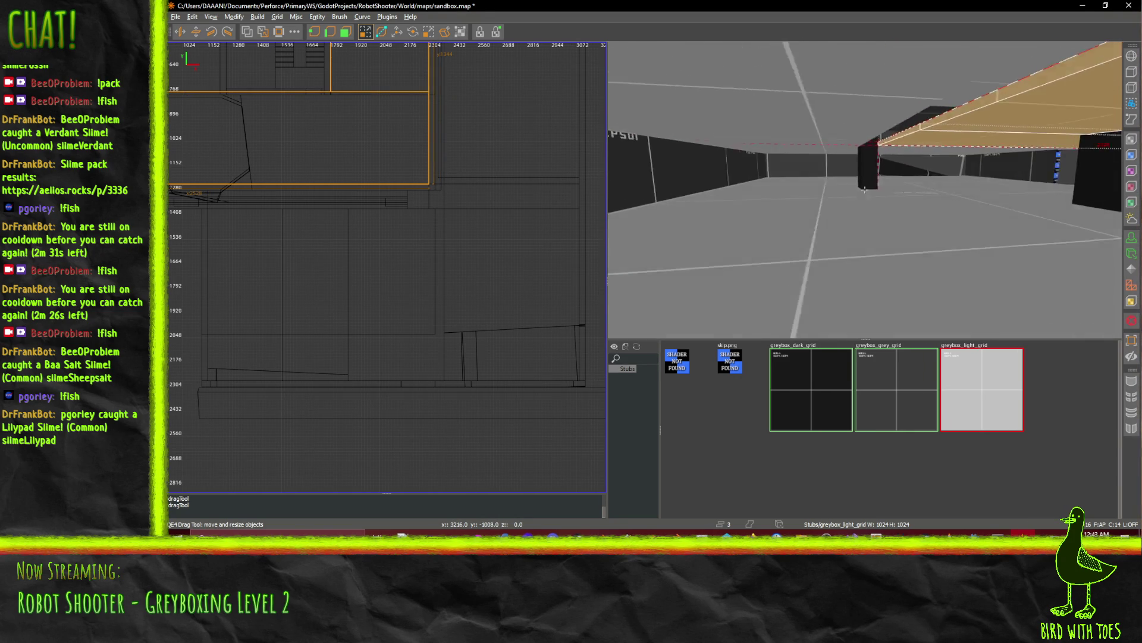
{"action": "right_click", "coordinate": [865, 189]}
{"action": "left_click", "coordinate": [826, 117], "text": "shift"}
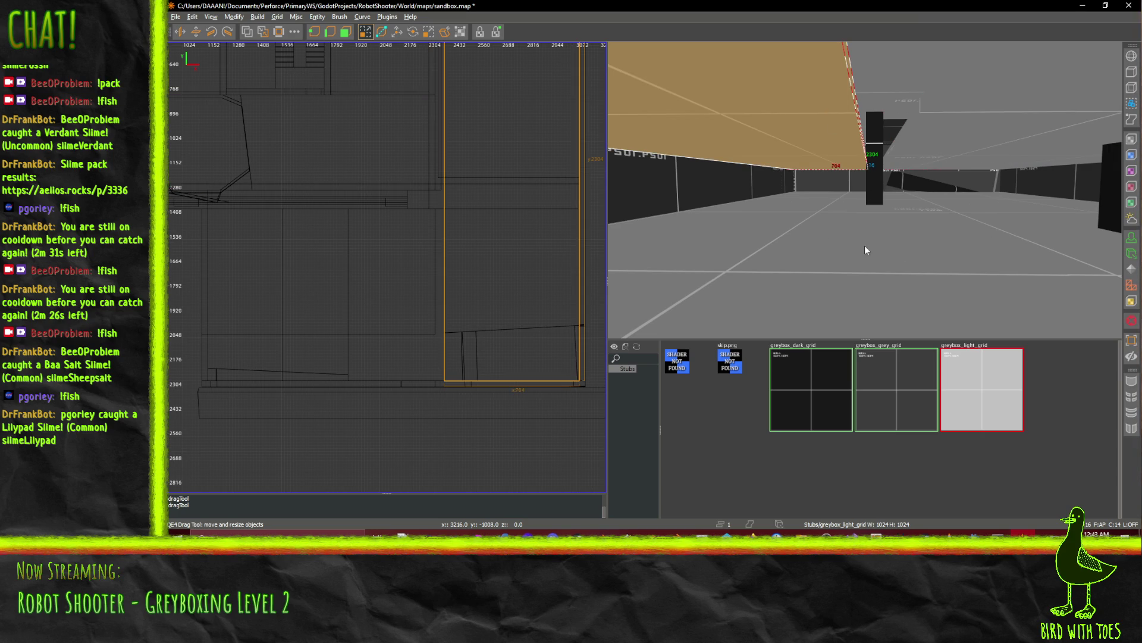
Delete the tan ceiling brush, then select the floor brush and the thin strip along the wall base.
{"action": "key", "text": "Delete"}
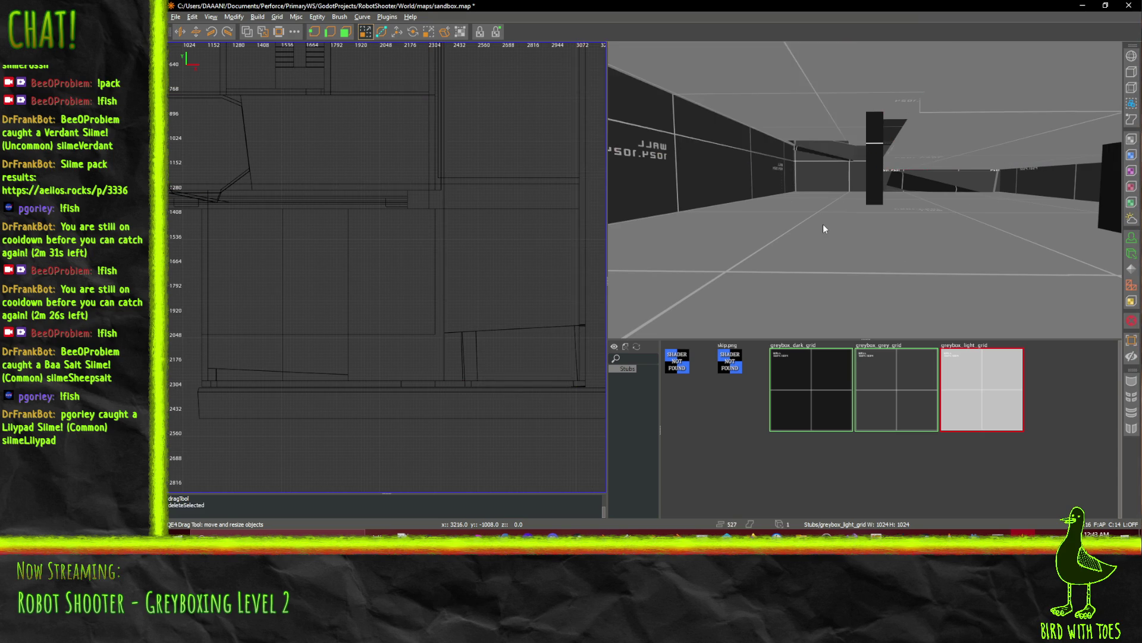
{"action": "left_click", "coordinate": [808, 218], "text": "shift"}
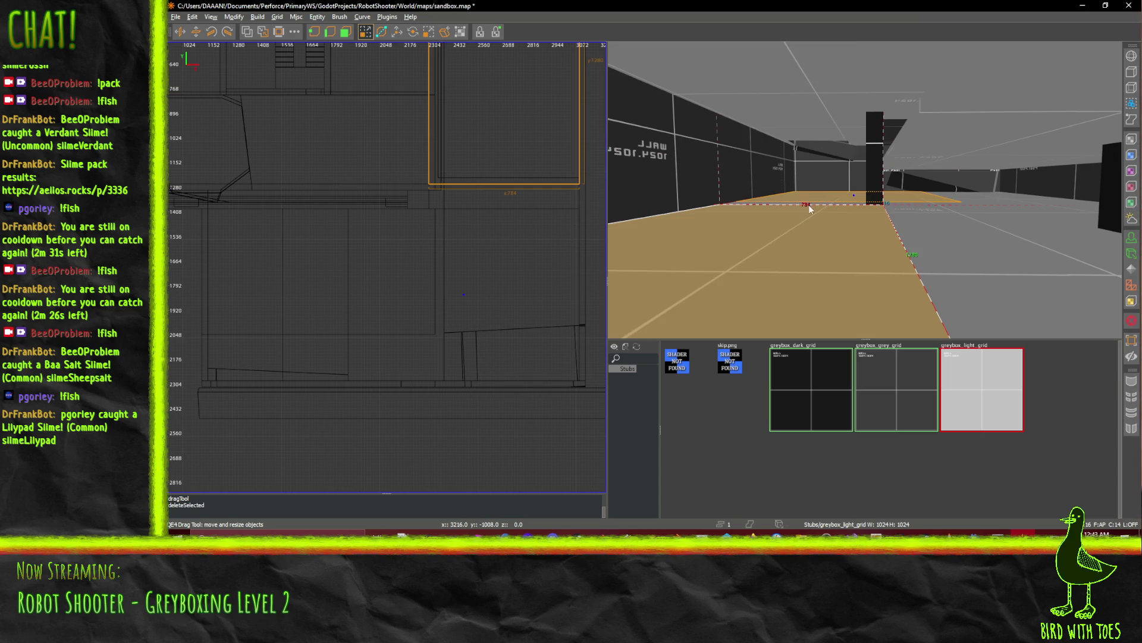
{"action": "left_click", "coordinate": [795, 201], "text": "alt+shift"}
{"action": "left_click", "coordinate": [798, 206], "text": "alt+shift"}
{"action": "left_click", "coordinate": [778, 243], "text": "shift"}
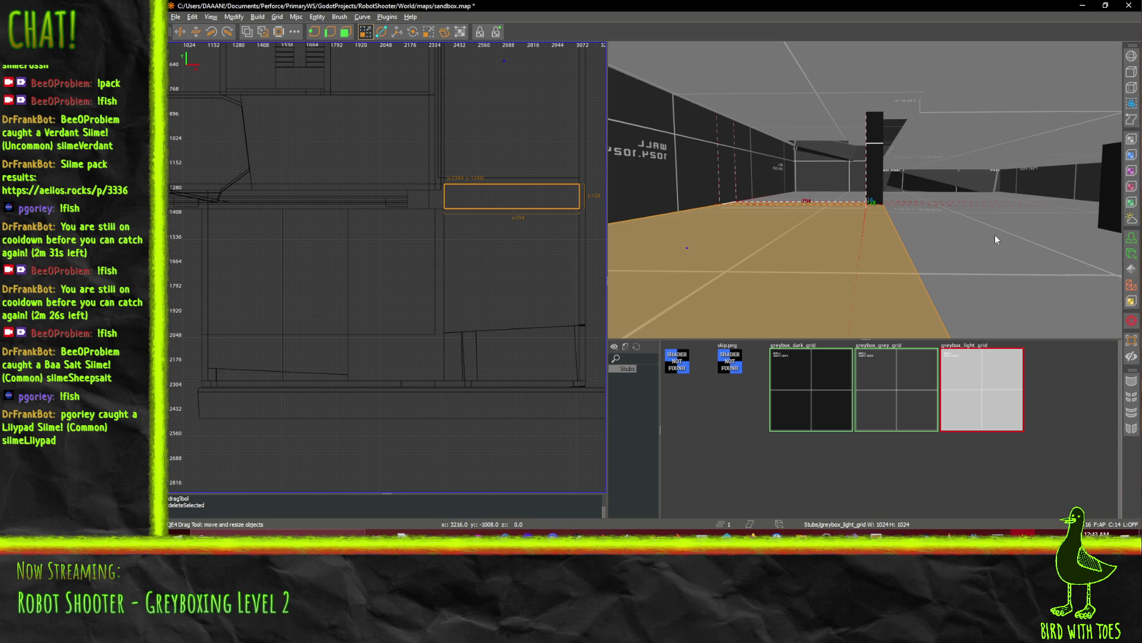
Copy and paste the floor and strip, and raise the strip copy 256 units.
{"action": "key", "text": "ctrl+v"}
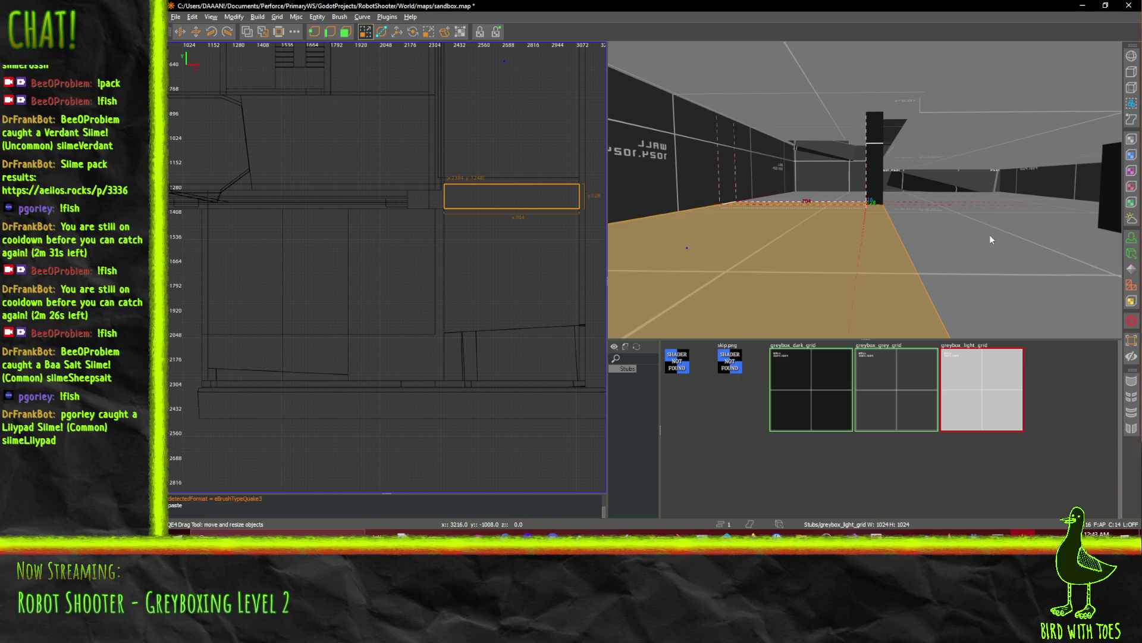
{"action": "key", "text": "w"}
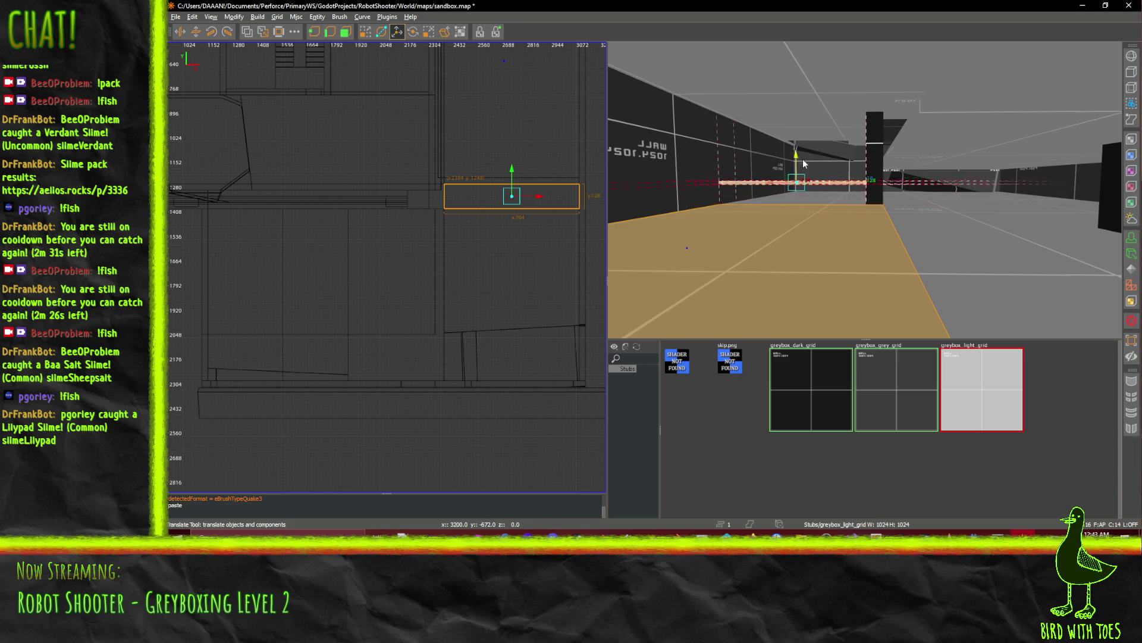
{"action": "left_click_drag", "start_coordinate": [808, 147], "coordinate": [806, 130]}
Undo the raise, the paste and the ceiling deletion.
{"action": "key", "text": "ctrl+z"}
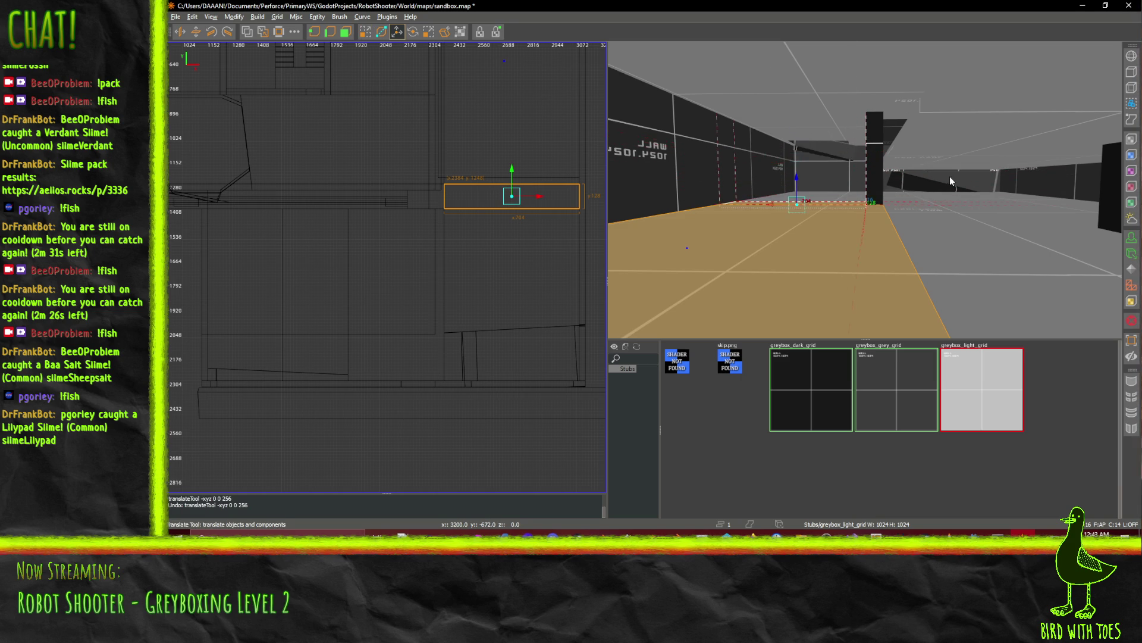
{"action": "right_click", "coordinate": [900, 194]}
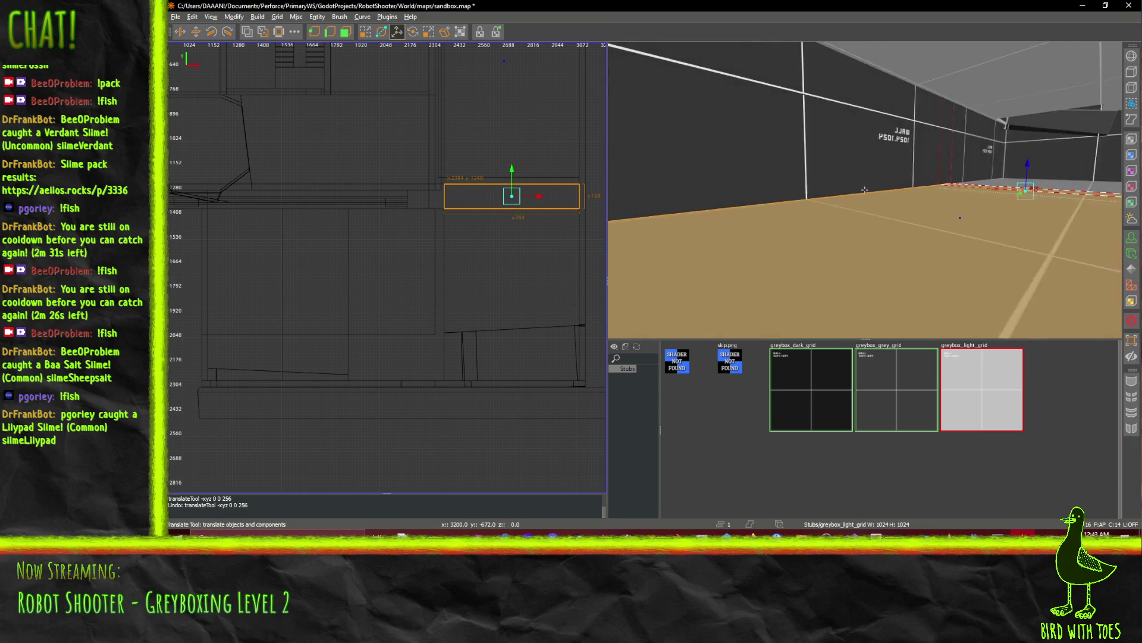
{"action": "mouse_move", "coordinate": [864, 189]}
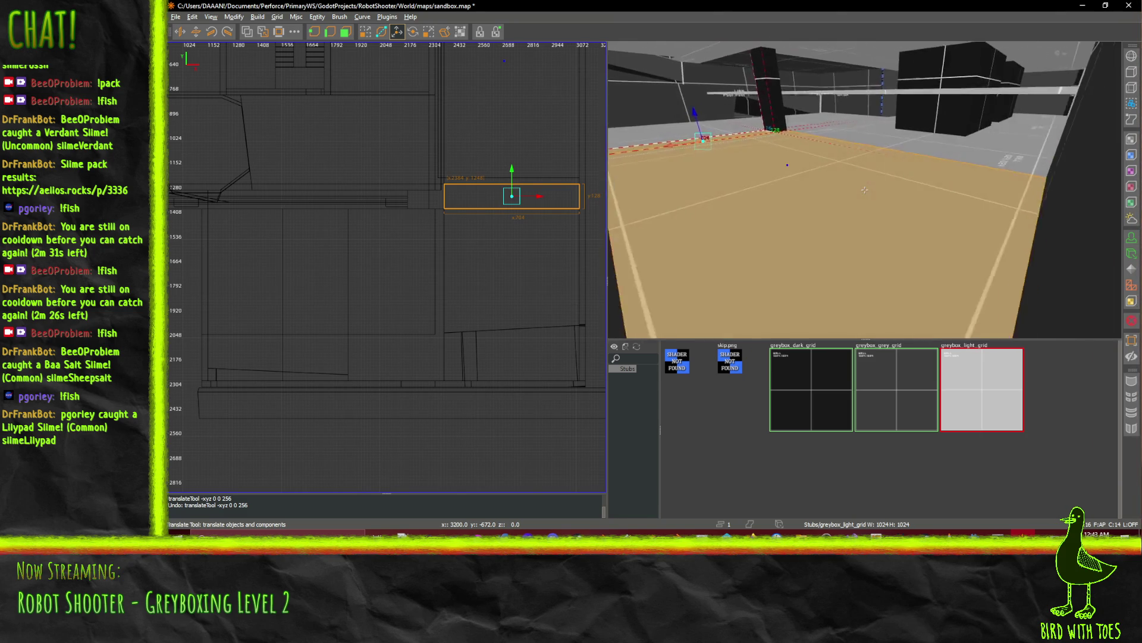
{"action": "right_click", "coordinate": [899, 206]}
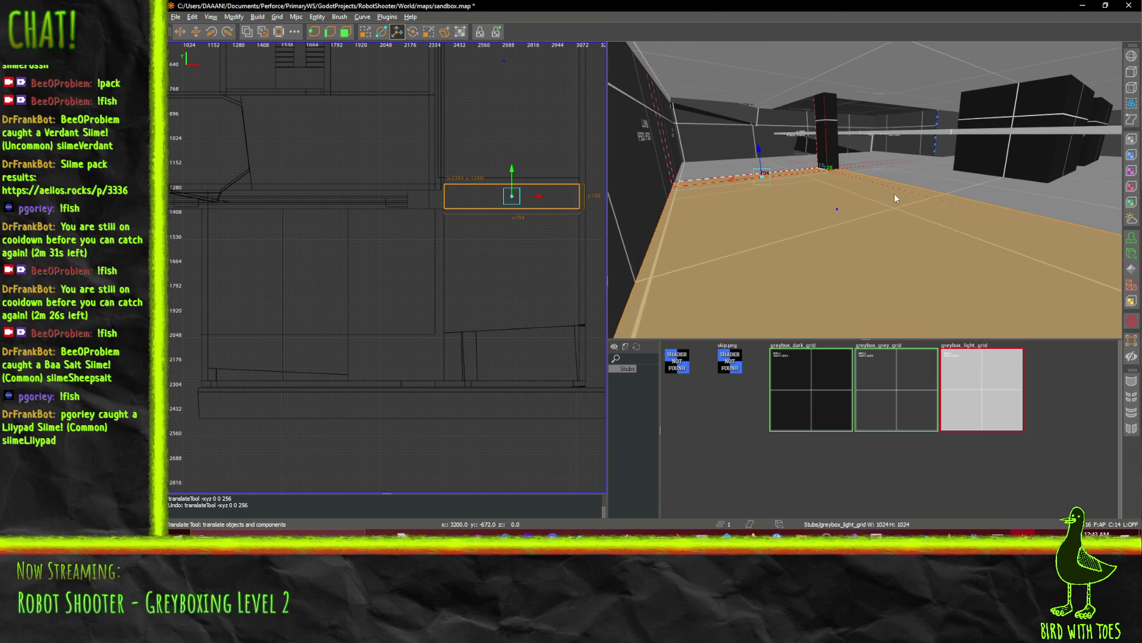
{"action": "key", "text": "ctrl+z"}
{"action": "key", "text": "ctrl+z"}
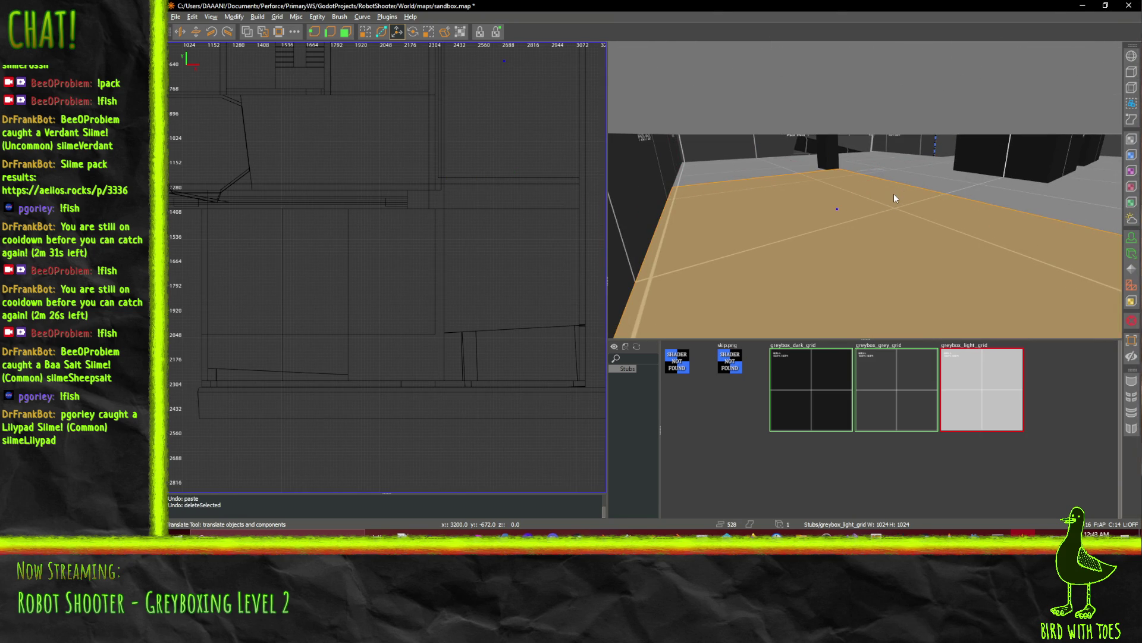
Redo the ceiling deletion, select the small brush and floor brush, and raise them to ceiling height.
{"action": "key", "text": "ctrl+shift+z"}
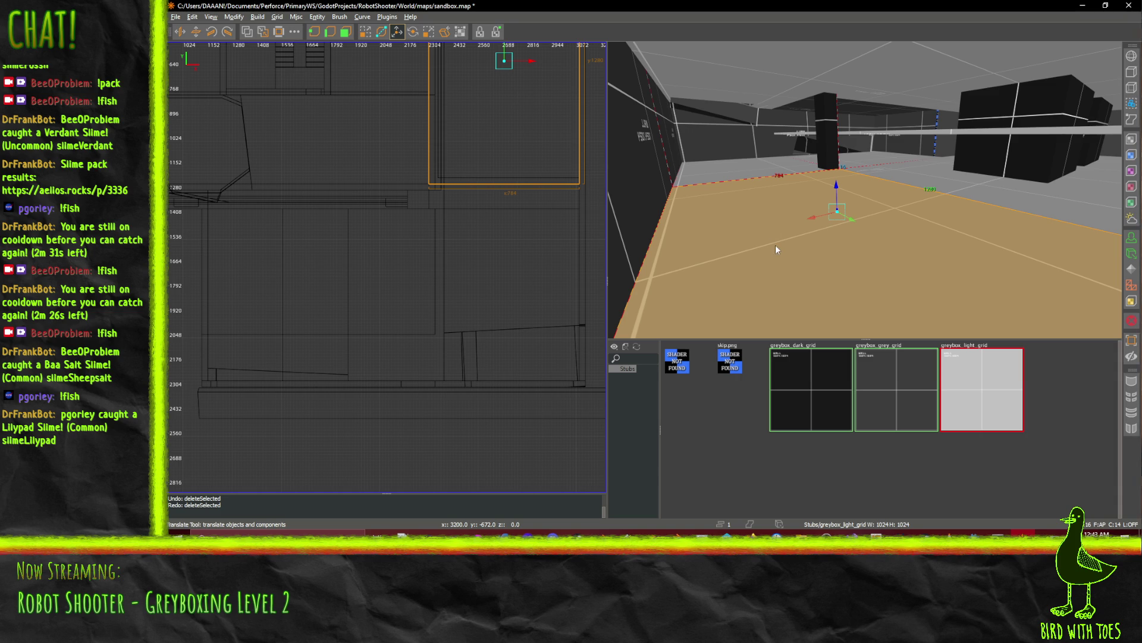
{"action": "left_click", "coordinate": [720, 176]}
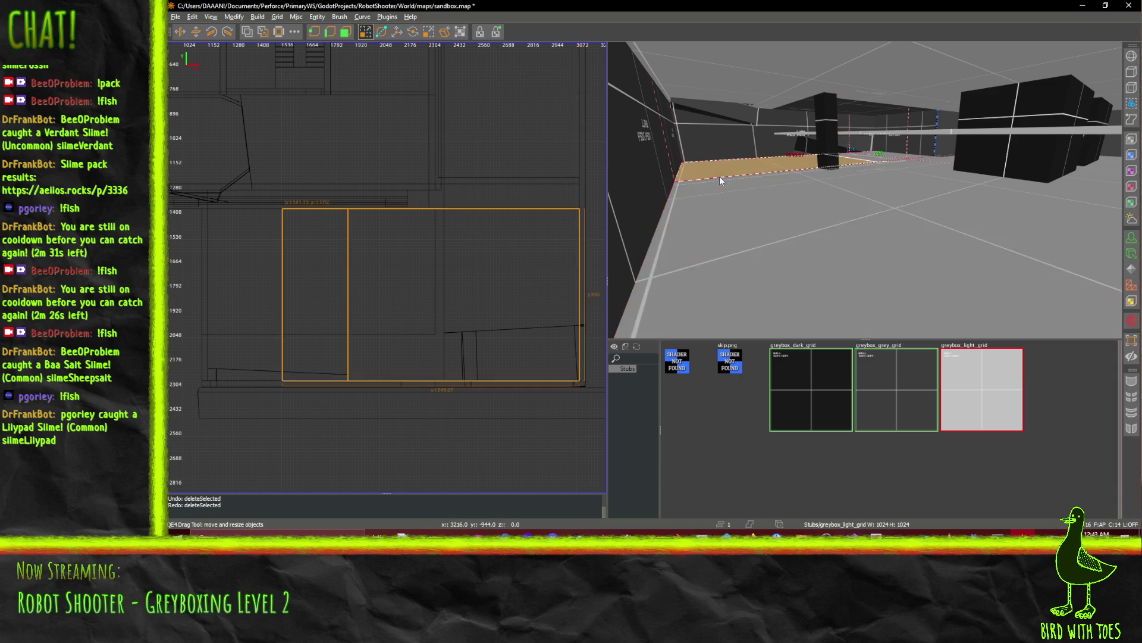
{"action": "left_click", "coordinate": [720, 177]}
{"action": "left_click", "coordinate": [786, 213], "text": "shift"}
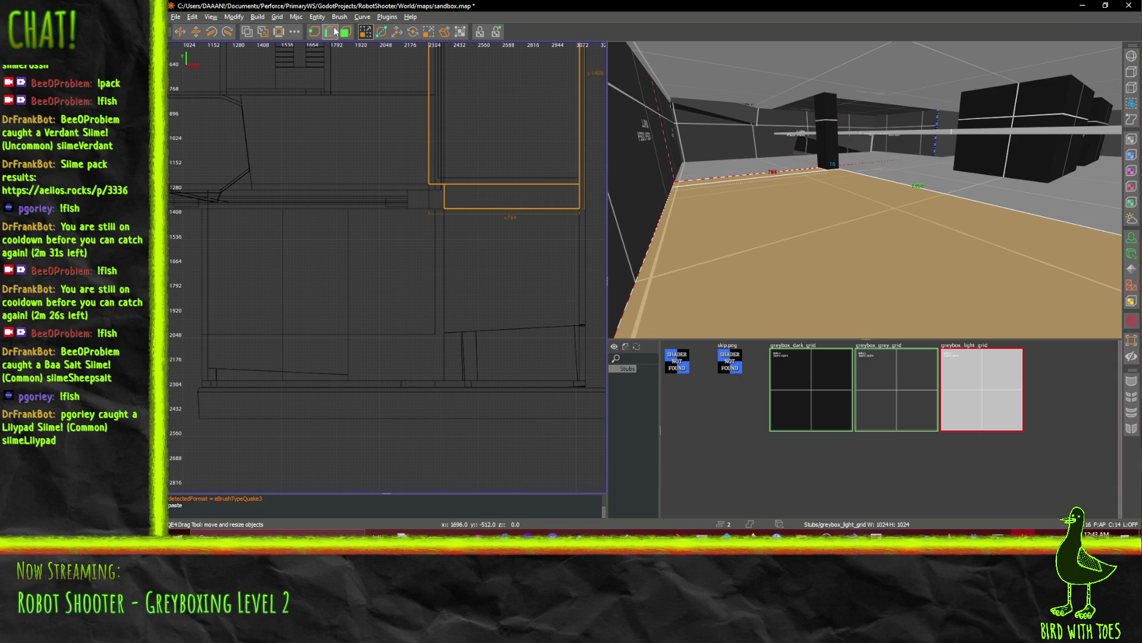
{"action": "left_click_drag", "start_coordinate": [828, 182], "coordinate": [832, 101]}
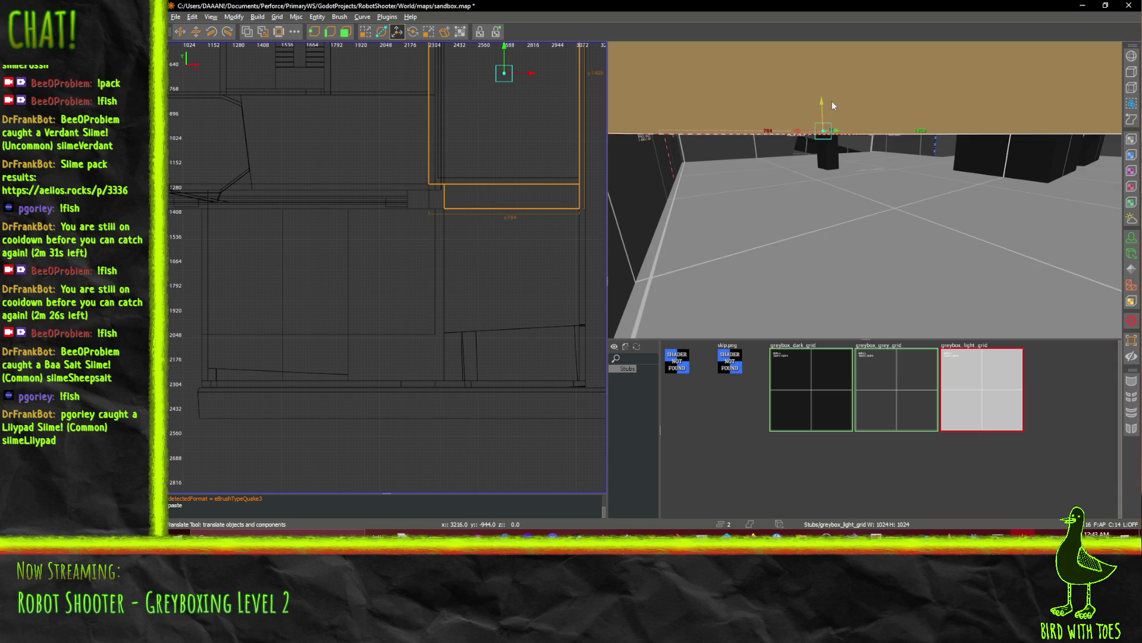
Check the raised brush in free-look, then move the floor brush left over the room.
{"action": "right_click", "coordinate": [832, 101]}
{"action": "key", "text": "d"}
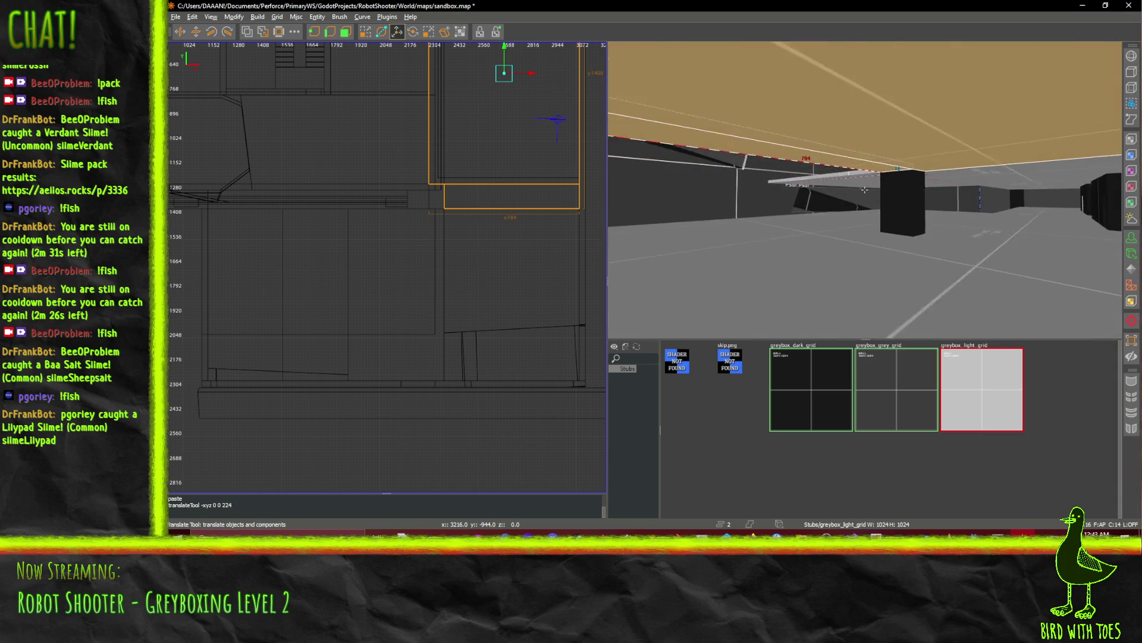
{"action": "key", "text": "a"}
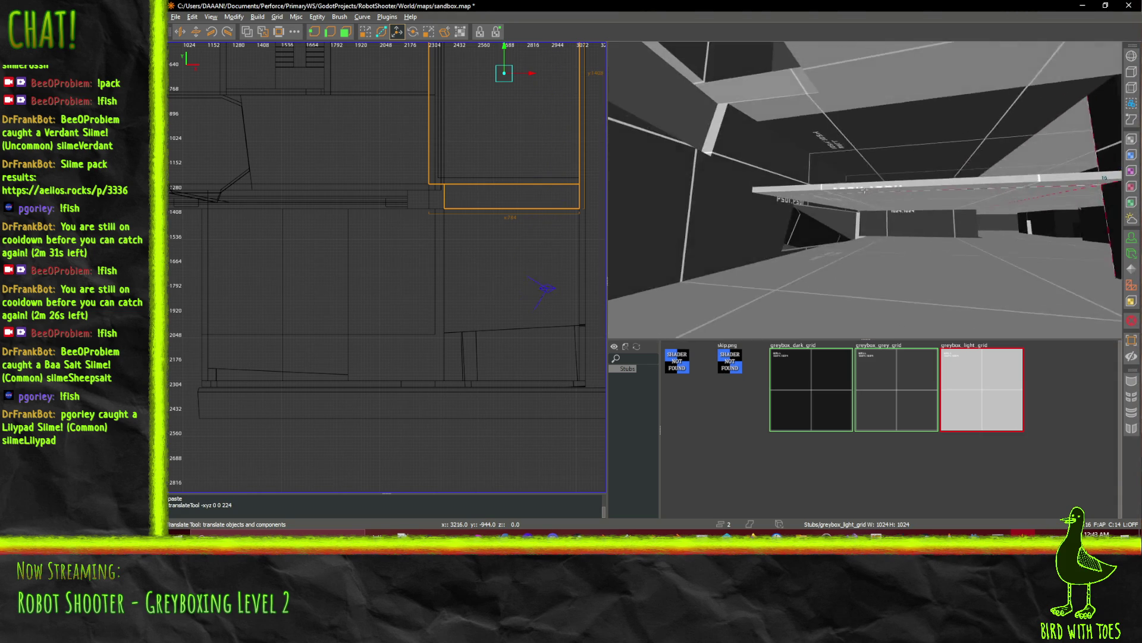
{"action": "key", "text": "s"}
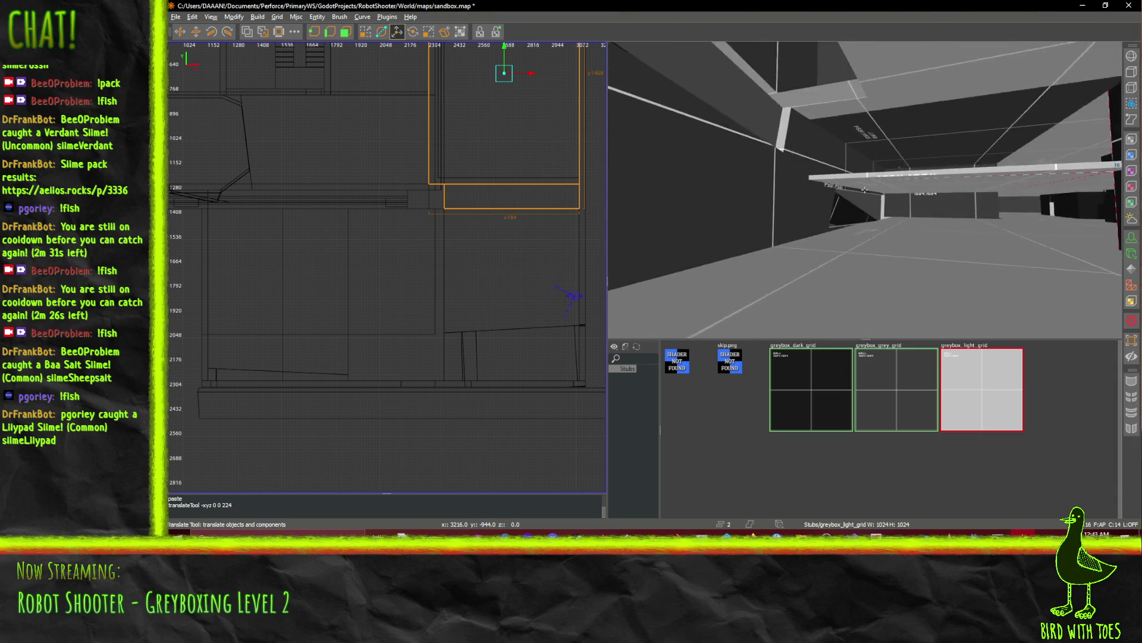
{"action": "right_click", "coordinate": [865, 190]}
{"action": "left_click", "coordinate": [832, 300], "text": "shift"}
{"action": "left_click_drag", "start_coordinate": [731, 159], "coordinate": [758, 170]}
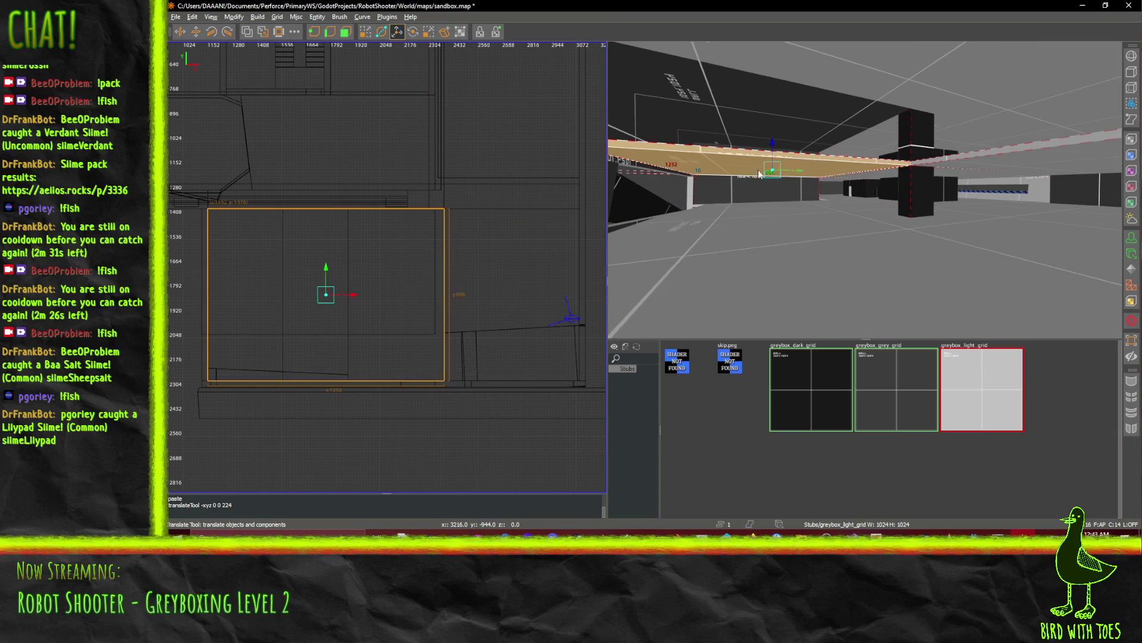
Fly the camera closer, selecting the thin strip brush and then the floor brush again.
{"action": "right_click", "coordinate": [758, 169]}
{"action": "key", "text": "w"}
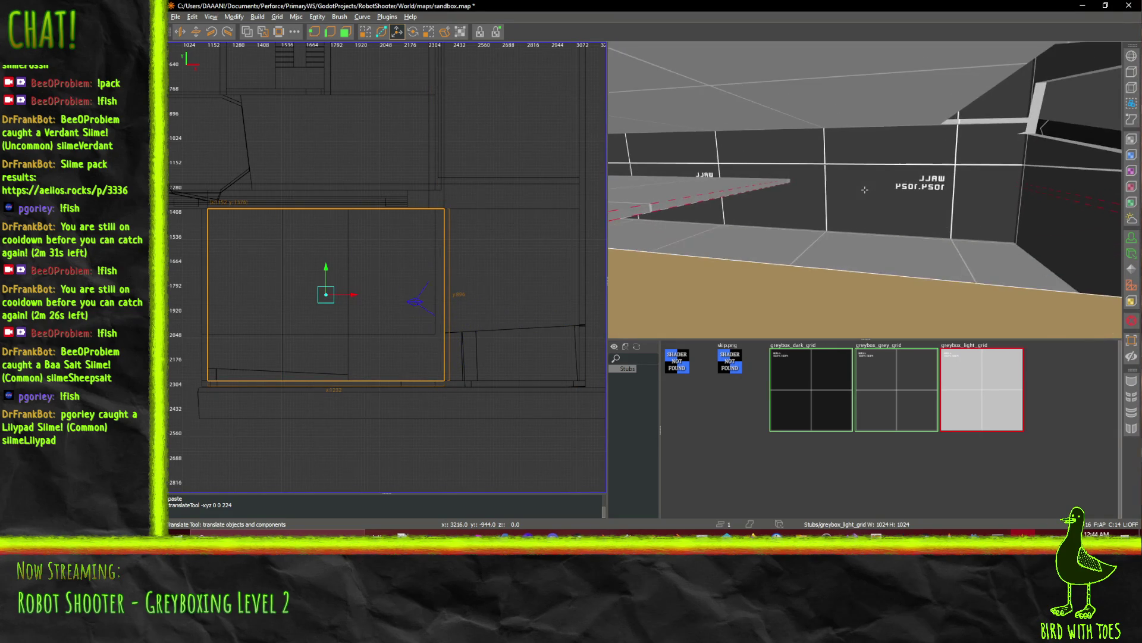
{"action": "right_click", "coordinate": [865, 190]}
{"action": "left_click", "coordinate": [688, 186], "text": "shift"}
{"action": "right_click", "coordinate": [718, 195]}
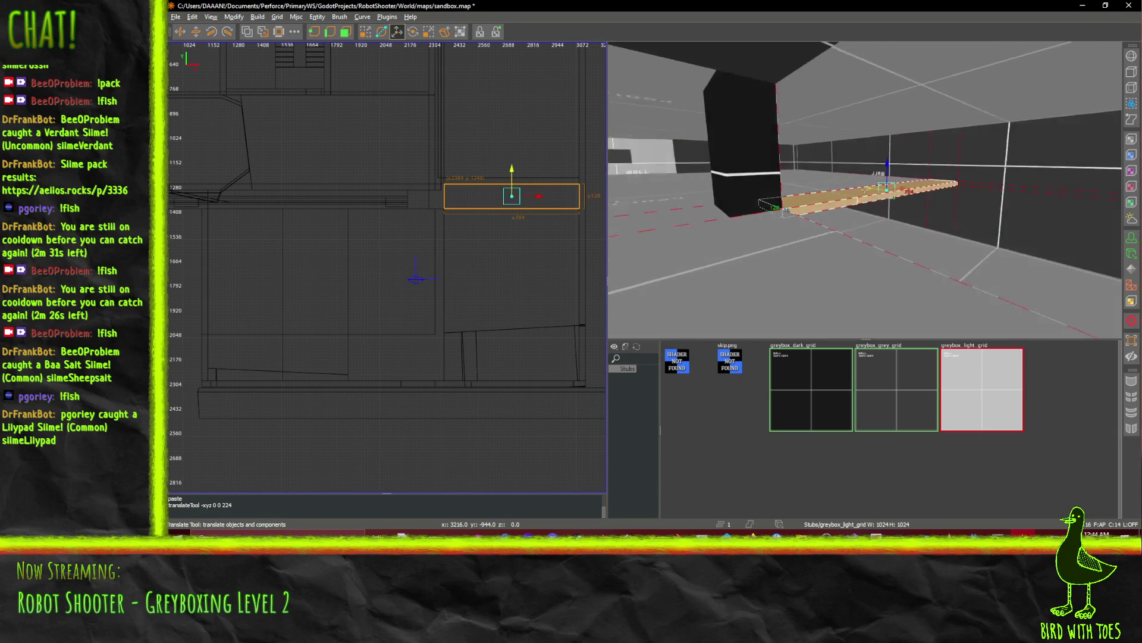
{"action": "key", "text": "w"}
{"action": "key", "text": "w"}
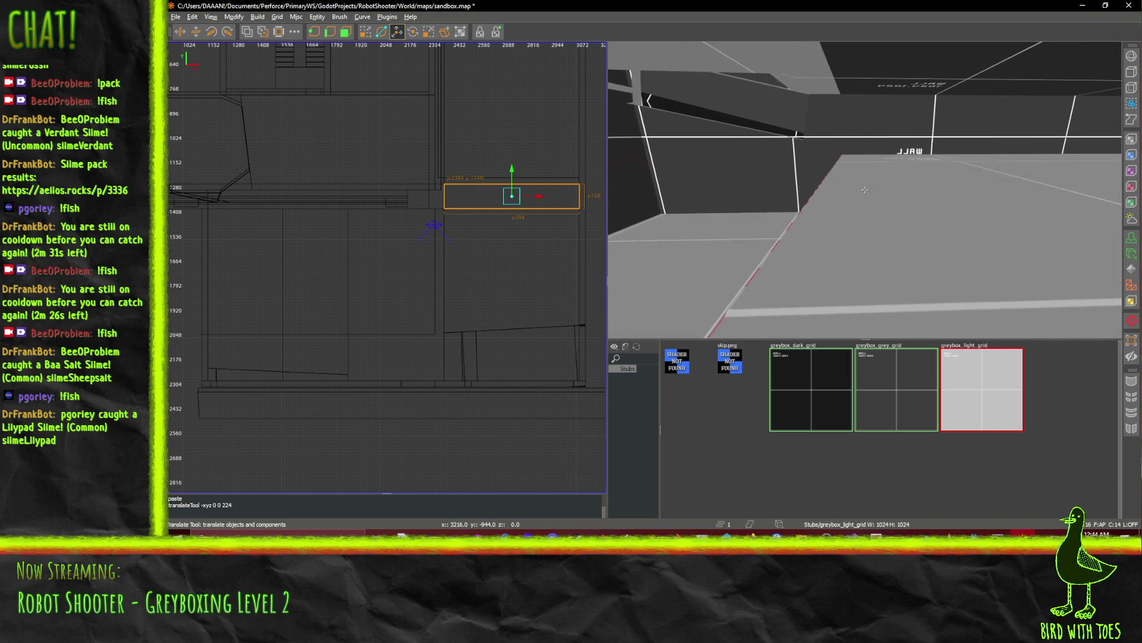
{"action": "right_click", "coordinate": [865, 190]}
{"action": "left_click", "coordinate": [833, 221], "text": "shift"}
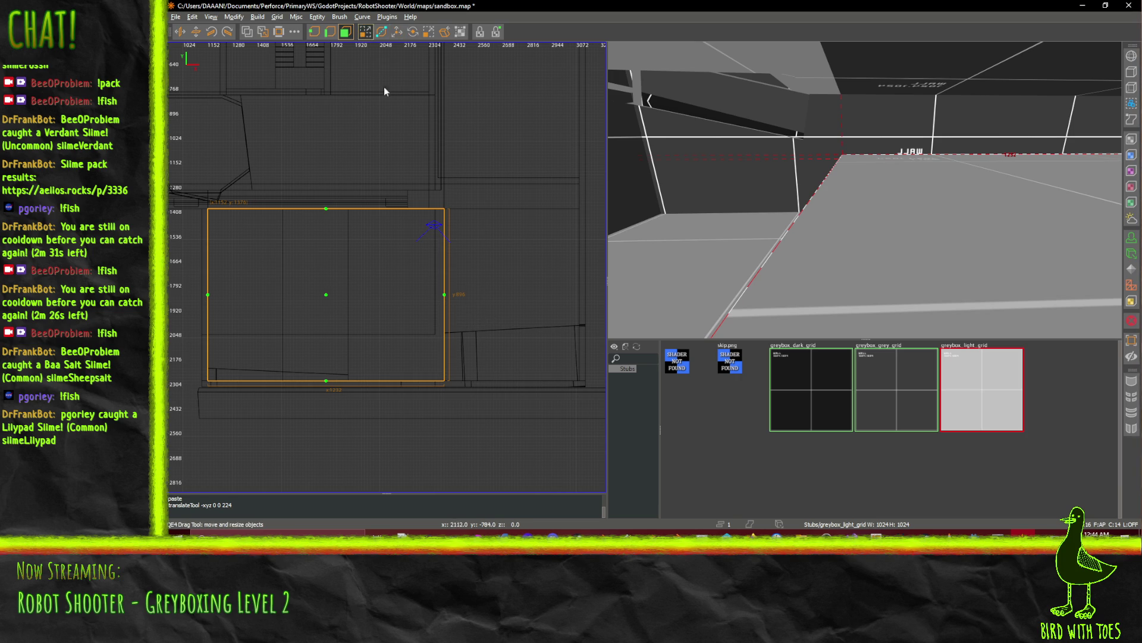
Drag the slab's right edge further right in the top view, then look up toward the ceiling.
{"action": "mouse_move", "coordinate": [453, 294]}
{"action": "left_mouse_down"}
{"action": "mouse_move", "coordinate": [542, 308]}
{"action": "mouse_move", "coordinate": [601, 298]}
{"action": "mouse_move", "coordinate": [548, 296]}
{"action": "left_mouse_up"}
{"action": "left_click_drag", "start_coordinate": [315, 273], "coordinate": [321, 270]}
{"action": "right_click", "coordinate": [865, 189]}
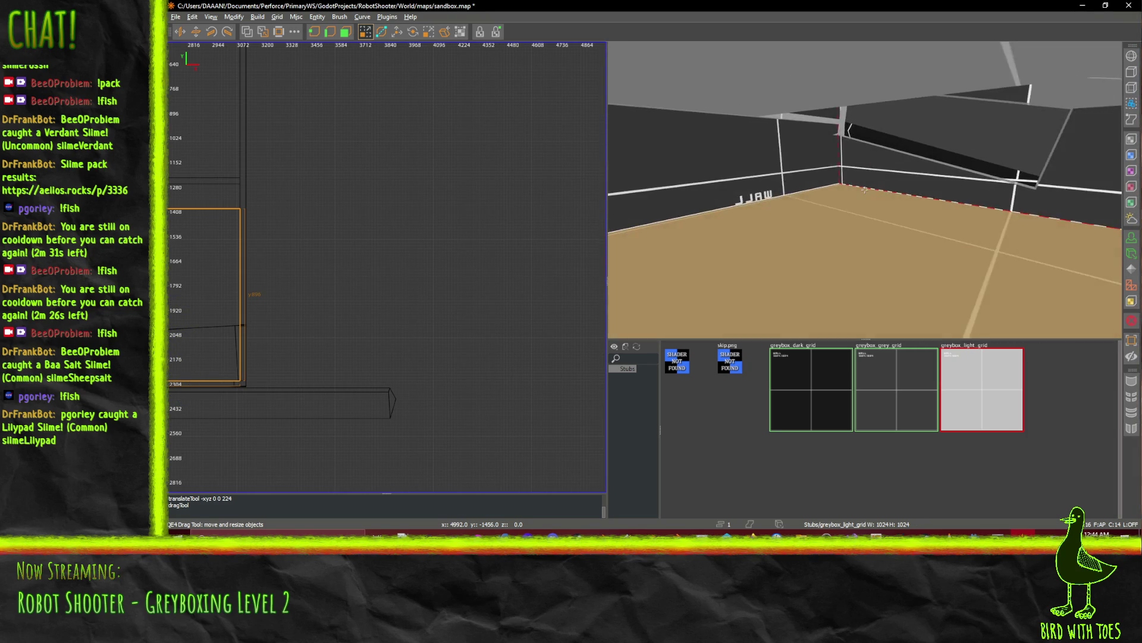
{"action": "key", "text": "Up"}
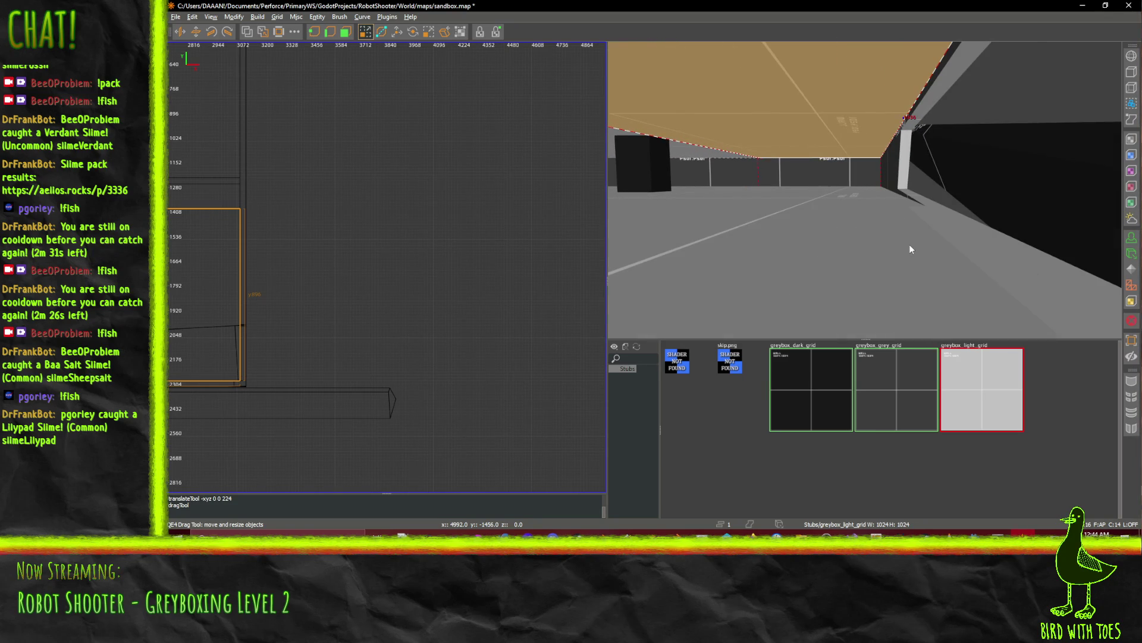
Select the floor brush and the extra brush, and delete the unwanted brush with Backspace.
{"action": "left_click", "coordinate": [930, 245], "text": "shift"}
{"action": "left_click", "coordinate": [976, 259], "text": "shift"}
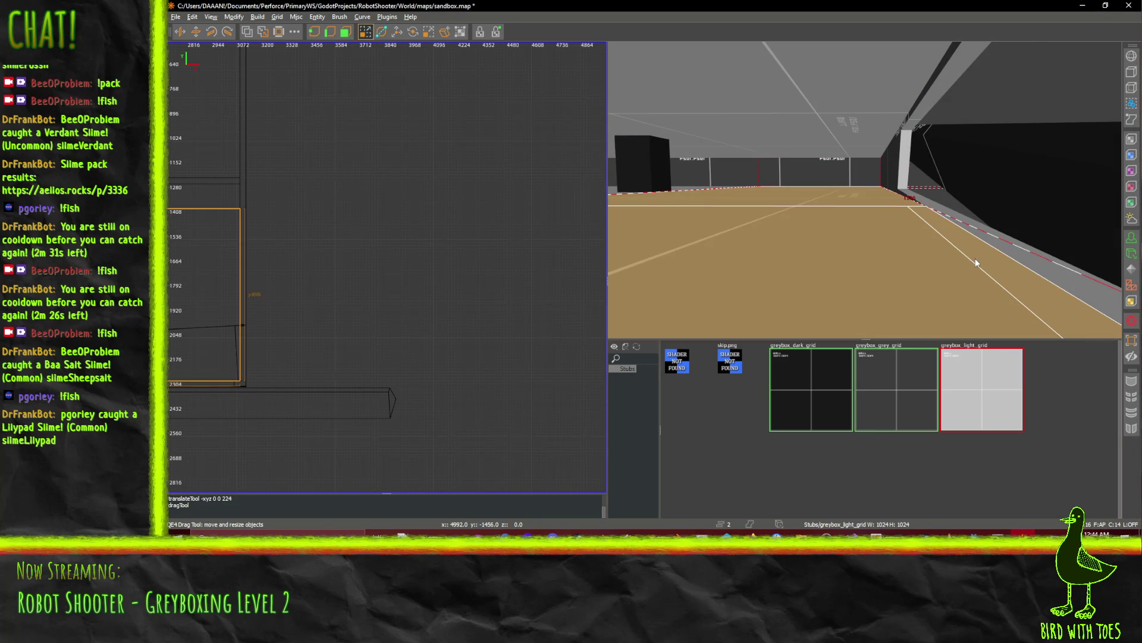
{"action": "right_click", "coordinate": [941, 244]}
{"action": "key", "text": "BackSpace"}
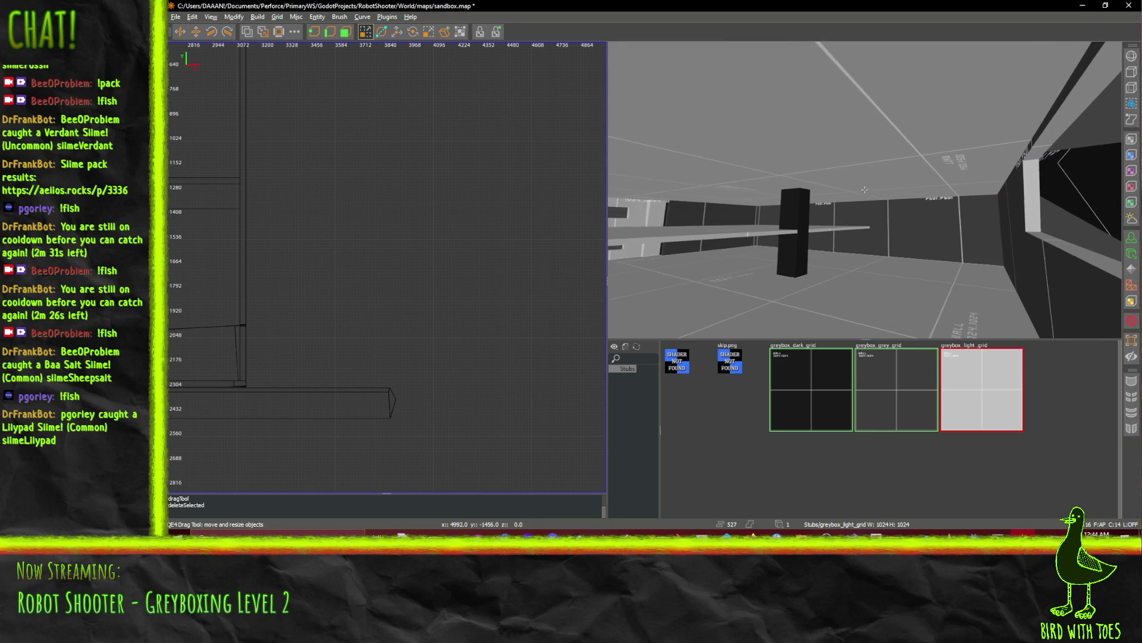
{"action": "right_click", "coordinate": [865, 194]}
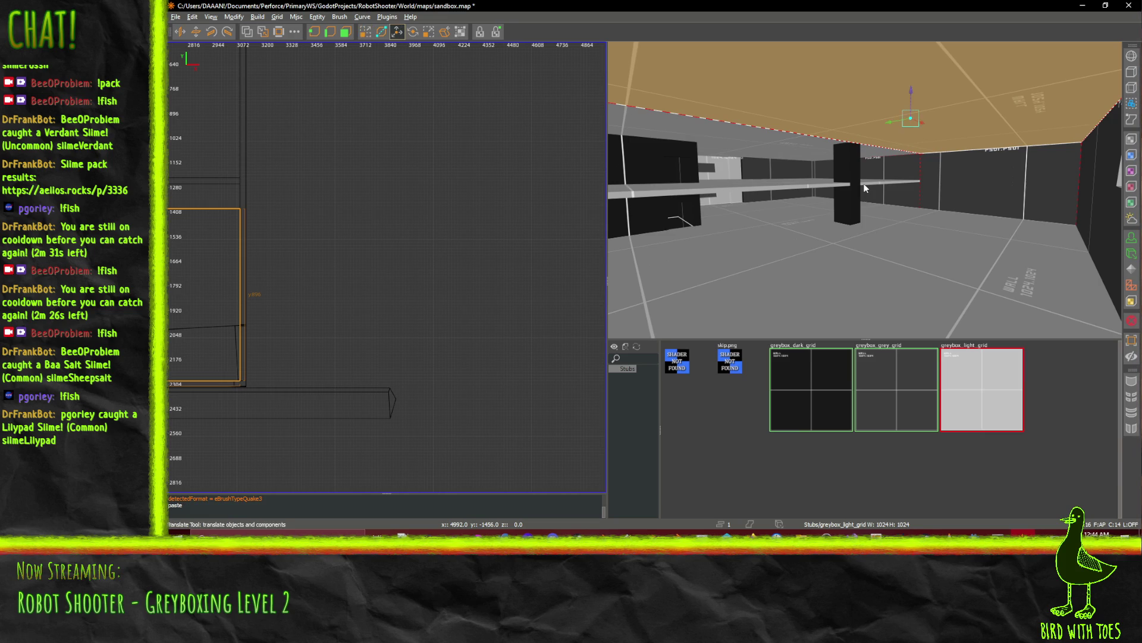
Lower the slab to floor level and fly around to inspect the floor and ceiling.
{"action": "left_click_drag", "start_coordinate": [912, 84], "coordinate": [916, 170]}
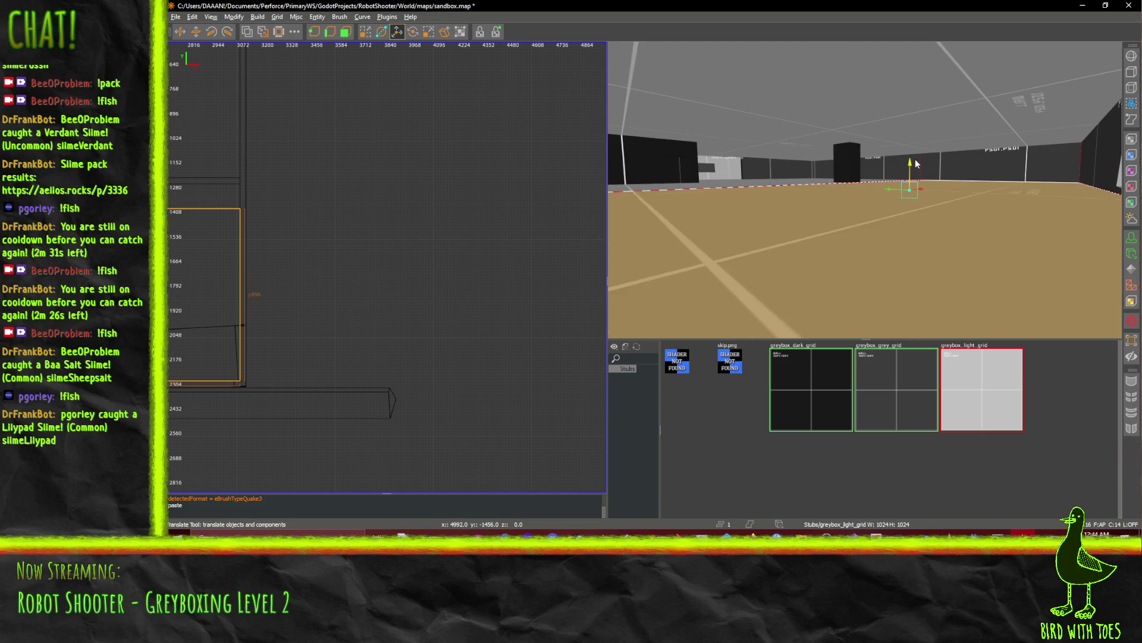
{"action": "key", "text": "c"}
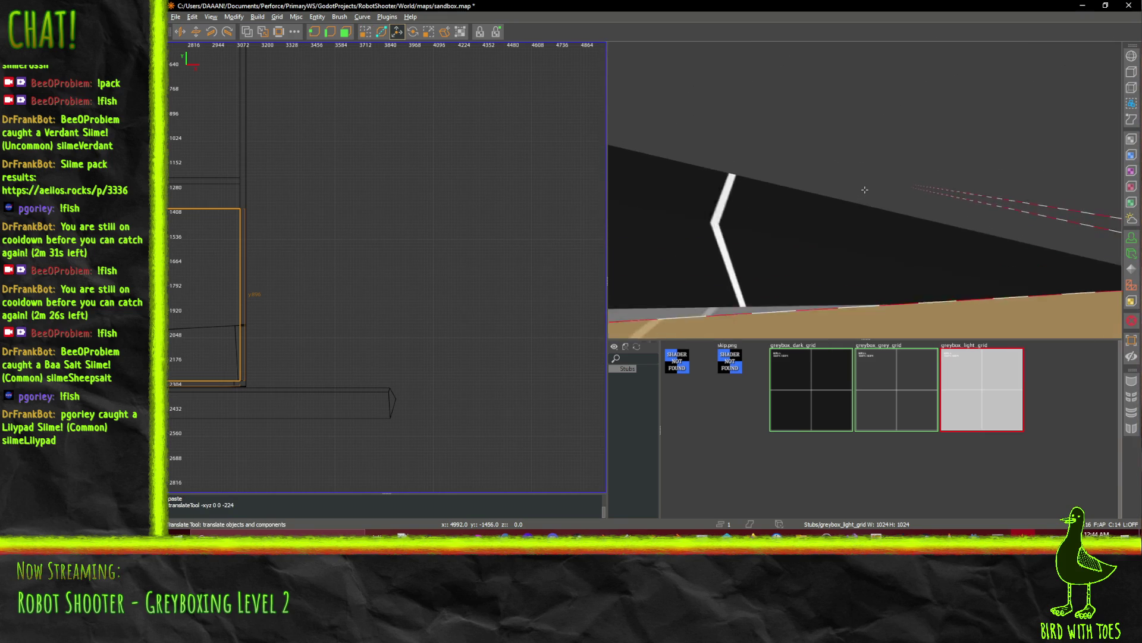
{"action": "key", "text": "d"}
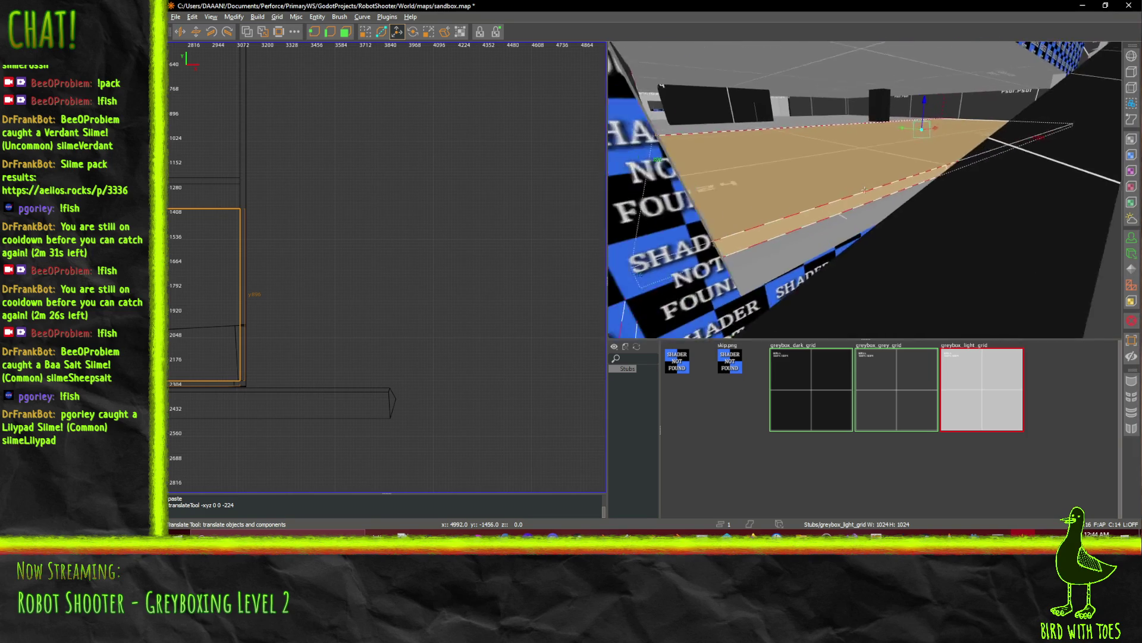
{"action": "key", "text": "s"}
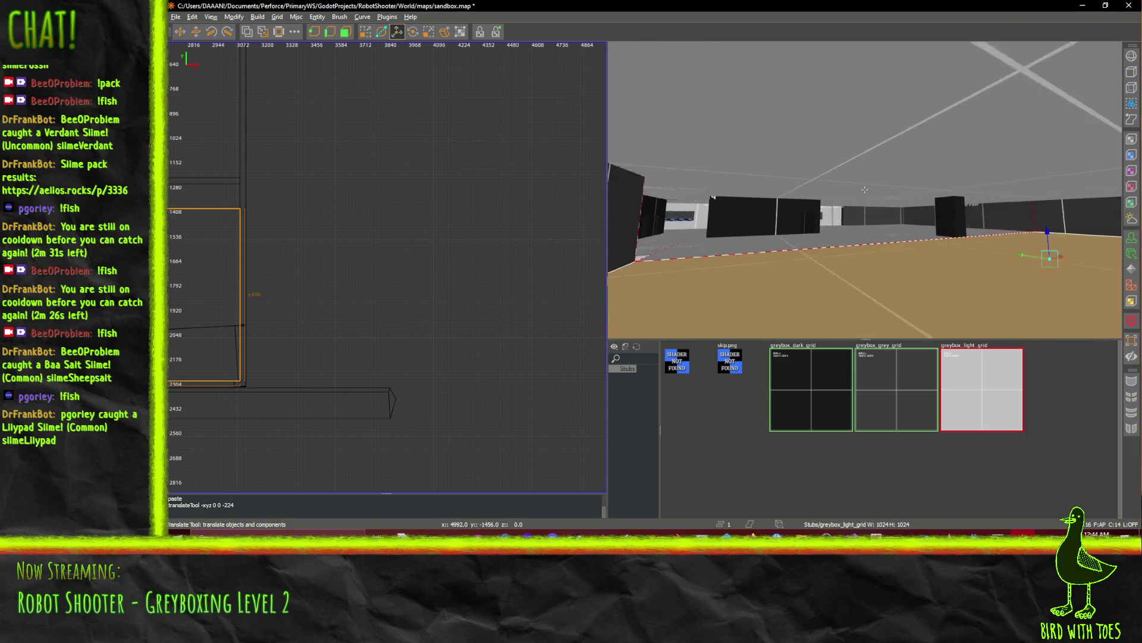
{"action": "key", "text": "d"}
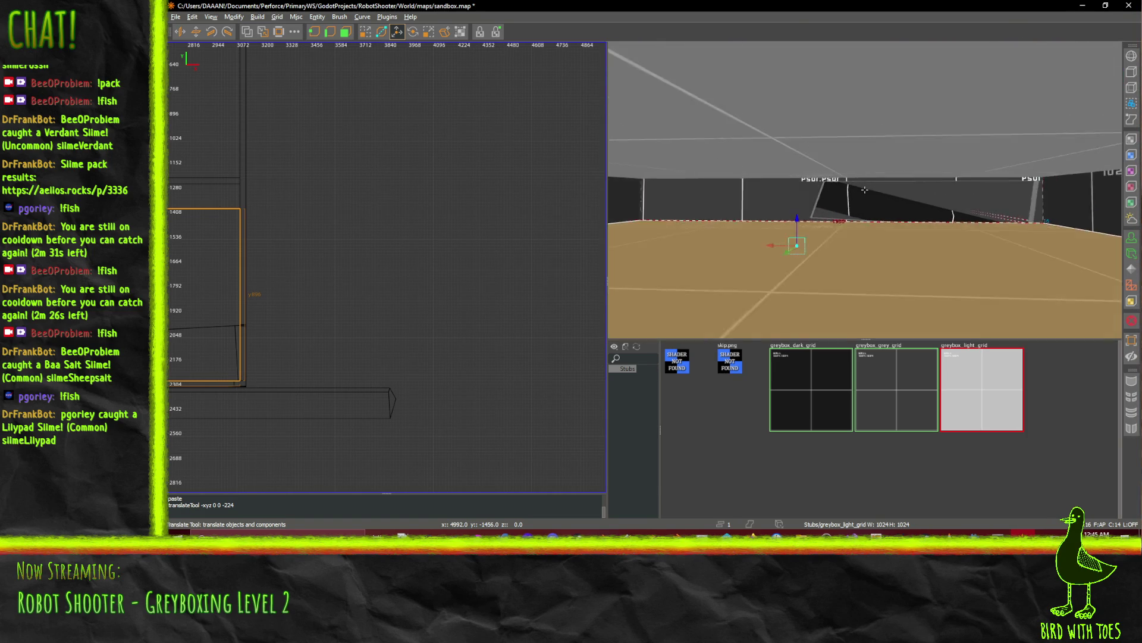
{"action": "key", "text": "w"}
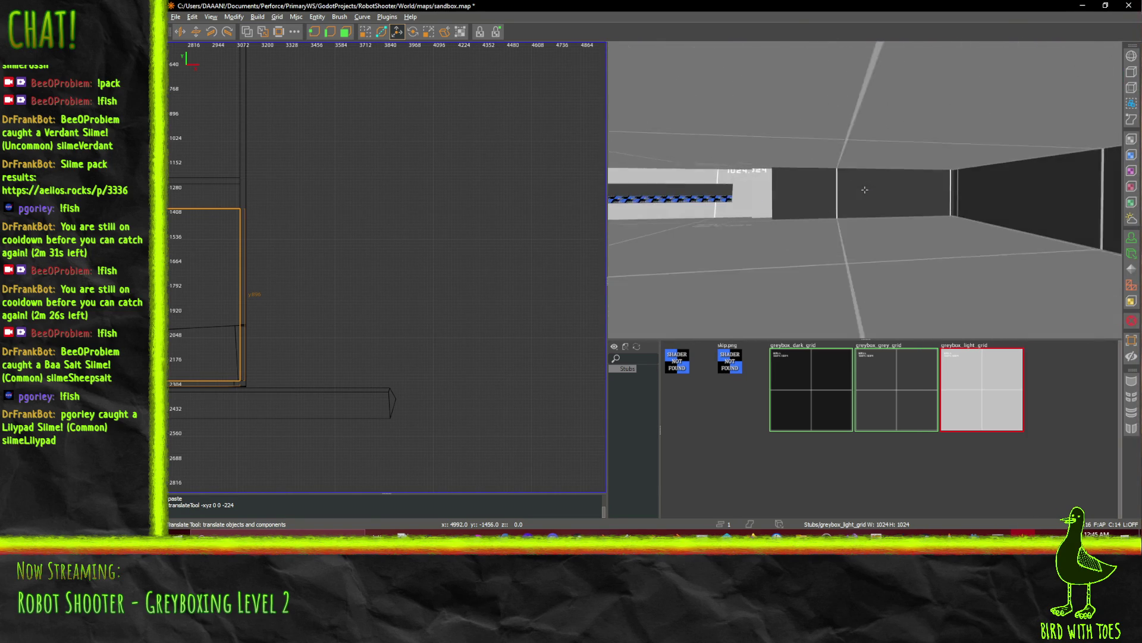
{"action": "key", "text": "w"}
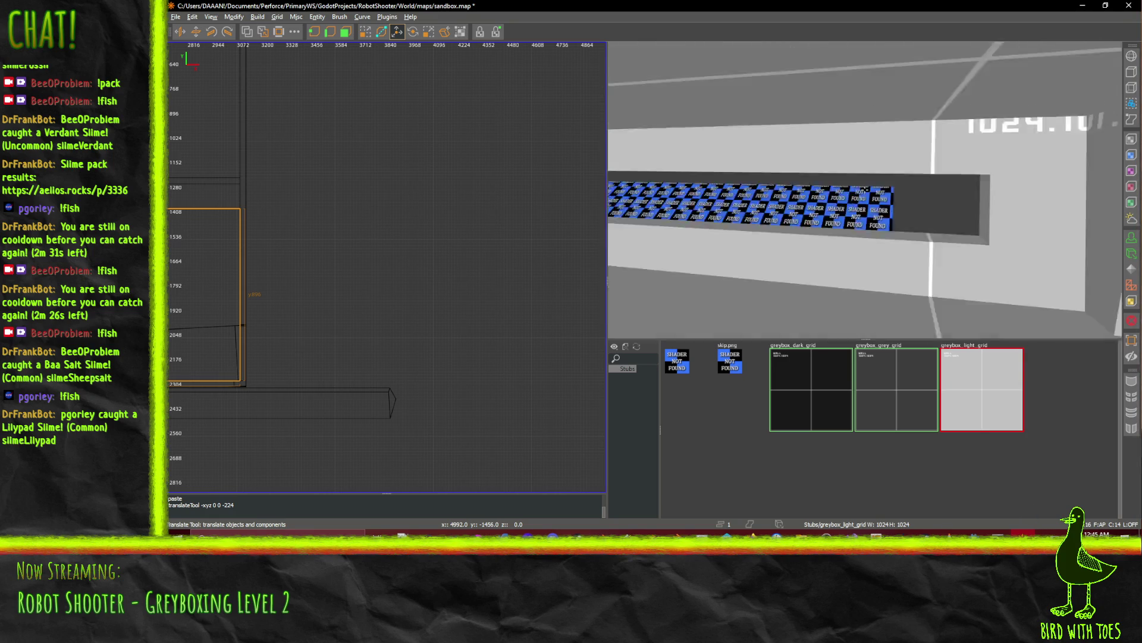
{"action": "key", "text": "w"}
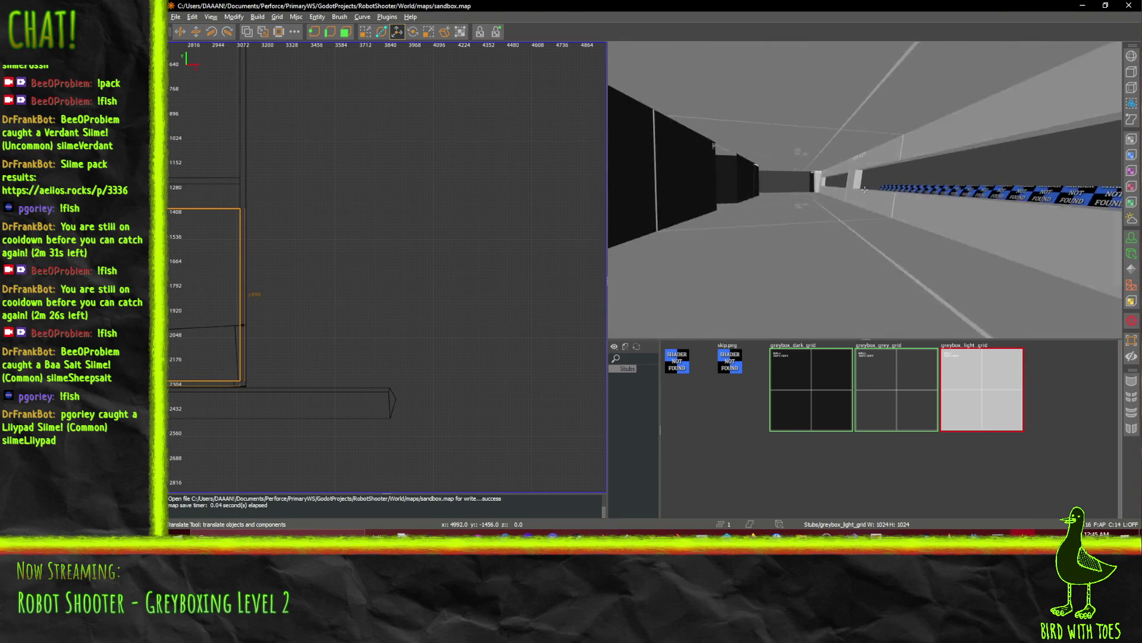
{"action": "key", "text": "w"}
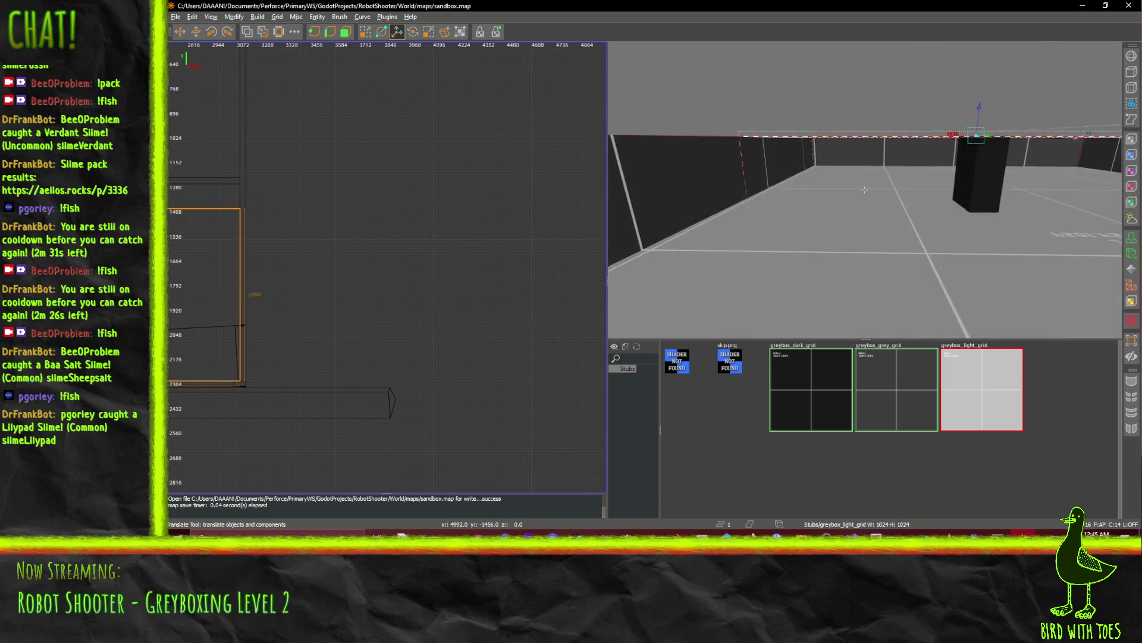
{"action": "key", "text": "w"}
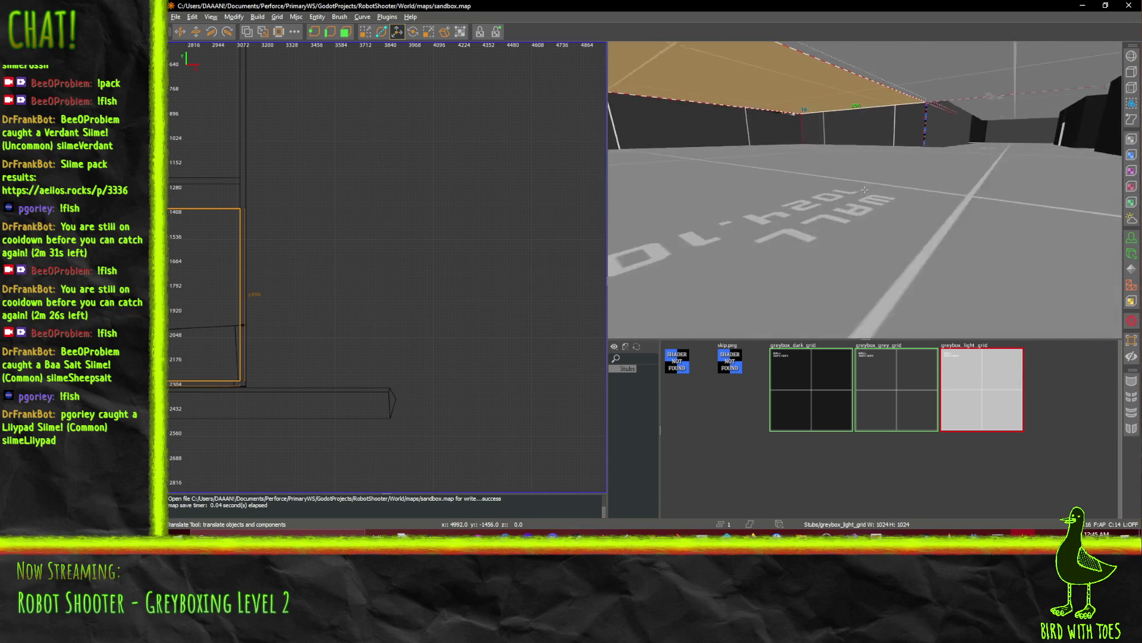
{"action": "key", "text": "w"}
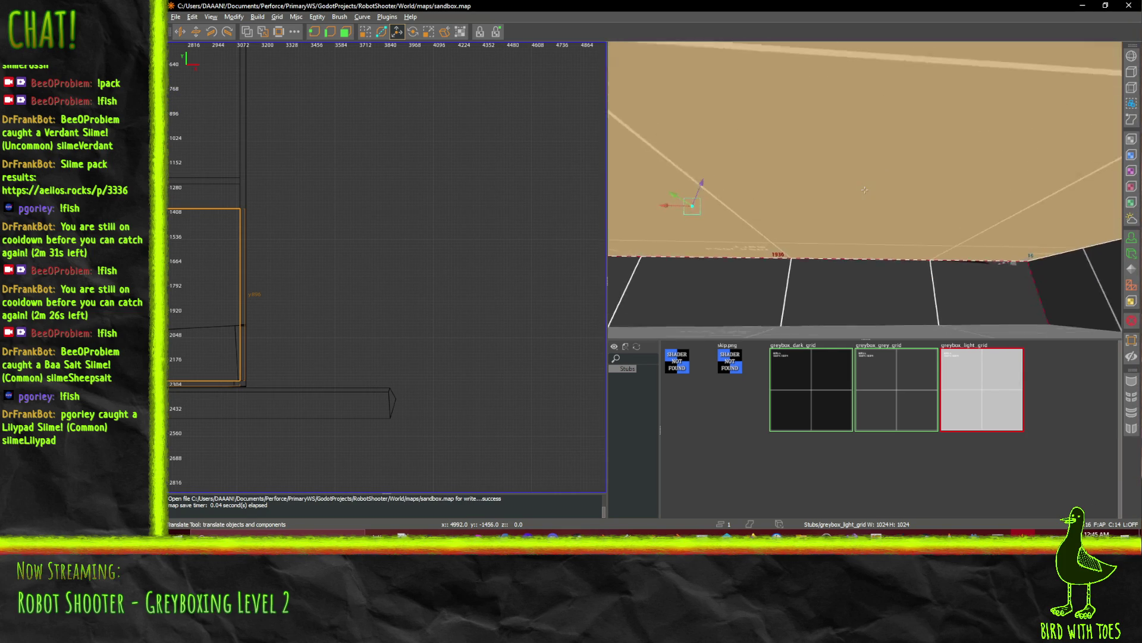
{"action": "key", "text": "w"}
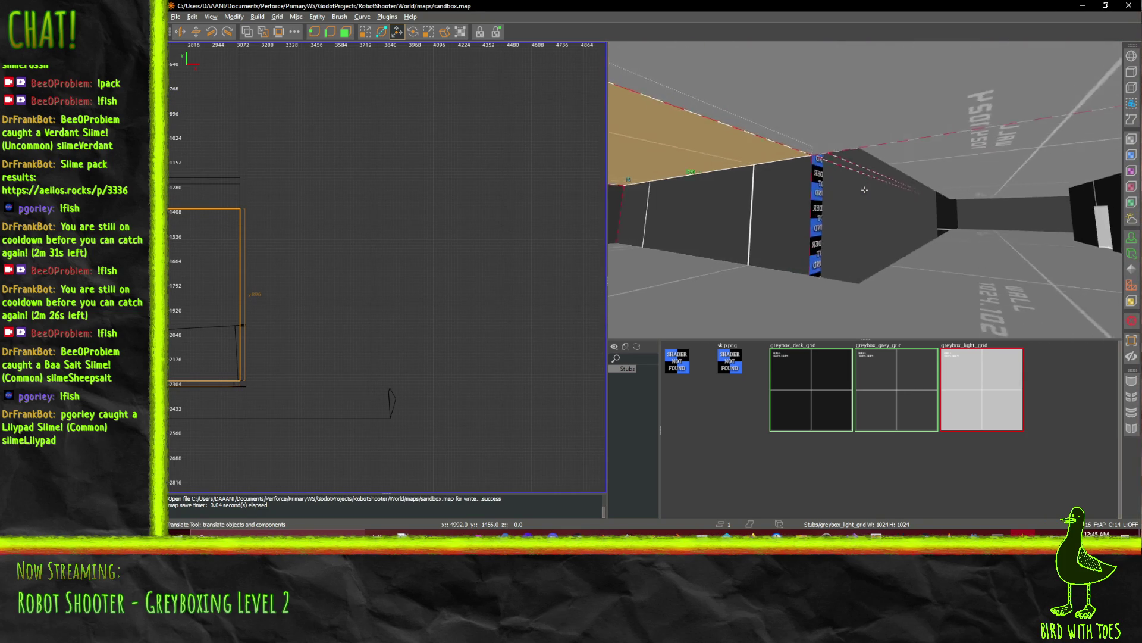
{"action": "key", "text": "w"}
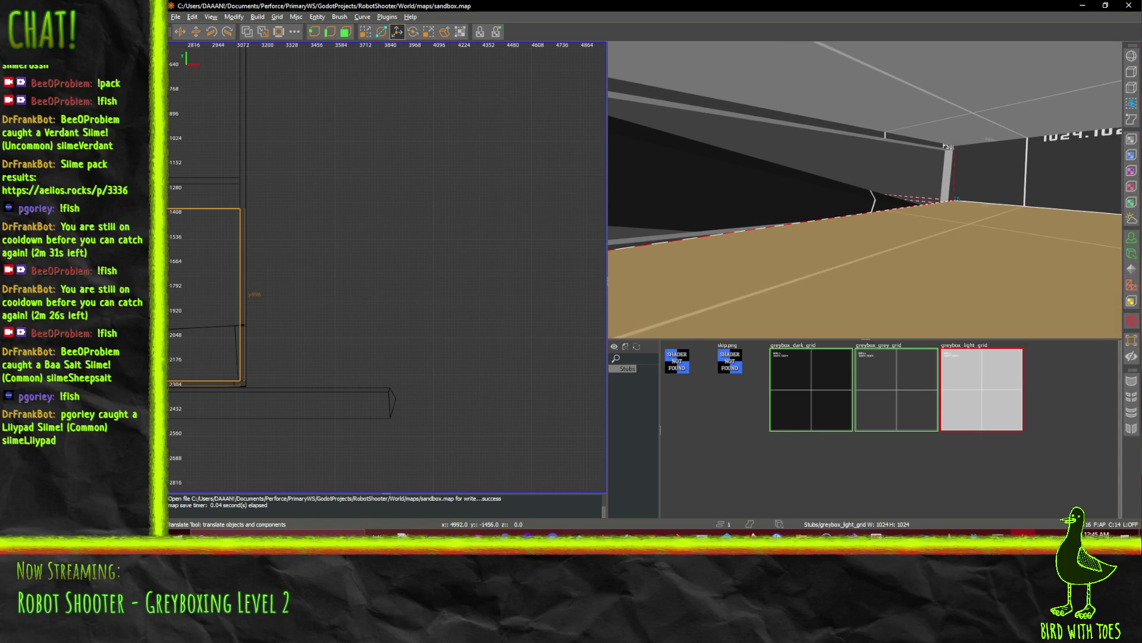
Bring Firefox forward, open the IdeaFile wiki tab and scroll through the Stage 2 sketches.
{"action": "left_click", "coordinate": [752, 534]}
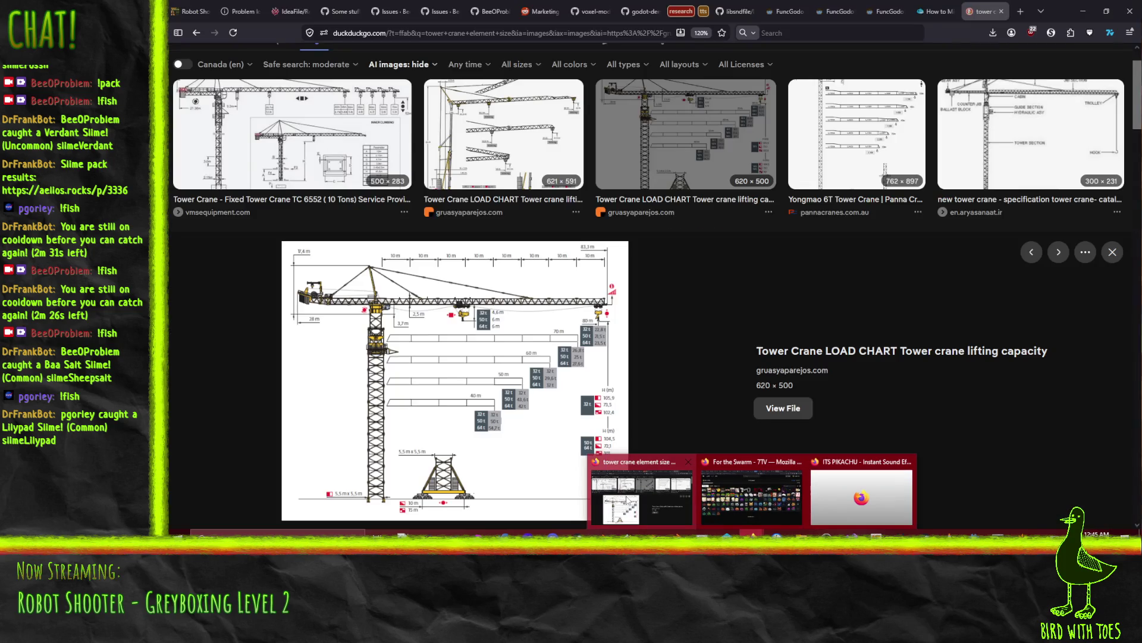
{"action": "left_click", "coordinate": [626, 499]}
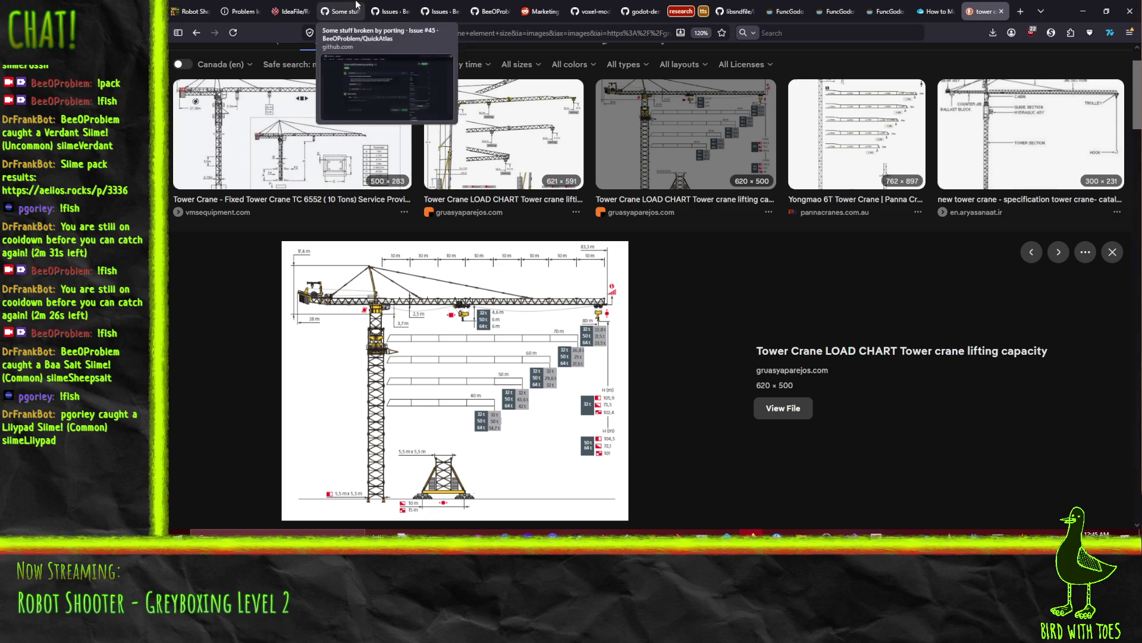
{"action": "left_click", "coordinate": [299, 6]}
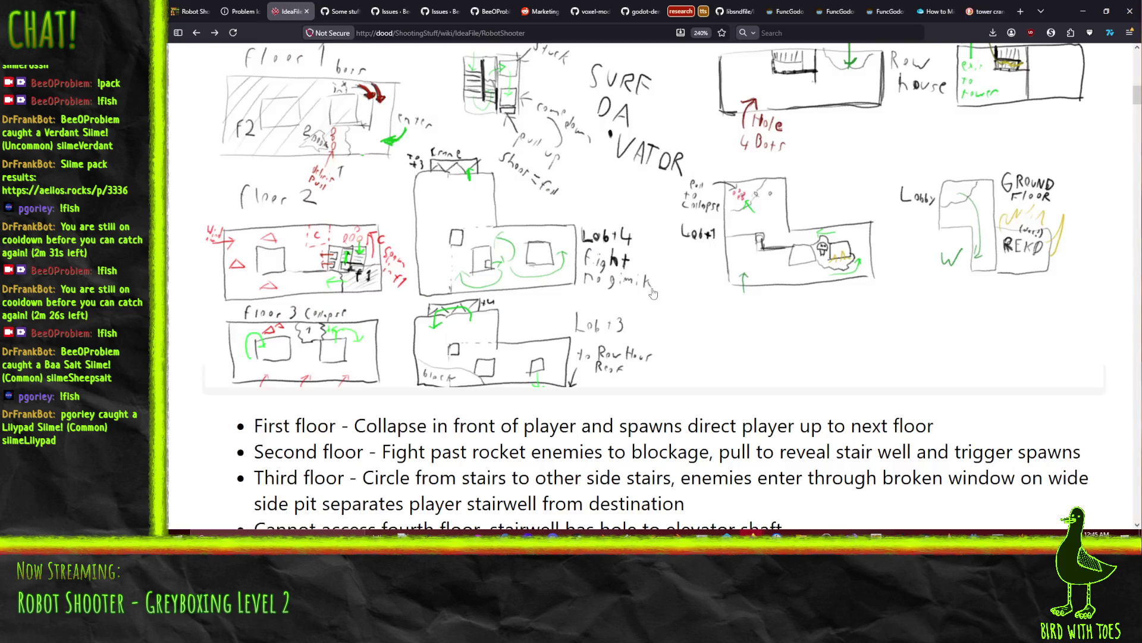
{"action": "scroll", "coordinate": [804, 268], "scroll_direction": "up", "scroll_amount": 2}
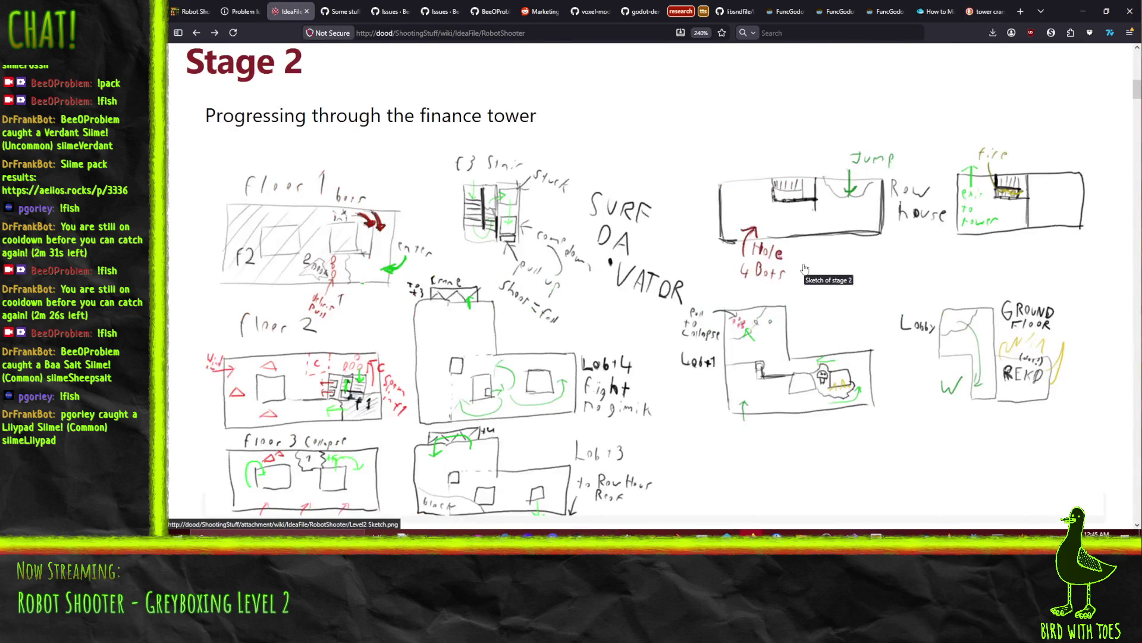
{"action": "scroll", "coordinate": [725, 296], "scroll_direction": "down", "scroll_amount": 2}
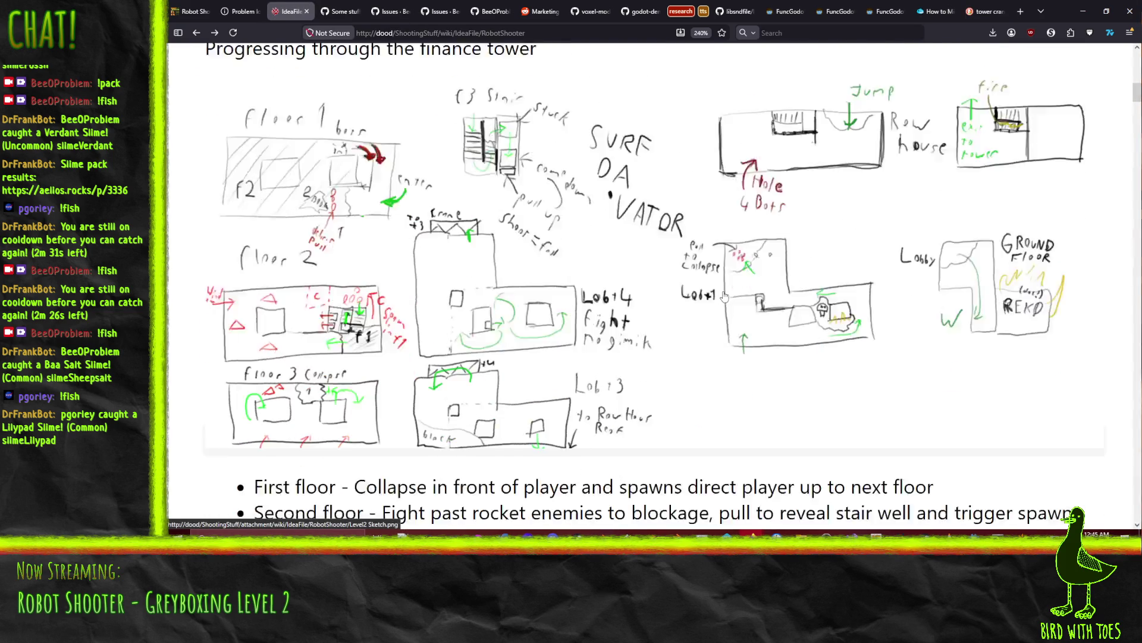
{"action": "scroll", "coordinate": [724, 295], "scroll_direction": "up", "scroll_amount": 2}
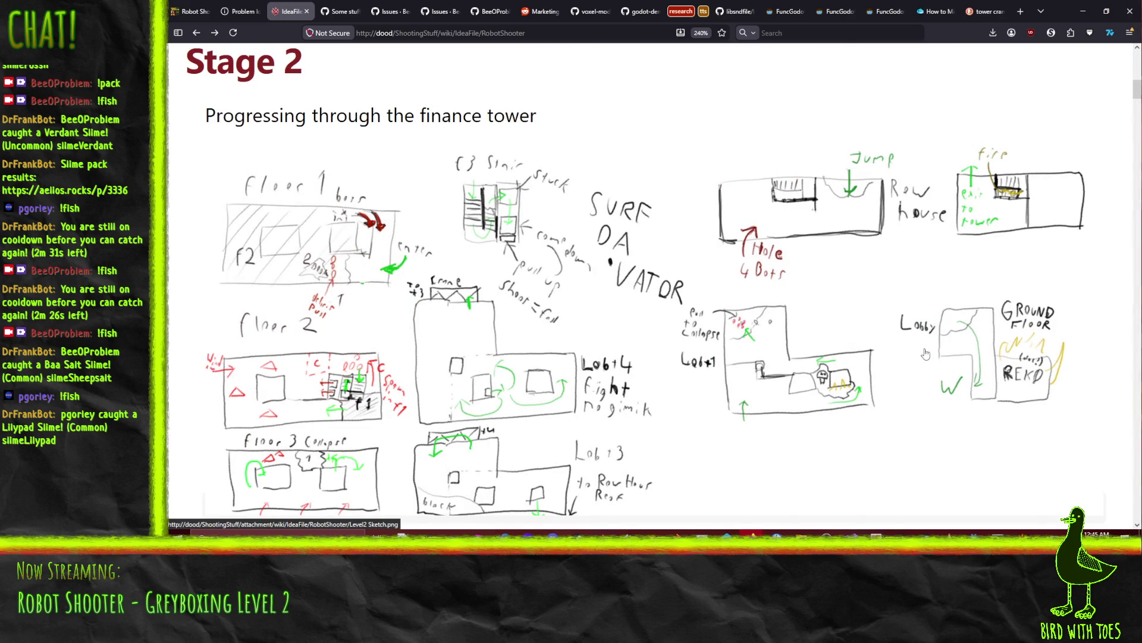
{"action": "scroll", "coordinate": [925, 354], "scroll_direction": "down", "scroll_amount": 2}
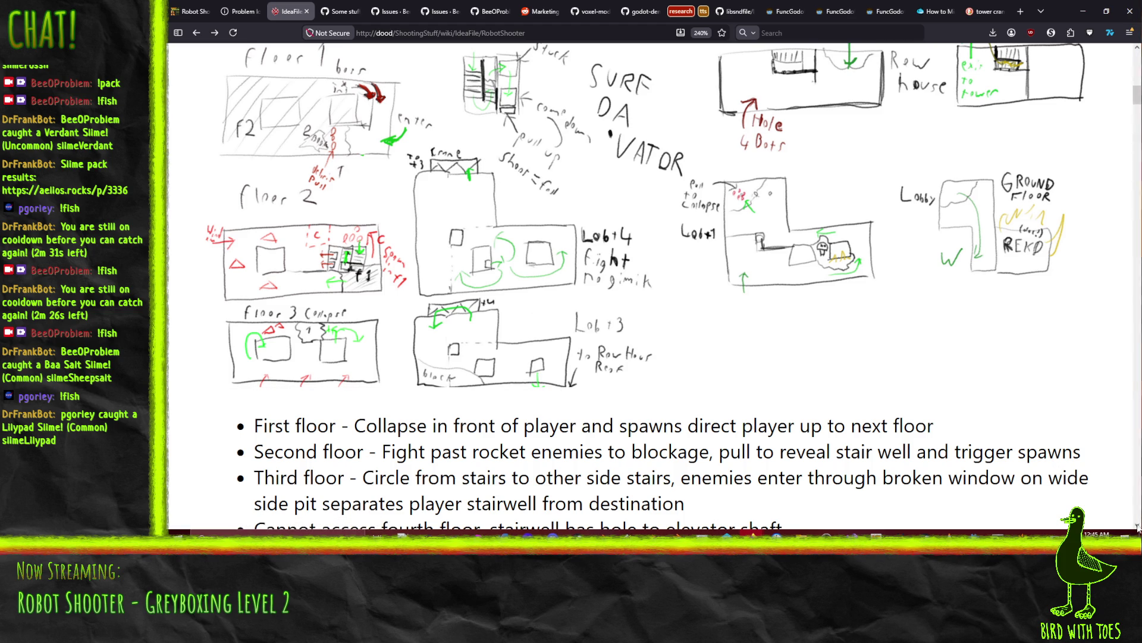
Return to the map editor, fly through the room and select the tan floor brush.
{"action": "key", "text": "alt+Tab"}
{"action": "key", "text": "w"}
{"action": "key", "text": "w"}
{"action": "key", "text": "w"}
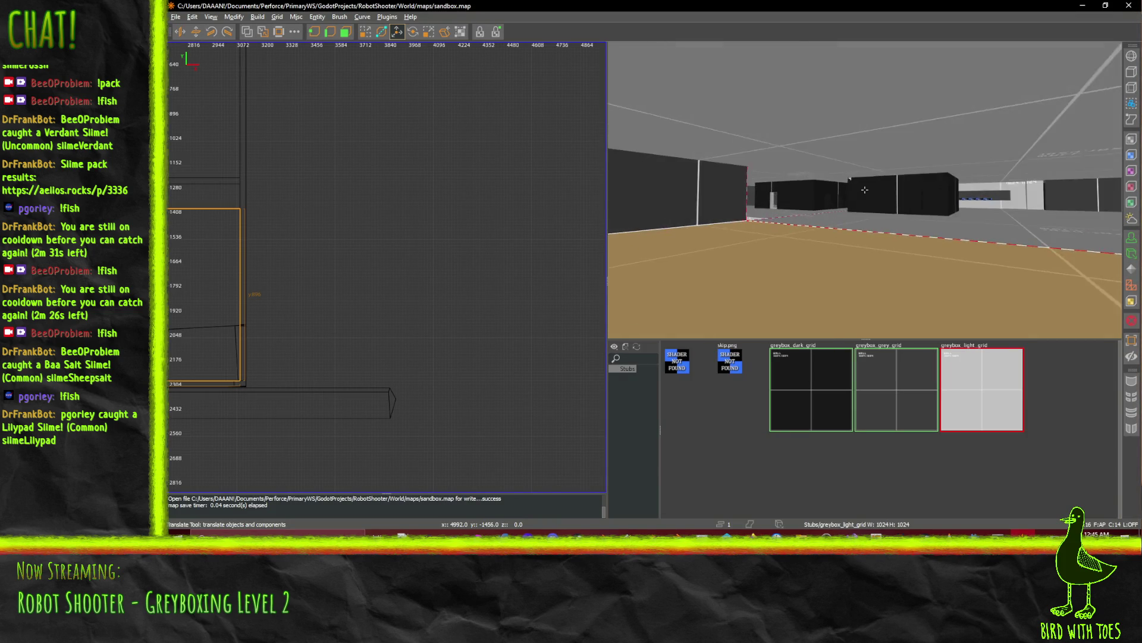
{"action": "key", "text": "w"}
{"action": "key", "text": "w"}
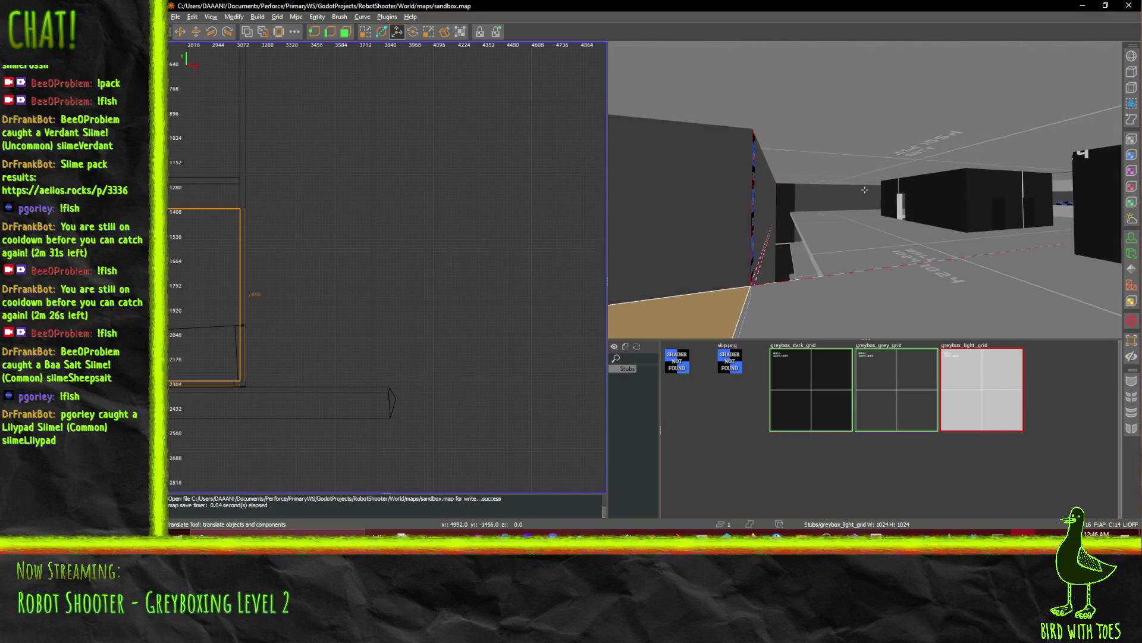
{"action": "key", "text": "w"}
{"action": "key", "text": "w"}
{"action": "key", "text": "w"}
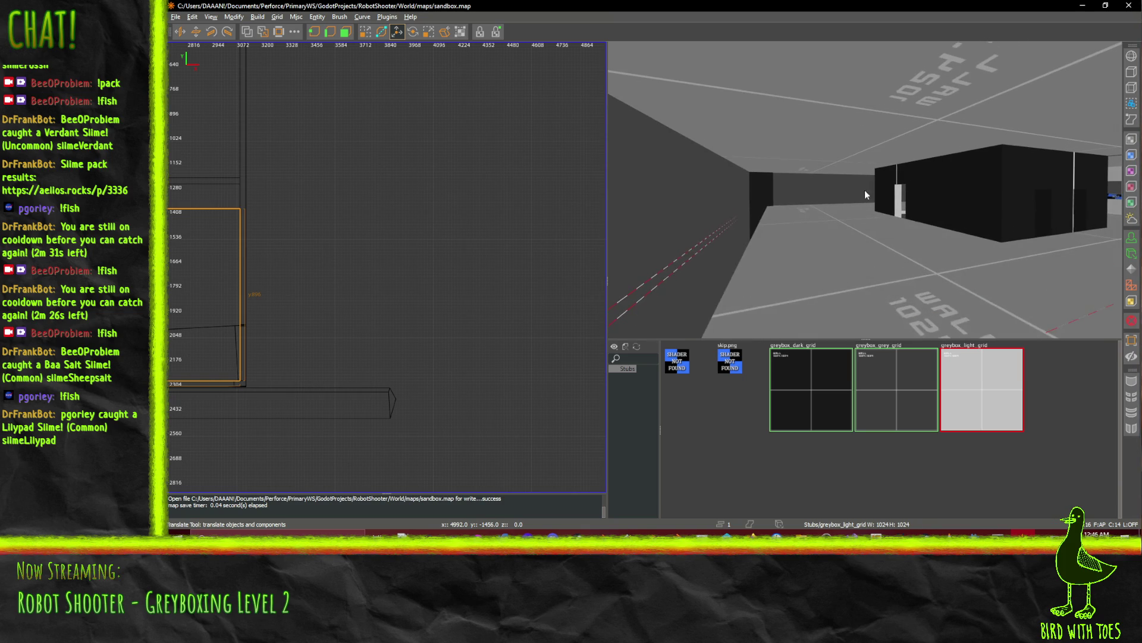
{"action": "left_click", "coordinate": [832, 284]}
{"action": "key", "text": "w"}
{"action": "key", "text": "w"}
{"action": "key", "text": "w"}
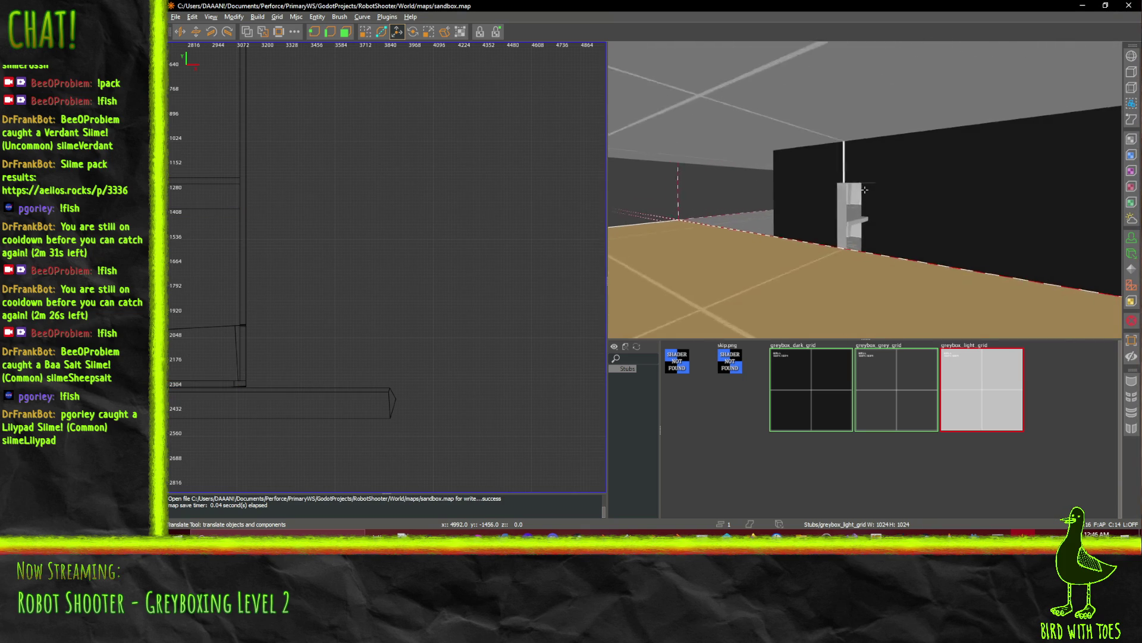
{"action": "key", "text": "w"}
{"action": "key", "text": "w"}
{"action": "key", "text": "w"}
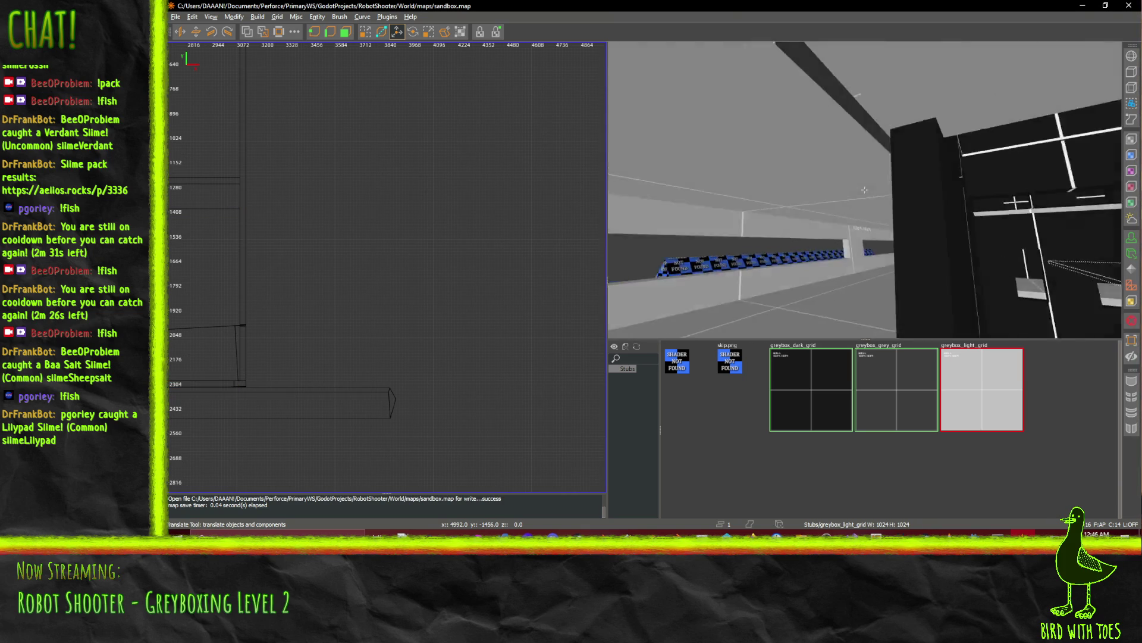
{"action": "key", "text": "w"}
{"action": "key", "text": "w"}
{"action": "key", "text": "w"}
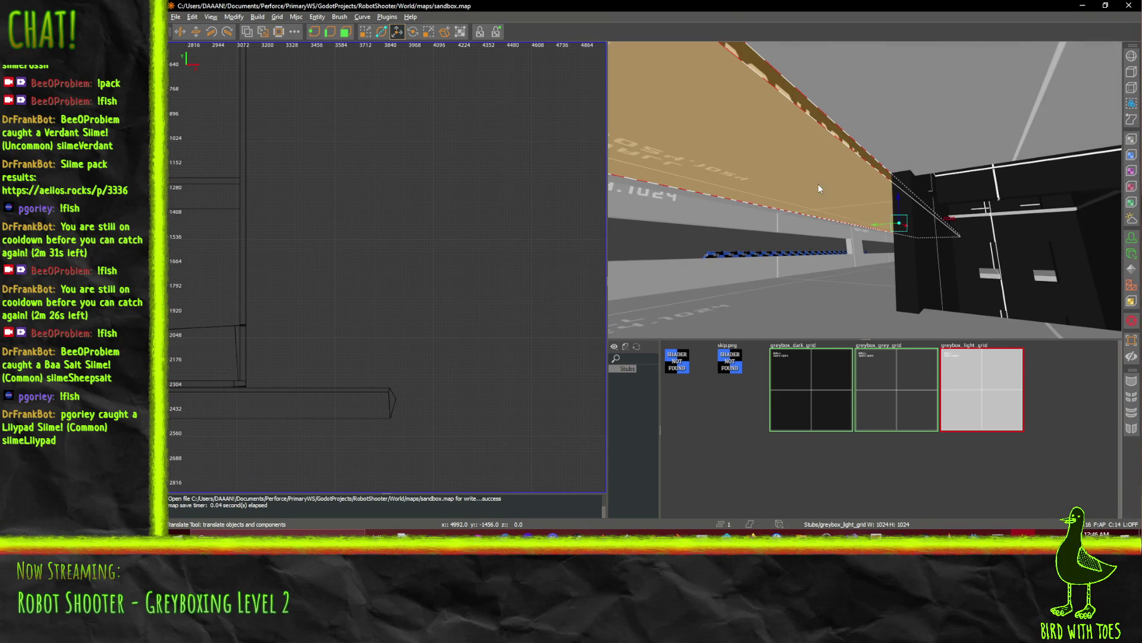
Fly onto the floor slab and stretch its edge out to the drop-off.
{"action": "key", "text": "w"}
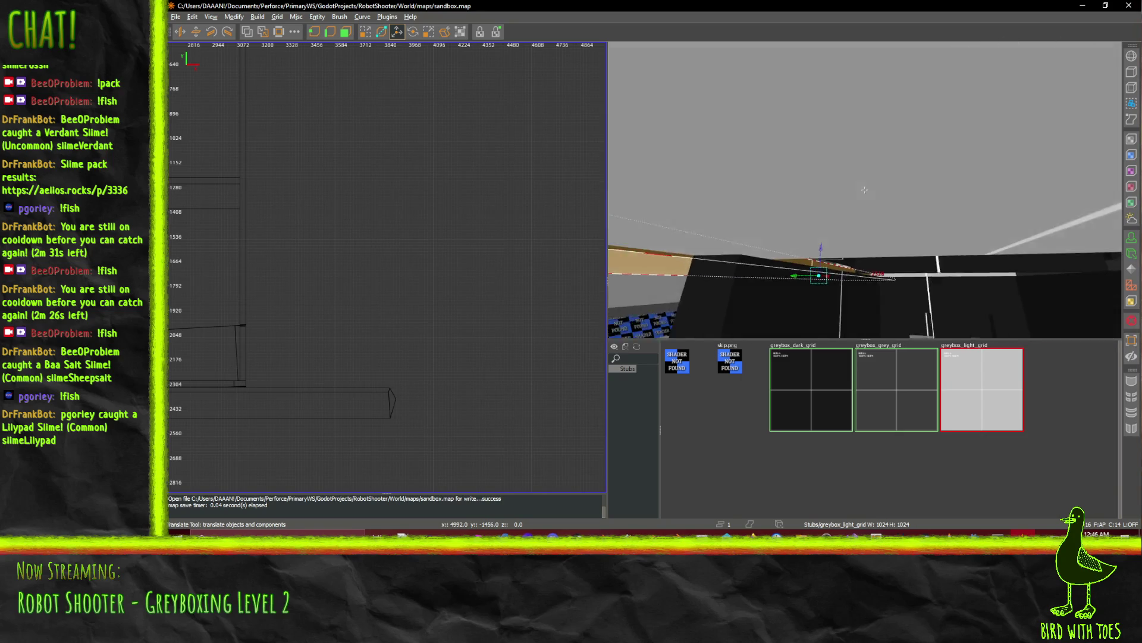
{"action": "key", "text": "w"}
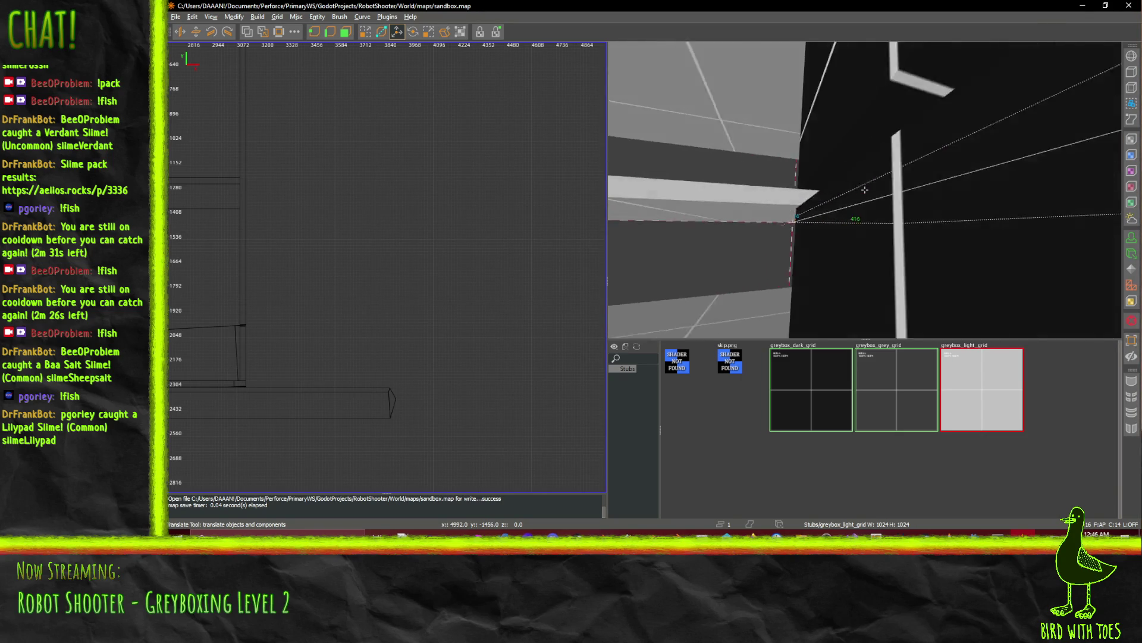
{"action": "key", "text": "w"}
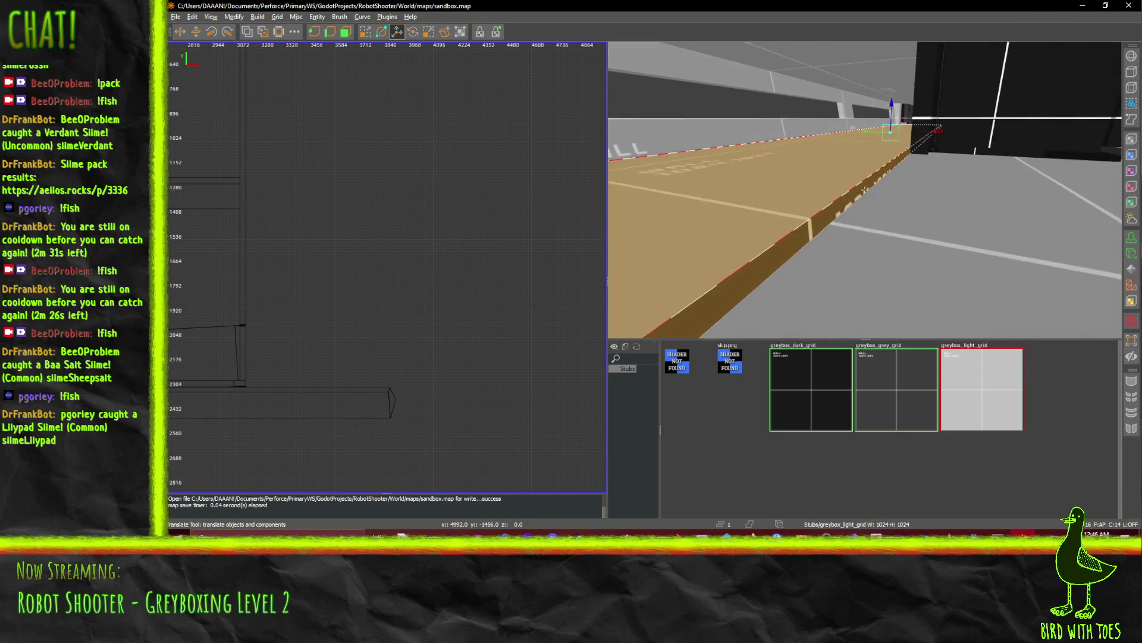
{"action": "mouse_move", "coordinate": [864, 189]}
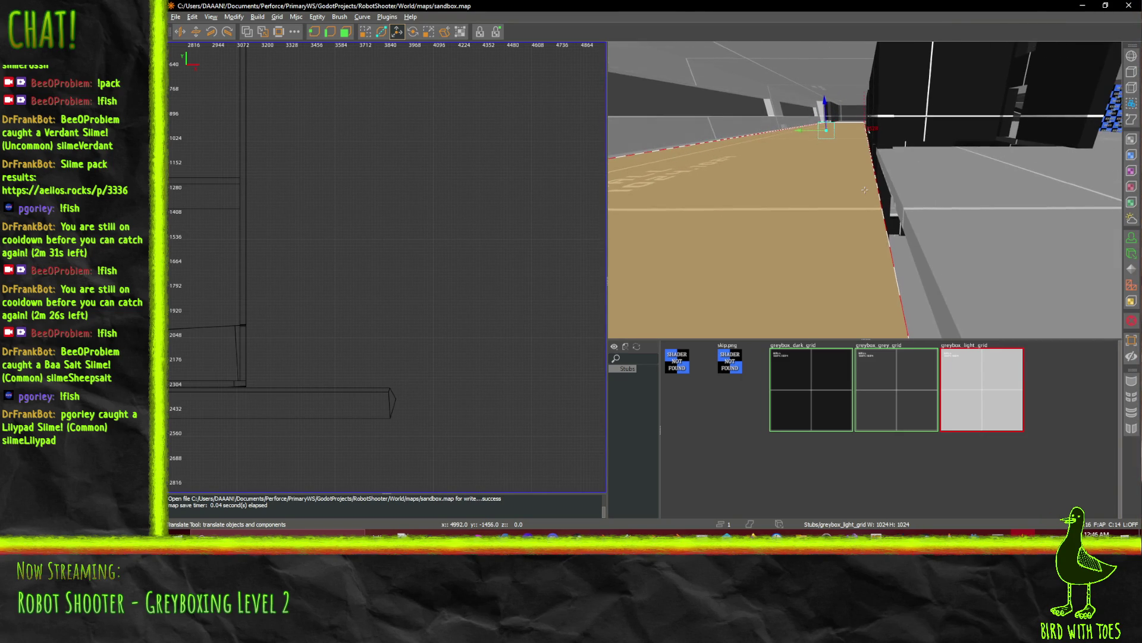
{"action": "key", "text": "d"}
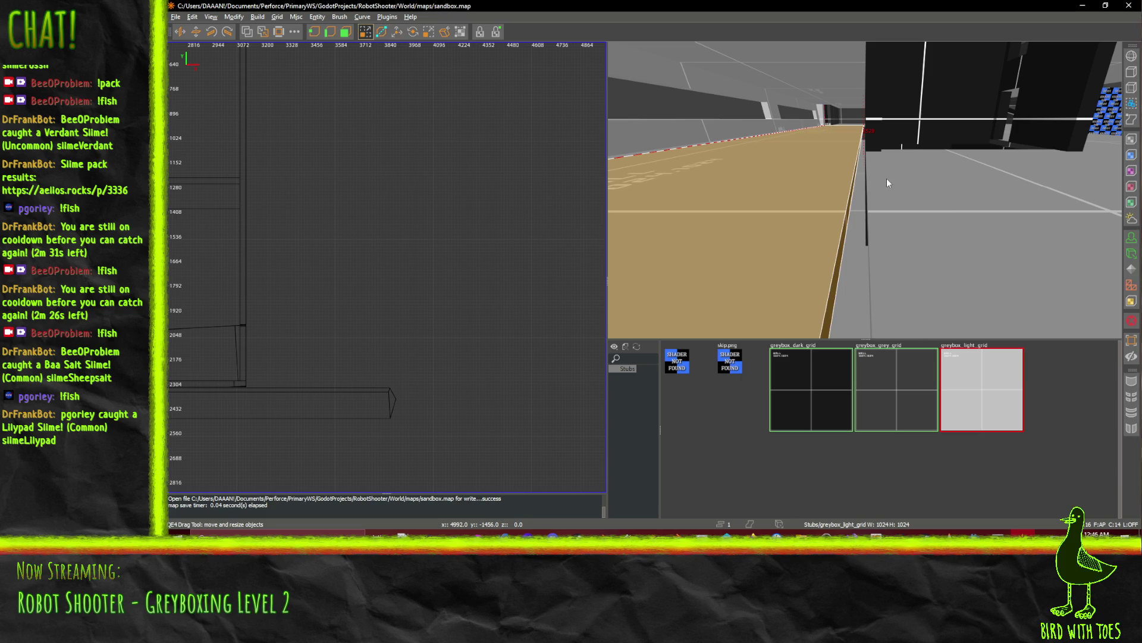
{"action": "left_click_drag", "start_coordinate": [887, 179], "coordinate": [889, 179]}
Free-look at the floor's far edge and down the corridor toward the WALL text.
{"action": "right_click", "coordinate": [889, 180]}
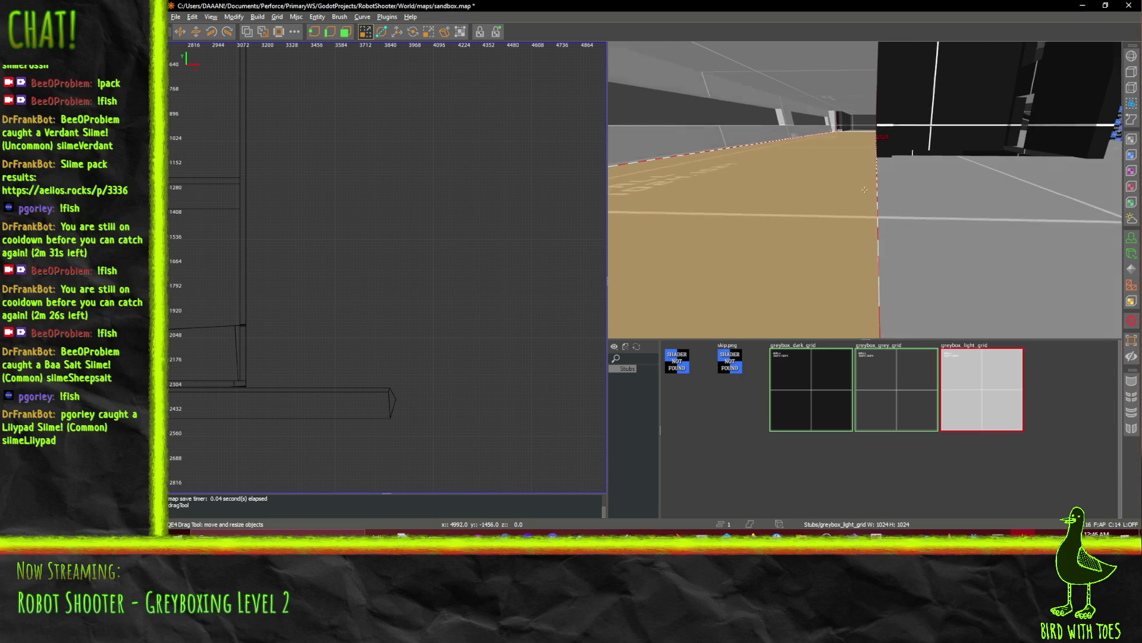
{"action": "mouse_move", "coordinate": [865, 190]}
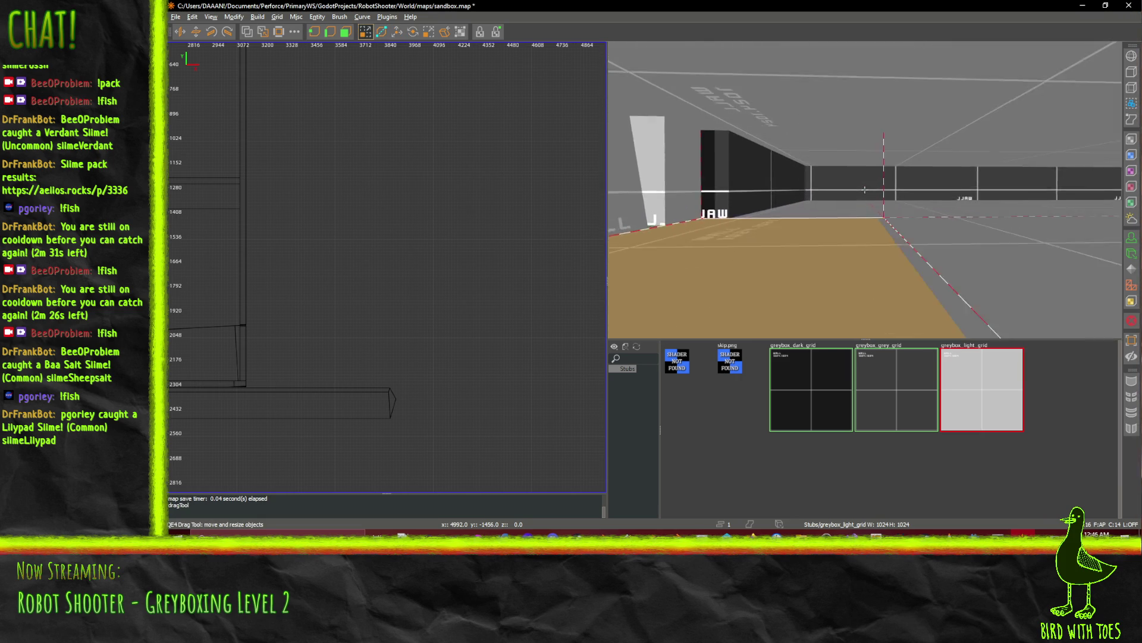
{"action": "right_click", "coordinate": [865, 189]}
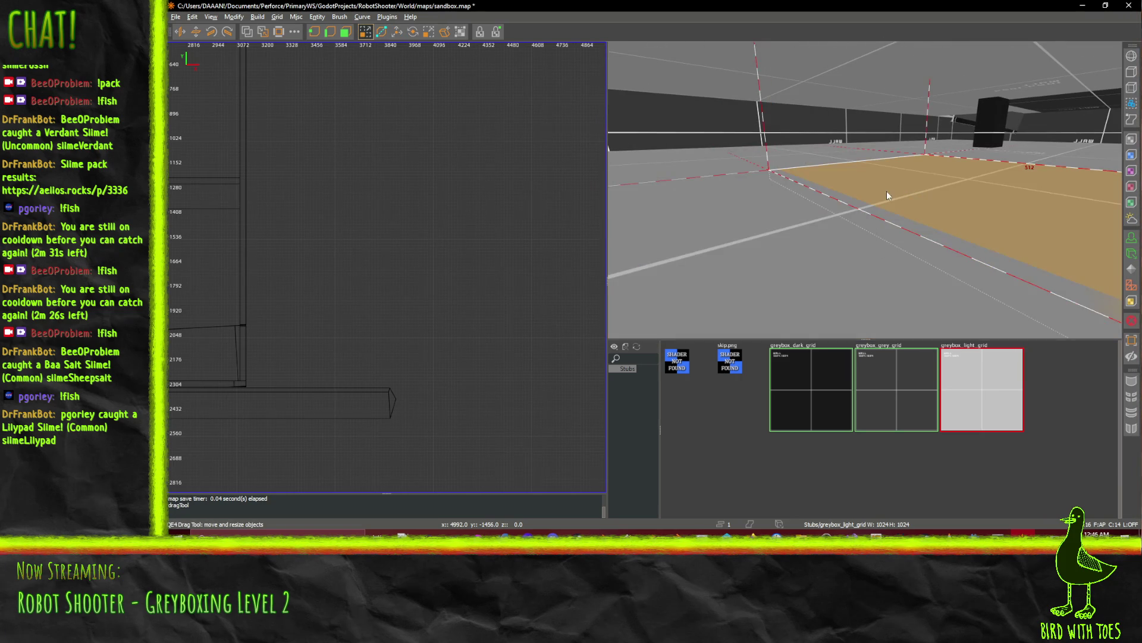
{"action": "right_click", "coordinate": [801, 224]}
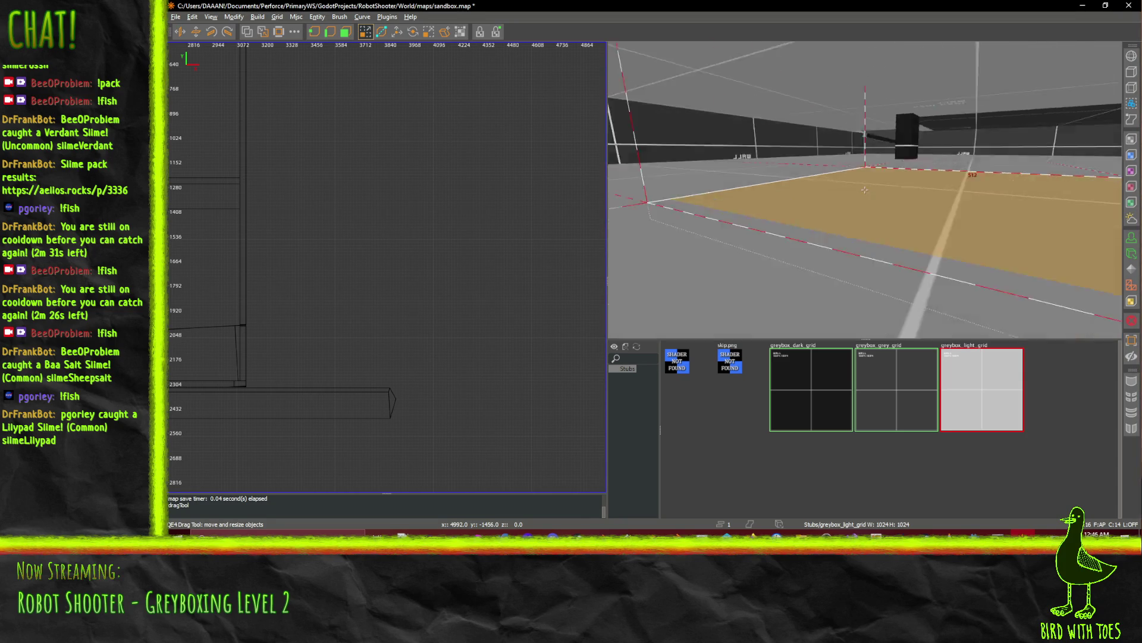
{"action": "mouse_move", "coordinate": [864, 189]}
{"action": "right_click", "coordinate": [859, 228]}
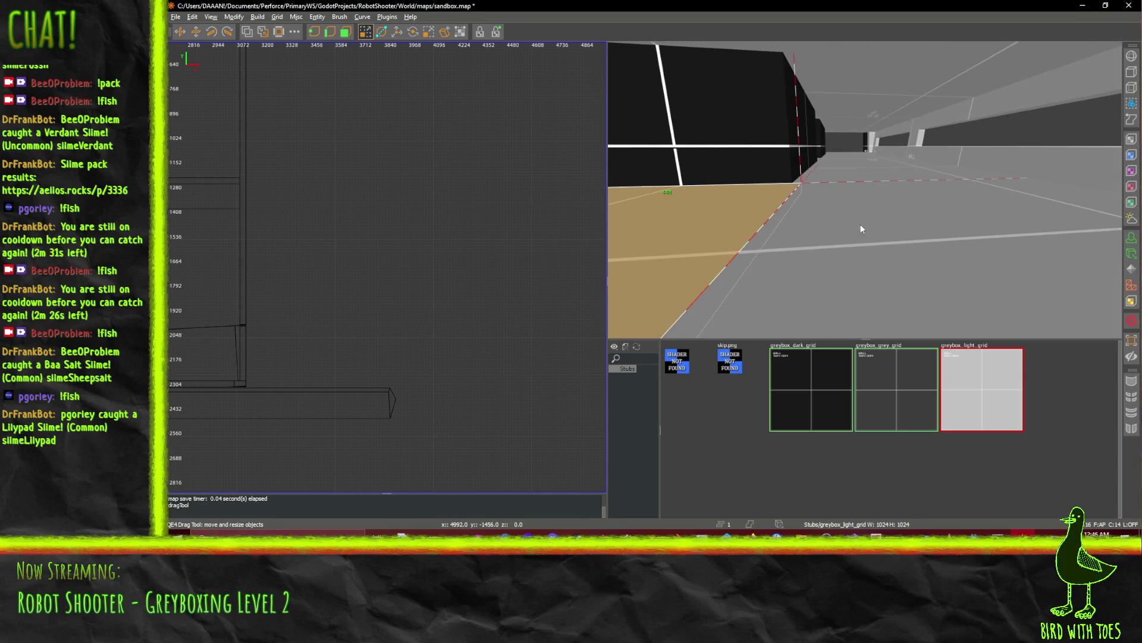
{"action": "right_click", "coordinate": [859, 229]}
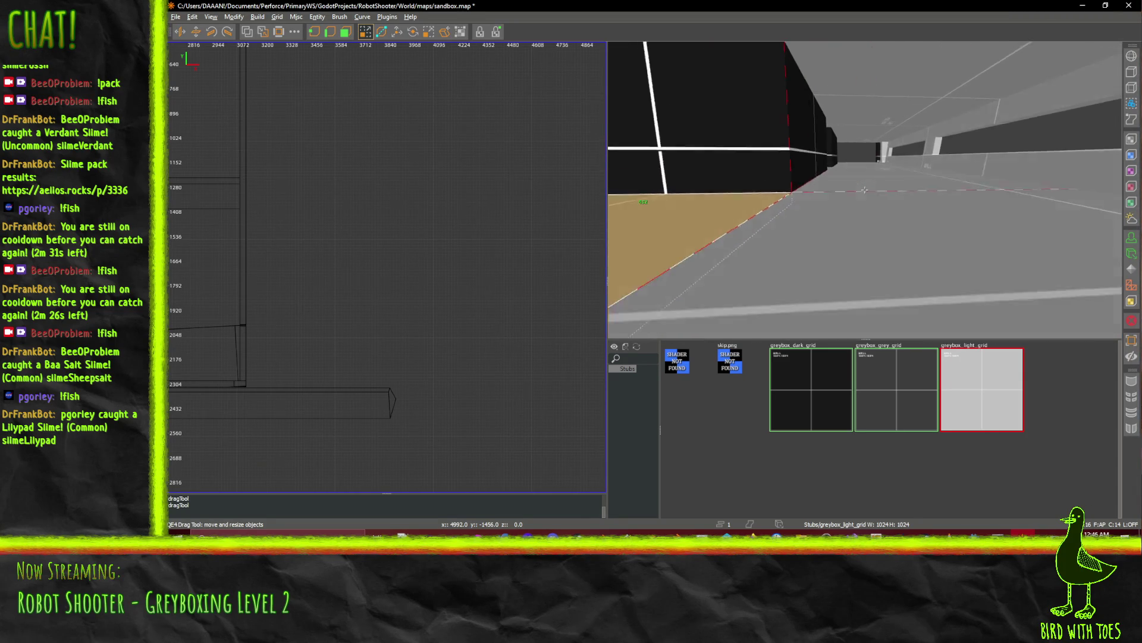
{"action": "key", "text": "Up"}
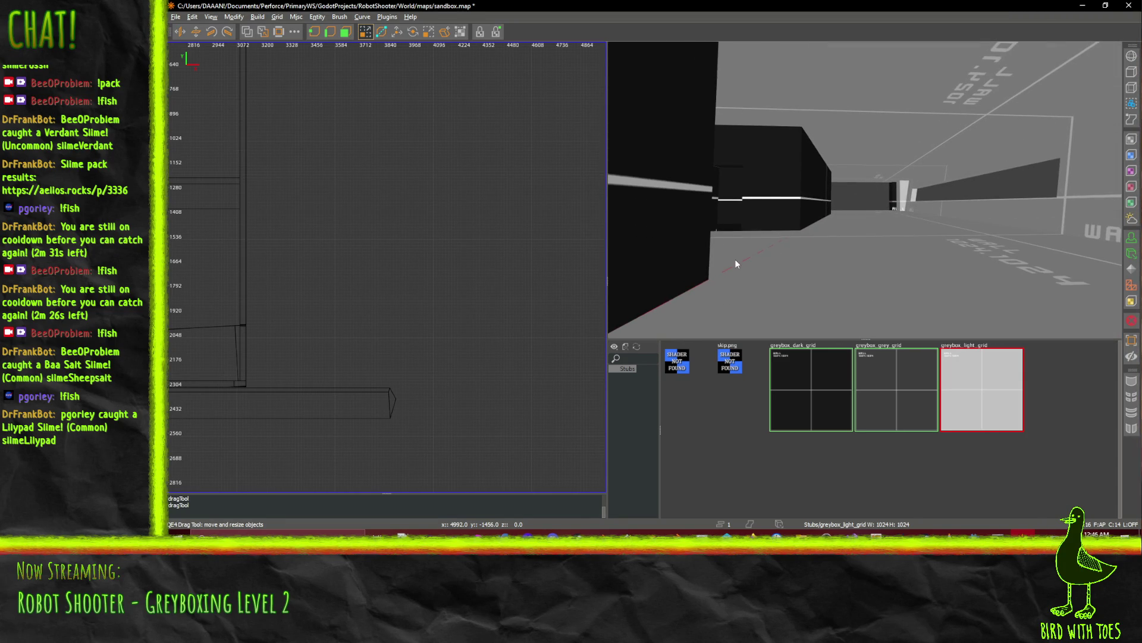
{"action": "right_click", "coordinate": [829, 246]}
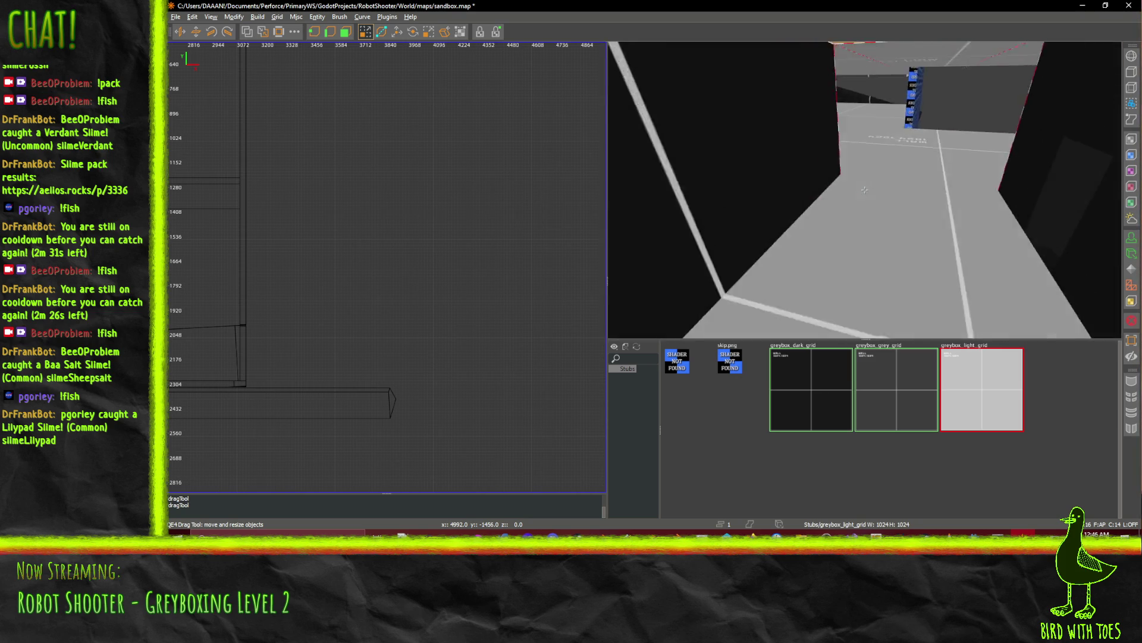
{"action": "mouse_move", "coordinate": [864, 189]}
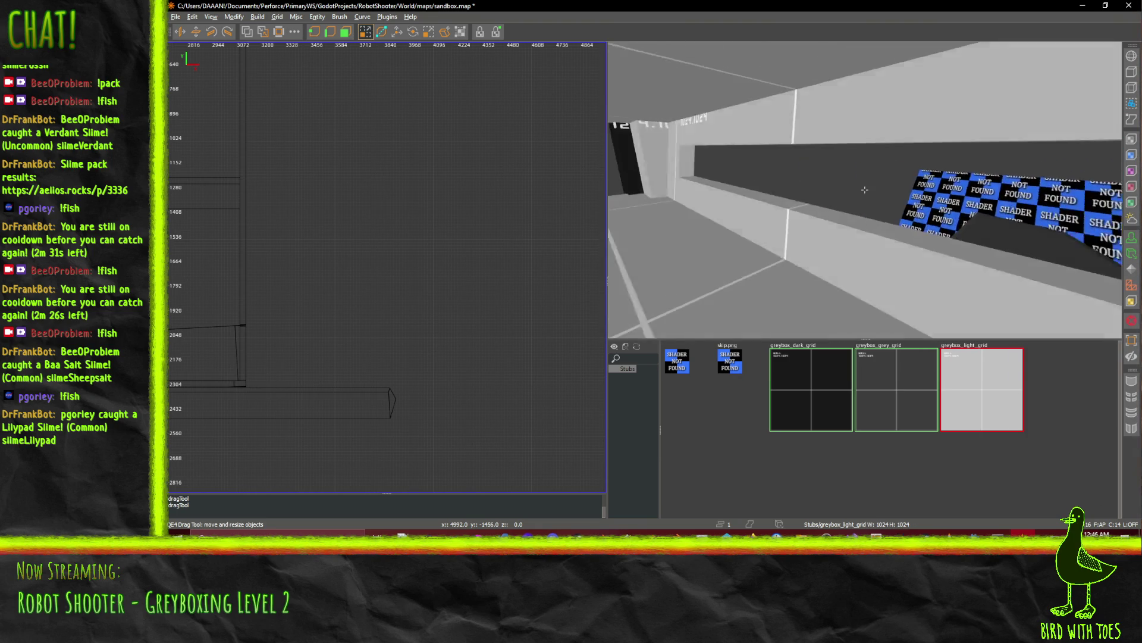
Select the long 2288-unit wall and the upper wall beside the checkered recess.
{"action": "right_click", "coordinate": [864, 190]}
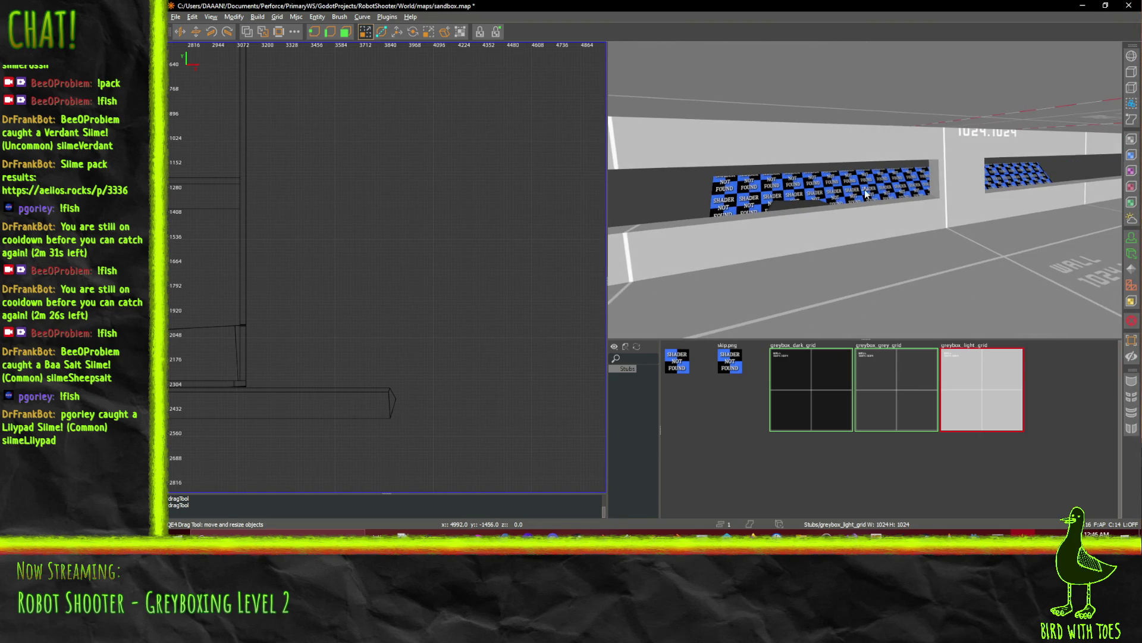
{"action": "left_click", "coordinate": [808, 227]}
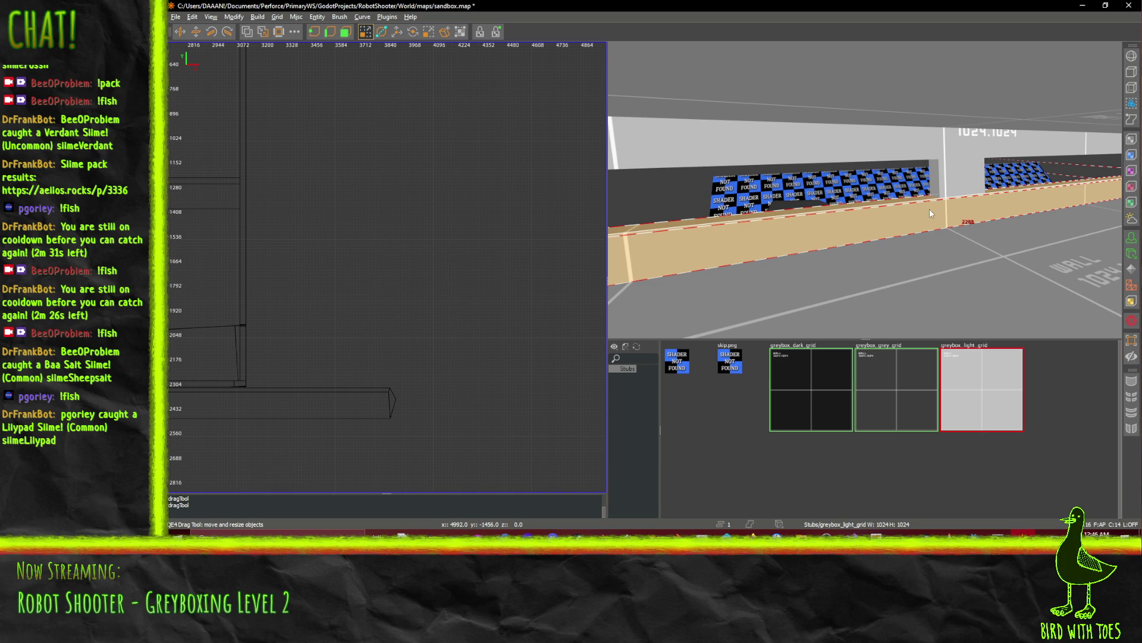
{"action": "right_click", "coordinate": [865, 189]}
{"action": "left_click", "coordinate": [747, 143], "text": "shift"}
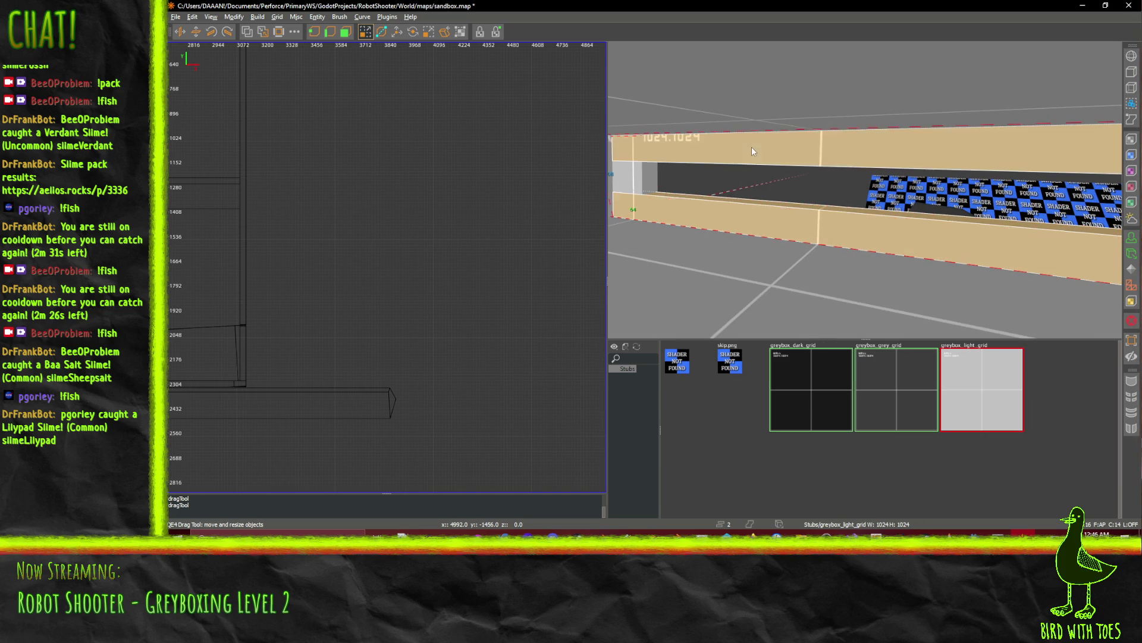
{"action": "right_click", "coordinate": [868, 215]}
{"action": "right_click", "coordinate": [864, 190]}
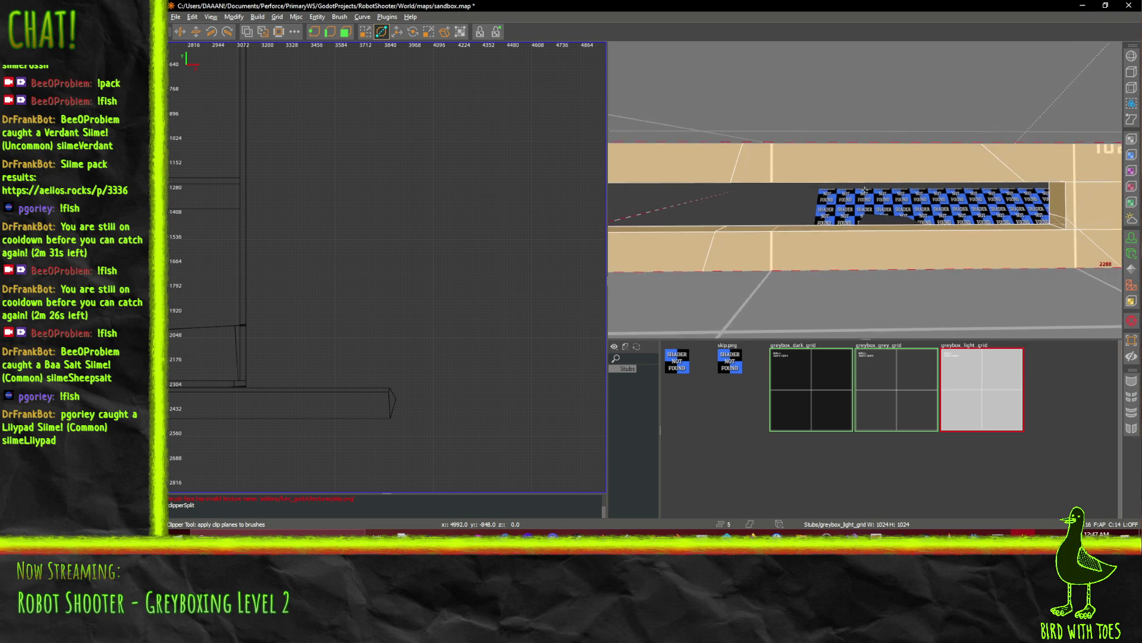
Select the 704-wide wall offcuts left by the diagonal cut and delete them.
{"action": "left_click_drag", "start_coordinate": [1039, 170], "coordinate": [863, 191]}
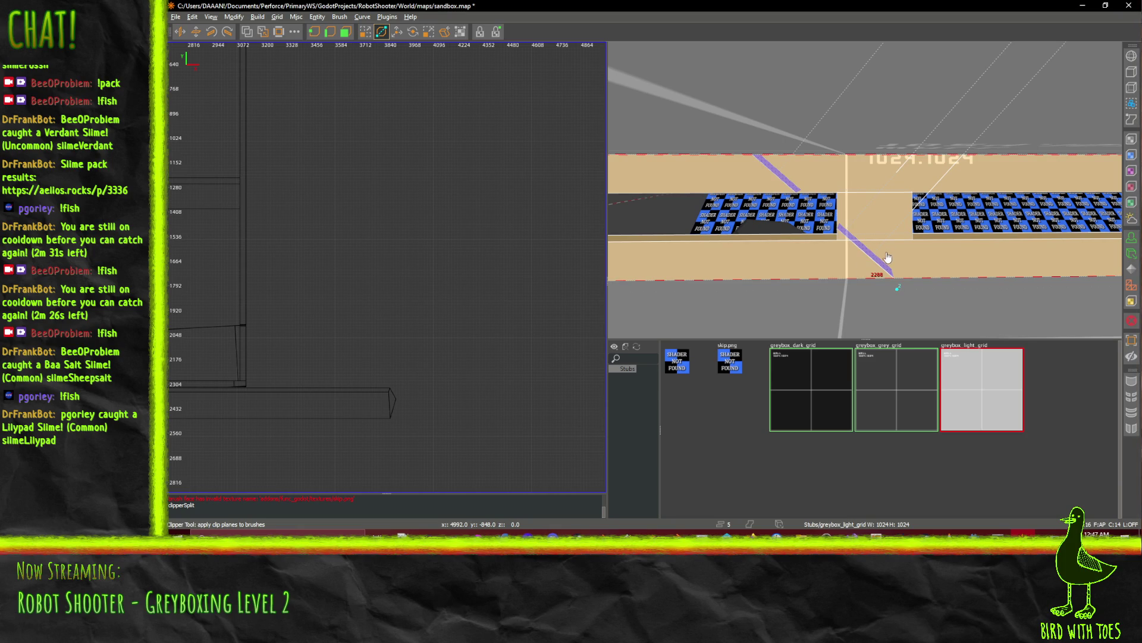
{"action": "key", "text": "a"}
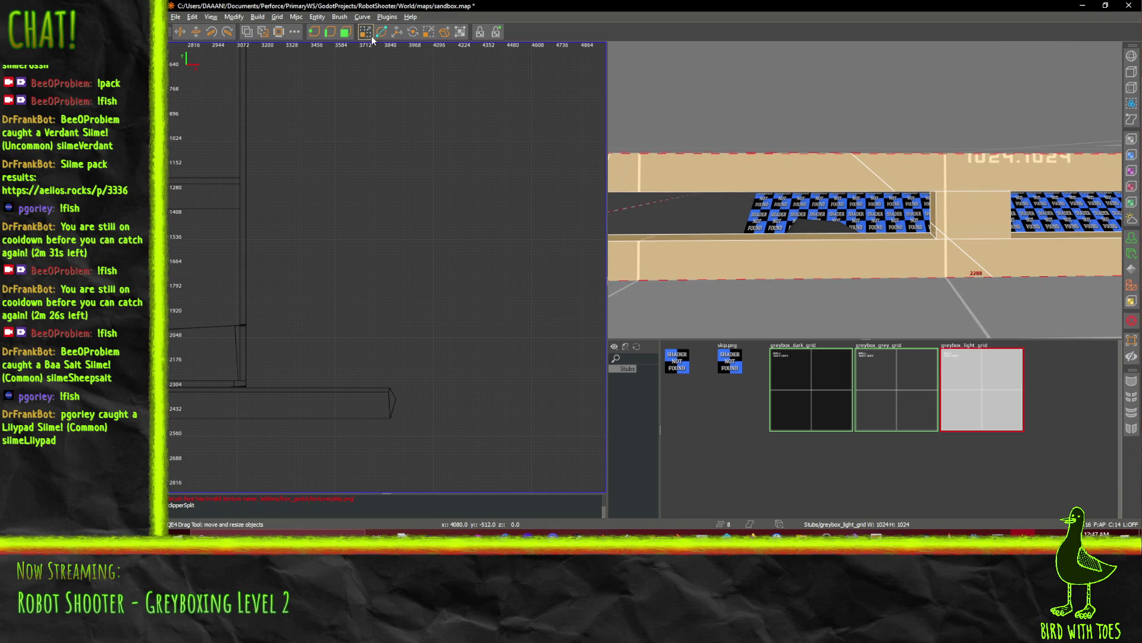
{"action": "left_click", "coordinate": [718, 283], "text": "shift"}
{"action": "left_click", "coordinate": [722, 259], "text": "shift"}
{"action": "left_click", "coordinate": [753, 191], "text": "shift"}
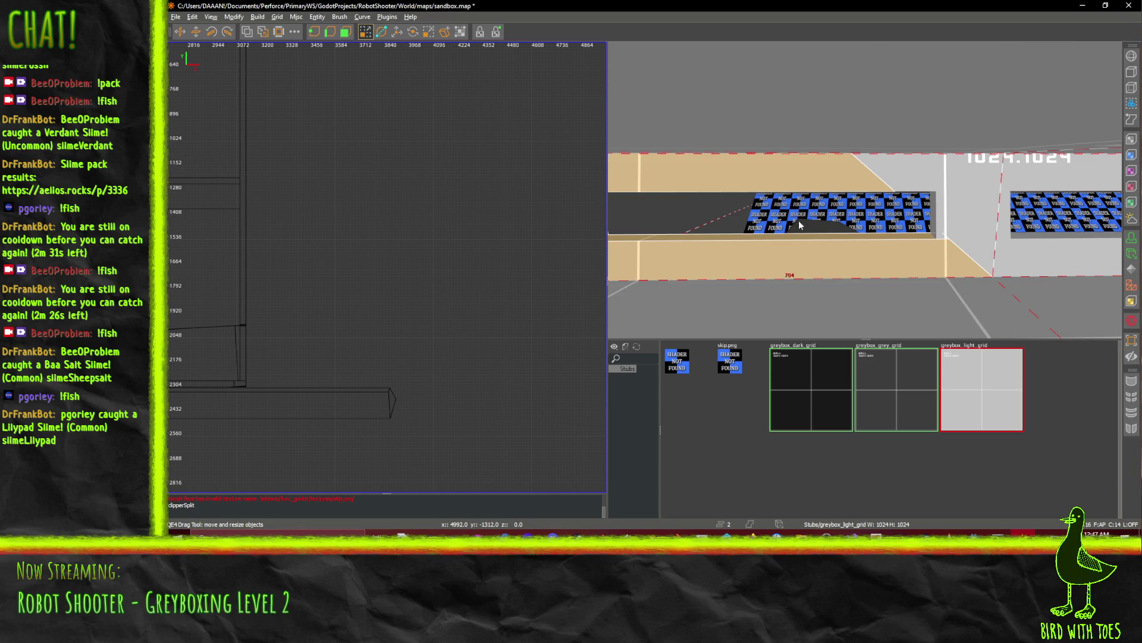
{"action": "key", "text": "Delete"}
Fly back to view the U-shaped brush and select the angled wedge brush.
{"action": "right_click", "coordinate": [939, 231]}
{"action": "key", "text": "s"}
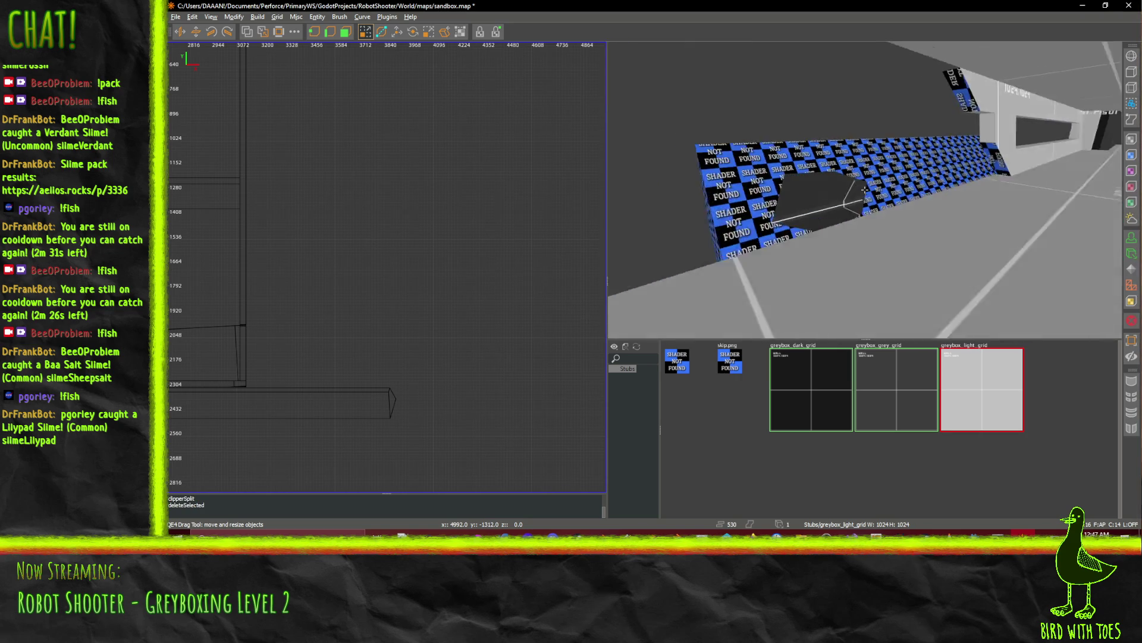
{"action": "key", "text": "w"}
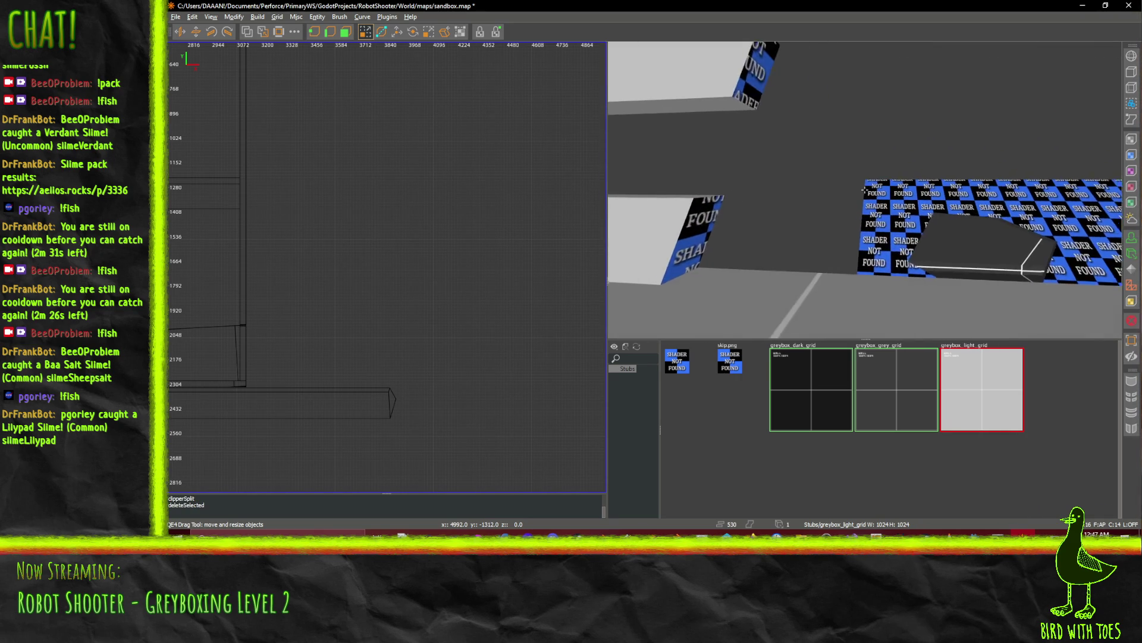
{"action": "left_click", "coordinate": [864, 189], "text": "shift"}
Shift the wedge brush 48 units along X and inspect it from several angles.
{"action": "key", "text": "s"}
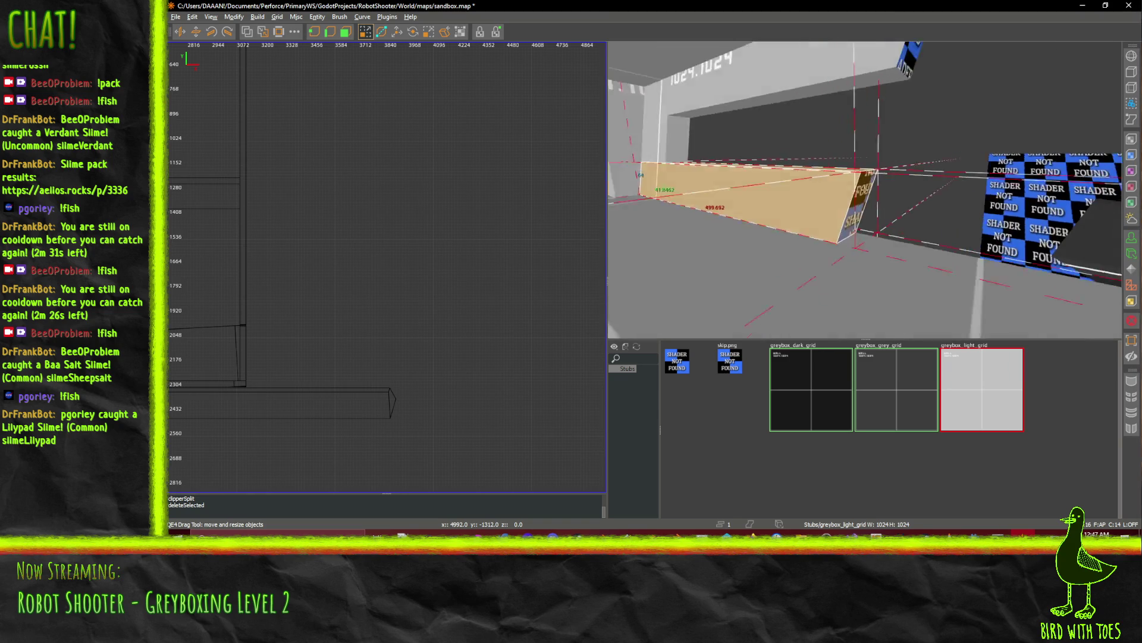
{"action": "right_click", "coordinate": [819, 165]}
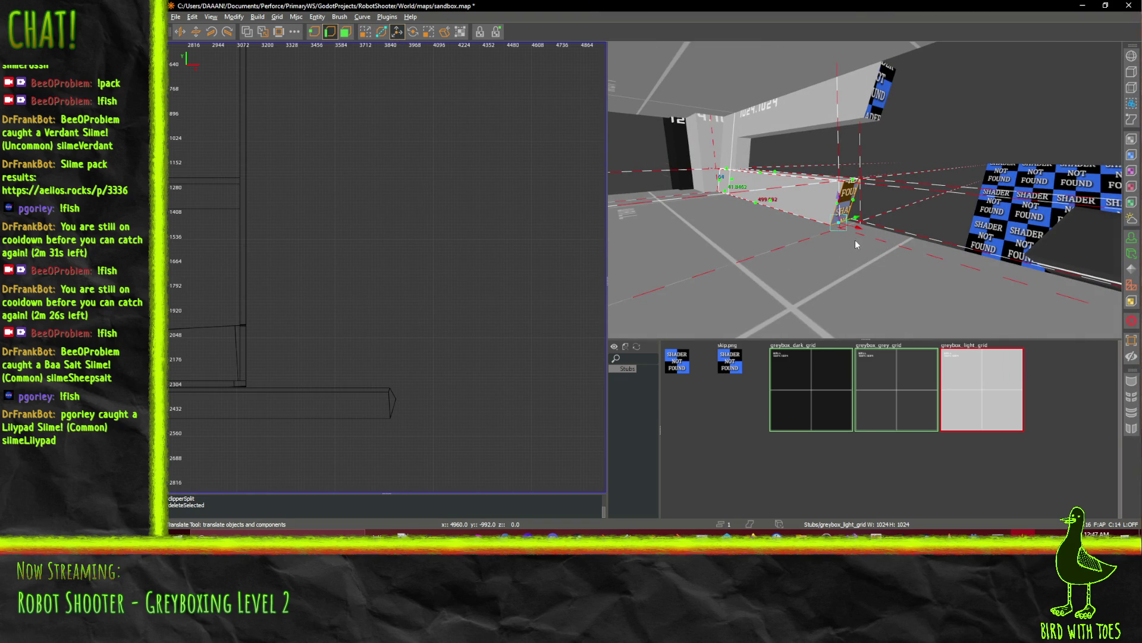
{"action": "left_click_drag", "start_coordinate": [889, 236], "coordinate": [889, 236]}
{"action": "right_click", "coordinate": [889, 236]}
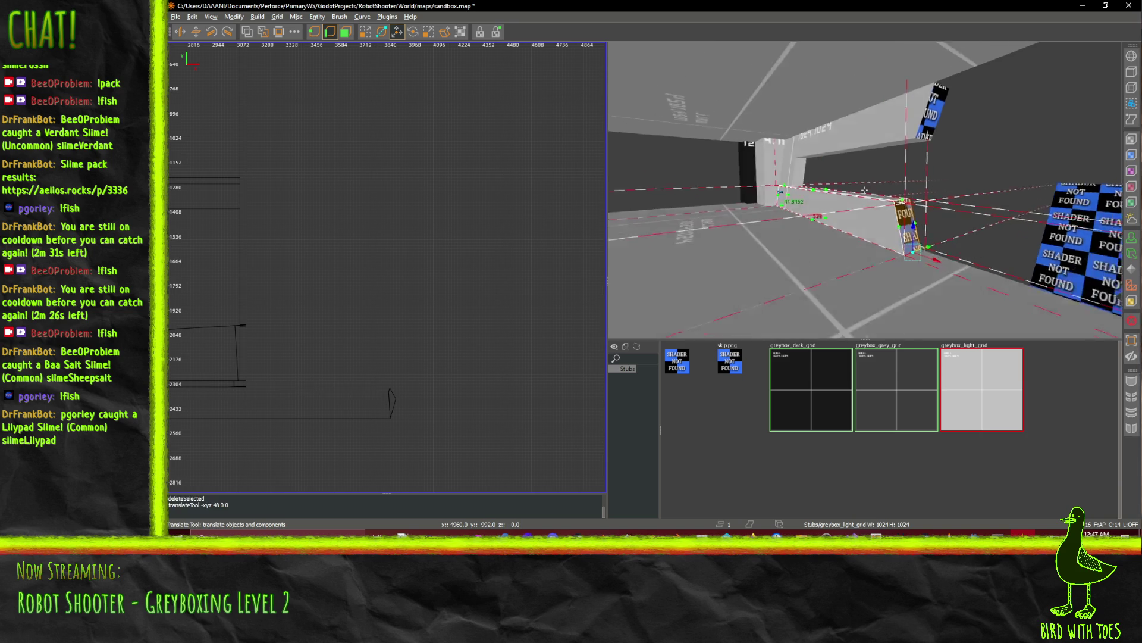
{"action": "right_click", "coordinate": [865, 190]}
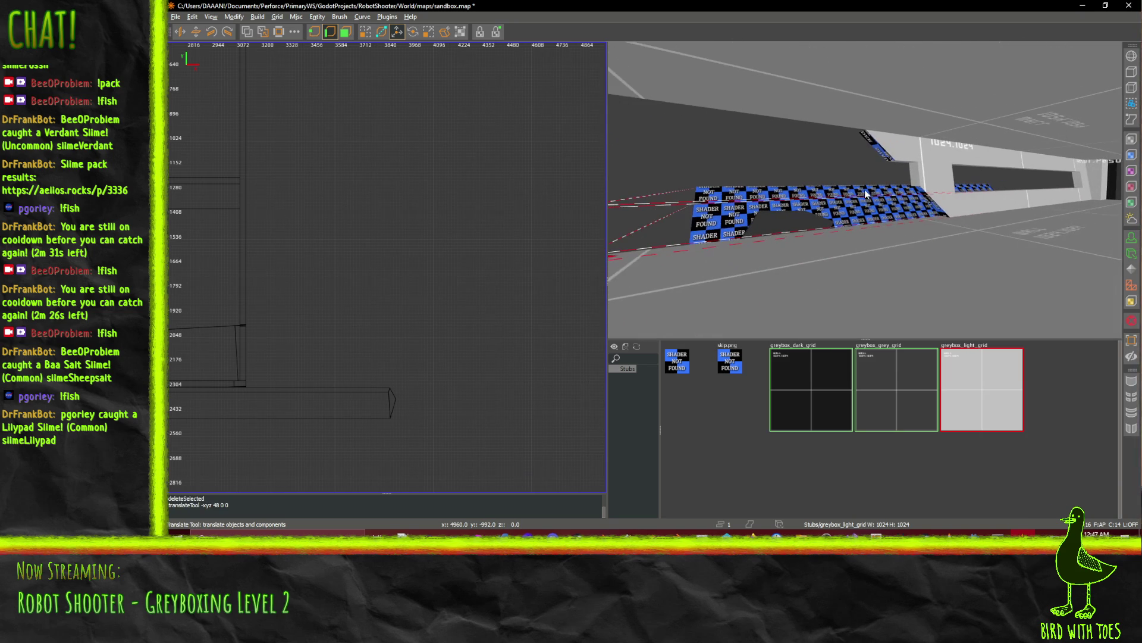
{"action": "right_click", "coordinate": [951, 208]}
{"action": "right_click", "coordinate": [826, 177]}
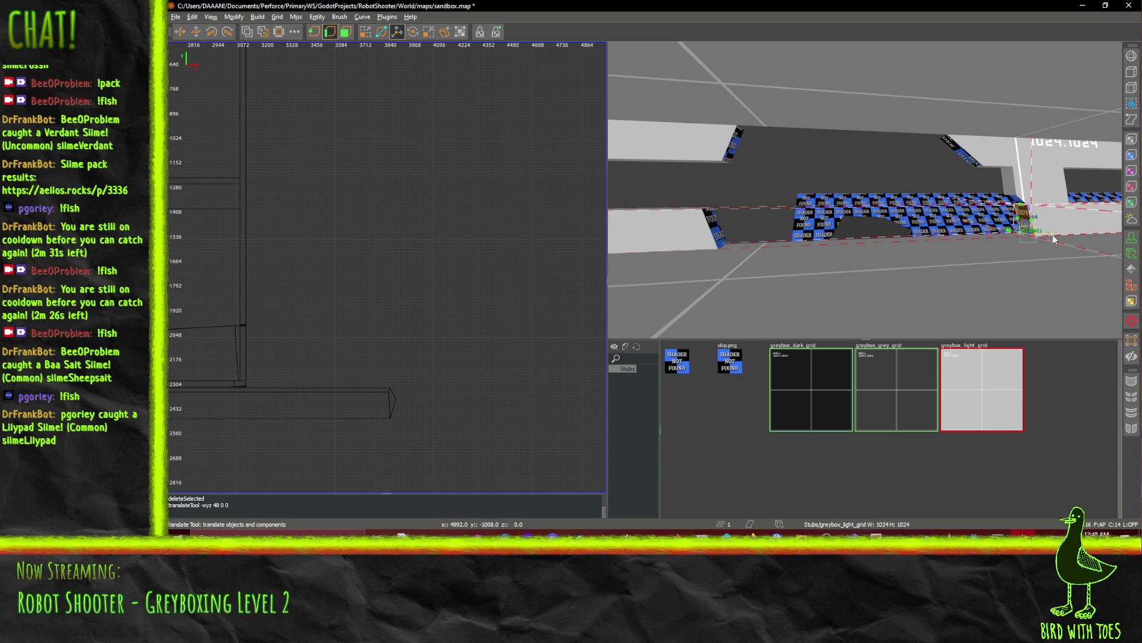
Move the wedge 96 units back along X, checking it over the checker surface.
{"action": "left_click_drag", "start_coordinate": [1019, 238], "coordinate": [1041, 240]}
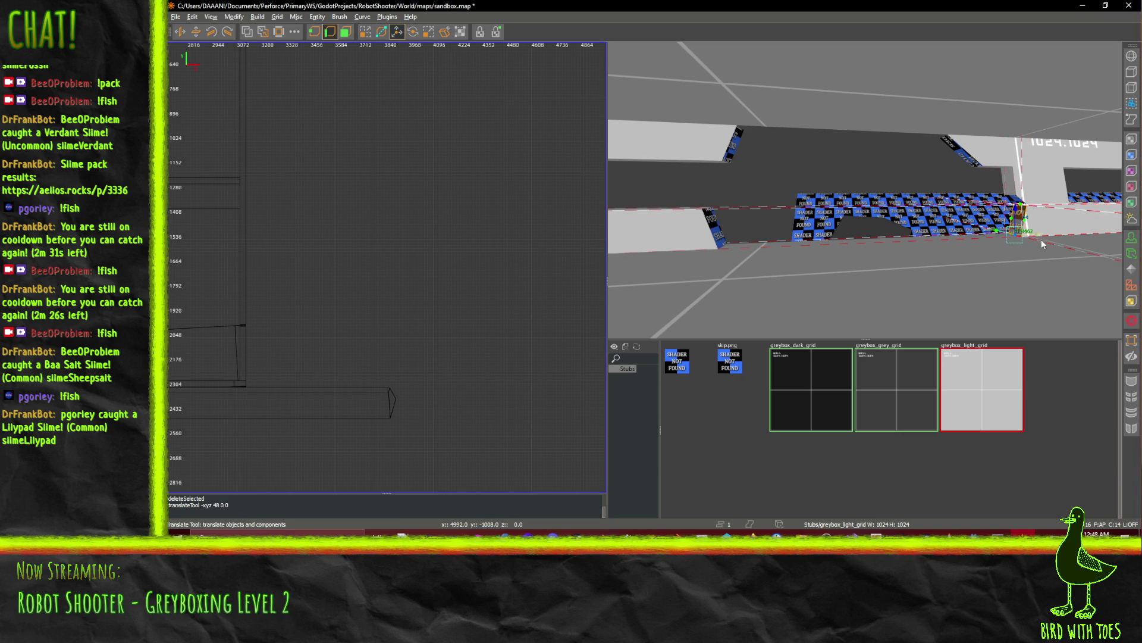
{"action": "right_click", "coordinate": [1041, 239]}
{"action": "key", "text": "Down"}
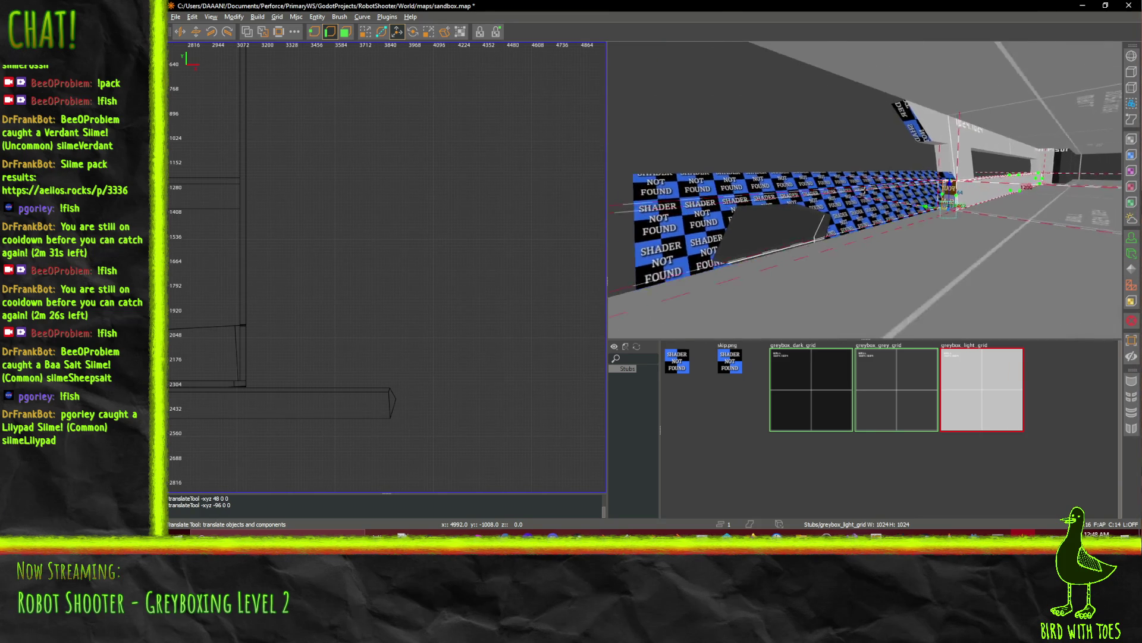
{"action": "key", "text": "Up"}
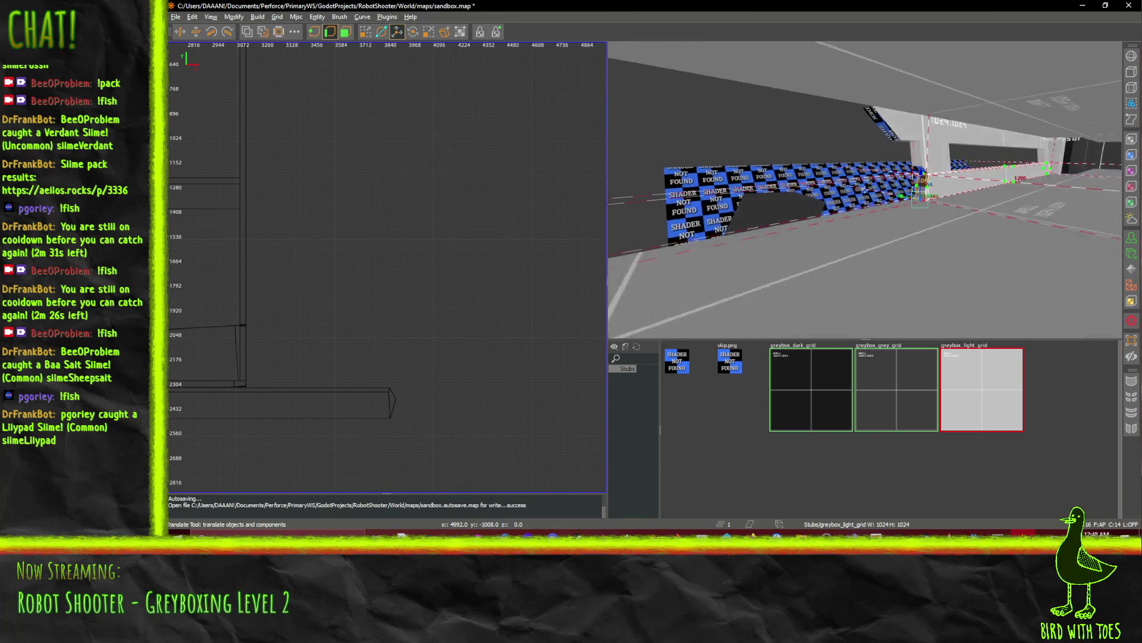
{"action": "key", "text": "Up"}
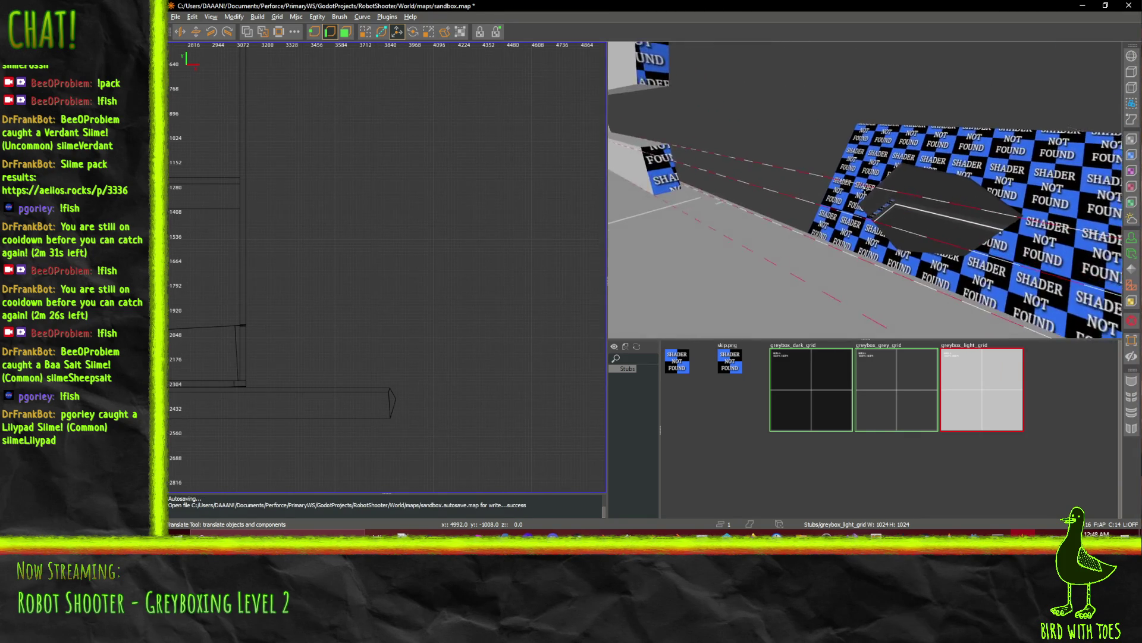
{"action": "key", "text": "Up"}
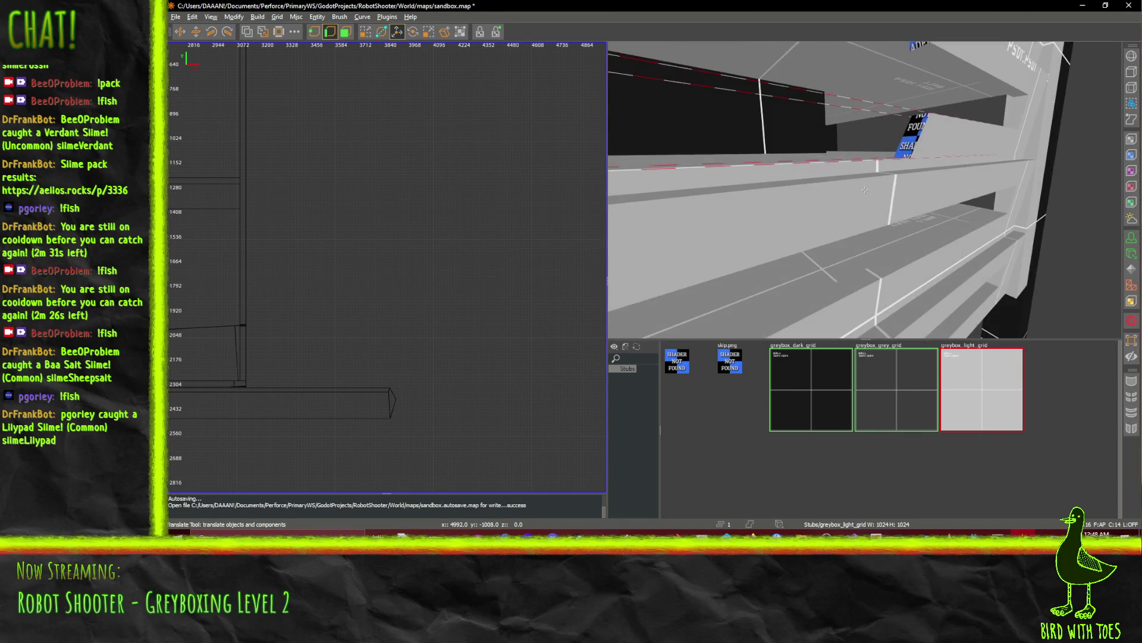
Fly the camera through the level past the checker wall and the dark brush.
{"action": "key", "text": "Up"}
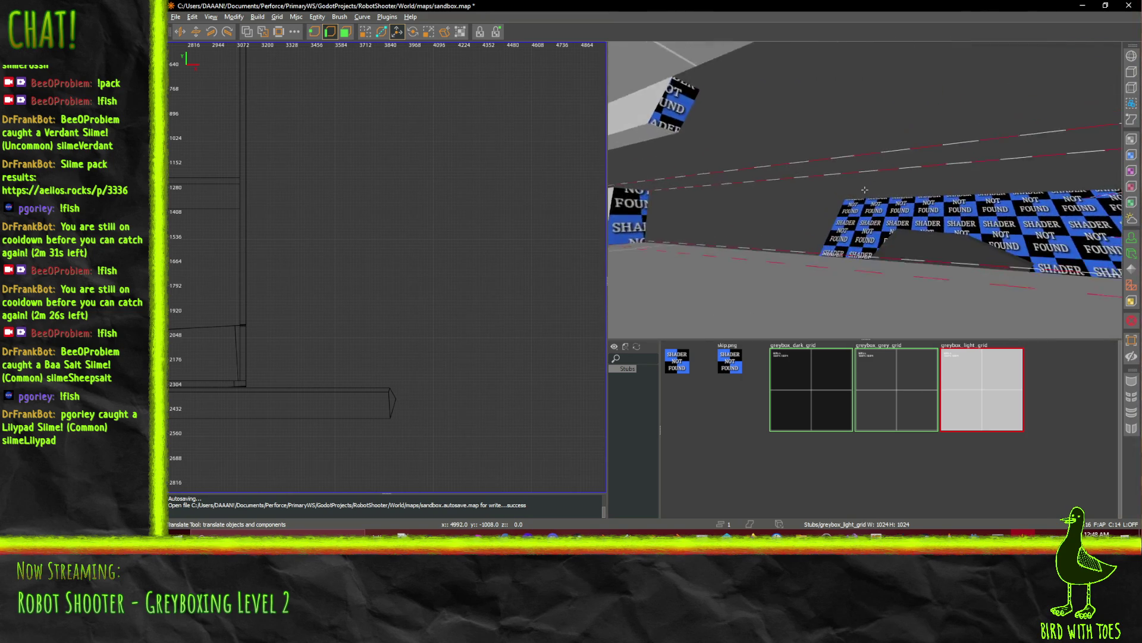
{"action": "key", "text": "Up"}
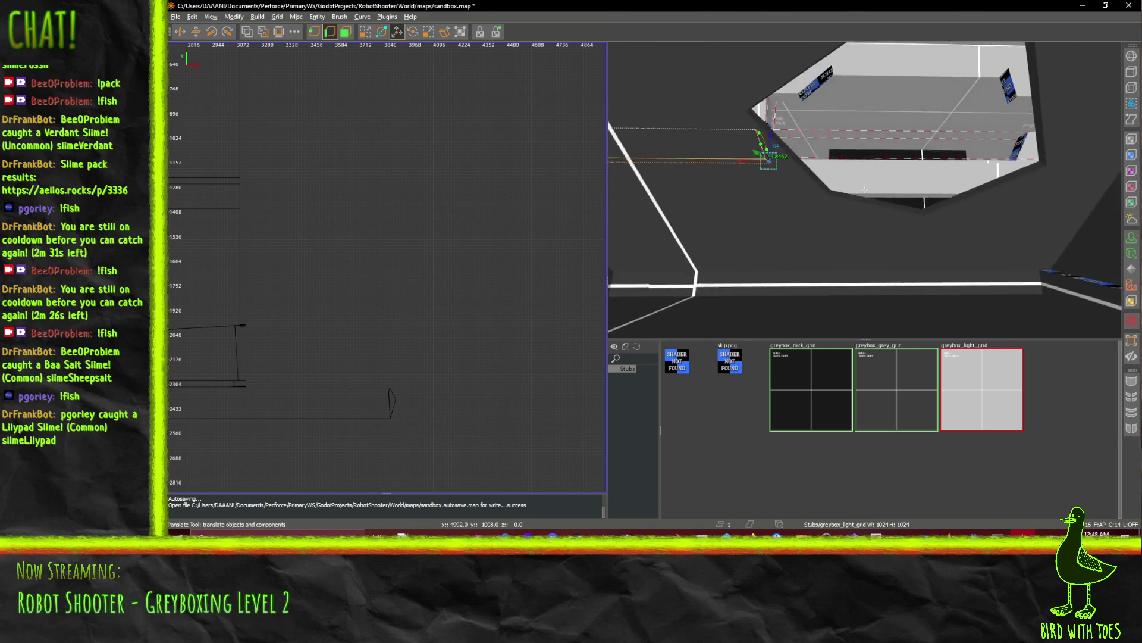
{"action": "key", "text": "Up"}
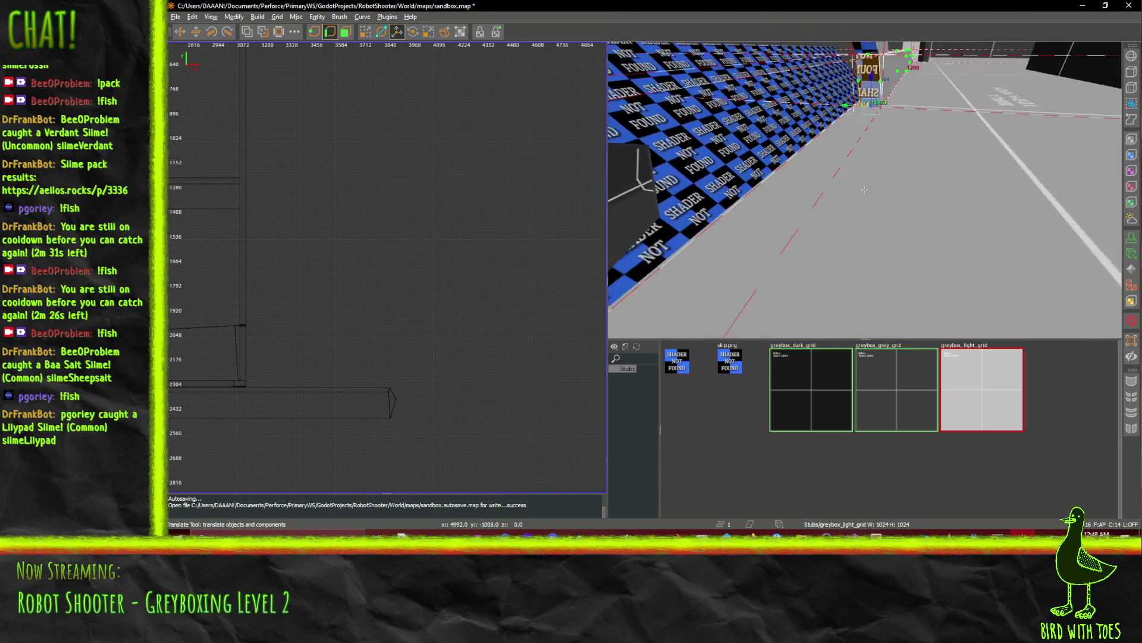
{"action": "key", "text": "Up"}
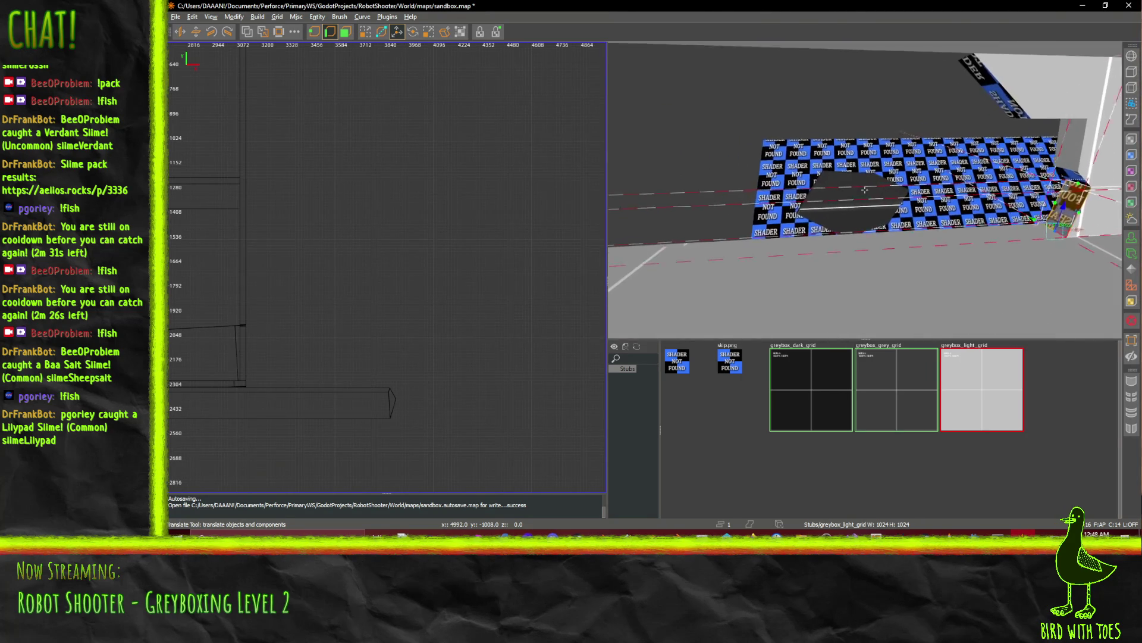
{"action": "key", "text": "Up"}
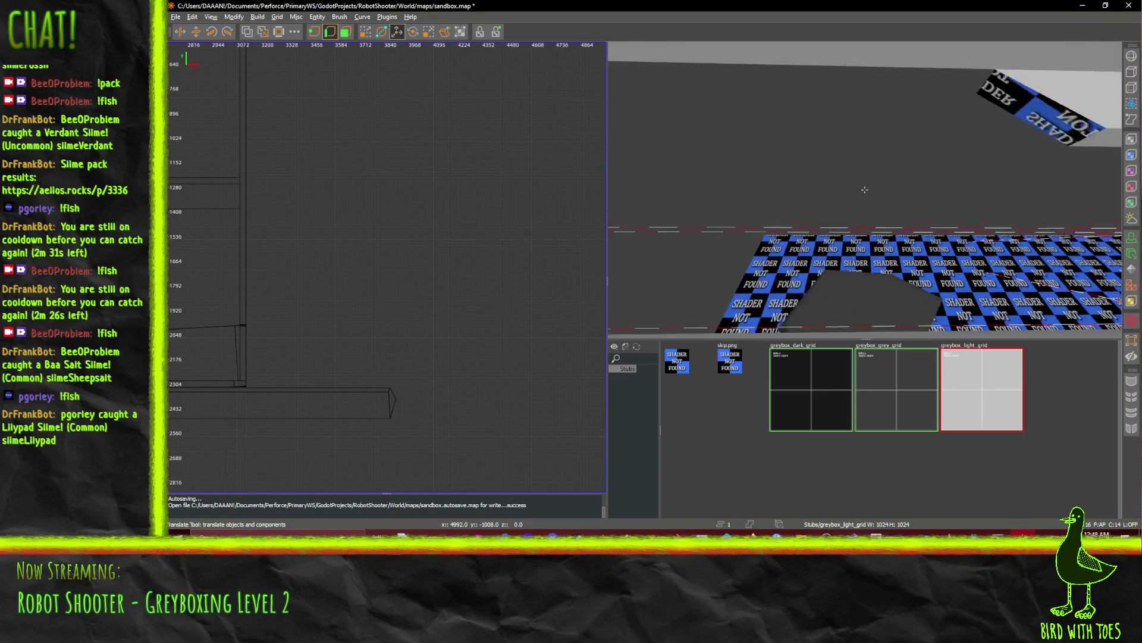
{"action": "key", "text": "Up"}
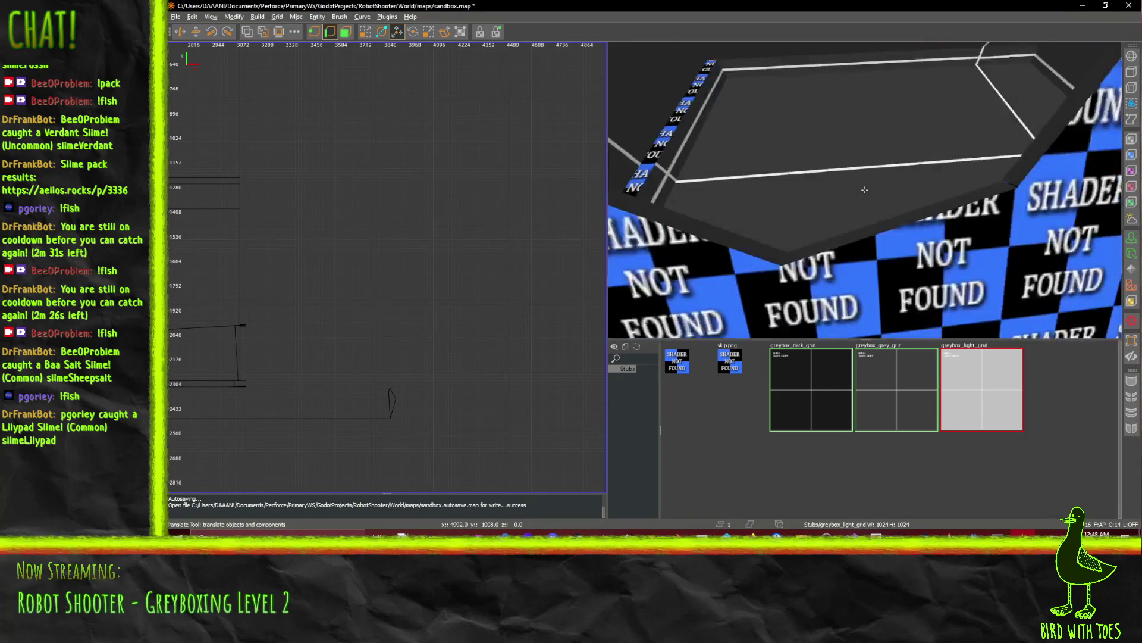
{"action": "key", "text": "Up"}
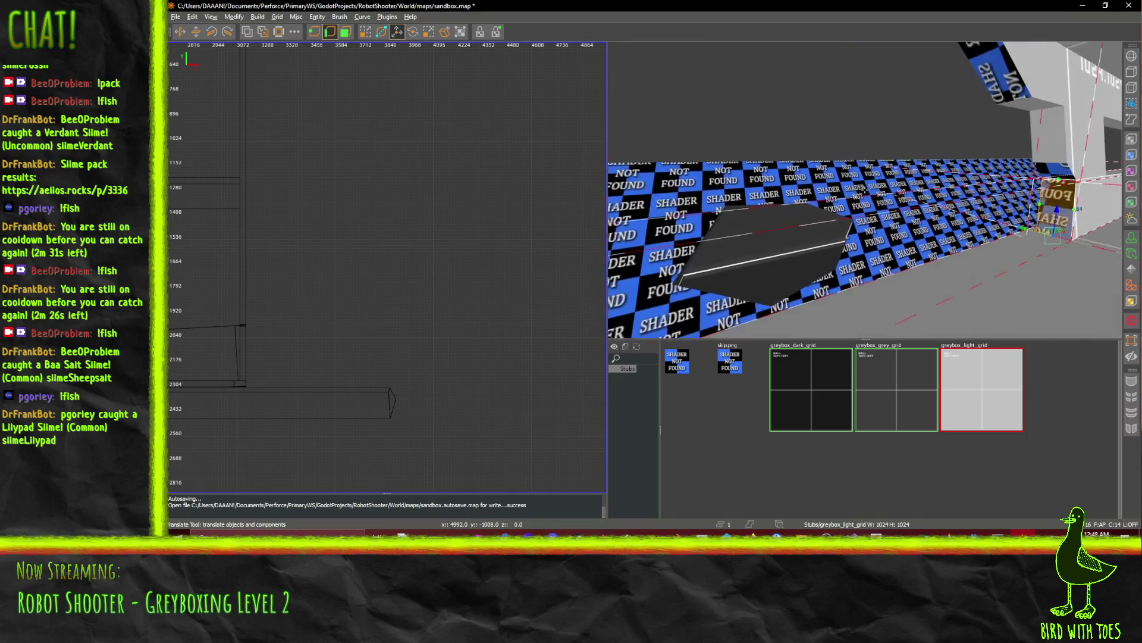
{"action": "key", "text": "Up"}
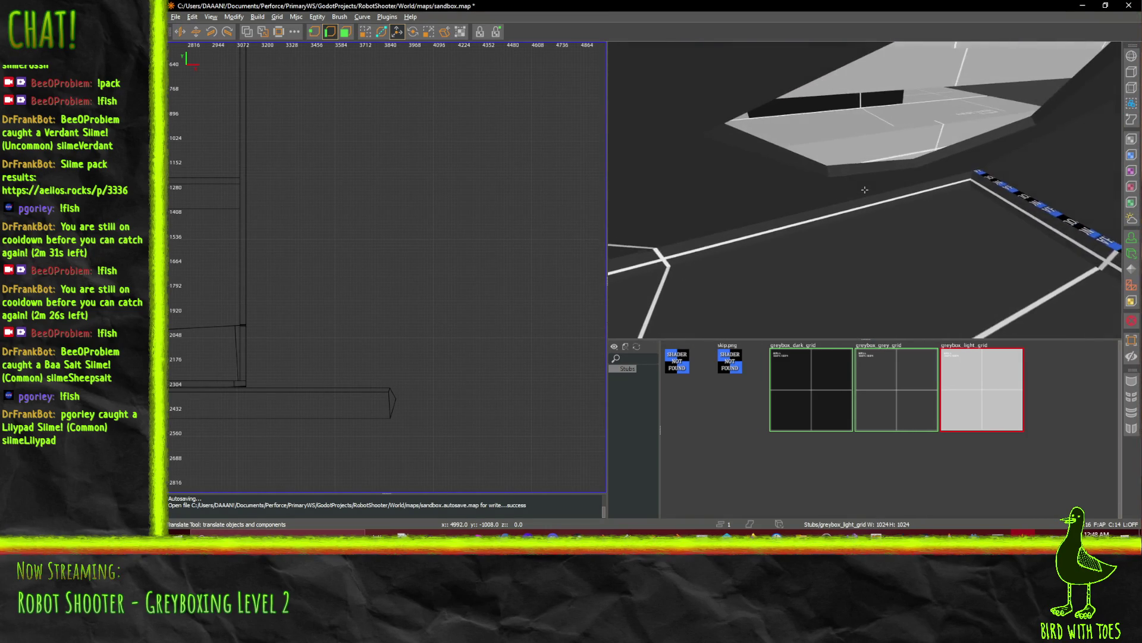
Look over the grey floor beside the checker wall and save sandbox.map.
{"action": "key", "text": "w"}
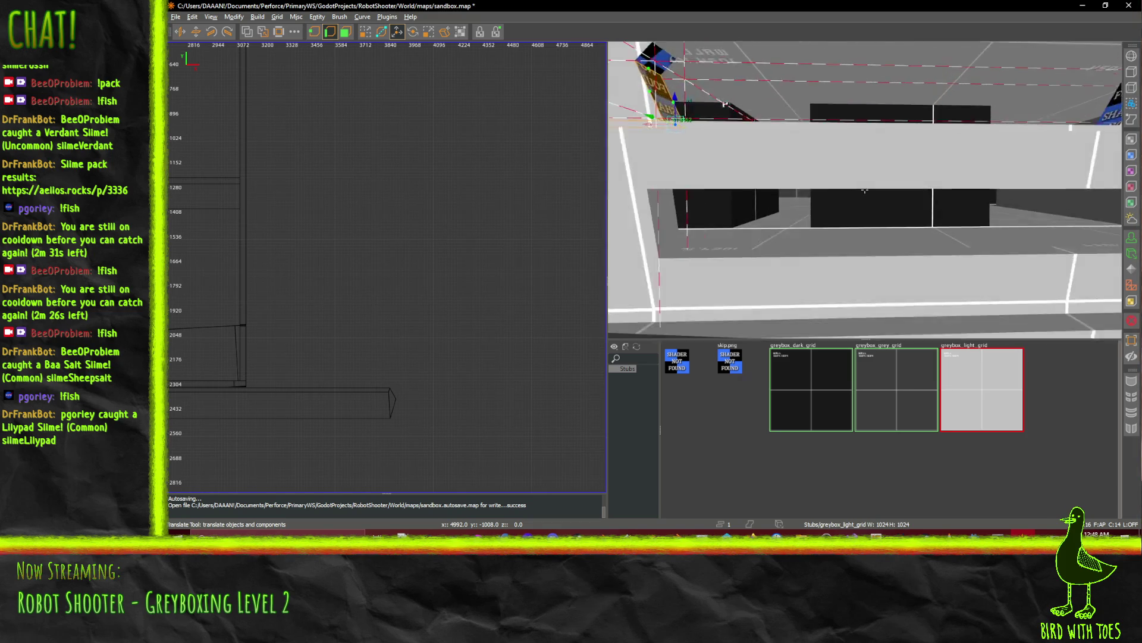
{"action": "key", "text": "s"}
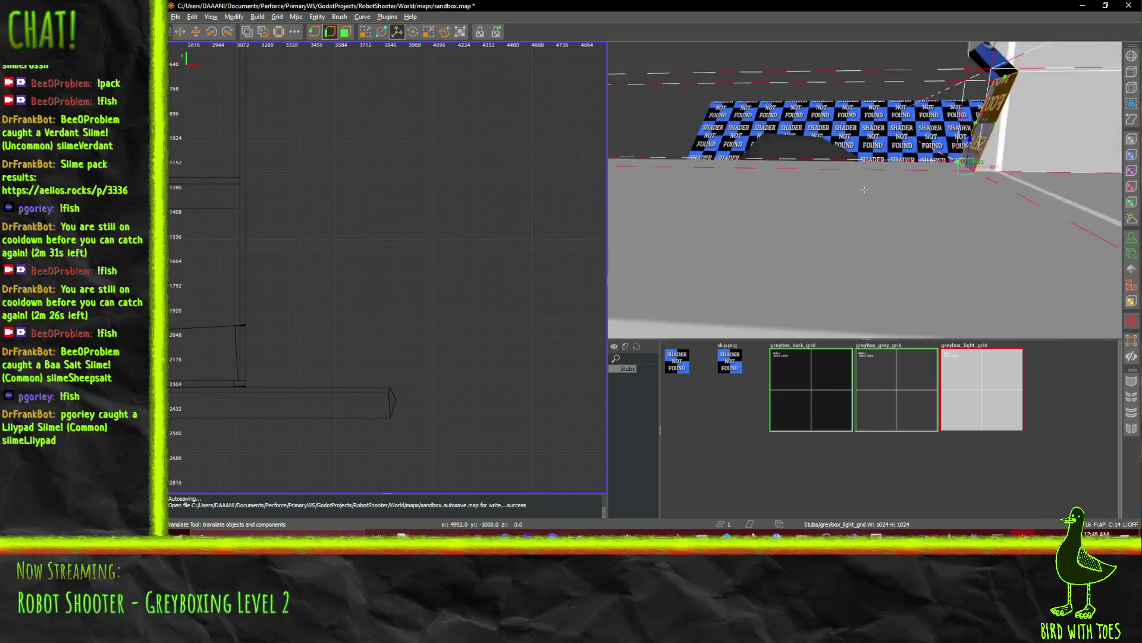
{"action": "key", "text": "w"}
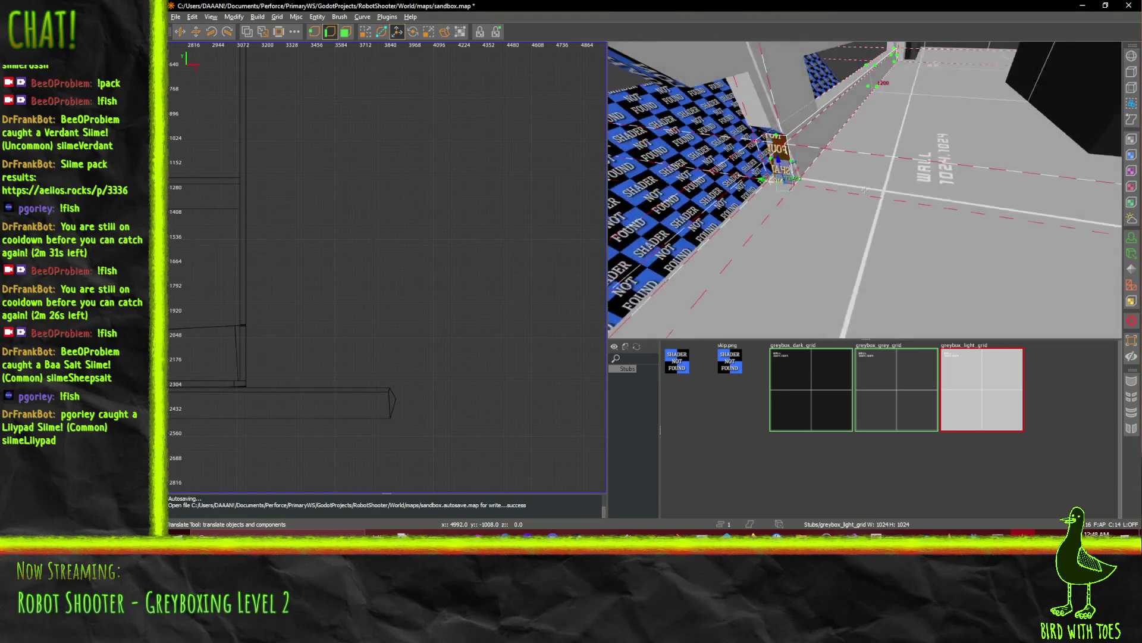
{"action": "key", "text": "s"}
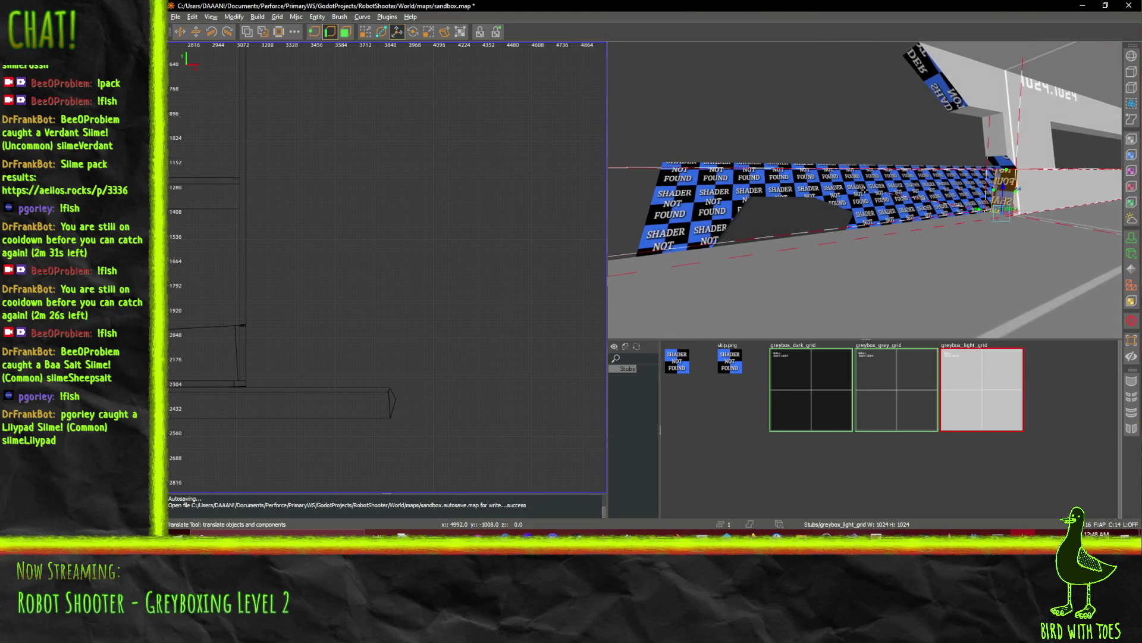
{"action": "key", "text": "ctrl+s"}
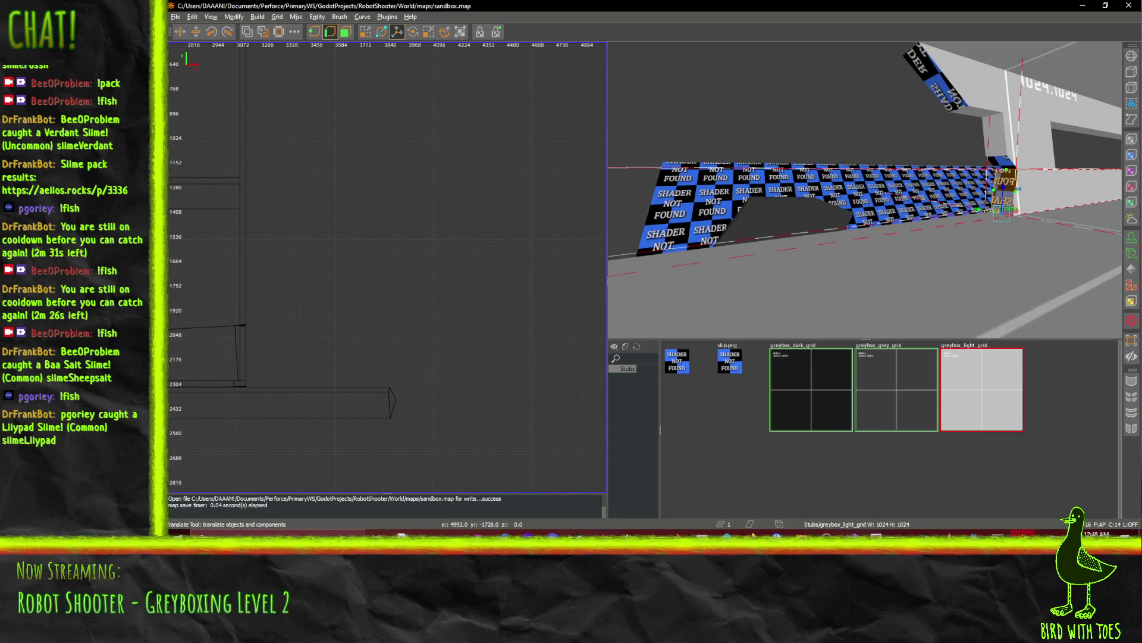
{"action": "right_click", "coordinate": [921, 206]}
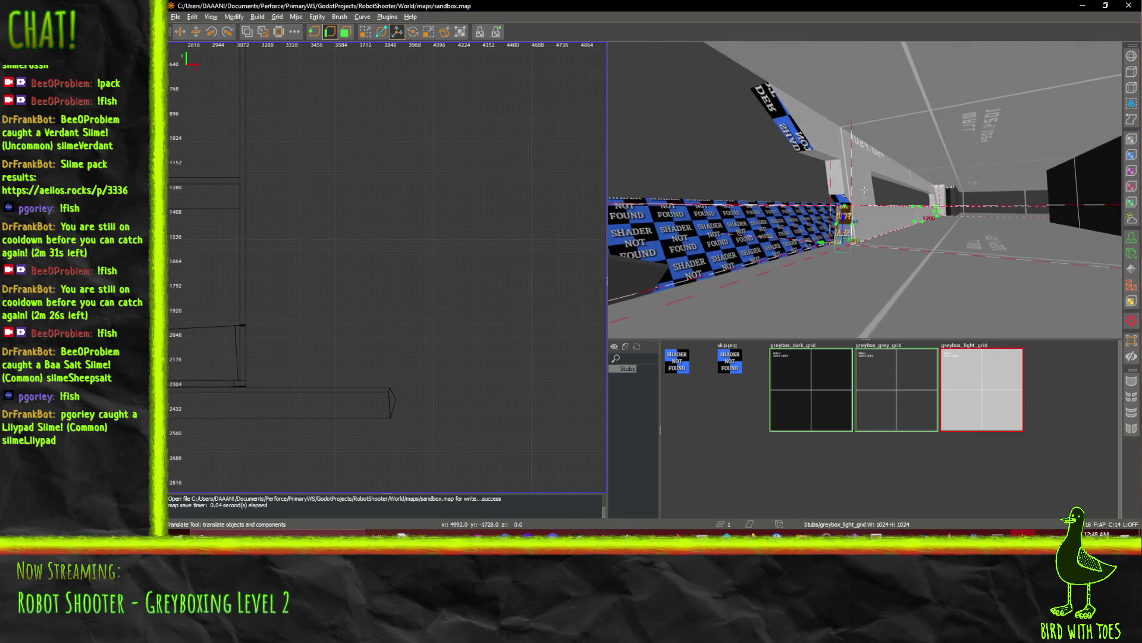
{"action": "key", "text": "a"}
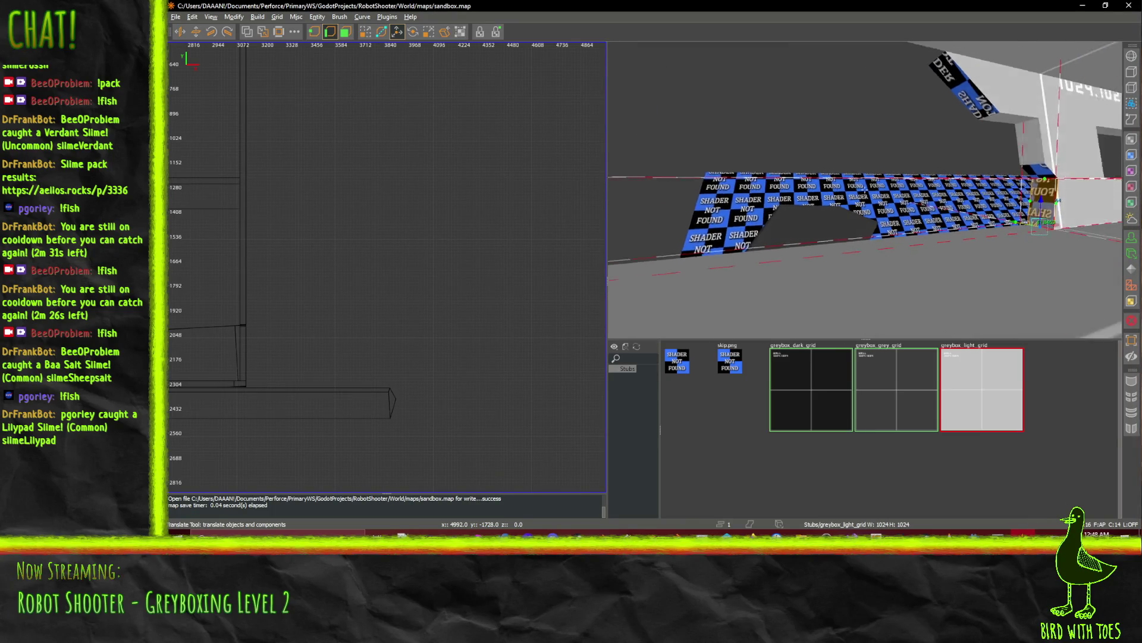
{"action": "key", "text": "d"}
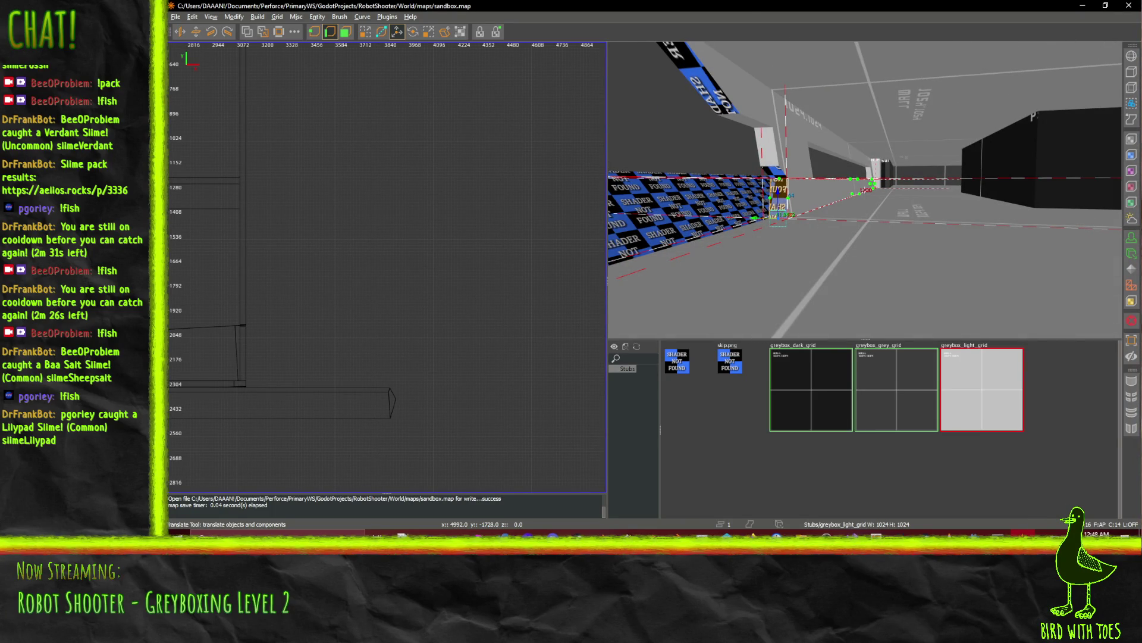
{"action": "key", "text": "w"}
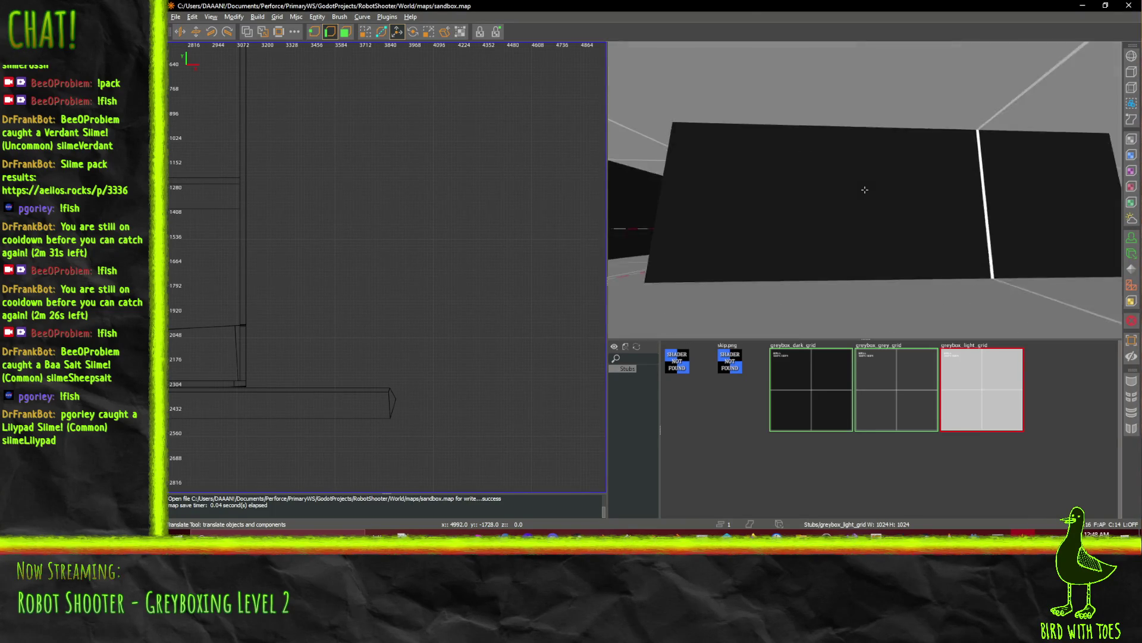
{"action": "key", "text": "s"}
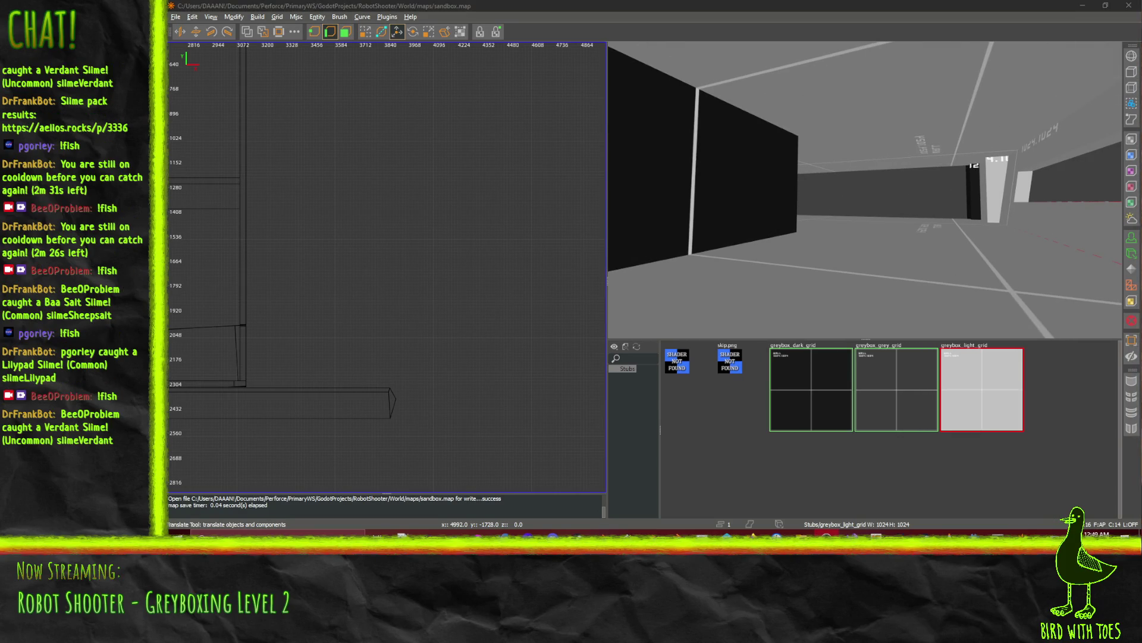
{"action": "left_click", "coordinate": [884, 258]}
{"action": "key", "text": "shift+z"}
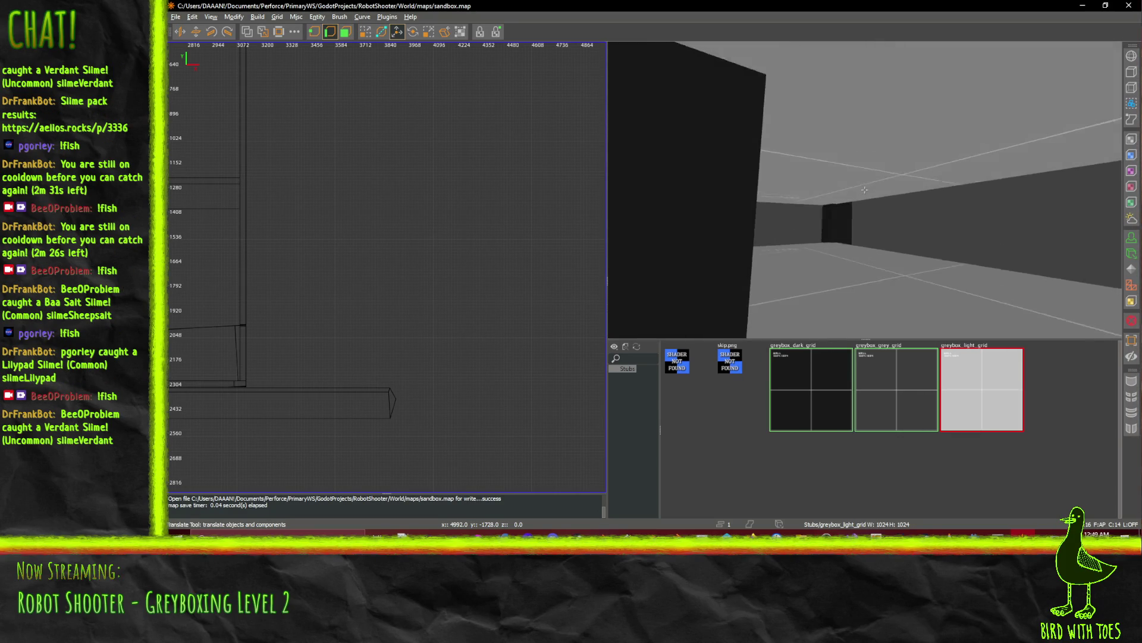
{"action": "key", "text": "Up"}
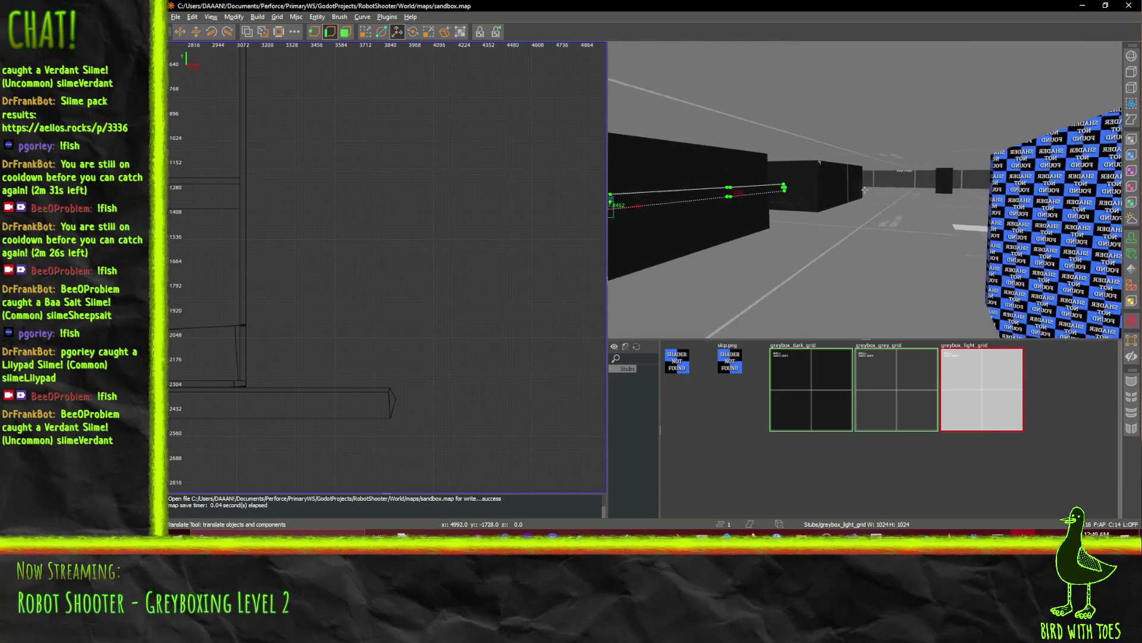
{"action": "key", "text": "Up"}
{"action": "right_click", "coordinate": [865, 191]}
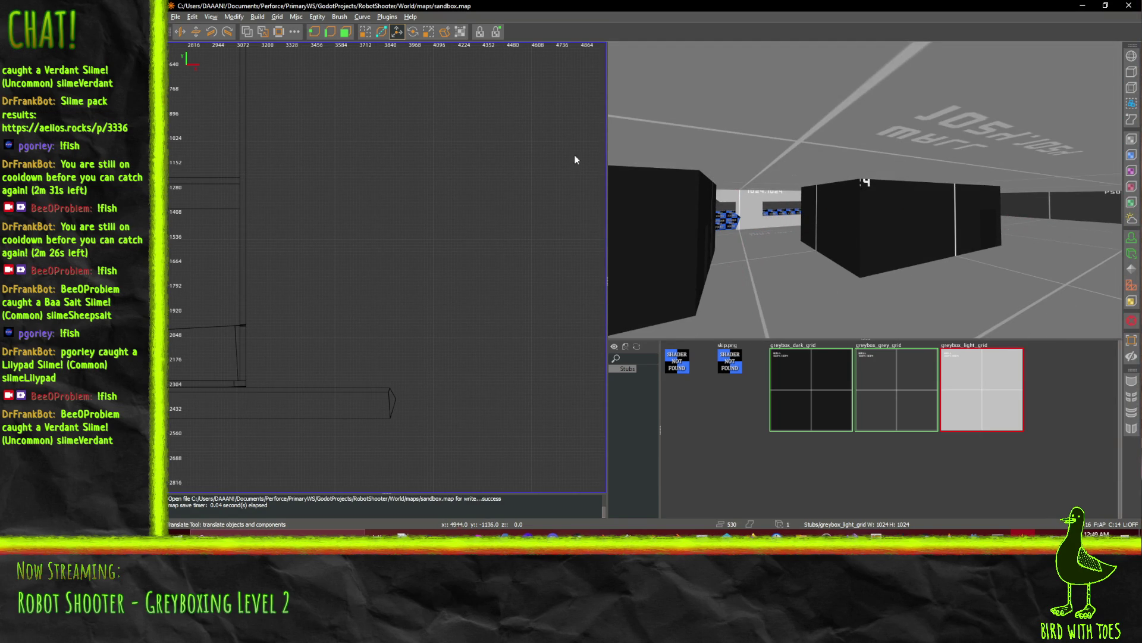
{"action": "right_click", "coordinate": [863, 268]}
{"action": "key", "text": "Up"}
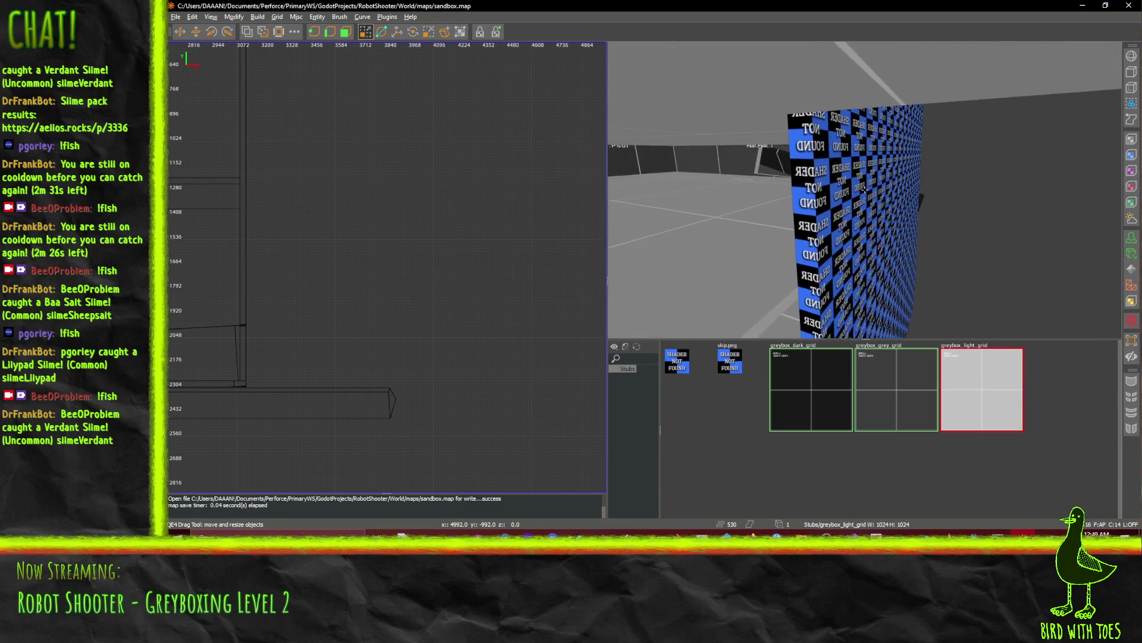
{"action": "key", "text": "Up"}
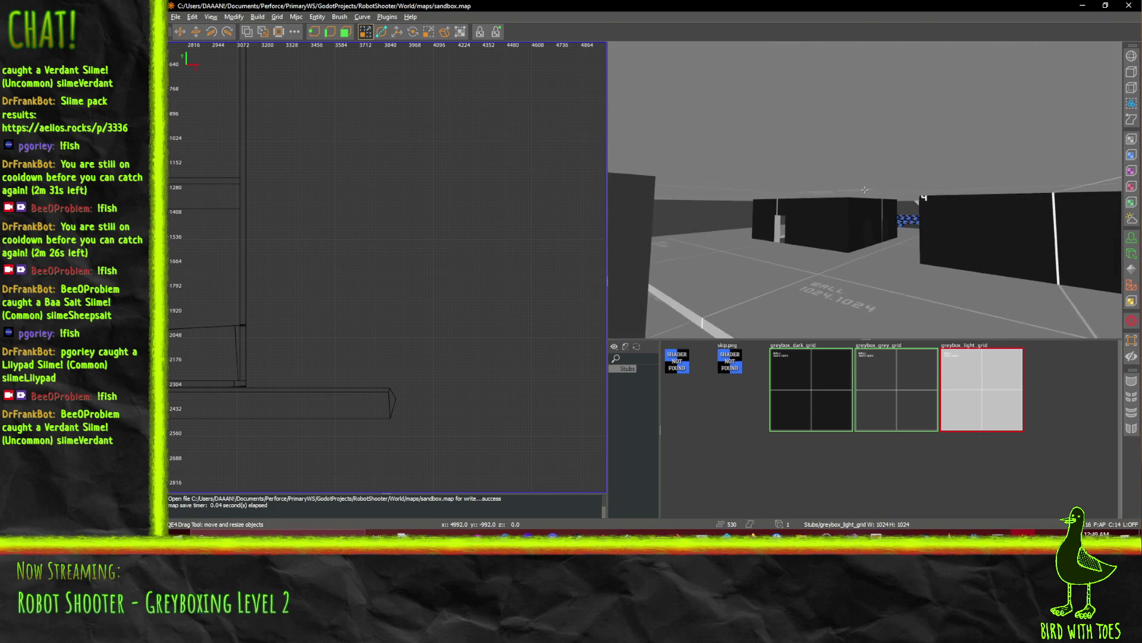
{"action": "key", "text": "Up"}
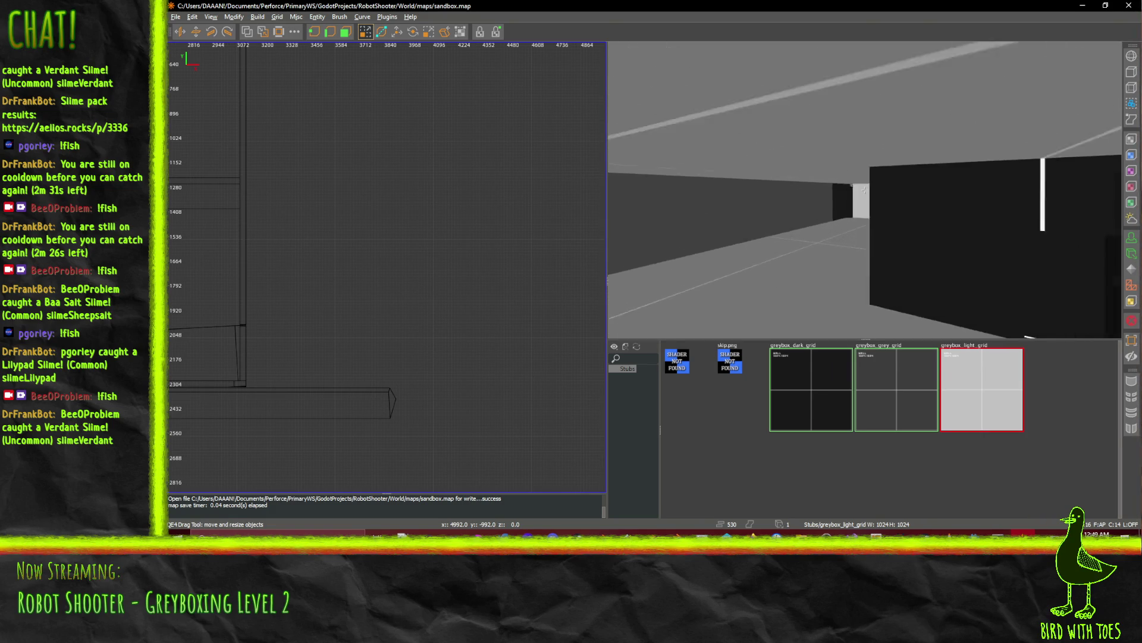
{"action": "key", "text": "Up"}
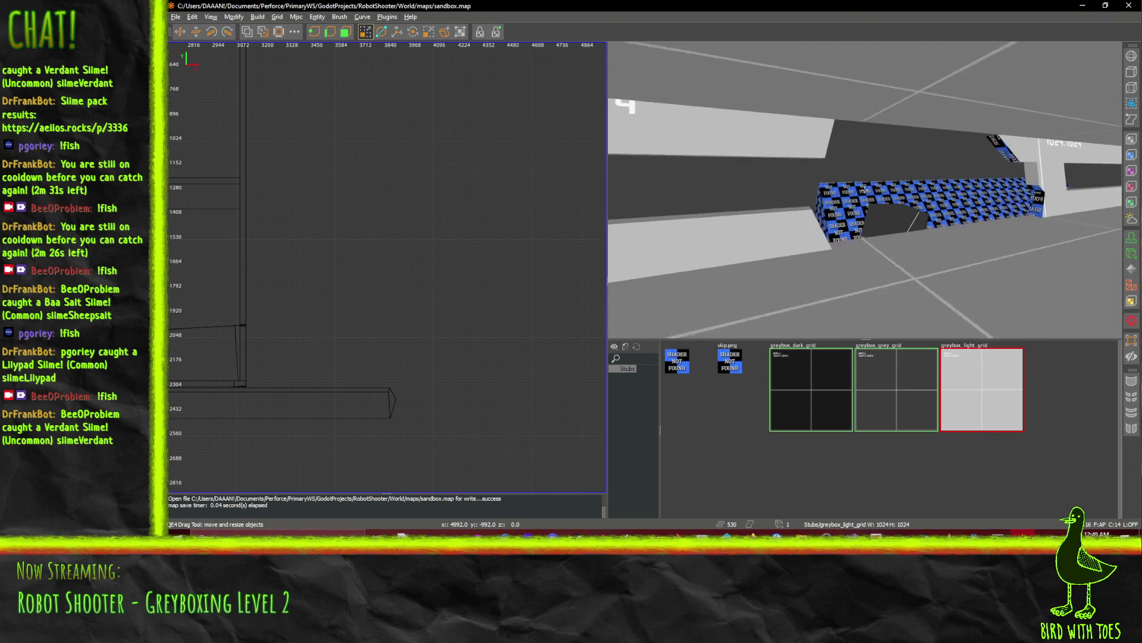
{"action": "key", "text": "Up"}
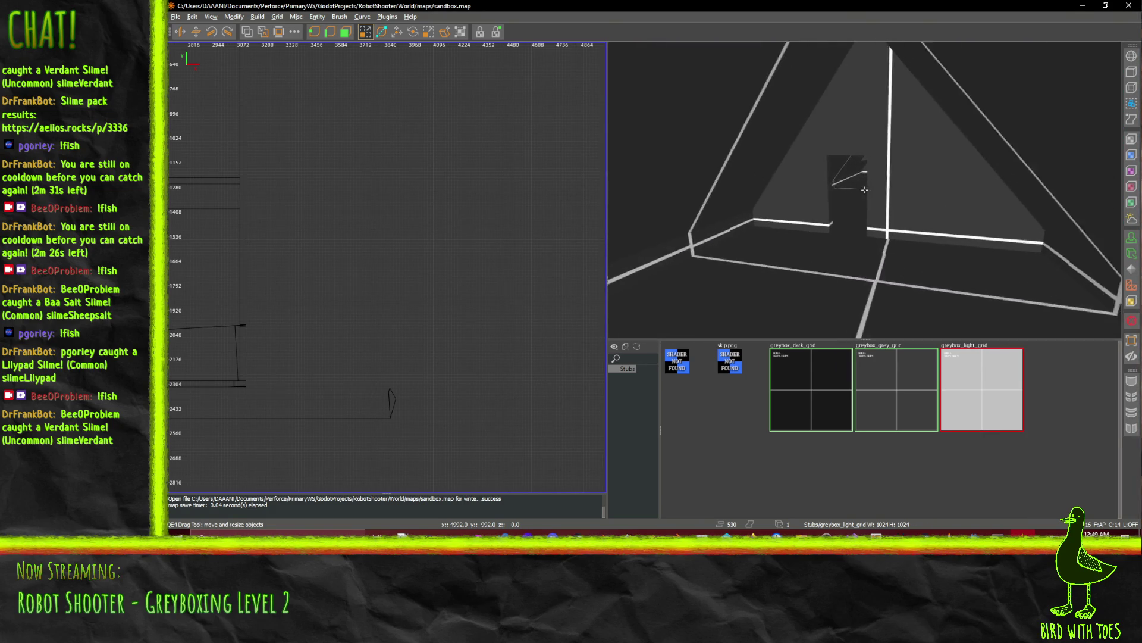
{"action": "key", "text": "Up"}
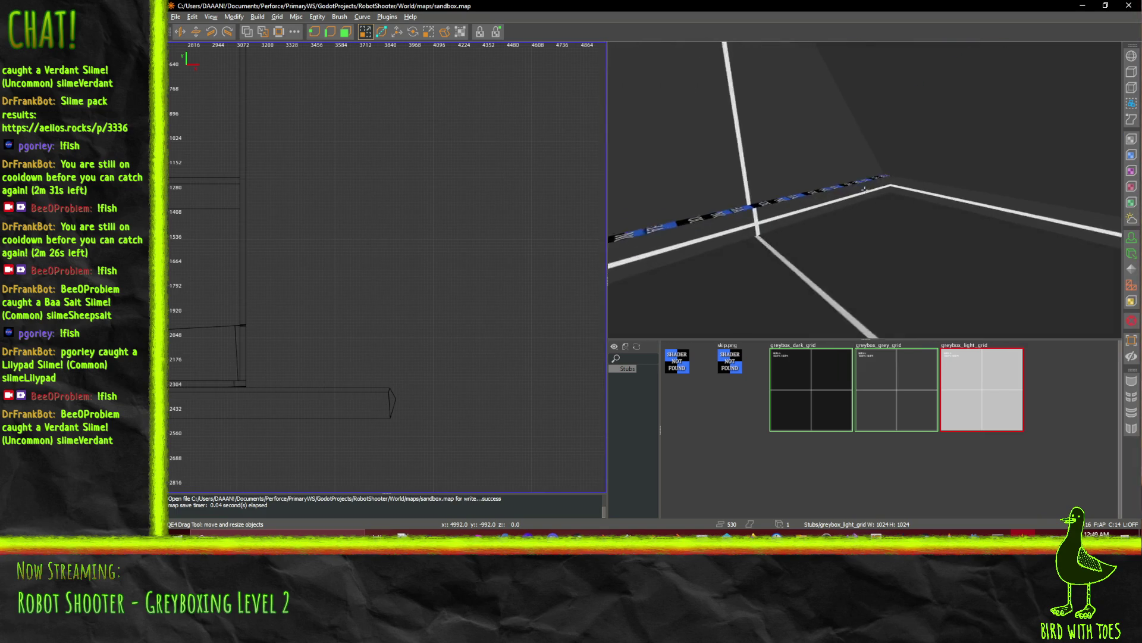
{"action": "key", "text": "Up"}
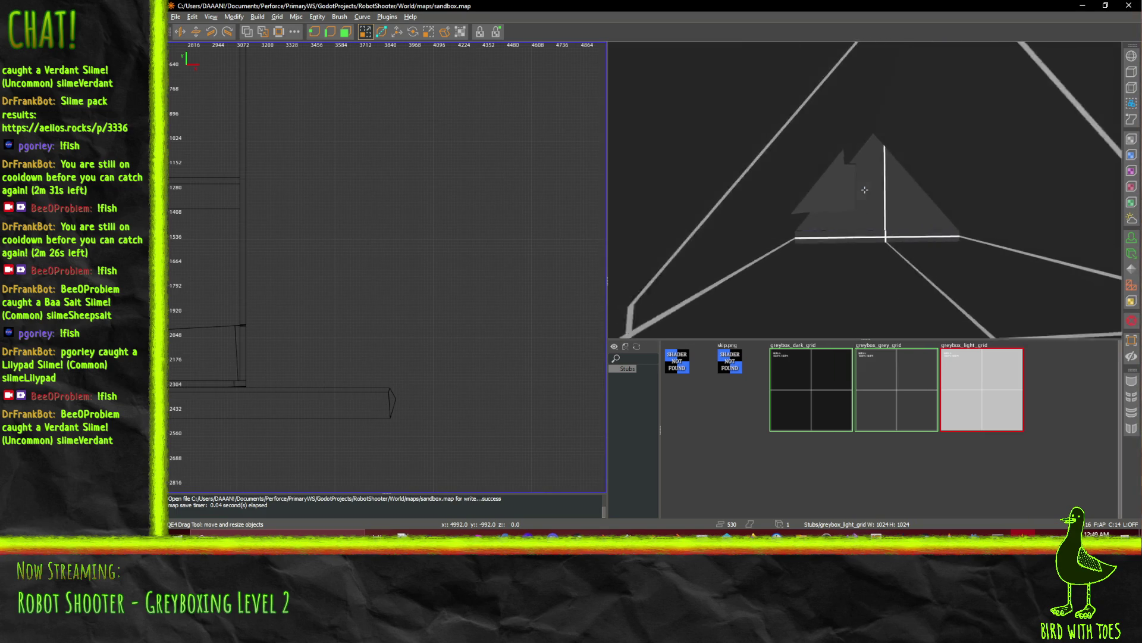
{"action": "key", "text": "Up"}
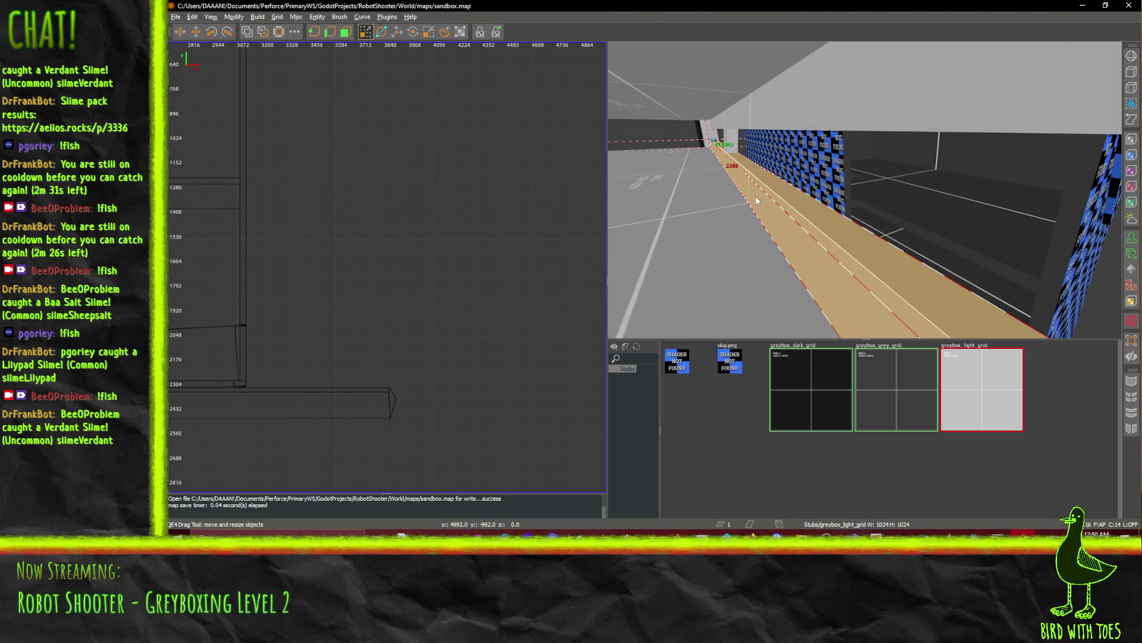
Drag the clip points across the floor strip to set an angled clip plane.
{"action": "right_click", "coordinate": [723, 165]}
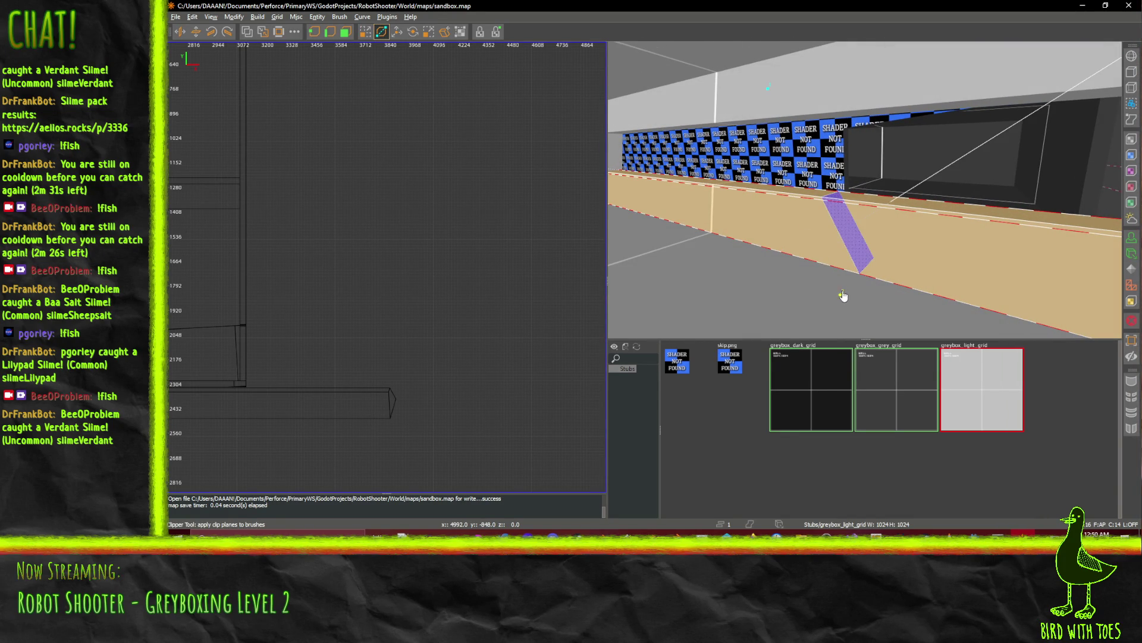
{"action": "right_click", "coordinate": [895, 253]}
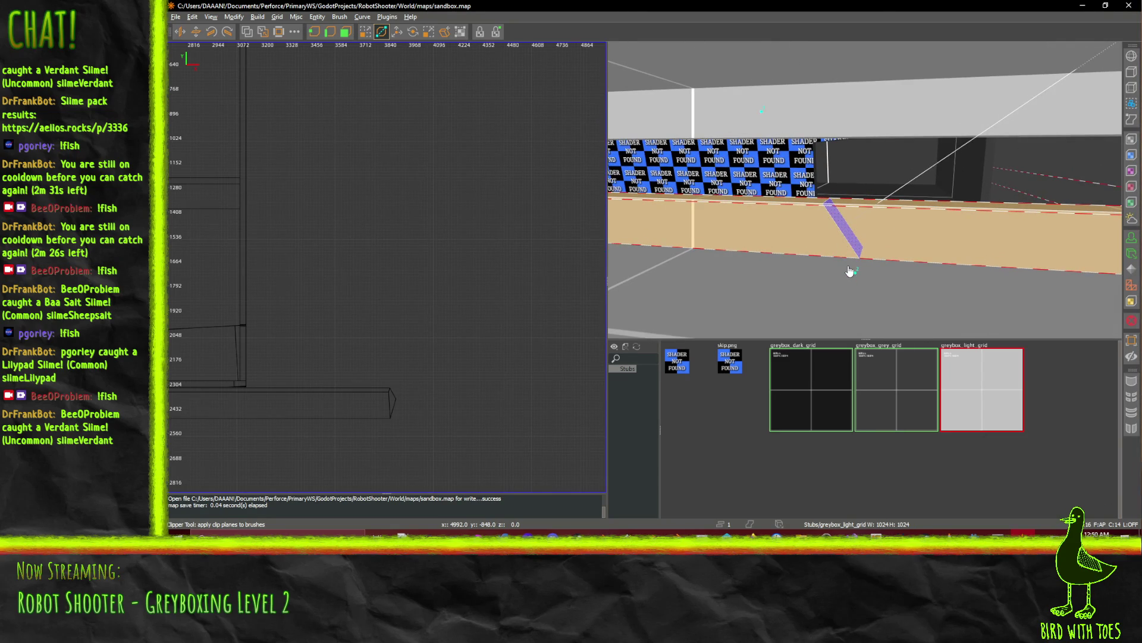
{"action": "left_click_drag", "start_coordinate": [854, 275], "coordinate": [799, 274]}
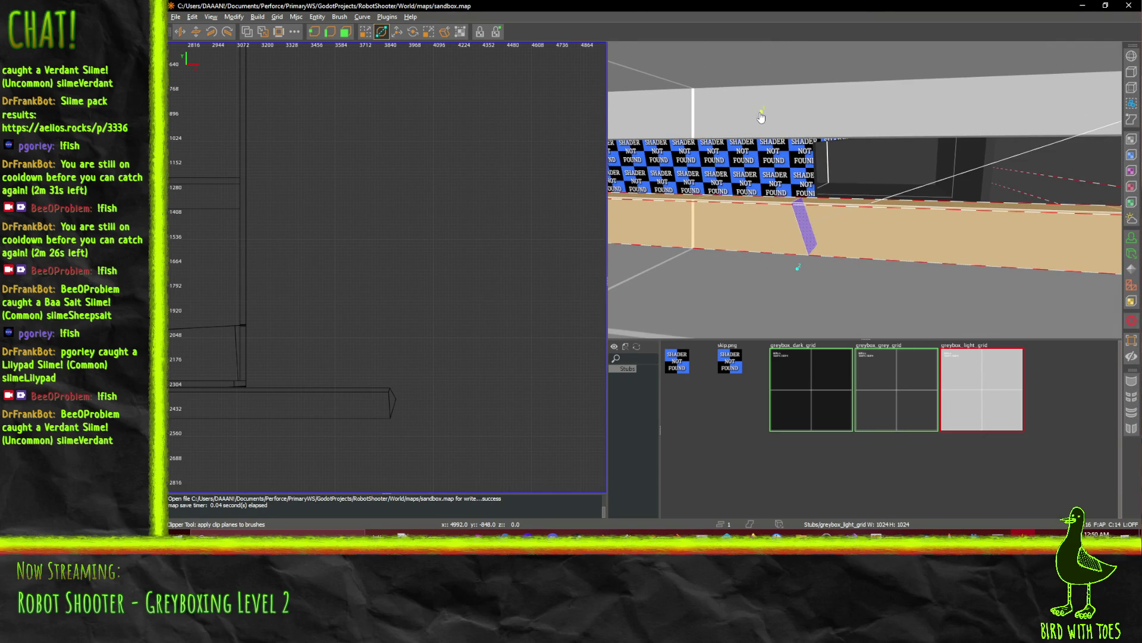
{"action": "left_click_drag", "start_coordinate": [762, 116], "coordinate": [661, 116]}
{"action": "left_click_drag", "start_coordinate": [795, 273], "coordinate": [744, 272]}
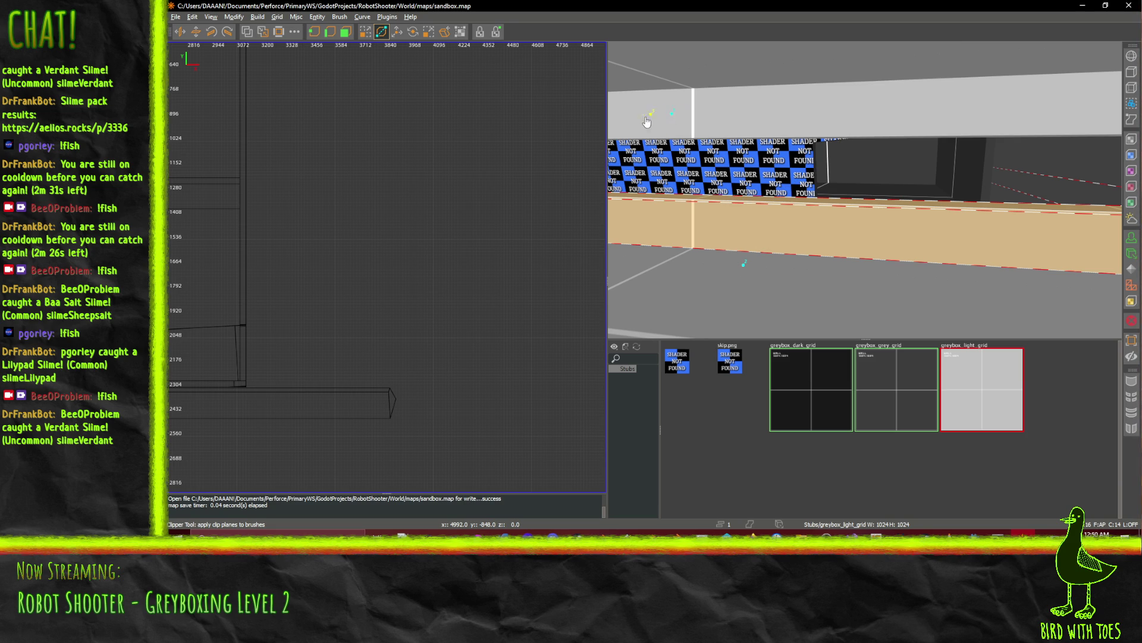
Apply the clip, then split the floor brush below the wall in two at a new clip point.
{"action": "key", "text": "Return"}
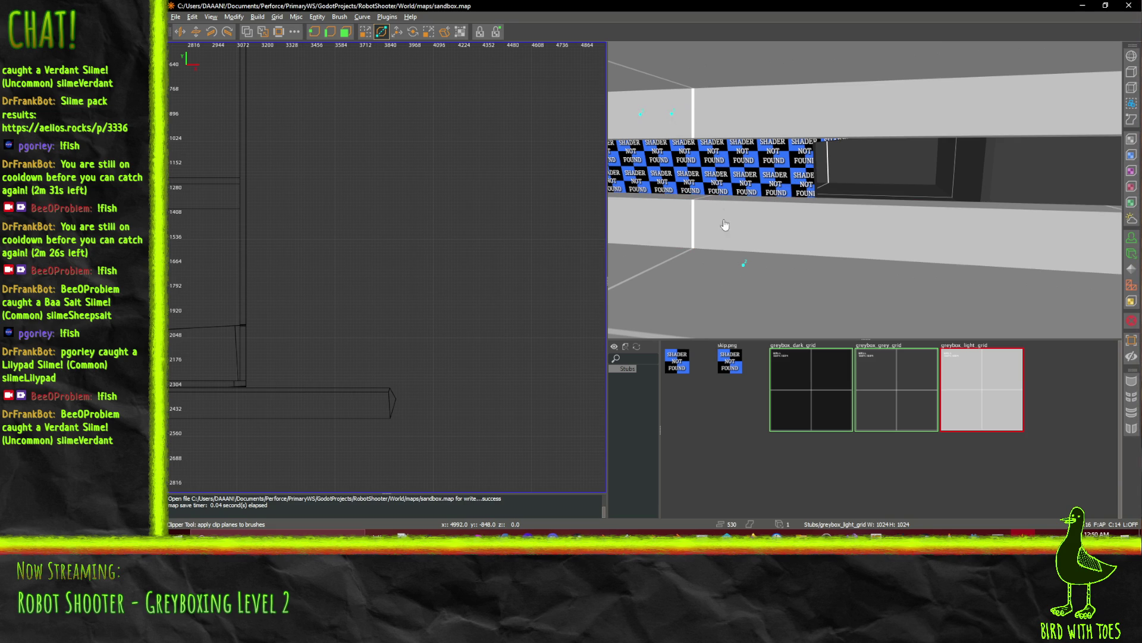
{"action": "scroll", "coordinate": [790, 249], "scroll_direction": "down", "scroll_amount": 5}
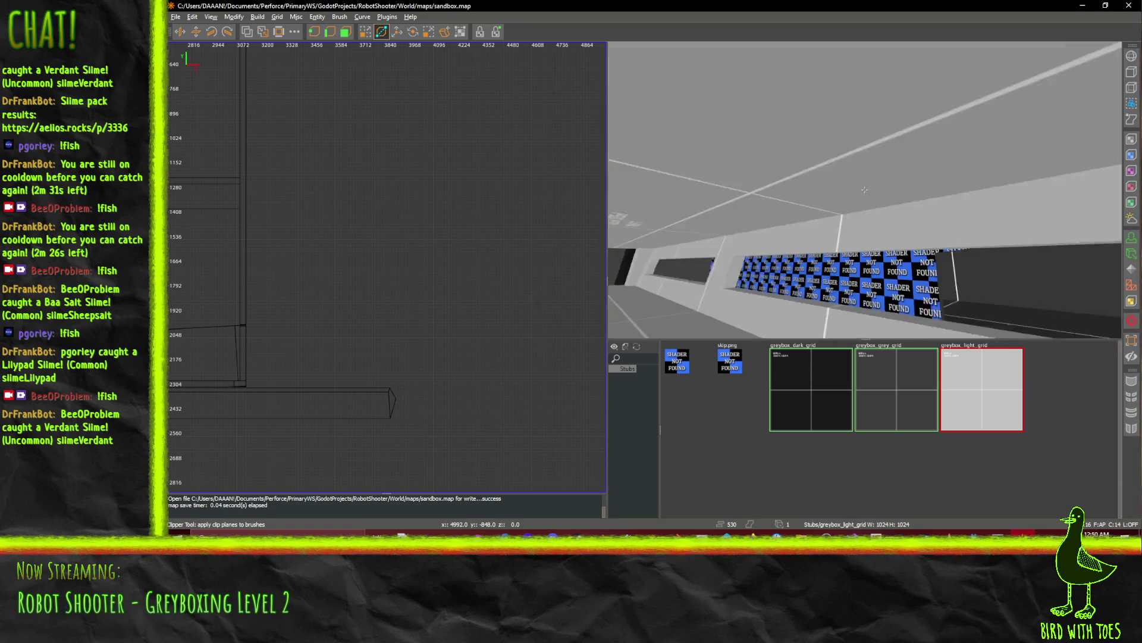
{"action": "left_click", "coordinate": [934, 331], "text": "shift"}
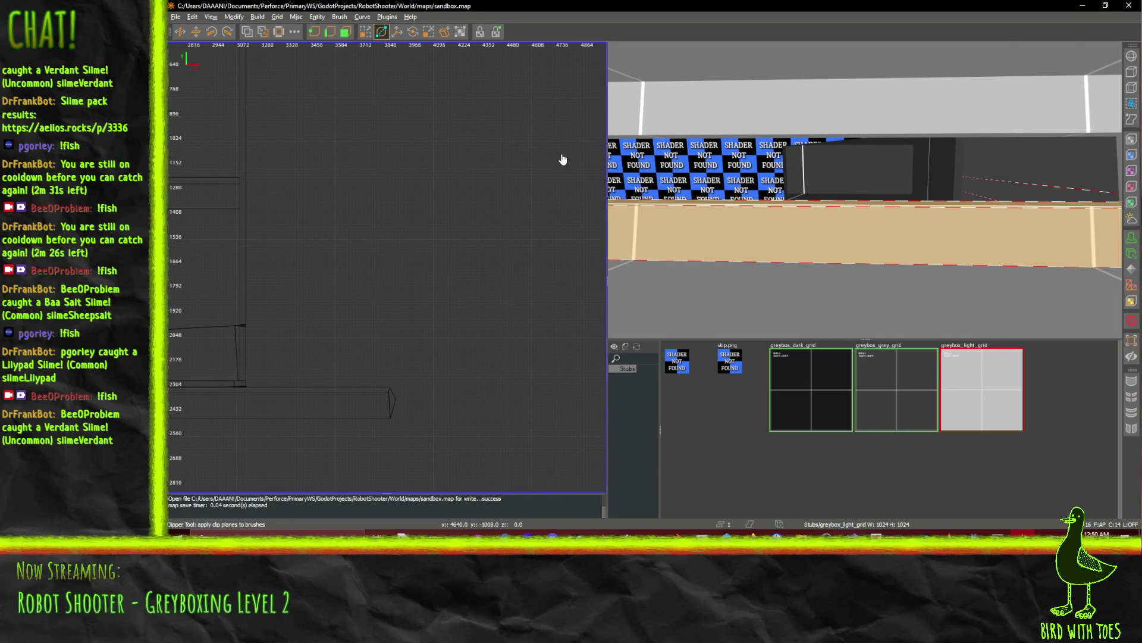
{"action": "left_click", "coordinate": [745, 286]}
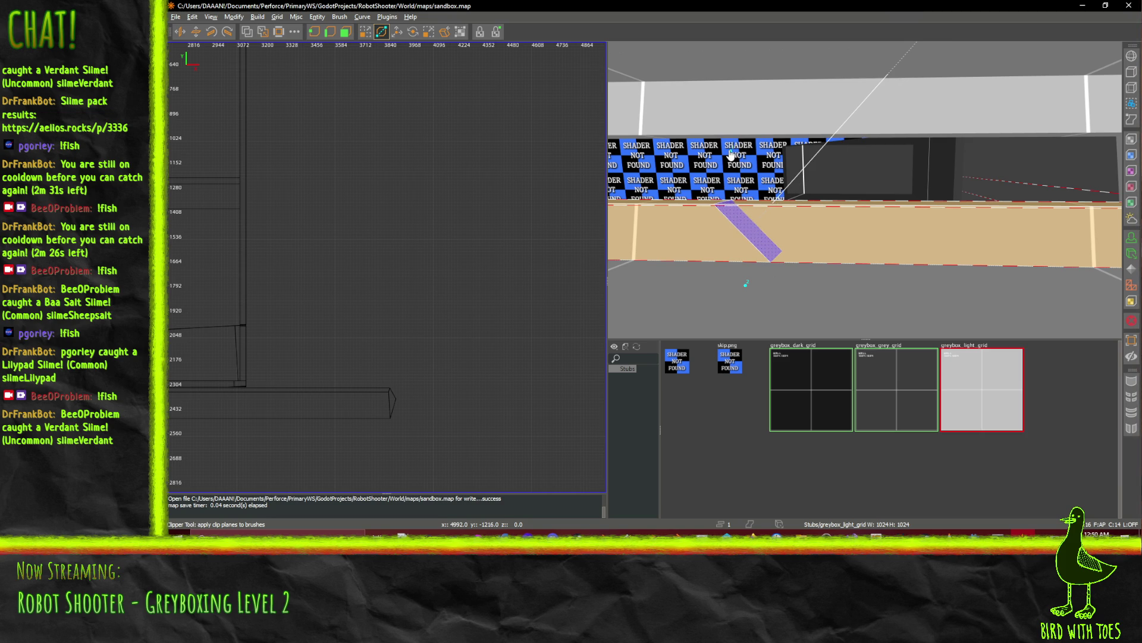
{"action": "key", "text": "shift+Return"}
Select the top beam above the window and look down the window opening.
{"action": "left_click_drag", "start_coordinate": [1096, 229], "coordinate": [865, 189]}
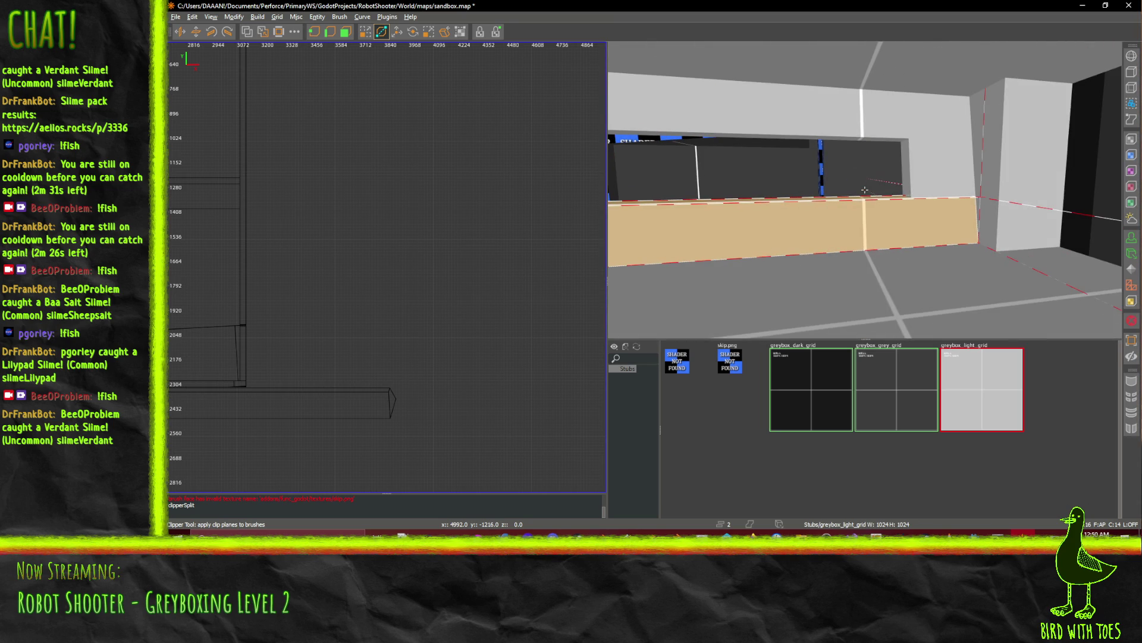
{"action": "left_click", "coordinate": [932, 176], "text": "shift"}
{"action": "left_click", "coordinate": [921, 132], "text": "shift"}
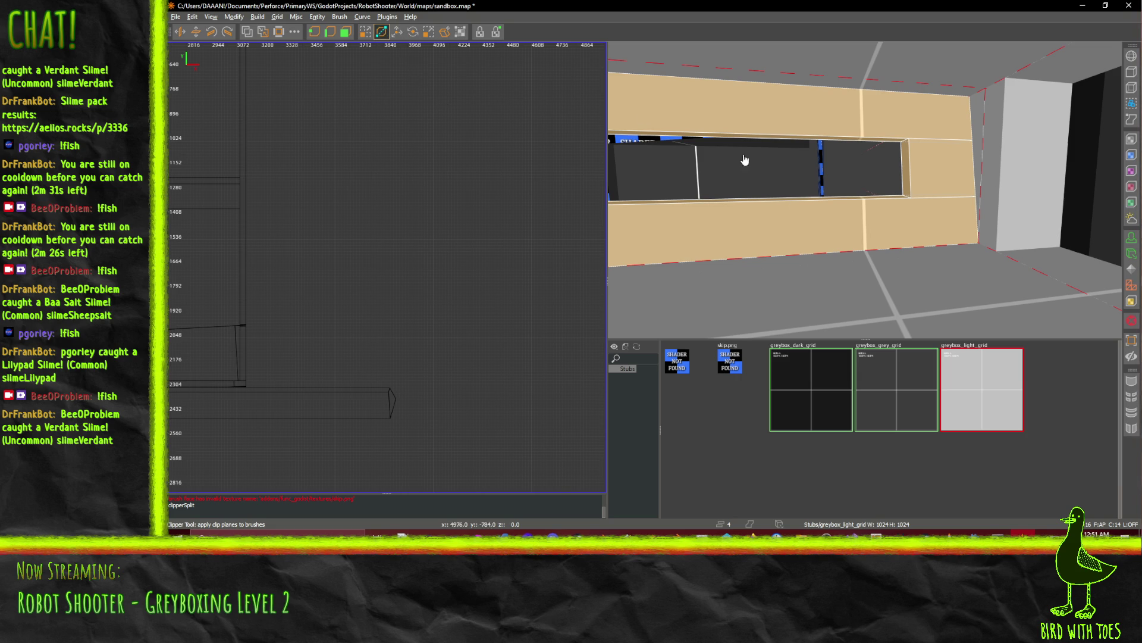
{"action": "left_click", "coordinate": [811, 124]}
{"action": "right_click", "coordinate": [911, 222]}
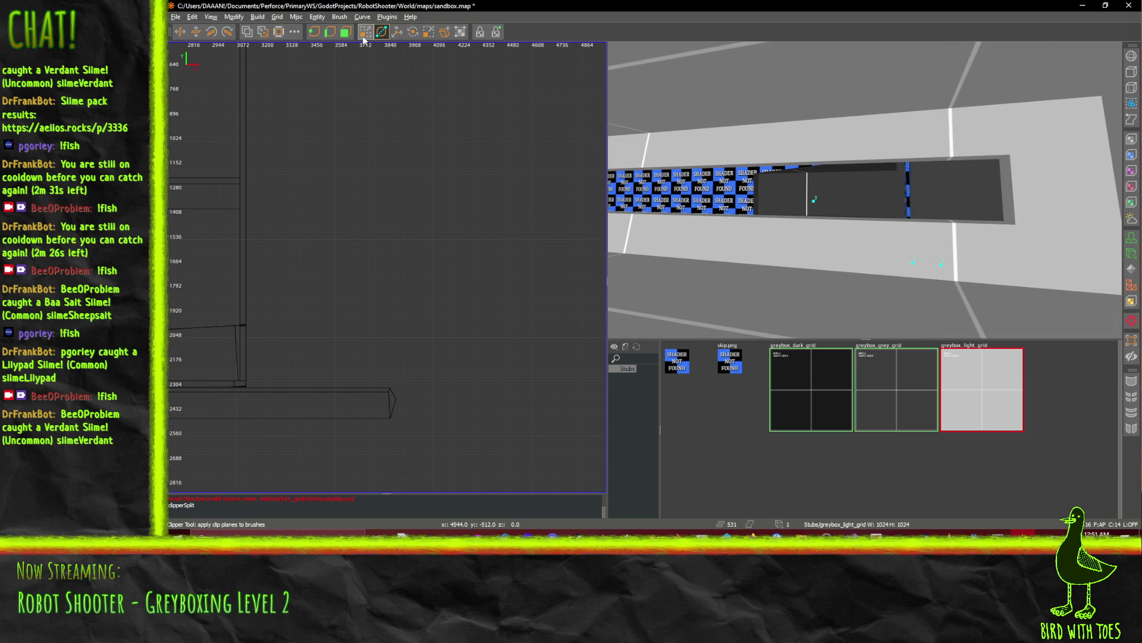
Select the floor and right wall brushes and drag them to the right with the Q tool.
{"action": "left_click", "coordinate": [960, 285]}
{"action": "left_click", "coordinate": [1039, 201], "text": "ctrl"}
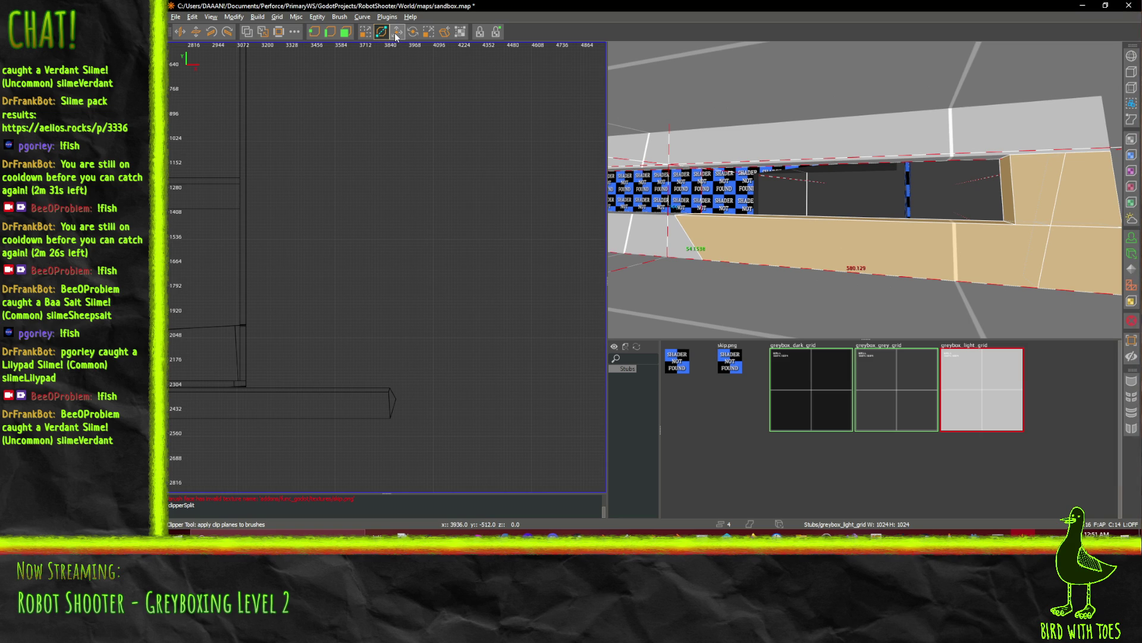
{"action": "key", "text": "q"}
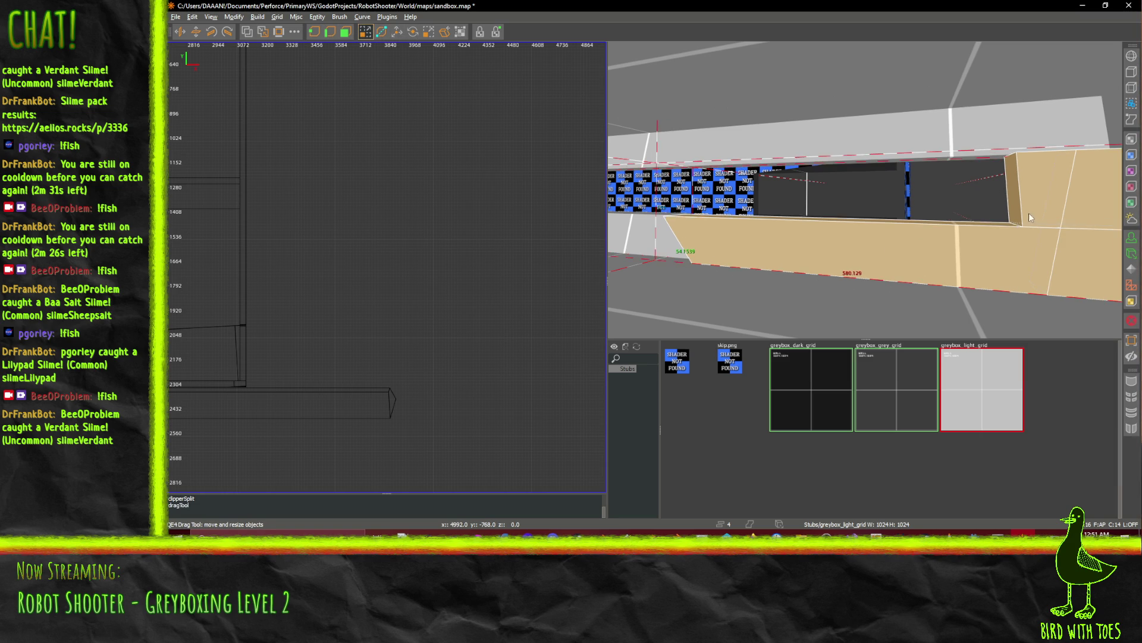
{"action": "left_click_drag", "start_coordinate": [783, 252], "coordinate": [880, 264]}
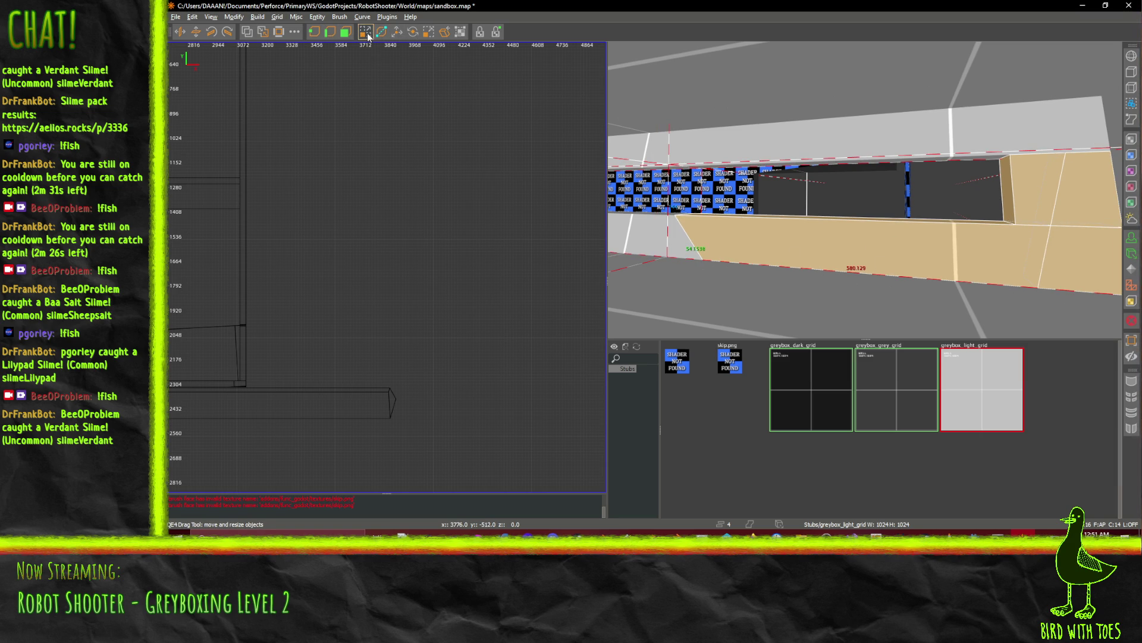
Select only the long ledge brush and its end piece beside the window.
{"action": "key", "text": "Escape"}
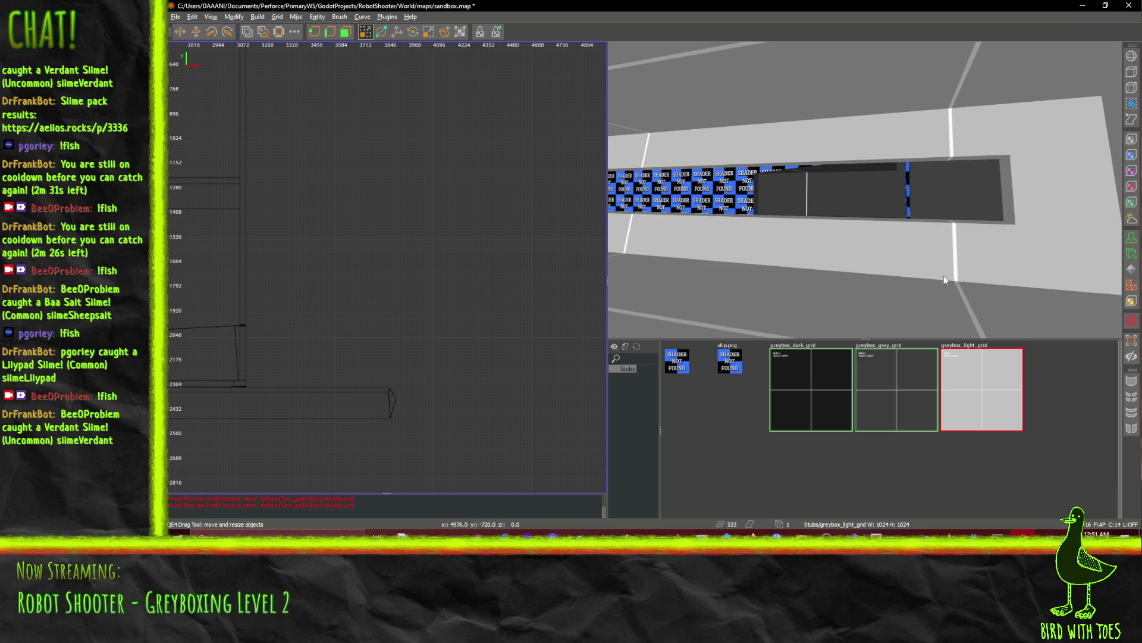
{"action": "left_click", "coordinate": [1002, 237], "text": "shift"}
{"action": "left_click", "coordinate": [1039, 190], "text": "shift"}
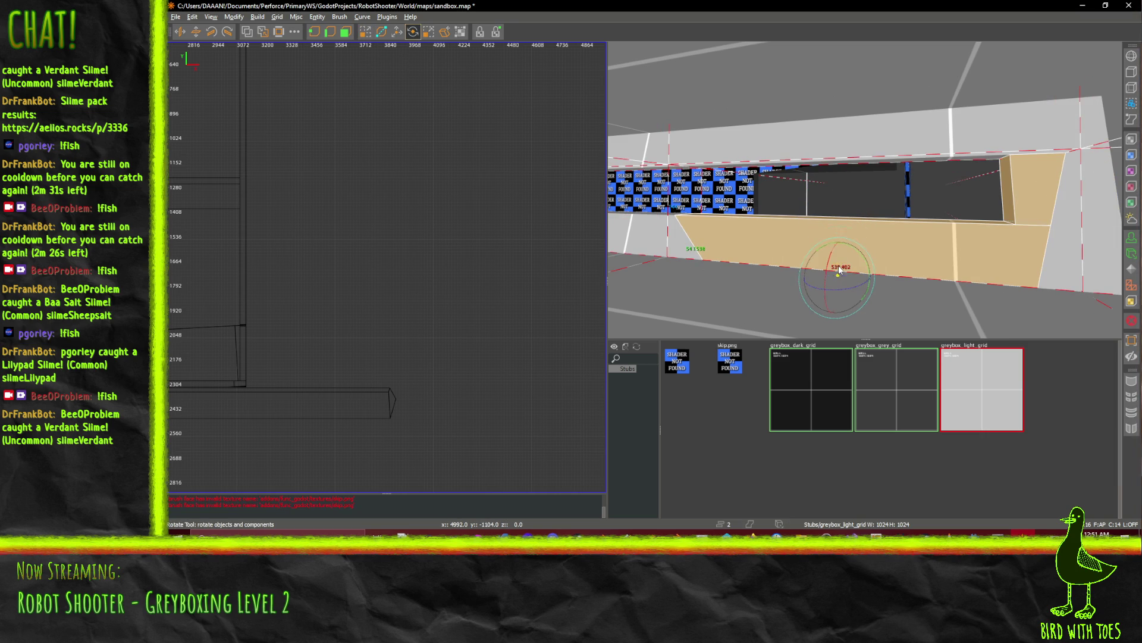
Rotate the long ledge brush into an angled wedge along the wall.
{"action": "left_click_drag", "start_coordinate": [838, 266], "coordinate": [859, 193]}
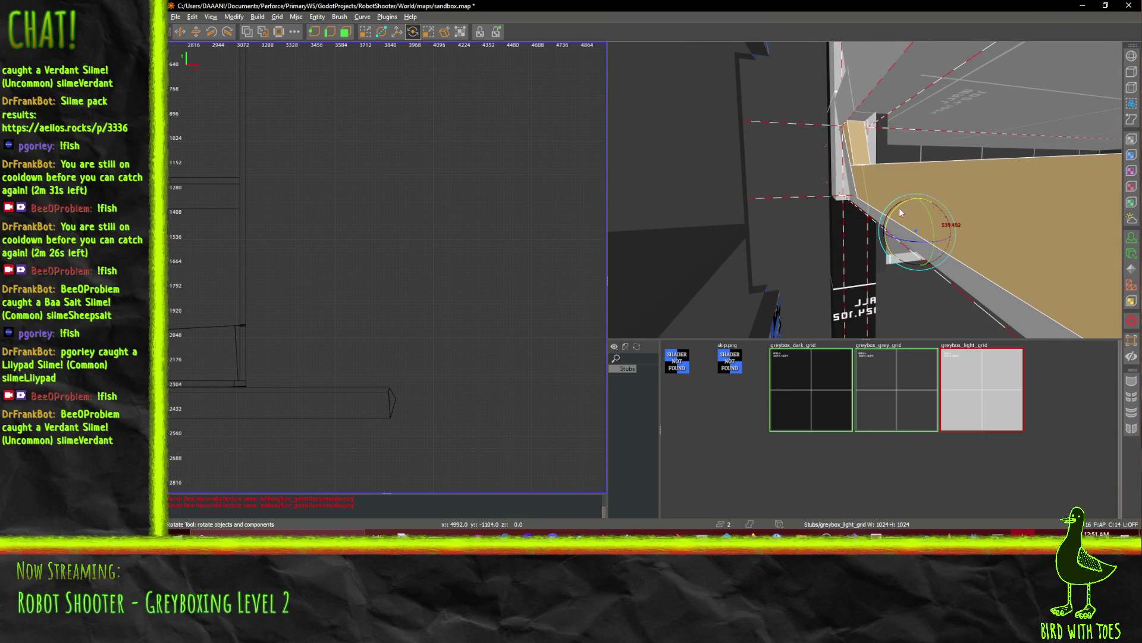
{"action": "mouse_move", "coordinate": [899, 209]}
{"action": "left_mouse_down"}
{"action": "mouse_move", "coordinate": [886, 236]}
{"action": "mouse_move", "coordinate": [884, 313]}
{"action": "mouse_move", "coordinate": [898, 256]}
{"action": "left_mouse_up"}
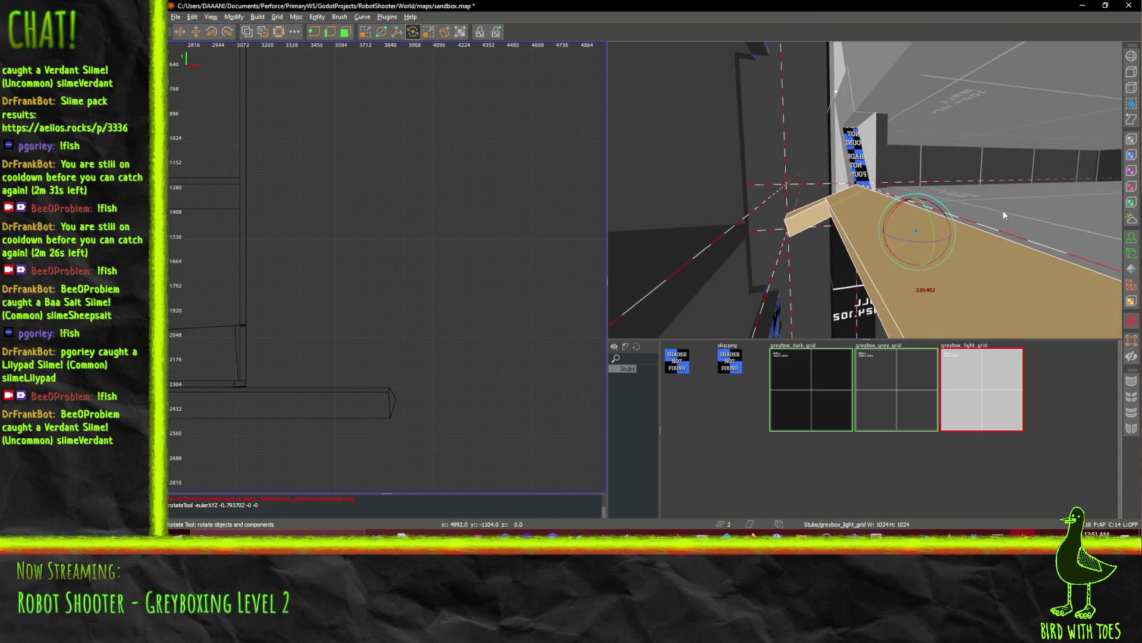
{"action": "mouse_move", "coordinate": [1003, 215]}
{"action": "left_mouse_down"}
{"action": "mouse_move", "coordinate": [866, 196]}
{"action": "mouse_move", "coordinate": [860, 181]}
{"action": "mouse_move", "coordinate": [871, 220]}
{"action": "left_mouse_up"}
Rotate the ledge a little further, then slide it sideways along the checker wall.
{"action": "right_click", "coordinate": [871, 220]}
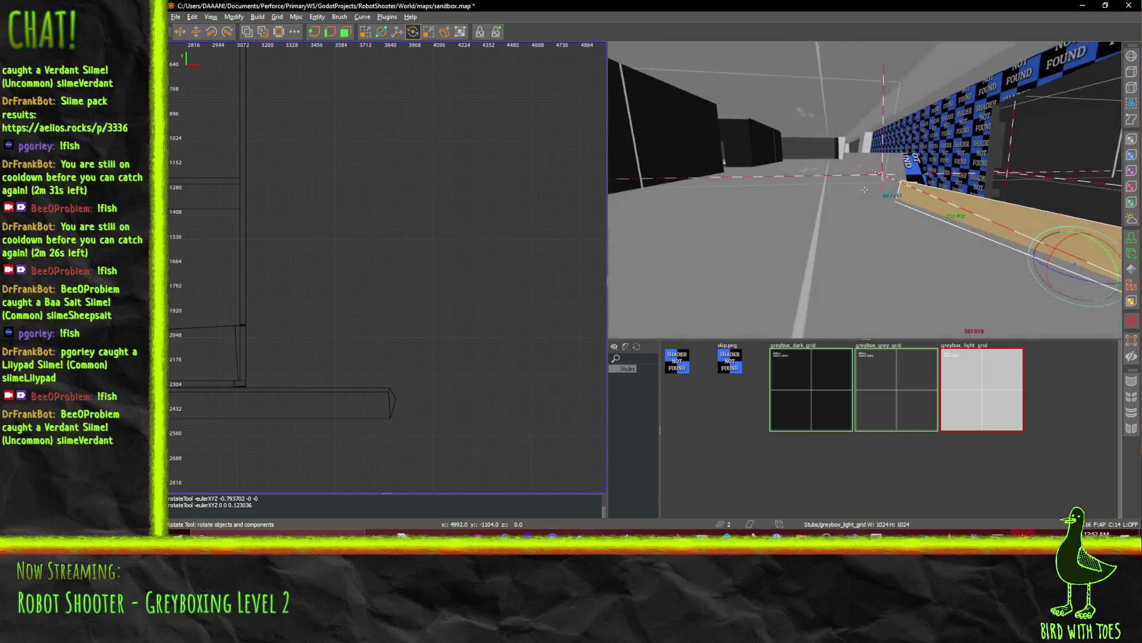
{"action": "right_click", "coordinate": [856, 199]}
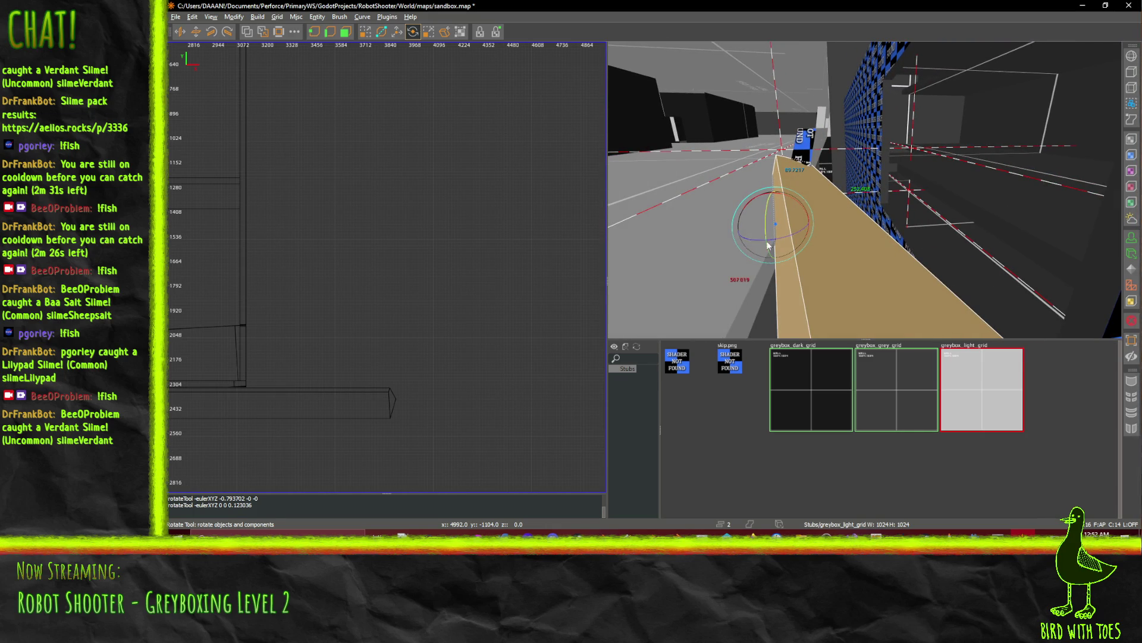
{"action": "right_click", "coordinate": [842, 241]}
{"action": "right_click", "coordinate": [864, 189]}
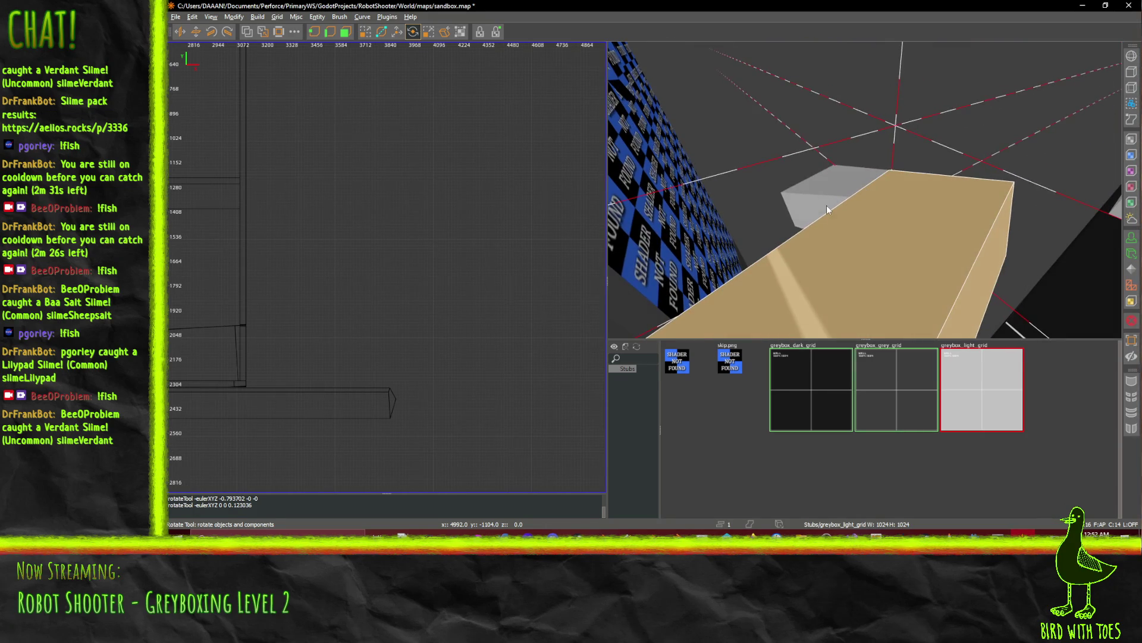
{"action": "right_click", "coordinate": [864, 190]}
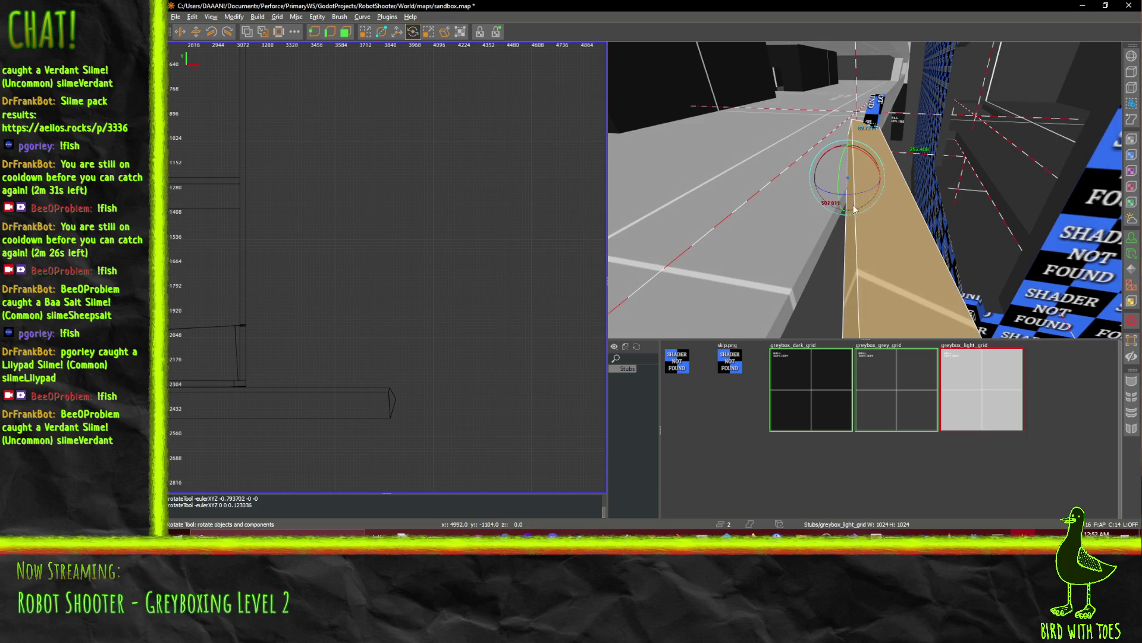
{"action": "left_click_drag", "start_coordinate": [847, 199], "coordinate": [837, 209]}
{"action": "left_click", "coordinate": [398, 33]}
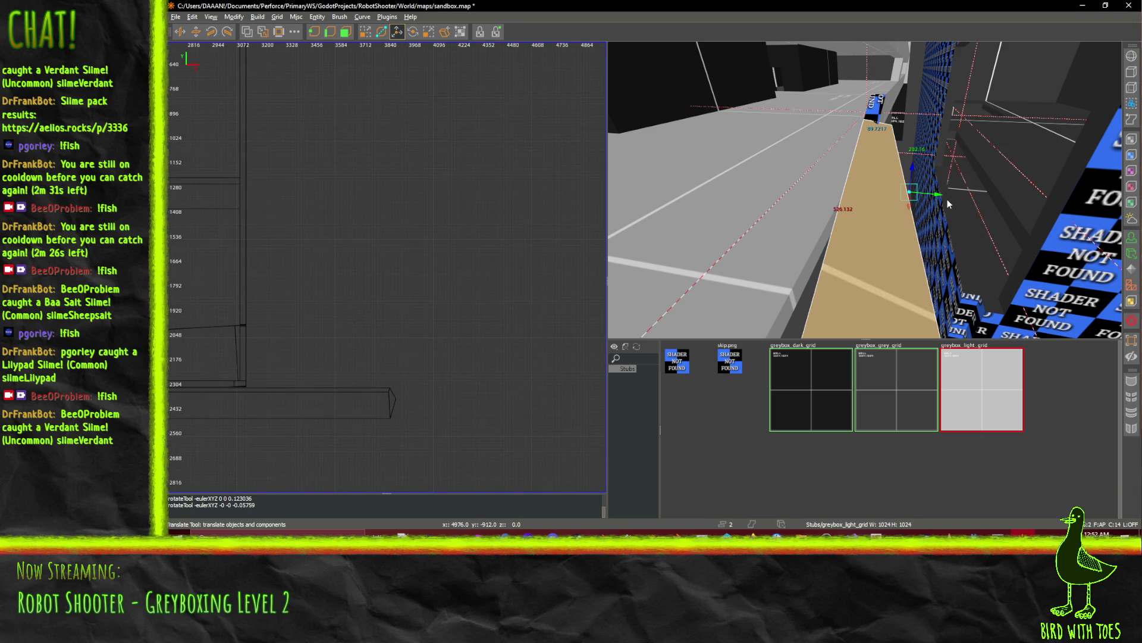
{"action": "mouse_move", "coordinate": [939, 200]}
{"action": "left_mouse_down"}
{"action": "mouse_move", "coordinate": [918, 178]}
{"action": "mouse_move", "coordinate": [935, 204]}
{"action": "mouse_move", "coordinate": [884, 208]}
{"action": "mouse_move", "coordinate": [864, 190]}
{"action": "left_mouse_up"}
Tilt the ledge slightly to cover the checker strip and nudge it 16 units along Y.
{"action": "left_click", "coordinate": [417, 33]}
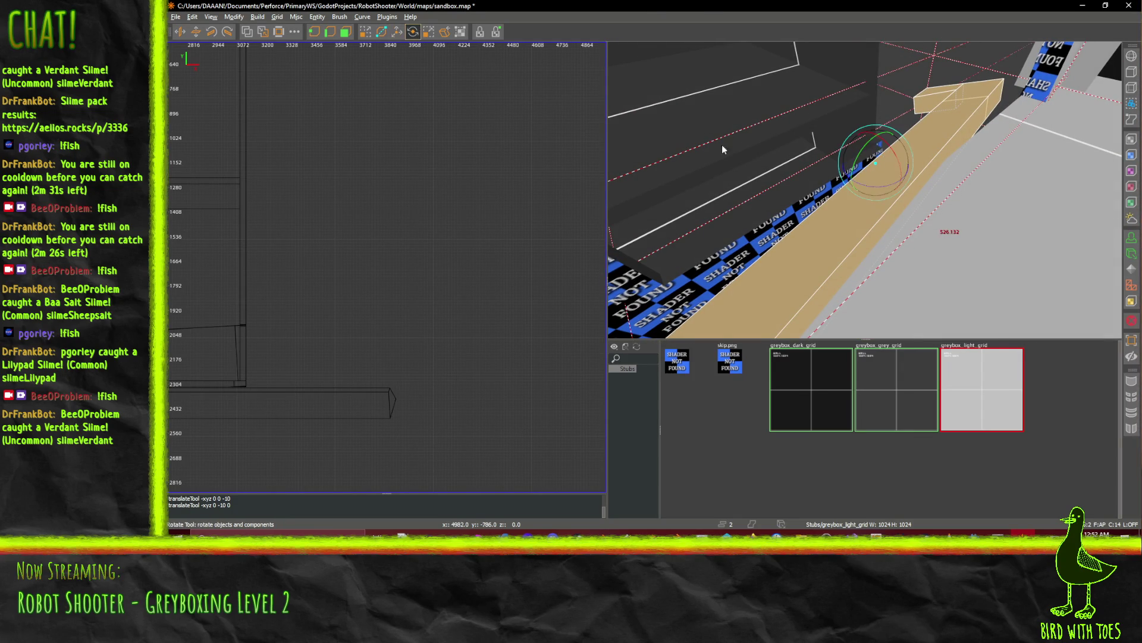
{"action": "left_click_drag", "start_coordinate": [868, 184], "coordinate": [862, 191]}
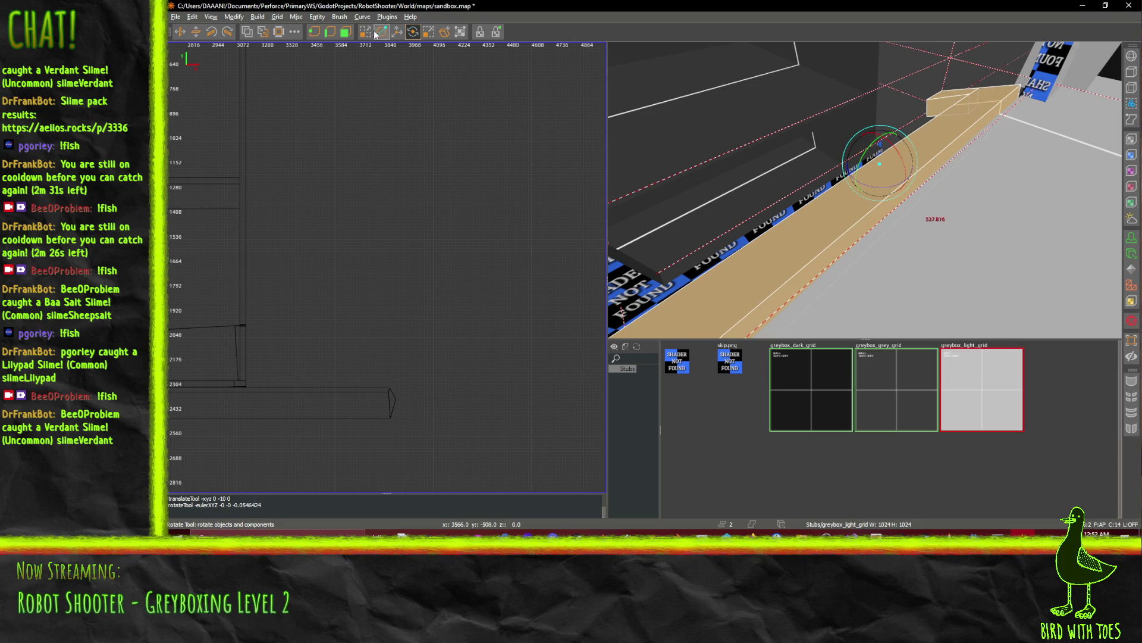
{"action": "left_click", "coordinate": [397, 31]}
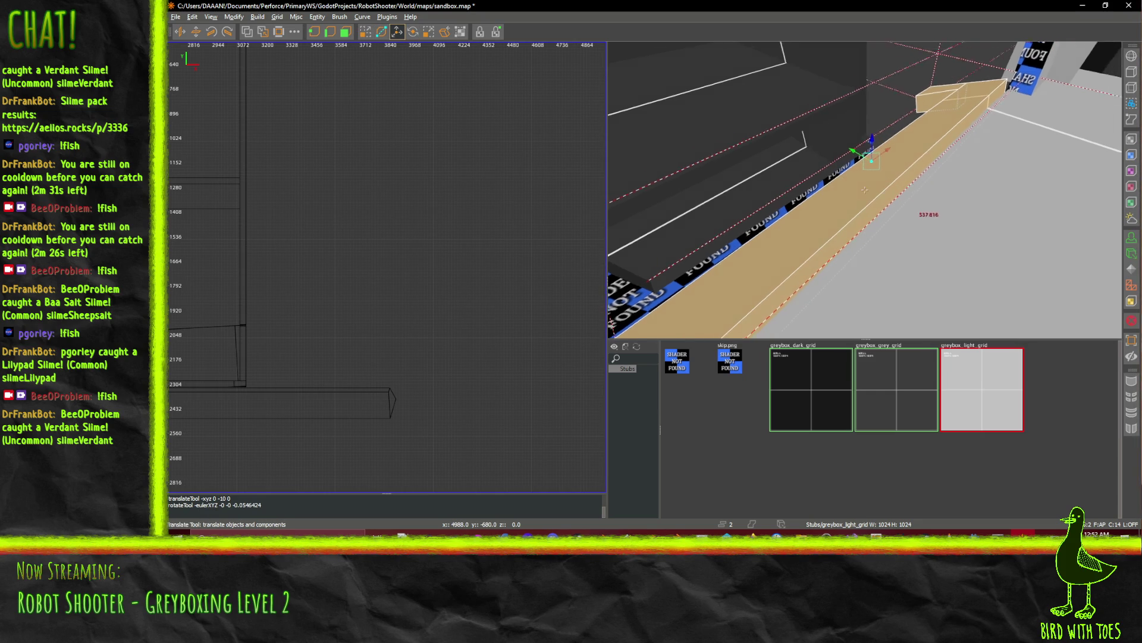
{"action": "left_click_drag", "start_coordinate": [865, 190], "coordinate": [830, 206]}
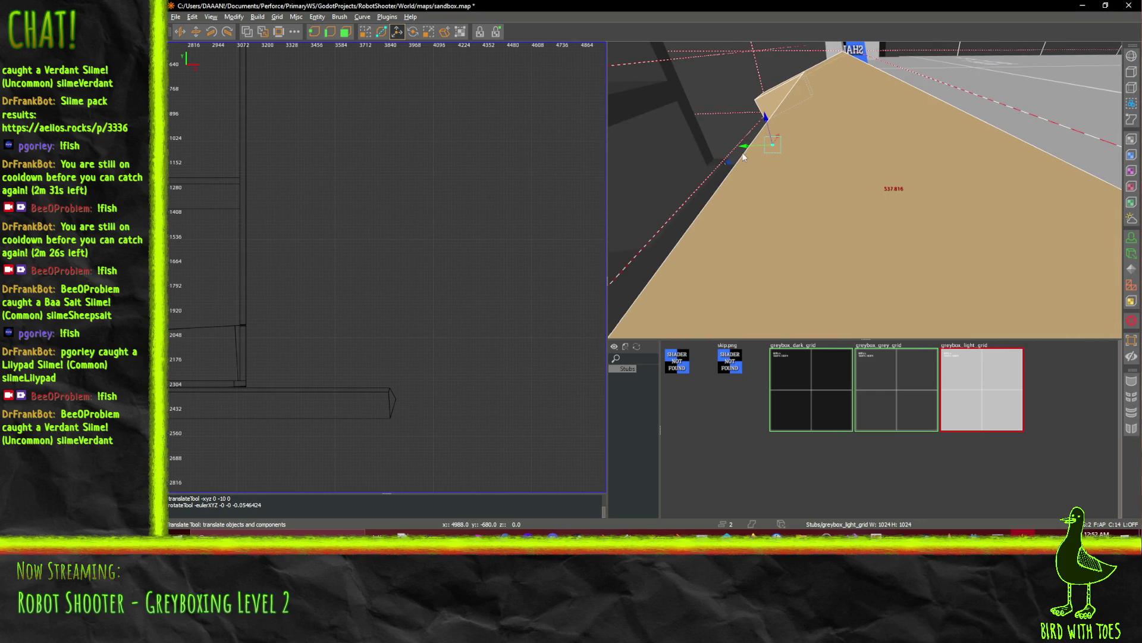
{"action": "left_click_drag", "start_coordinate": [743, 156], "coordinate": [719, 155]}
{"action": "left_click_drag", "start_coordinate": [714, 155], "coordinate": [738, 130]}
Raise the ledge 8 units after checking it against the wall.
{"action": "right_click", "coordinate": [738, 130]}
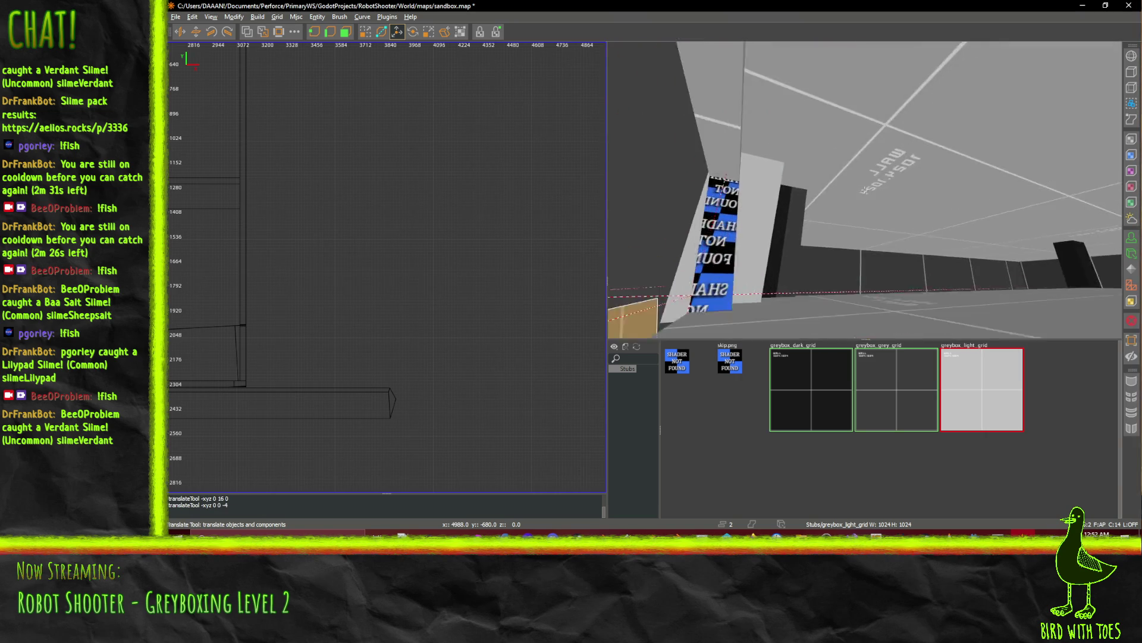
{"action": "key", "text": "Up"}
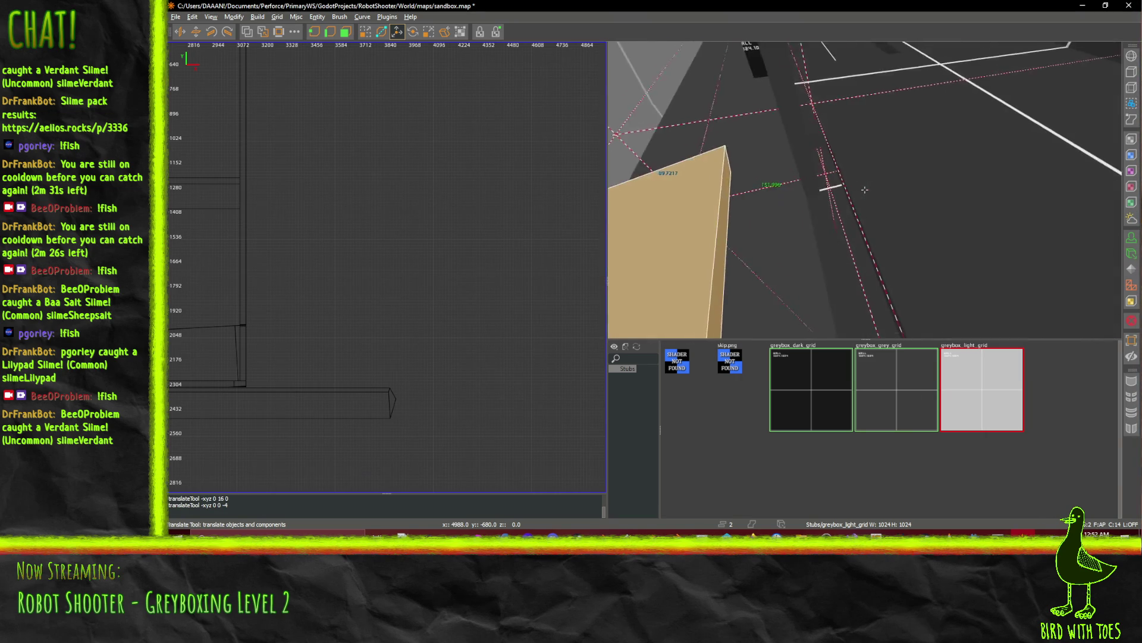
{"action": "key", "text": "Down"}
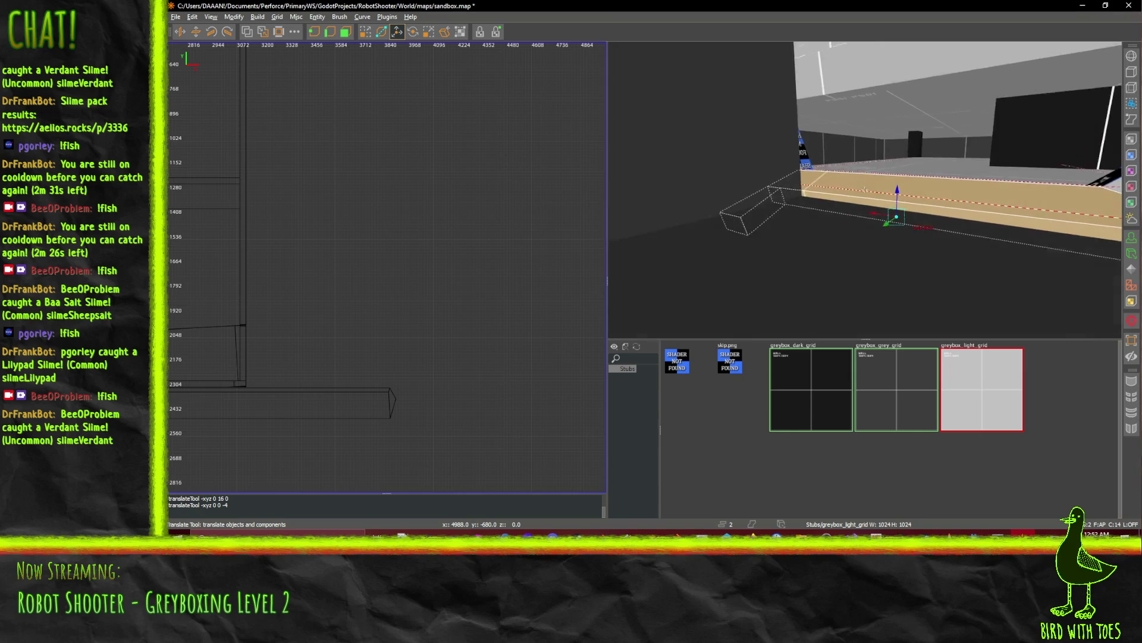
{"action": "key", "text": "Down"}
{"action": "right_click", "coordinate": [849, 222]}
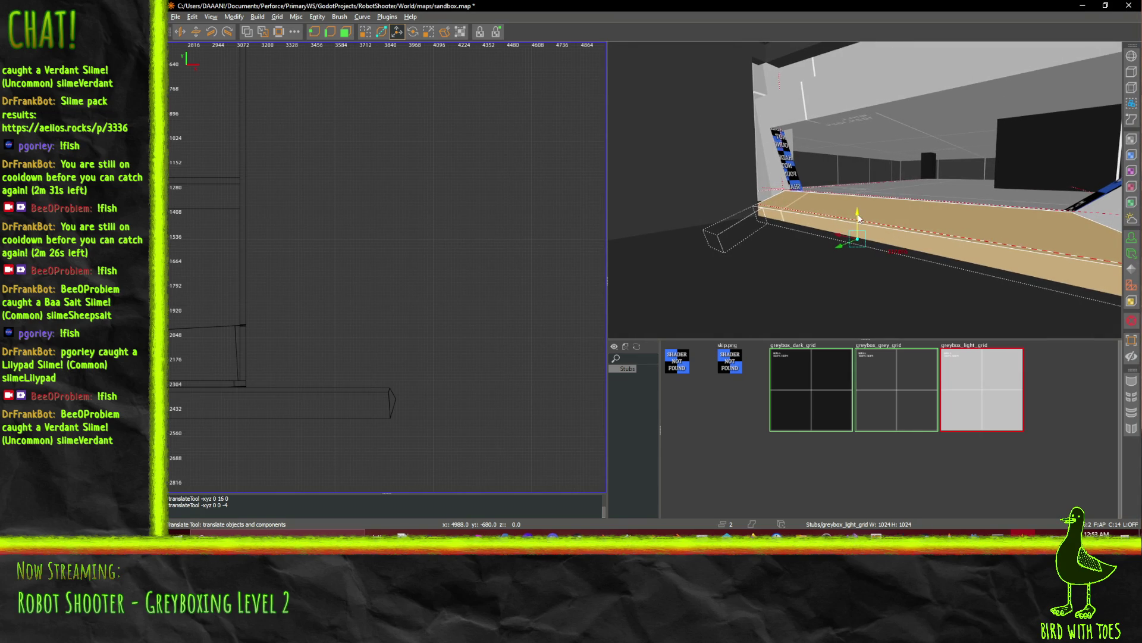
{"action": "left_click_drag", "start_coordinate": [857, 218], "coordinate": [857, 213]}
Rotate the tan ledge slightly further along the wall, viewed from the other side.
{"action": "right_click", "coordinate": [858, 213]}
{"action": "key", "text": "Up"}
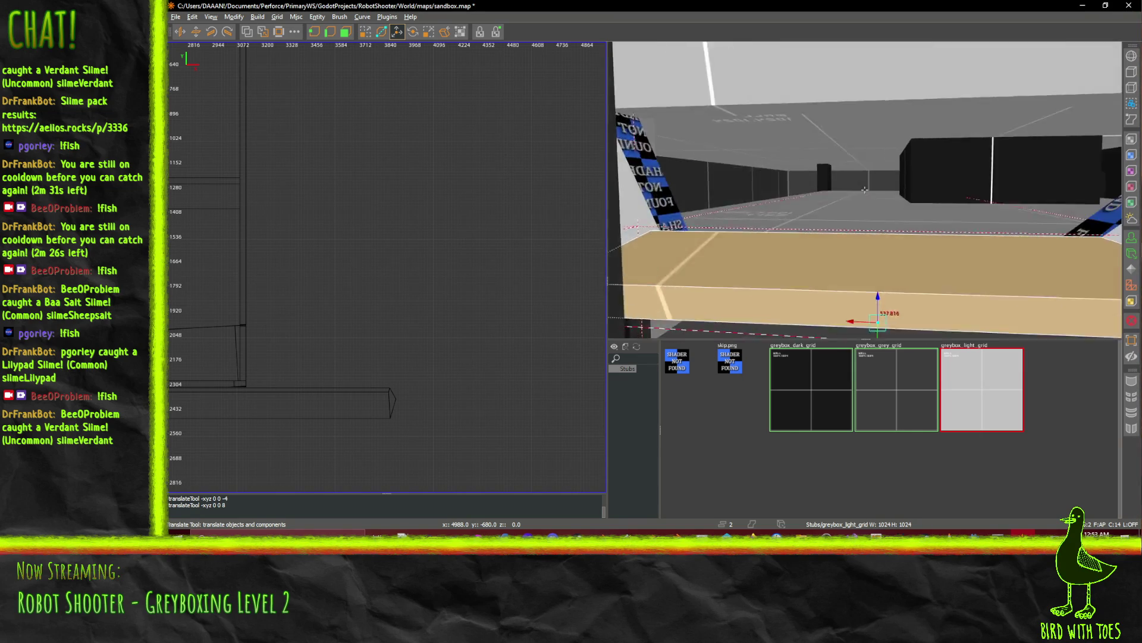
{"action": "key", "text": "Up"}
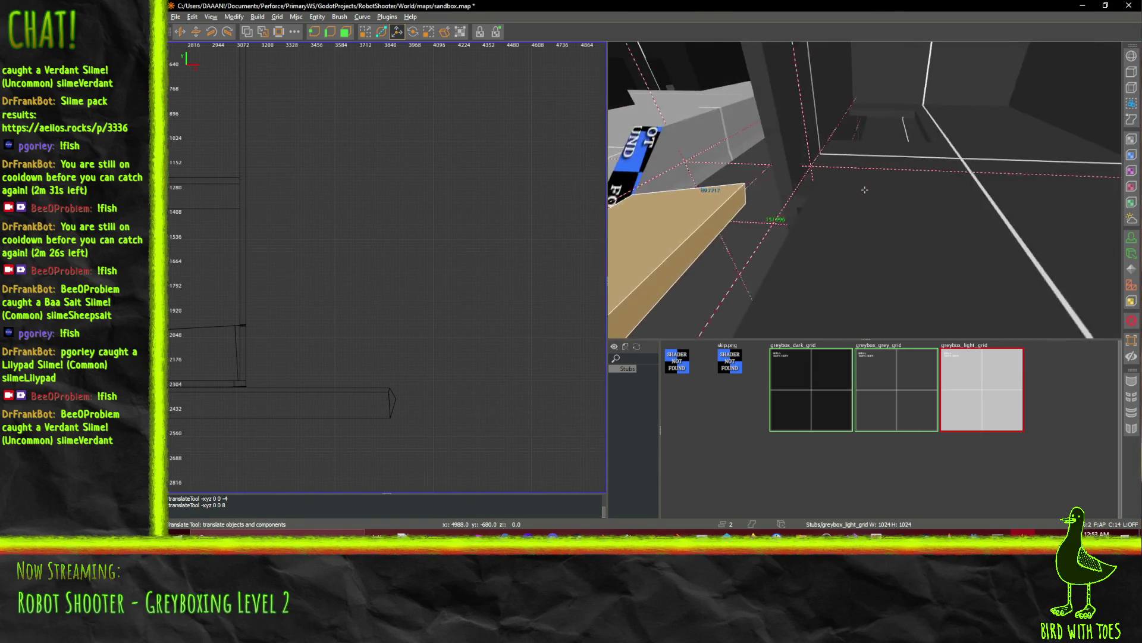
{"action": "key", "text": "Down"}
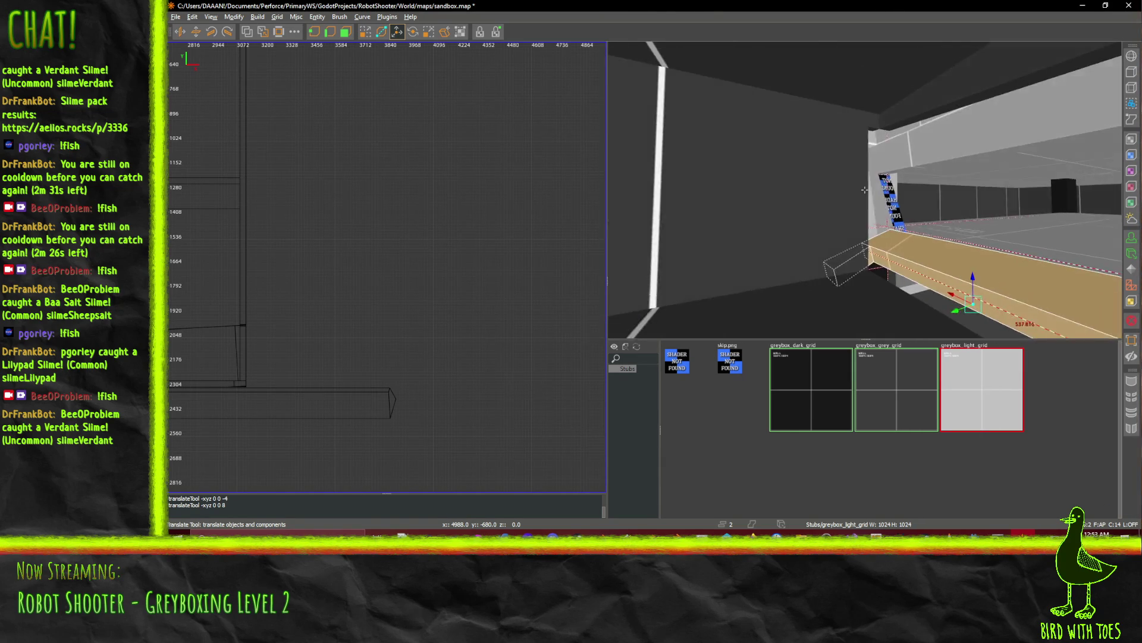
{"action": "key", "text": "Up"}
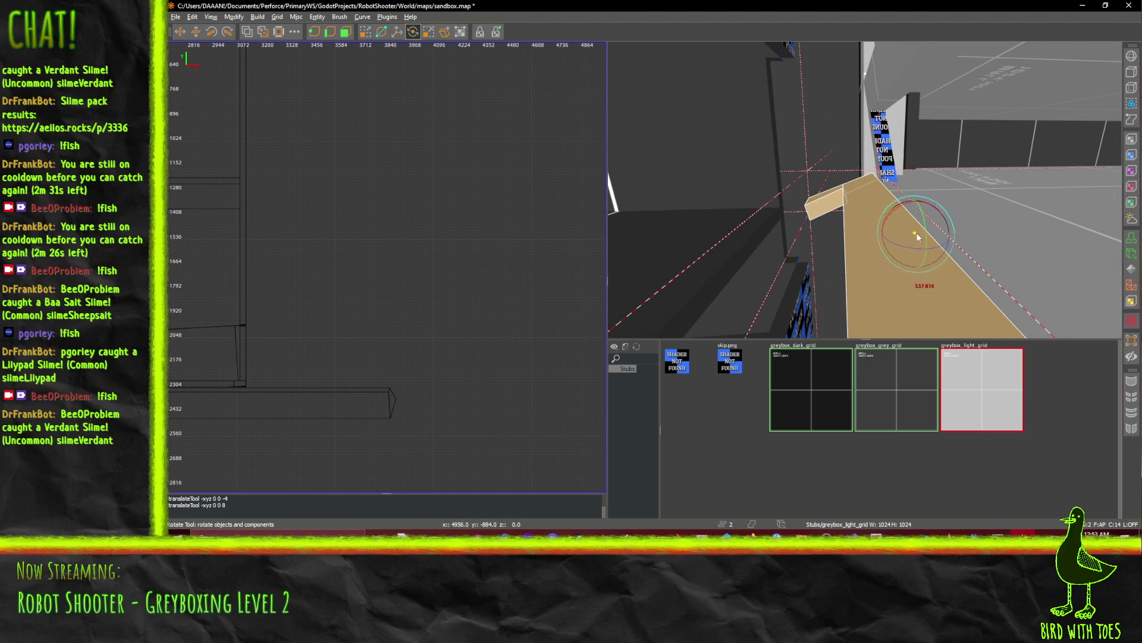
{"action": "key", "text": "Right"}
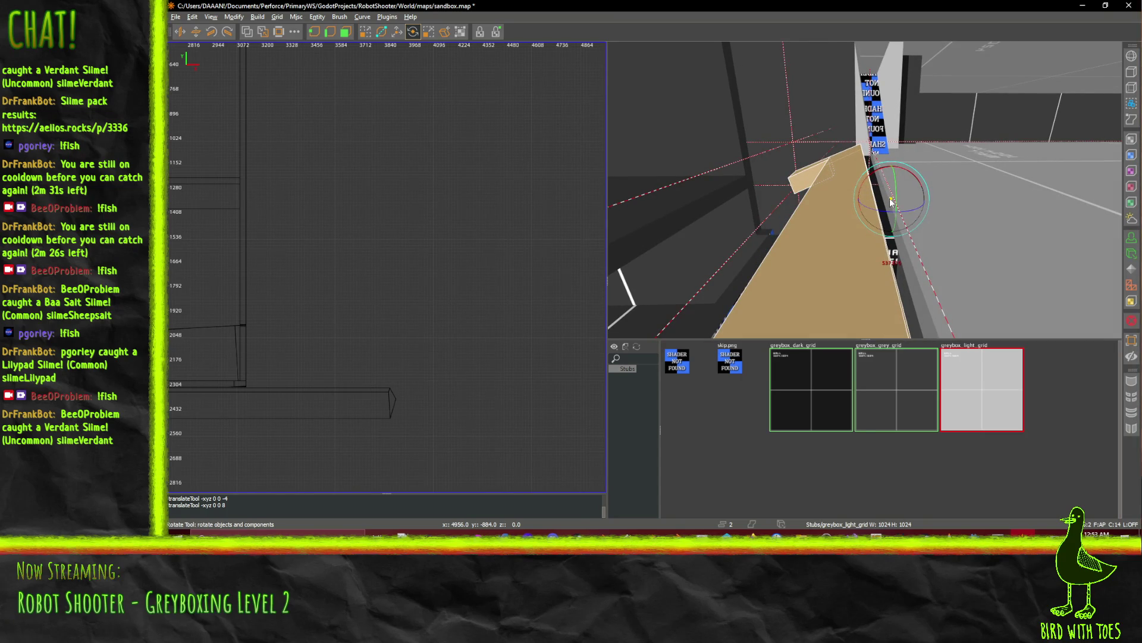
{"action": "left_click_drag", "start_coordinate": [869, 176], "coordinate": [868, 176]}
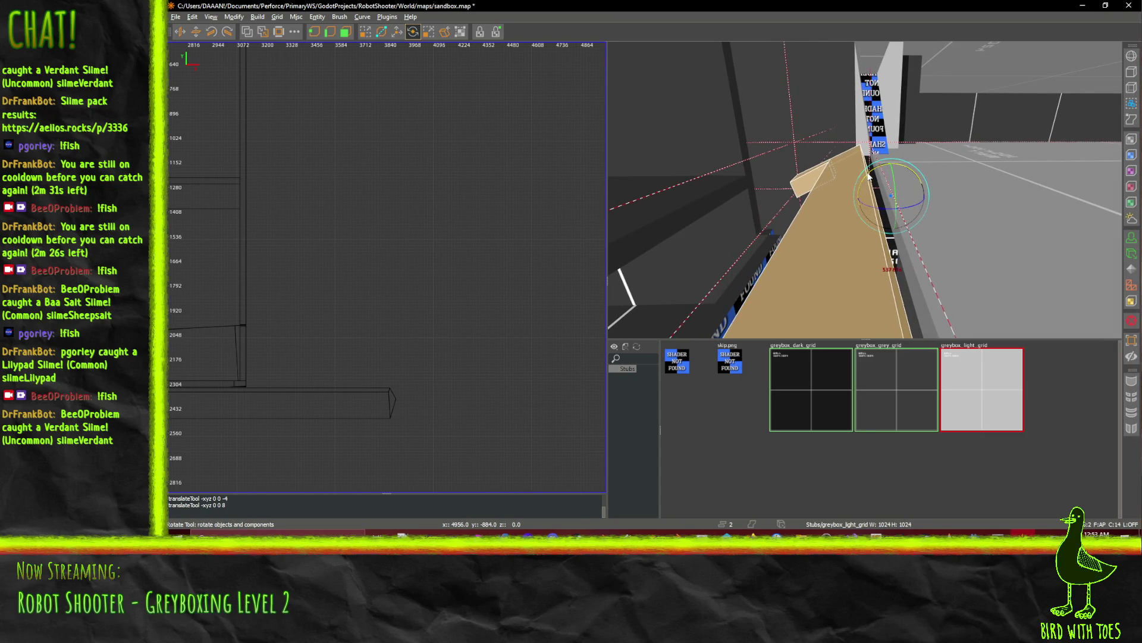
Check the ledge's Surface Inspector settings and save sandbox.map.
{"action": "right_click", "coordinate": [833, 182]}
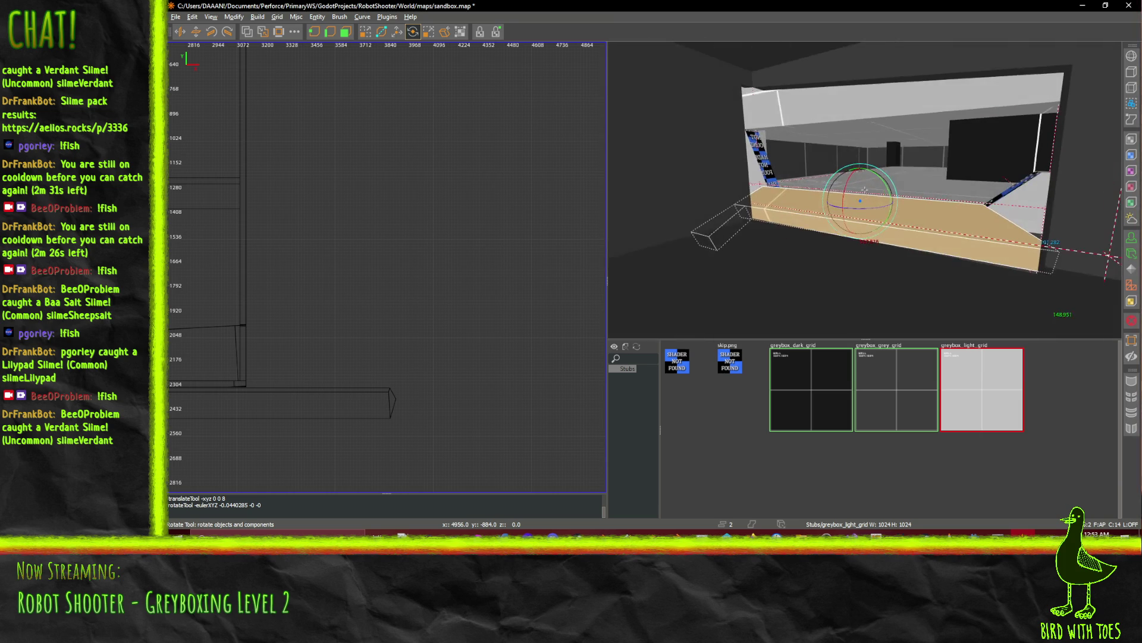
{"action": "right_click", "coordinate": [865, 189]}
{"action": "key", "text": "s"}
{"action": "key", "text": "Escape"}
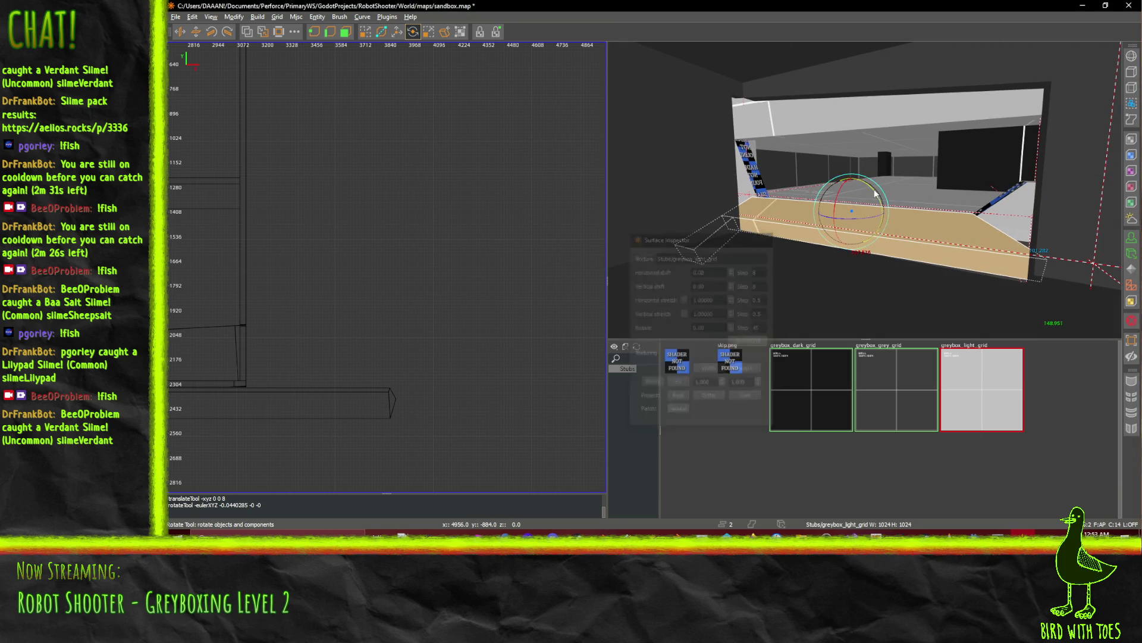
{"action": "right_click", "coordinate": [879, 191]}
{"action": "key", "text": "Up"}
{"action": "key", "text": "d"}
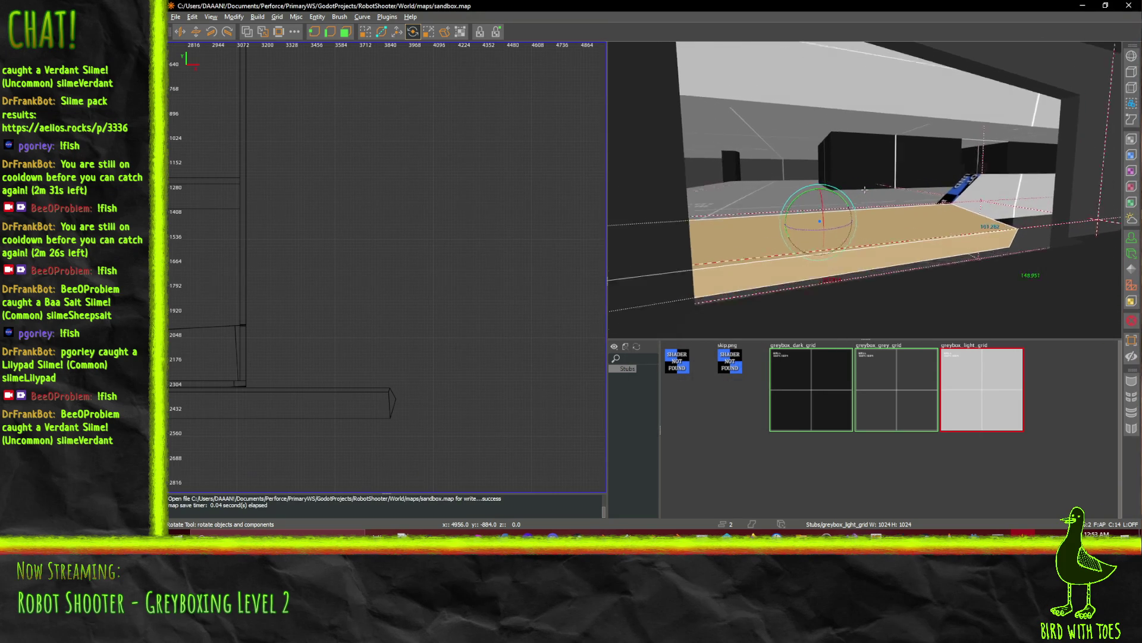
{"action": "key", "text": "Up"}
{"action": "key", "text": "Up"}
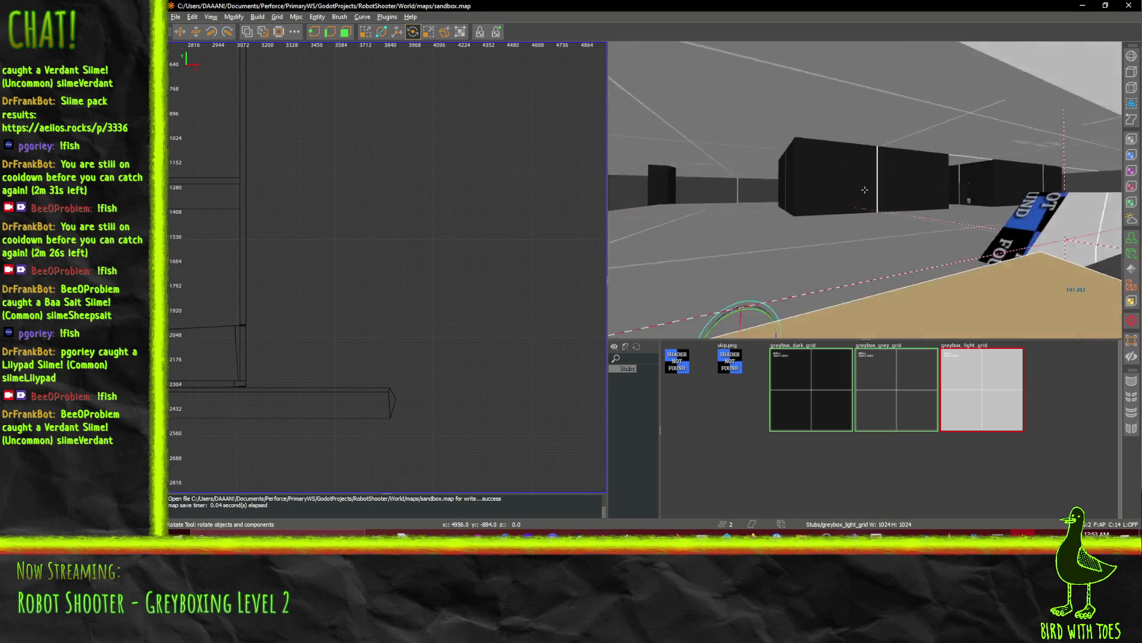
{"action": "key", "text": "Left"}
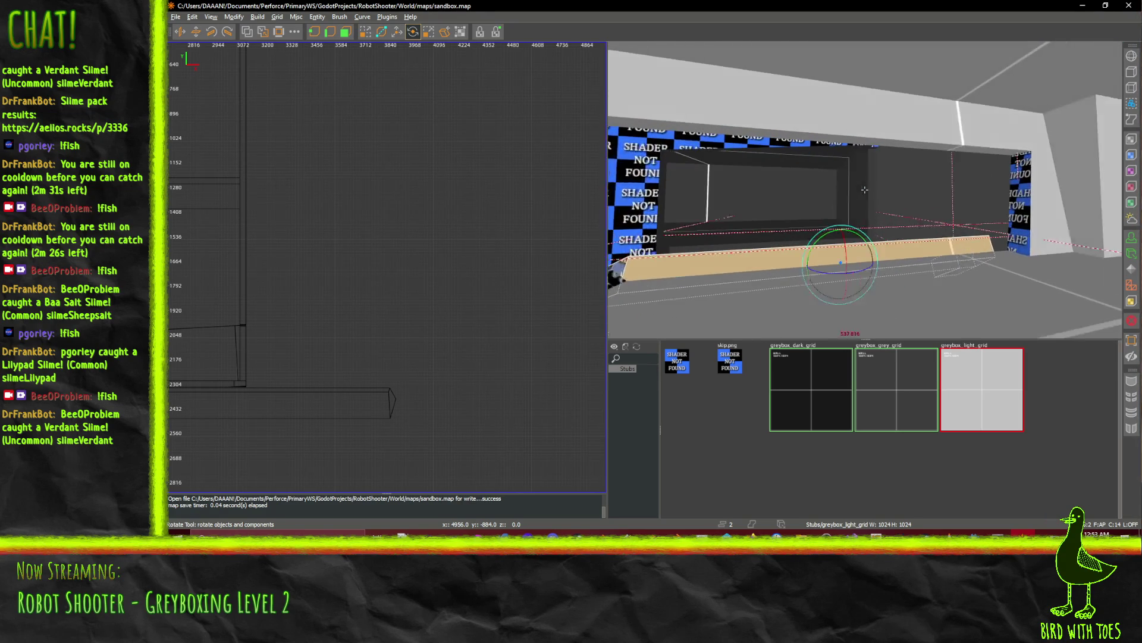
{"action": "key", "text": "Left"}
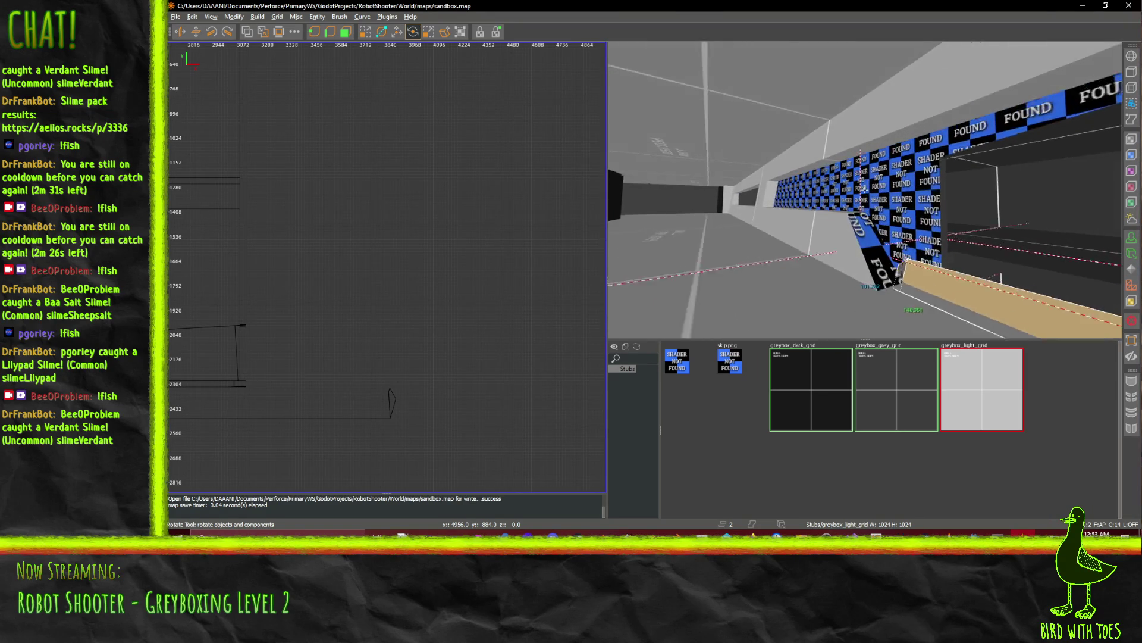
{"action": "key", "text": "Up"}
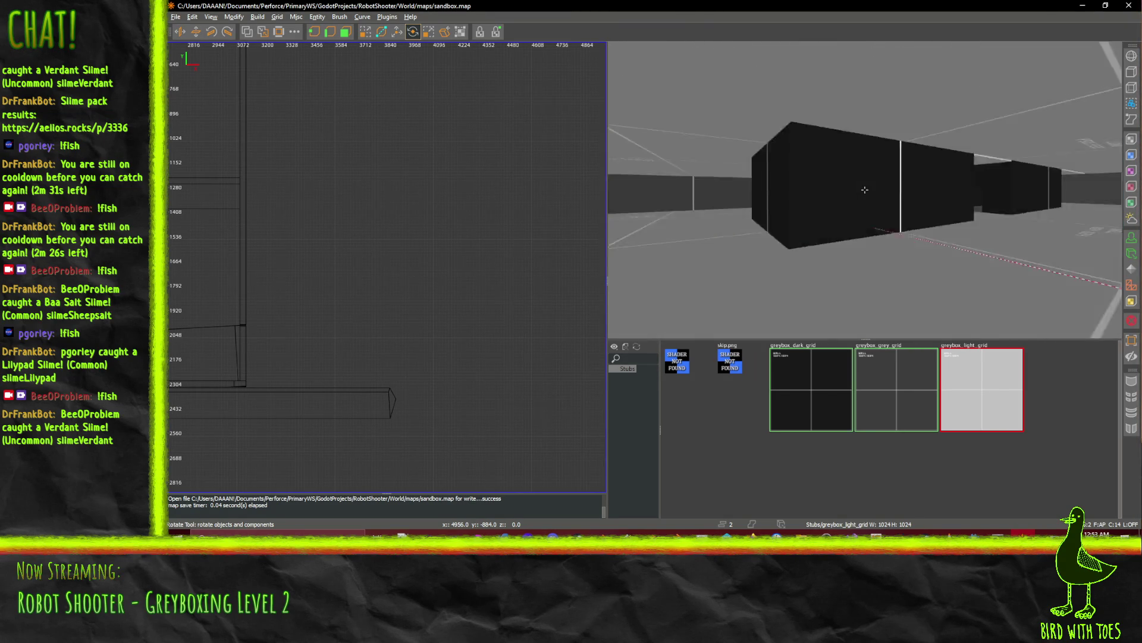
{"action": "key", "text": "Up"}
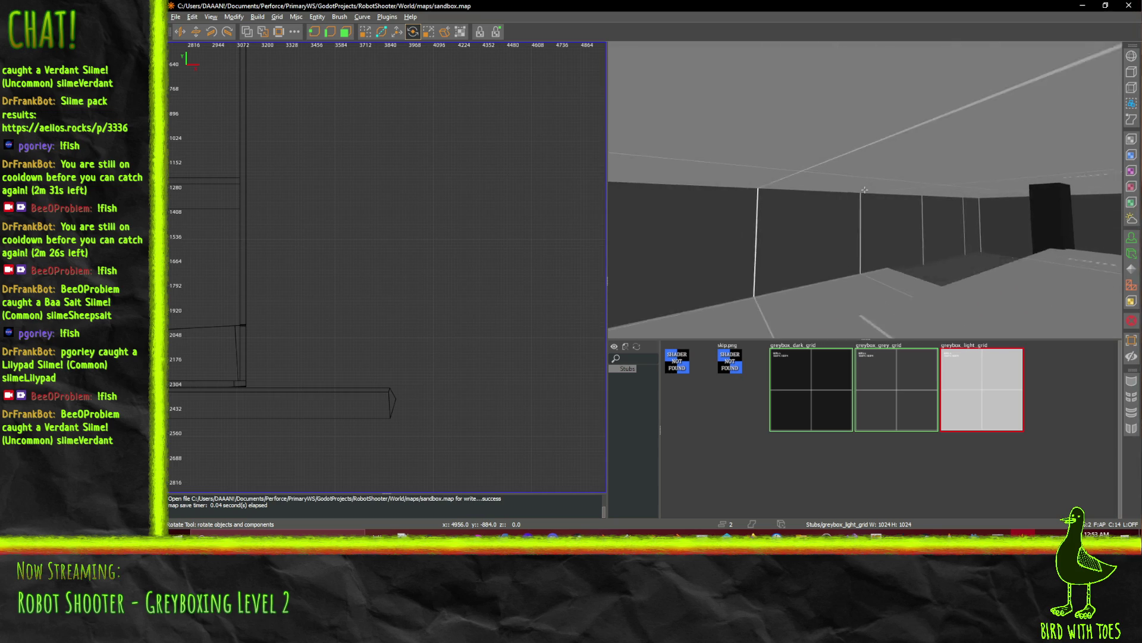
{"action": "key", "text": "Right"}
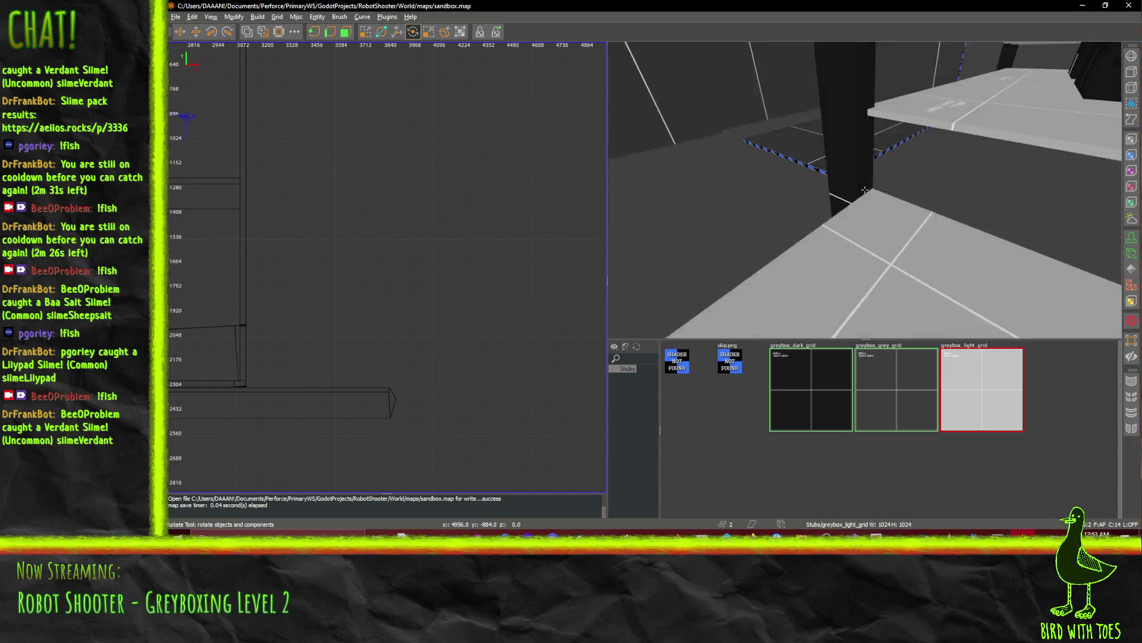
{"action": "key", "text": "Up"}
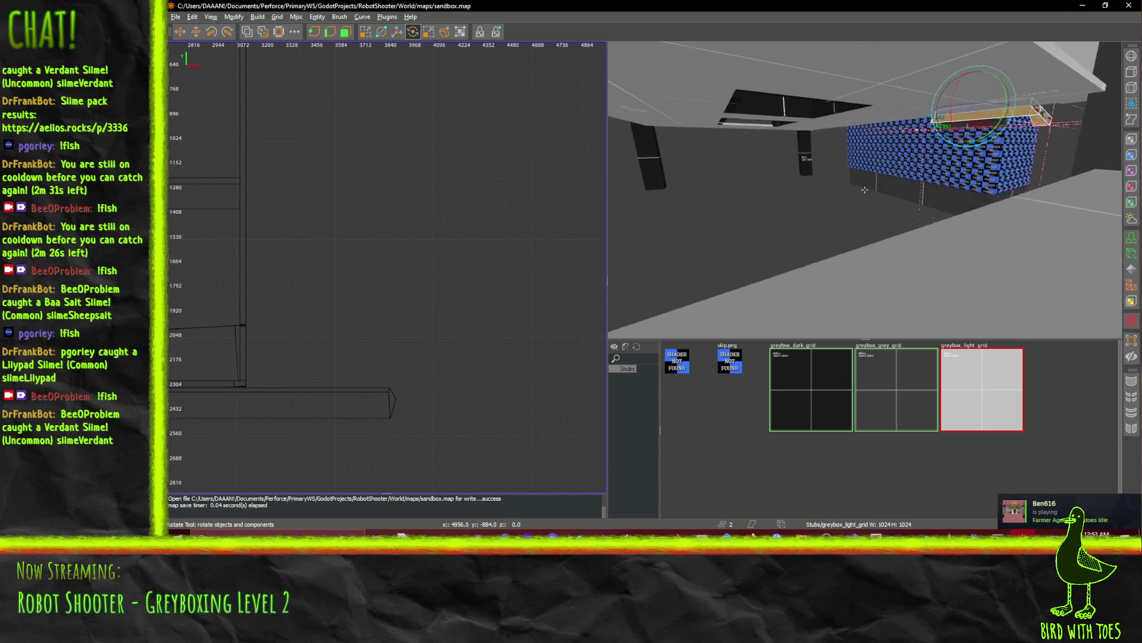
{"action": "key", "text": "z"}
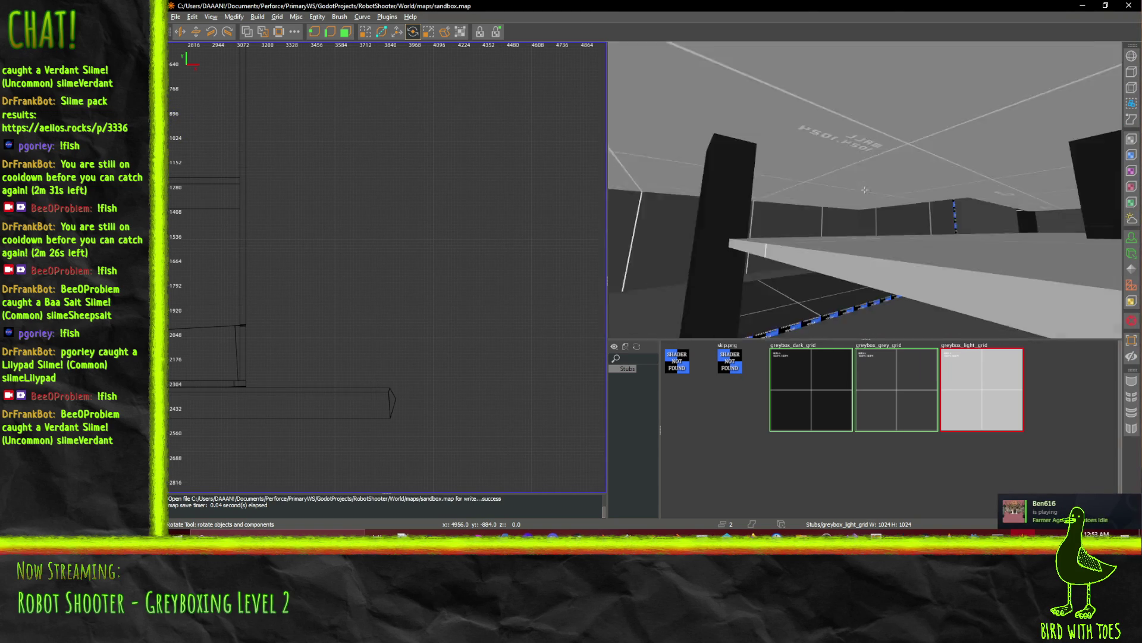
{"action": "key", "text": "Up"}
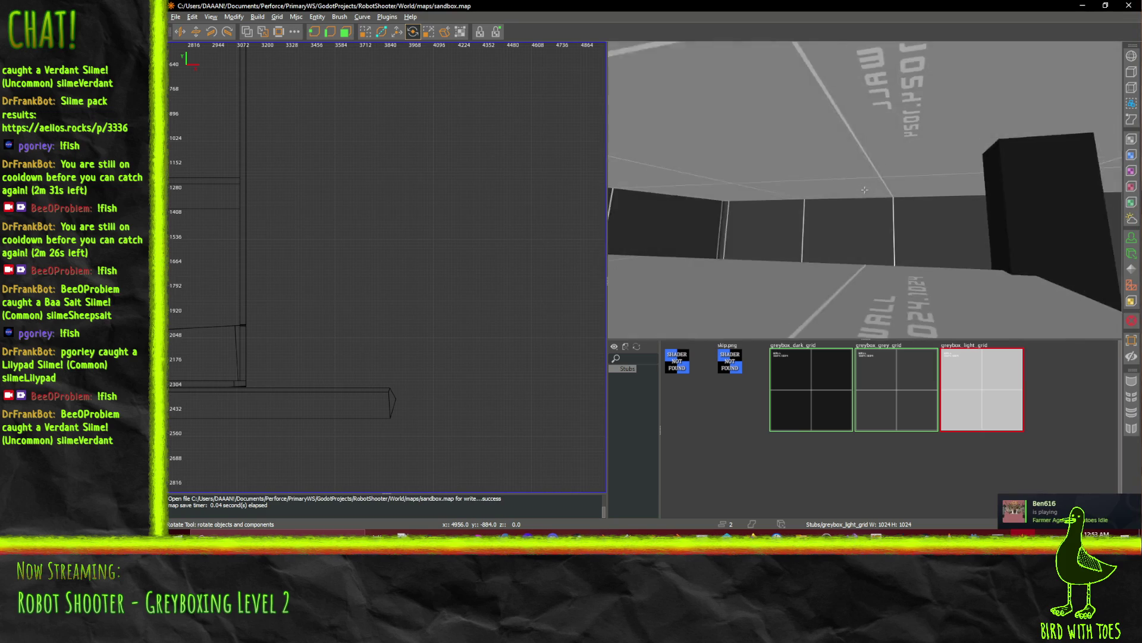
{"action": "key", "text": "Left"}
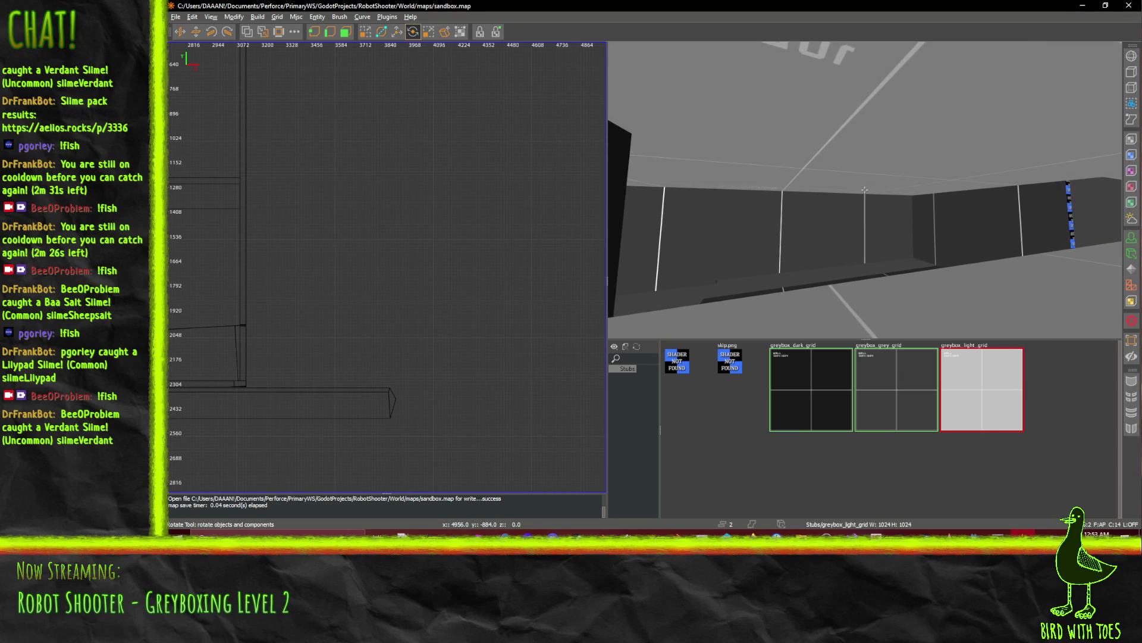
{"action": "key", "text": "Up"}
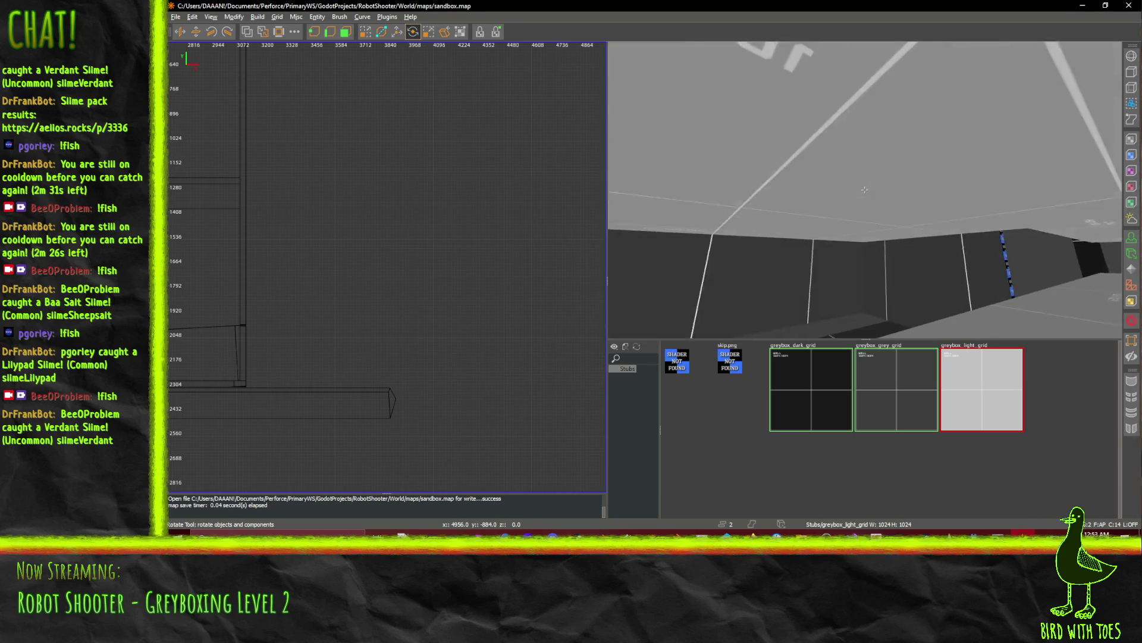
{"action": "right_click", "coordinate": [865, 190]}
Bring the IdeaFile/RobotShooter wiki page forward in Firefox and scroll around the Stage 2 finance-tower sketch.
{"action": "left_click", "coordinate": [753, 534]}
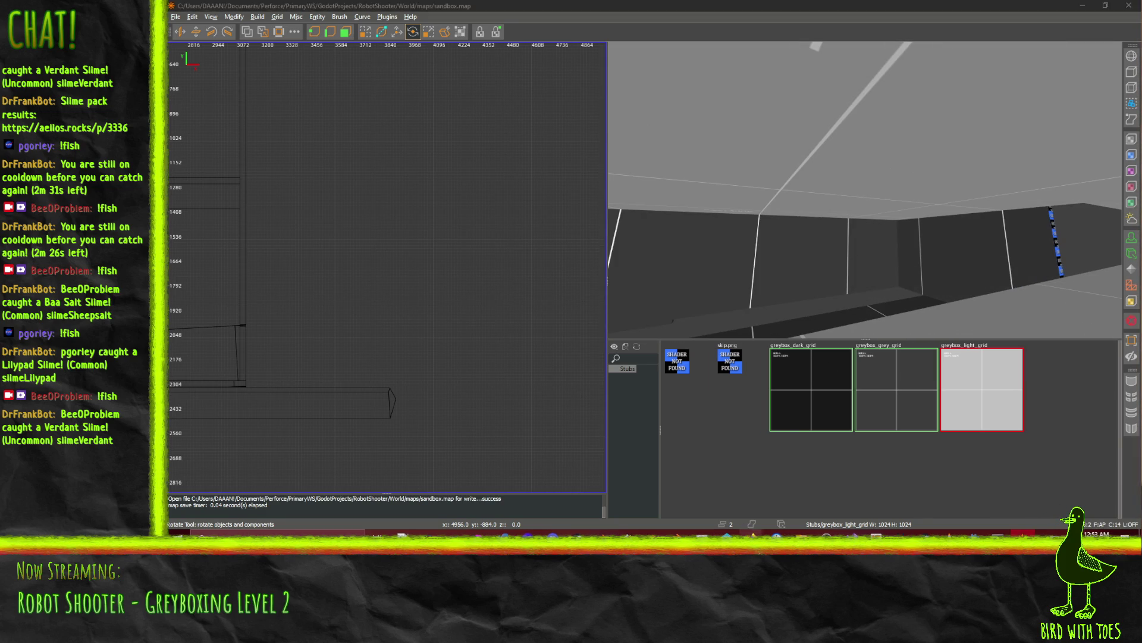
{"action": "left_click", "coordinate": [627, 495]}
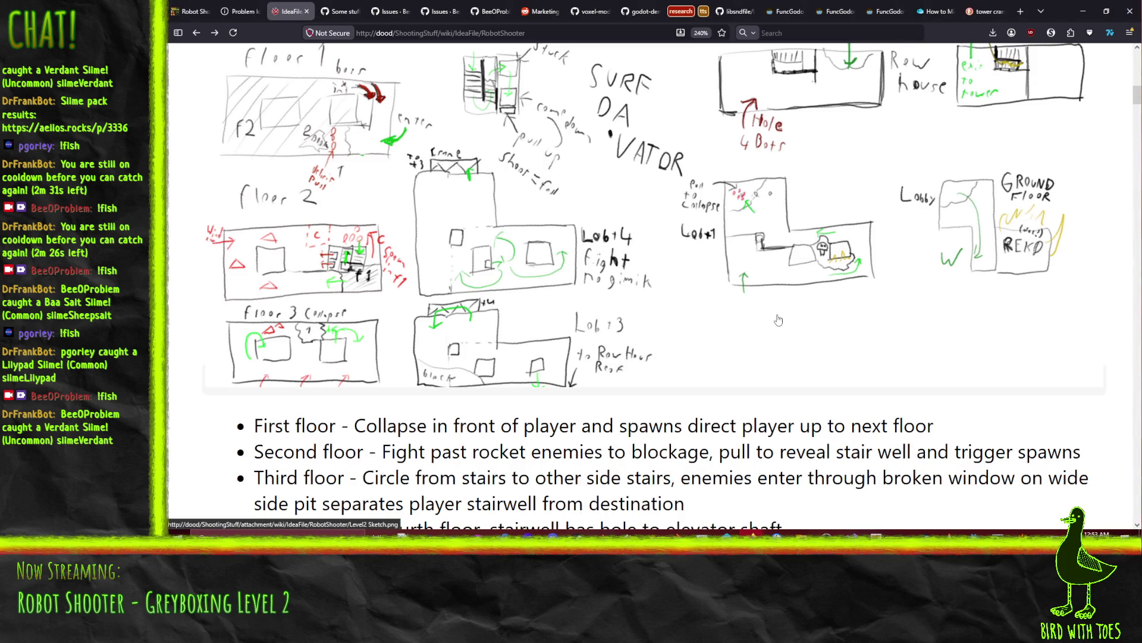
{"action": "scroll", "coordinate": [749, 331], "scroll_direction": "up", "scroll_amount": 3}
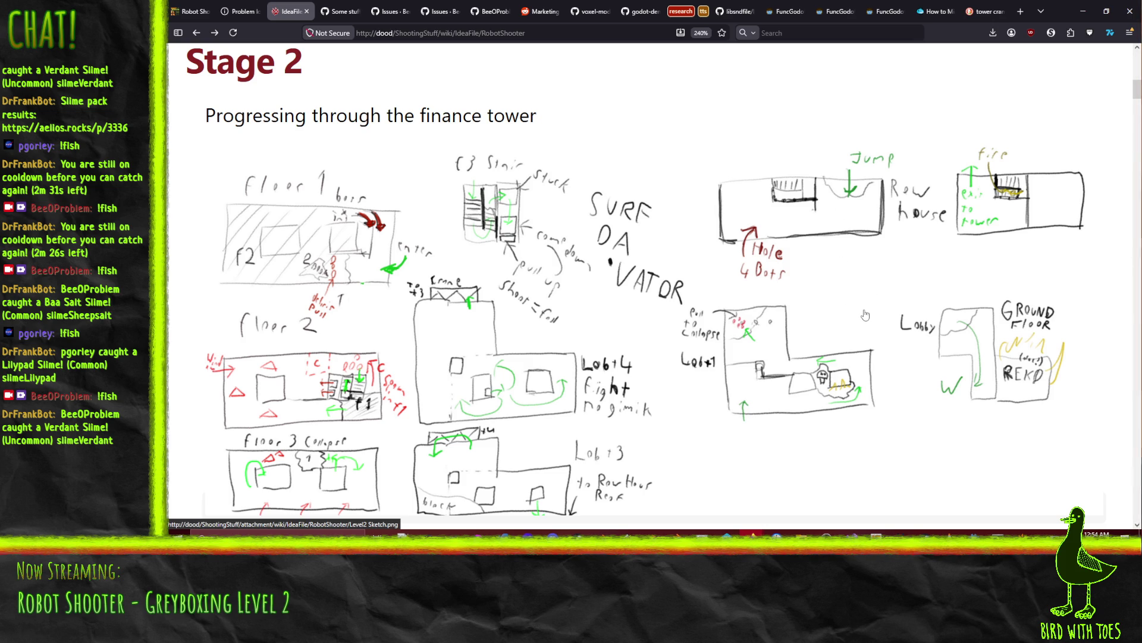
{"action": "scroll", "coordinate": [865, 315], "scroll_direction": "down", "scroll_amount": 2}
{"action": "scroll", "coordinate": [897, 316], "scroll_direction": "up", "scroll_amount": 2}
{"action": "scroll", "coordinate": [916, 310], "scroll_direction": "down", "scroll_amount": 2}
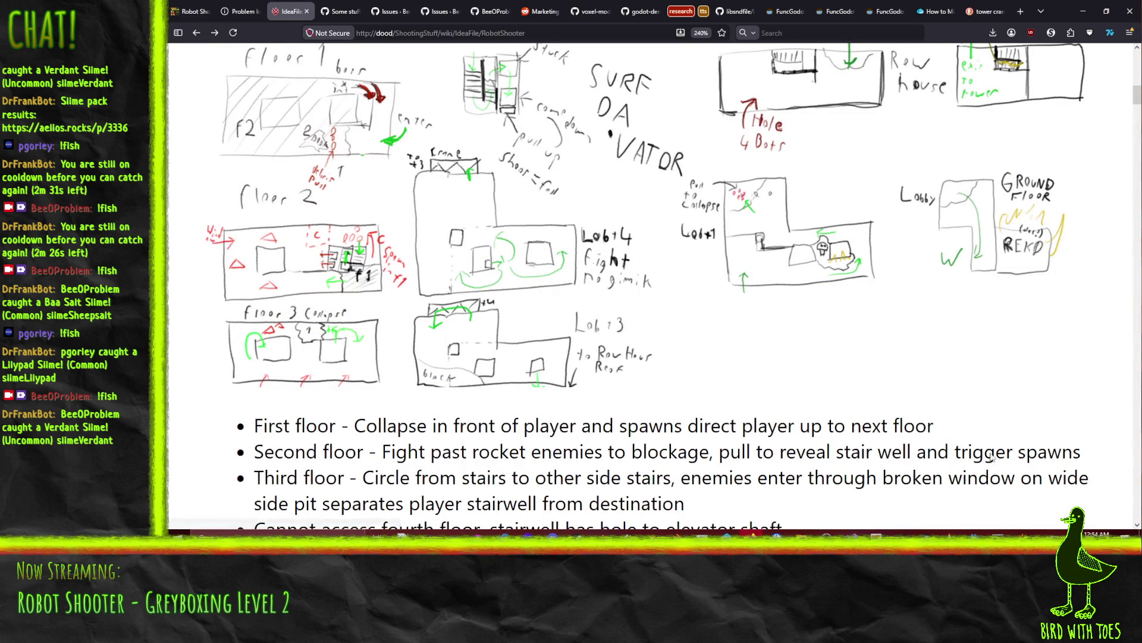
{"action": "scroll", "coordinate": [993, 456], "scroll_direction": "up", "scroll_amount": 2}
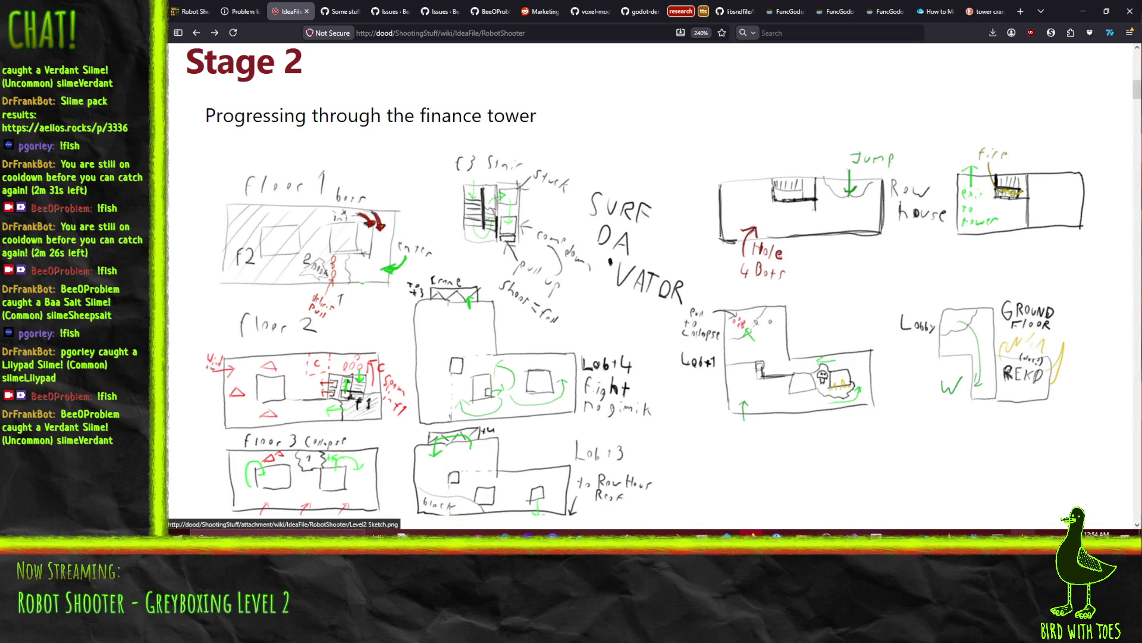
{"action": "key", "text": "alt+Tab"}
Swing the 3D camera back to the selected ledge and fly toward the room with the black block.
{"action": "left_click_drag", "start_coordinate": [782, 274], "coordinate": [865, 189]}
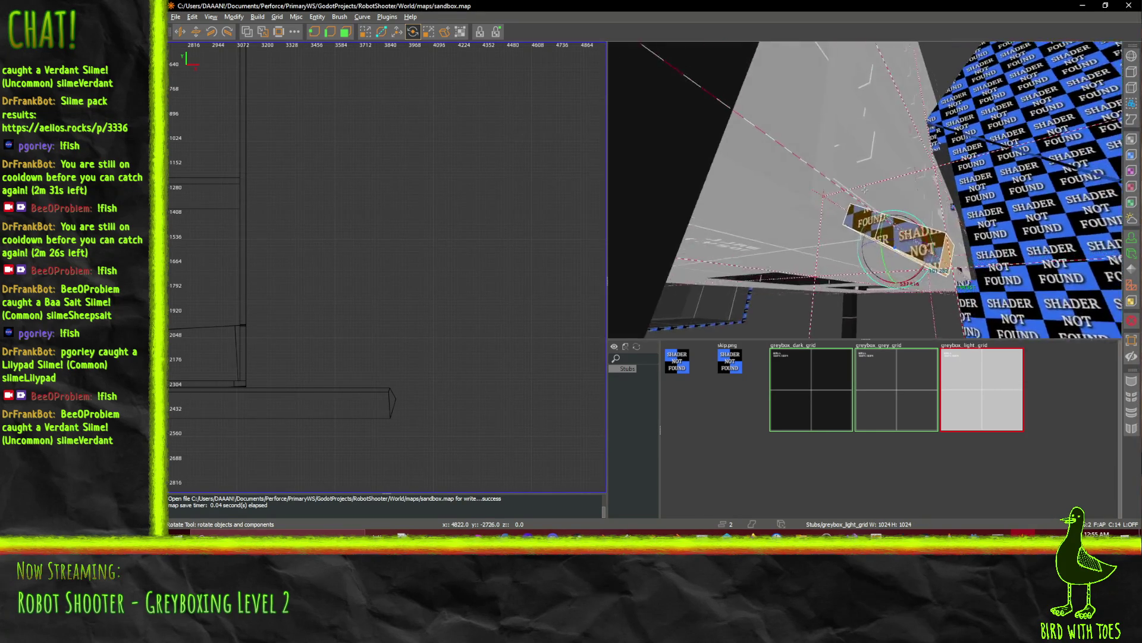
{"action": "left_click_drag", "start_coordinate": [864, 189], "coordinate": [865, 189]}
{"action": "left_click", "coordinate": [880, 185]}
{"action": "left_click", "coordinate": [698, 144], "text": "shift"}
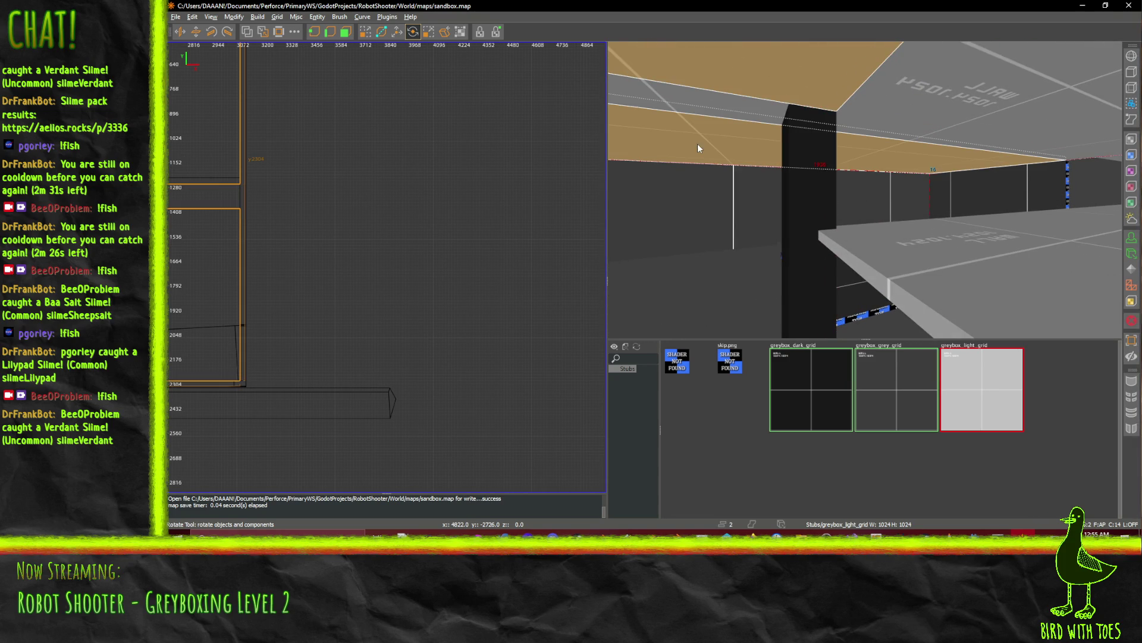
{"action": "left_click", "coordinate": [704, 109], "text": "shift"}
{"action": "left_click_drag", "start_coordinate": [750, 131], "coordinate": [869, 184]}
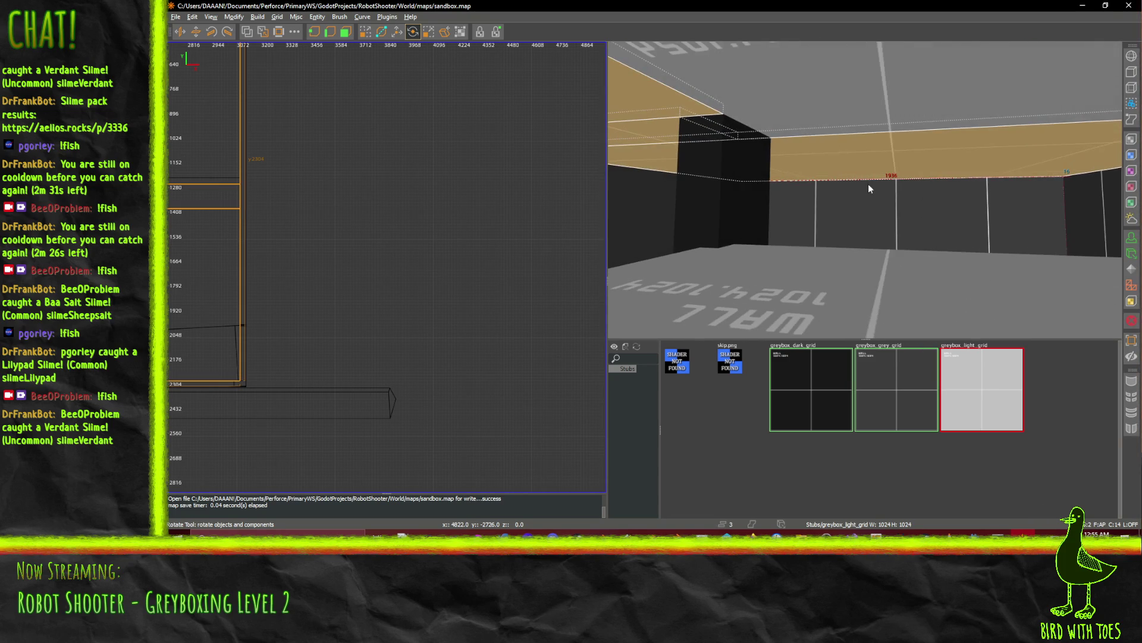
{"action": "left_click", "coordinate": [817, 120], "text": "shift"}
{"action": "left_click_drag", "start_coordinate": [817, 121], "coordinate": [864, 189]}
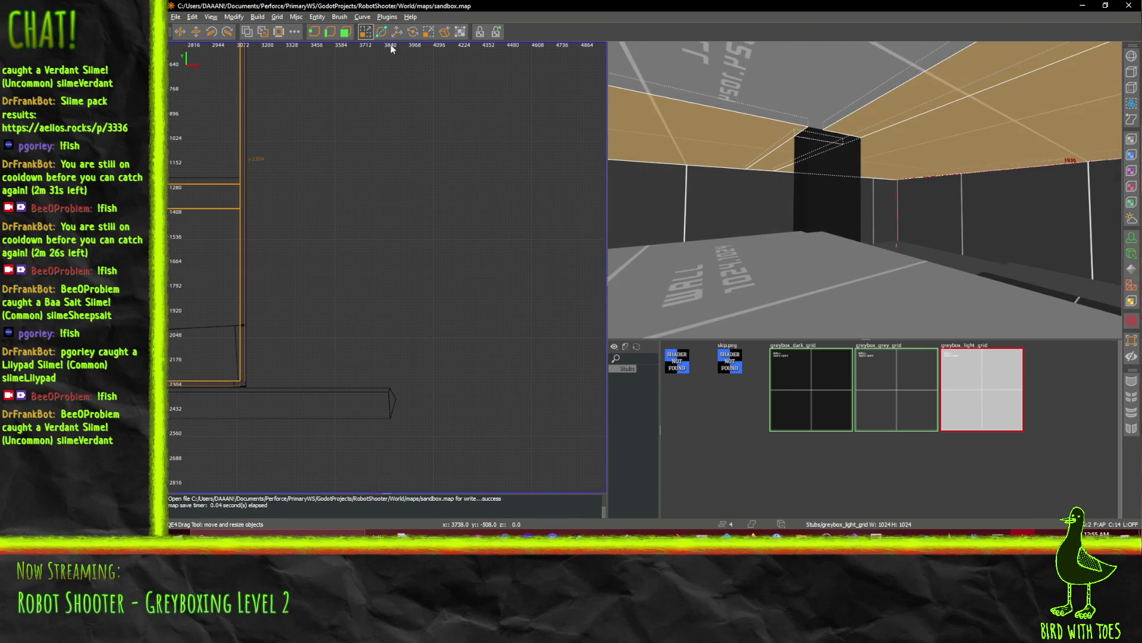
{"action": "right_click", "coordinate": [658, 133]}
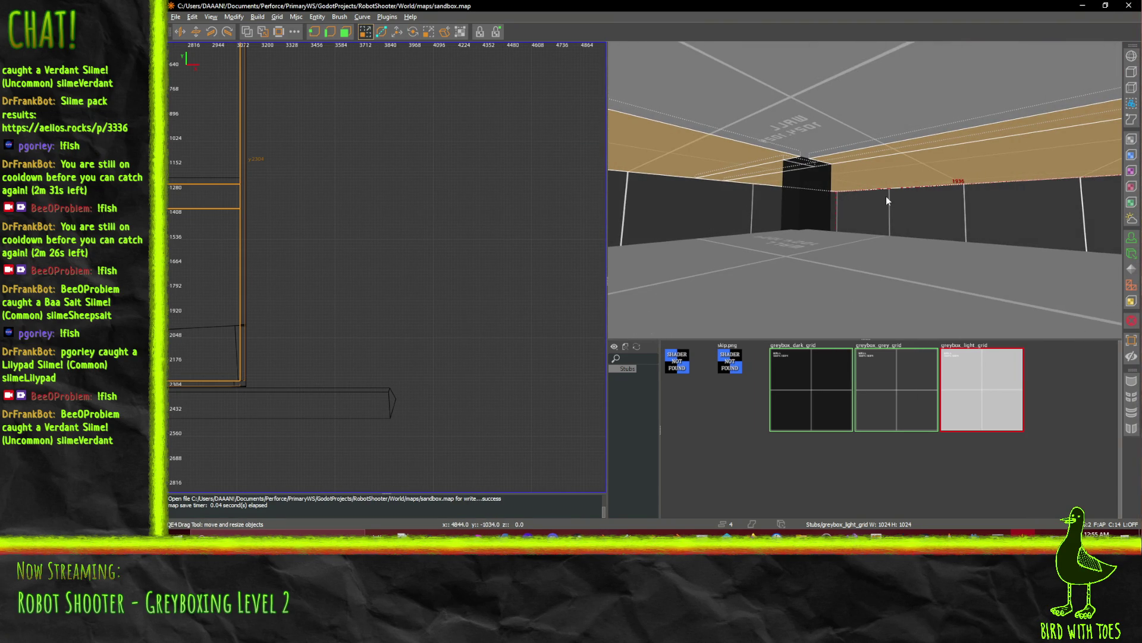
{"action": "left_click", "coordinate": [397, 33]}
{"action": "left_click_drag", "start_coordinate": [812, 97], "coordinate": [812, 125]}
{"action": "key", "text": "ctrl+z"}
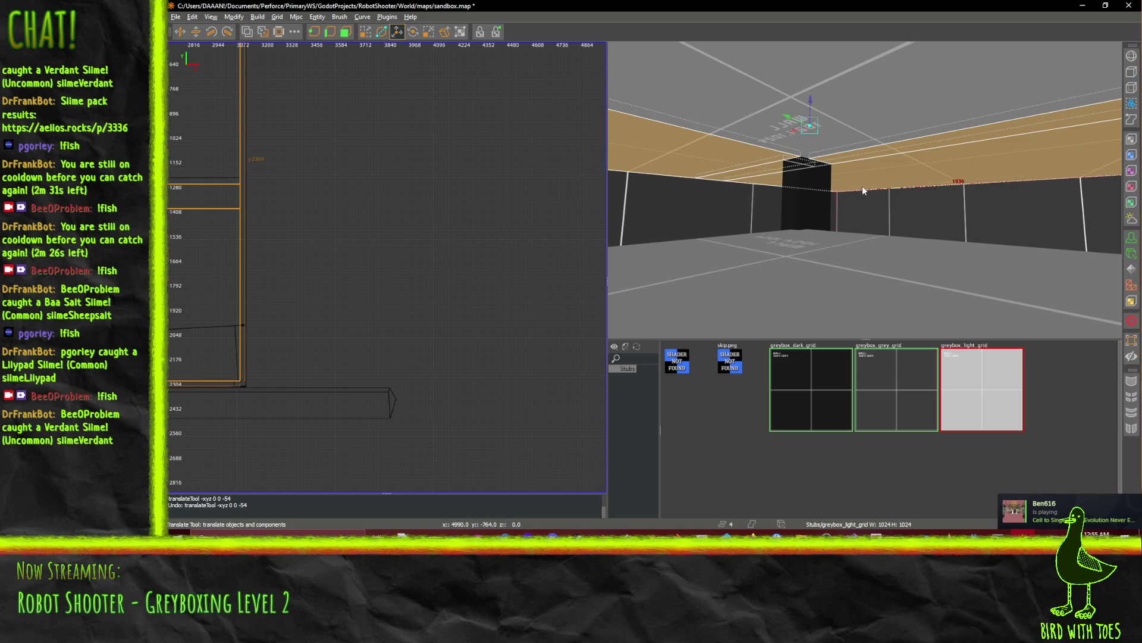
{"action": "left_click_drag", "start_coordinate": [812, 105], "coordinate": [827, 215]}
{"action": "scroll", "coordinate": [842, 220], "scroll_direction": "up", "scroll_amount": 10}
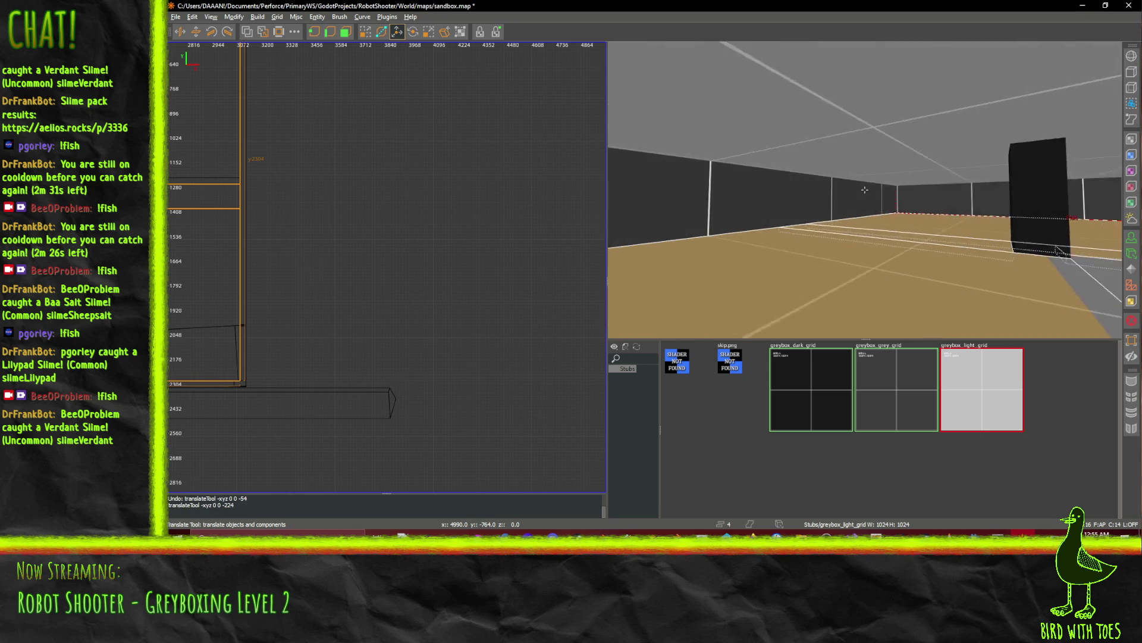
{"action": "key", "text": "Left"}
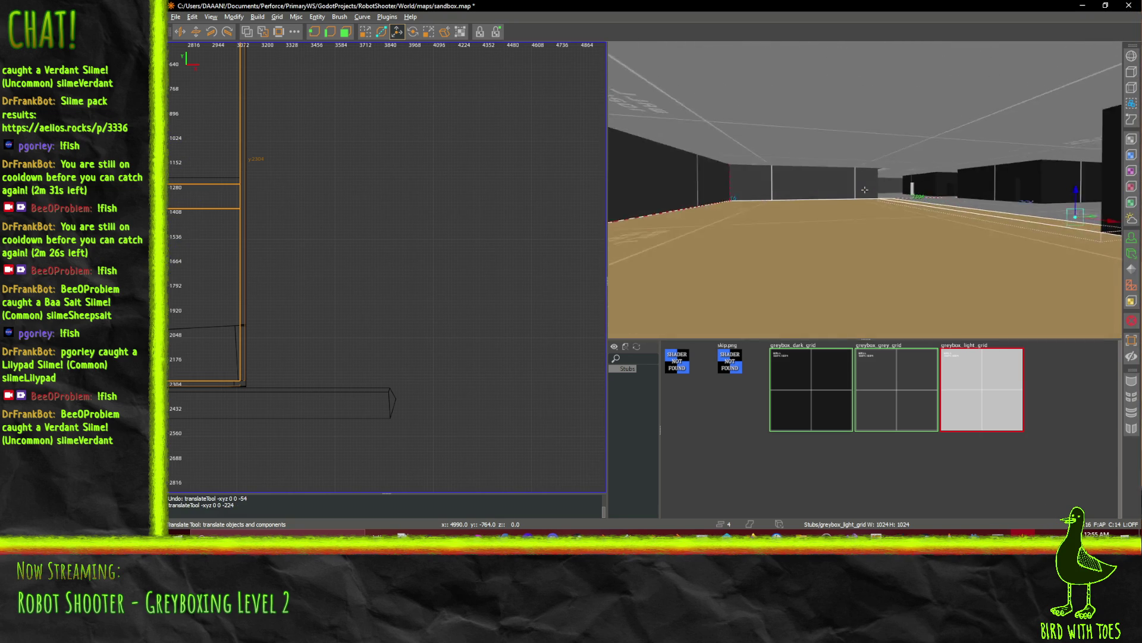
{"action": "key", "text": "Up"}
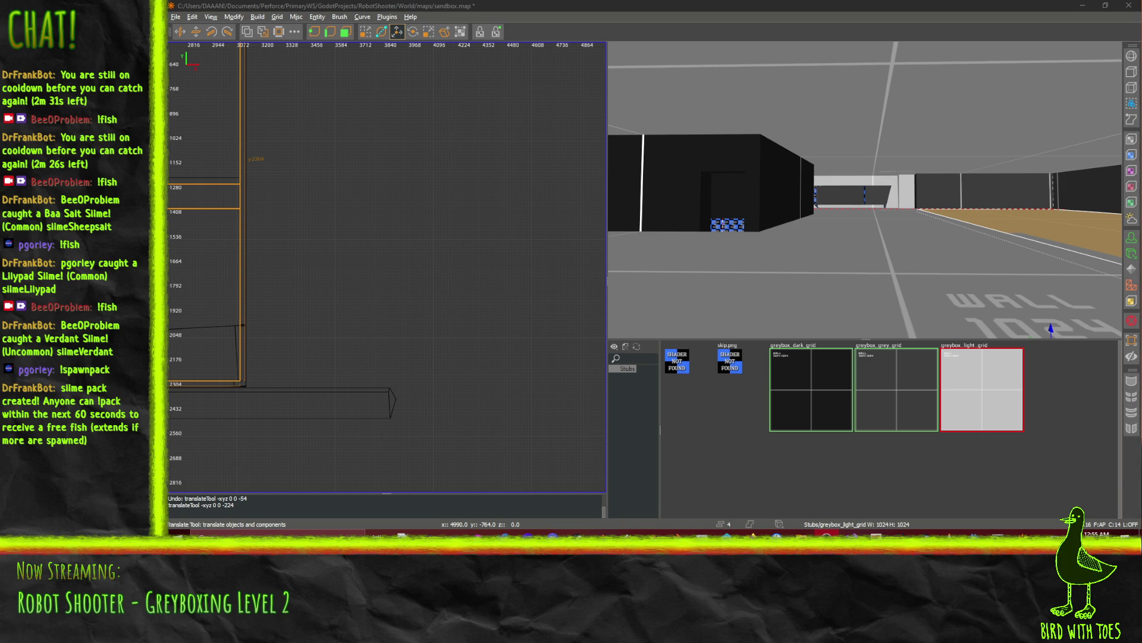
{"action": "left_click", "coordinate": [865, 189]}
{"action": "key", "text": "Up"}
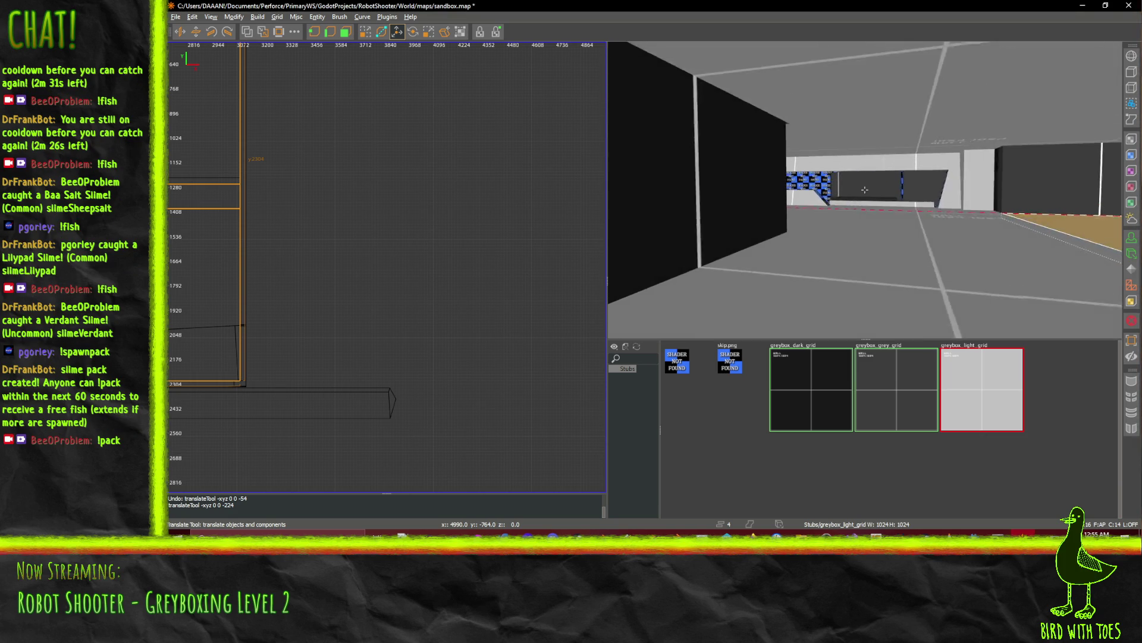
{"action": "key", "text": "Up"}
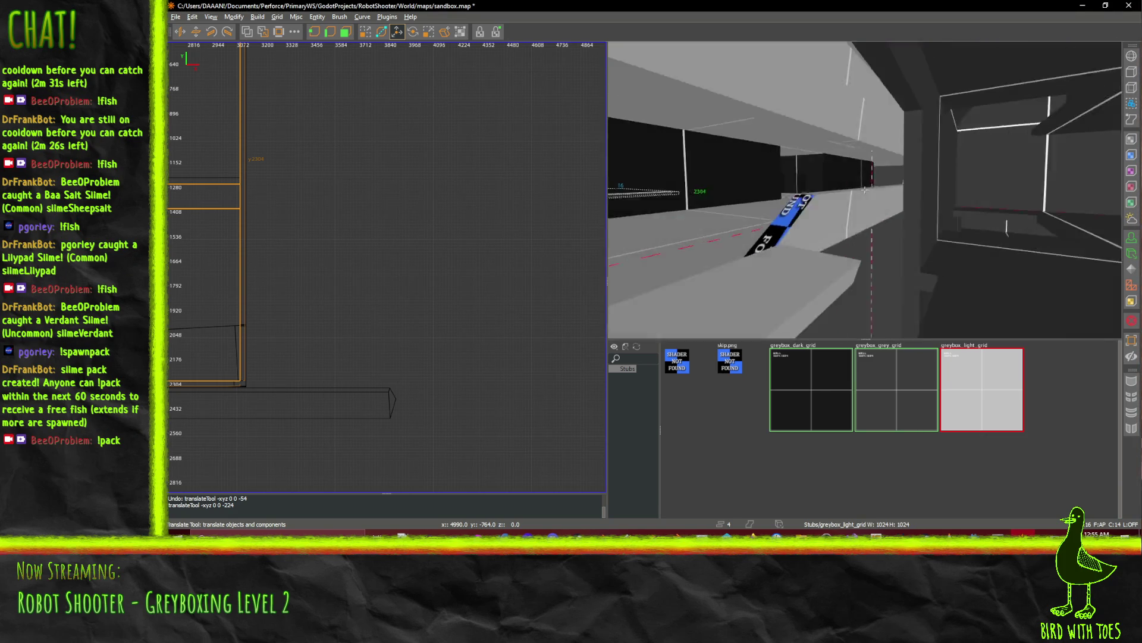
{"action": "key", "text": "Up"}
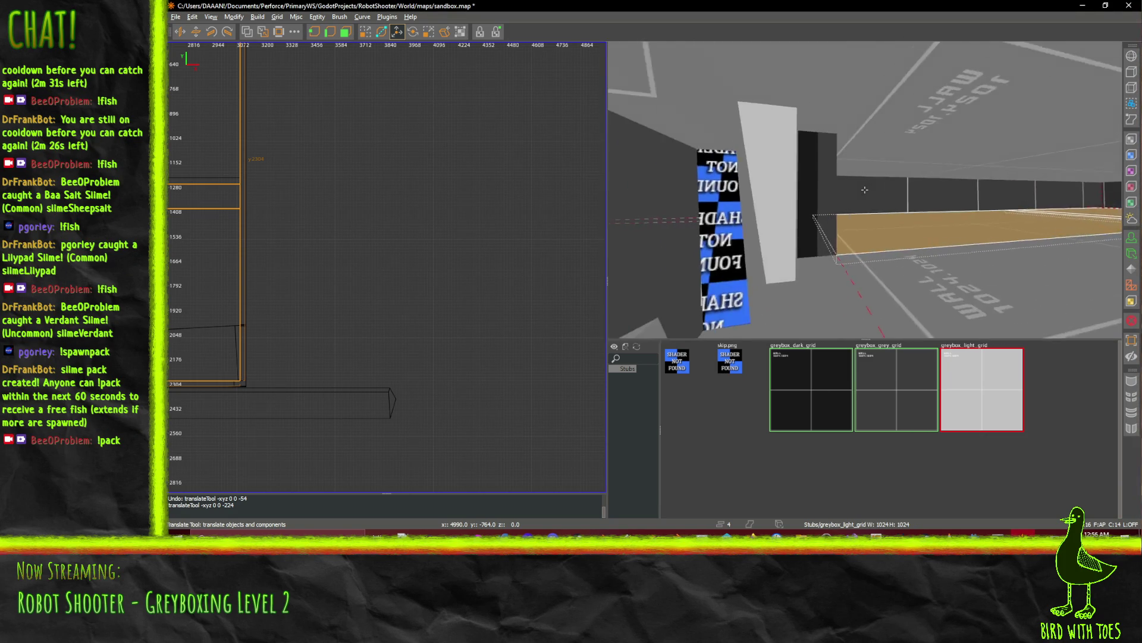
{"action": "key", "text": "Up"}
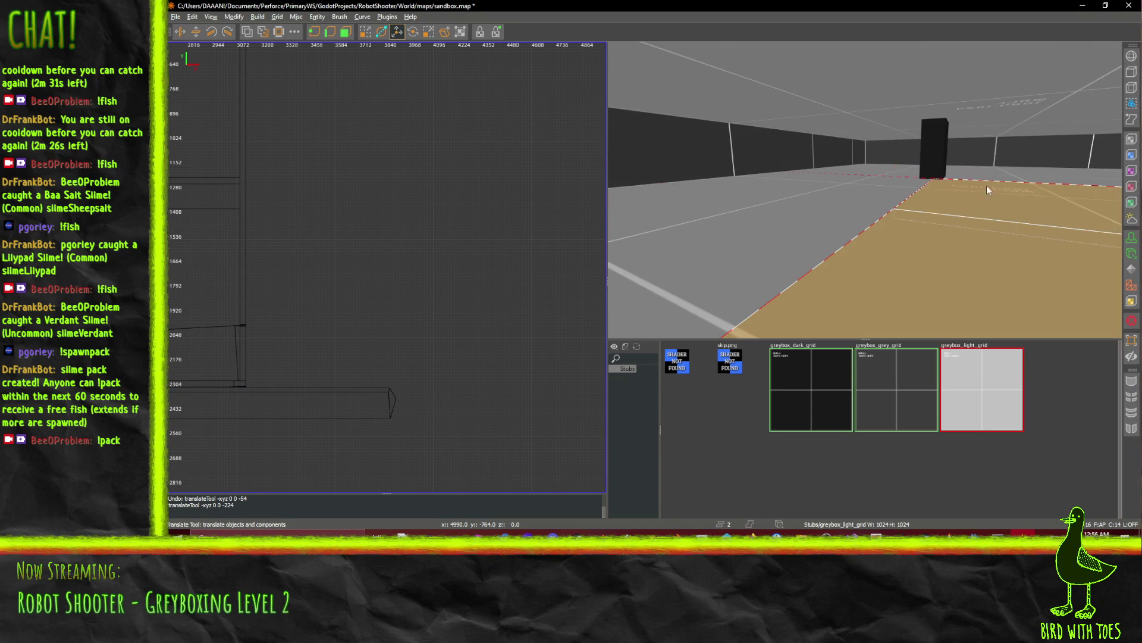
{"action": "right_click", "coordinate": [987, 184]}
{"action": "right_click", "coordinate": [865, 190]}
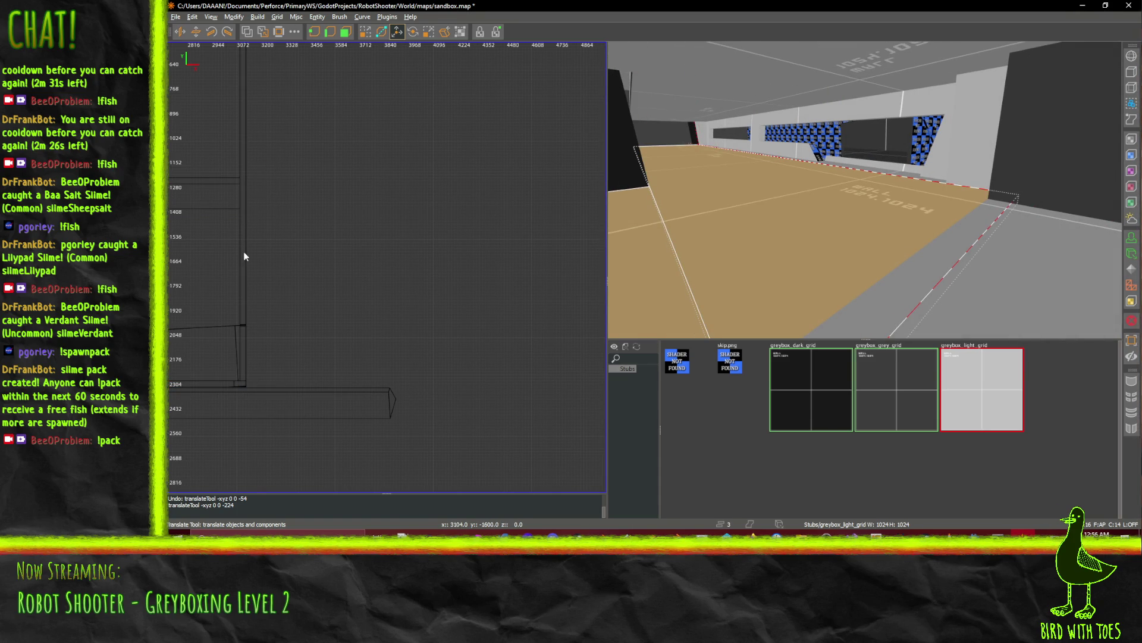
{"action": "left_click_drag", "start_coordinate": [244, 251], "coordinate": [305, 254]}
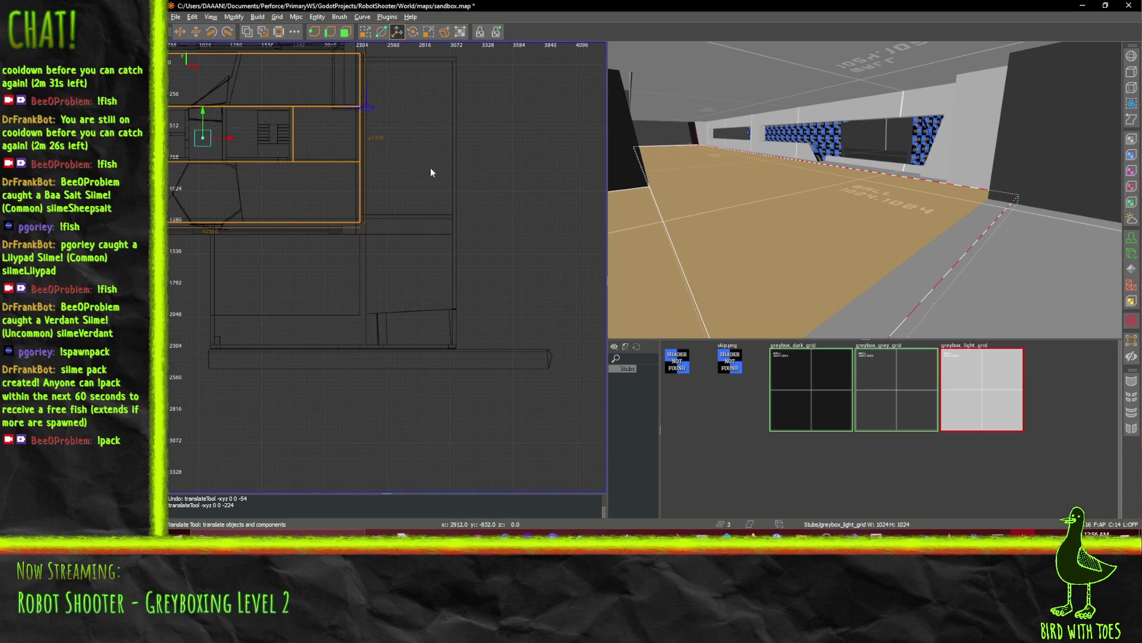
Drag the three room brushes' right face left in the 2D view, narrowing them toward the wall.
{"action": "key", "text": "q"}
{"action": "left_click", "coordinate": [1058, 258]}
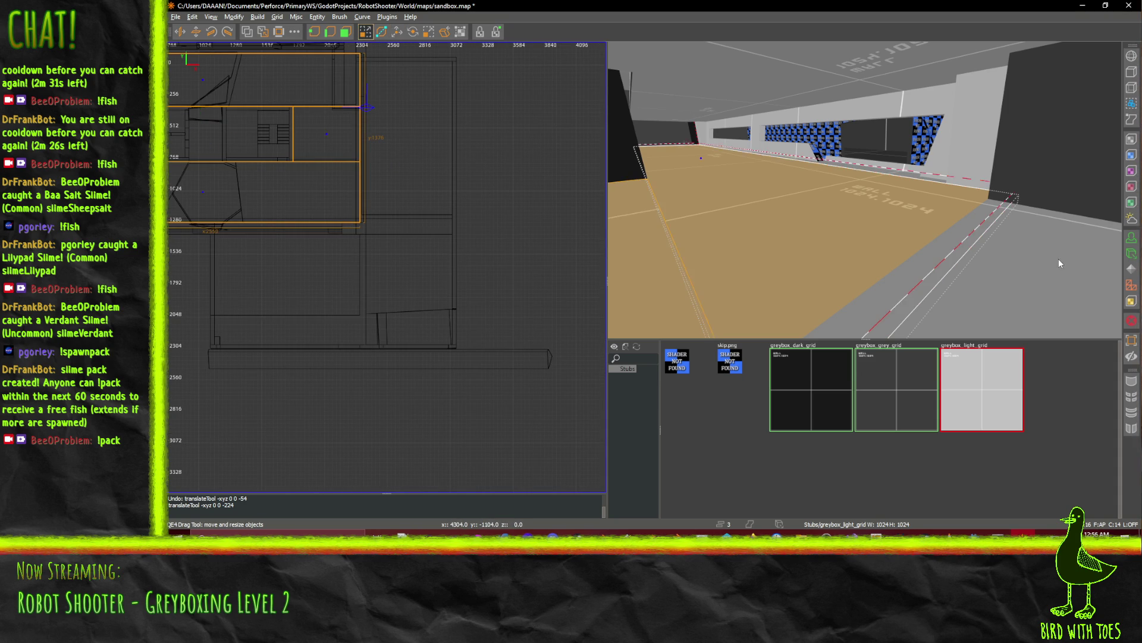
{"action": "left_click_drag", "start_coordinate": [435, 163], "coordinate": [420, 146]}
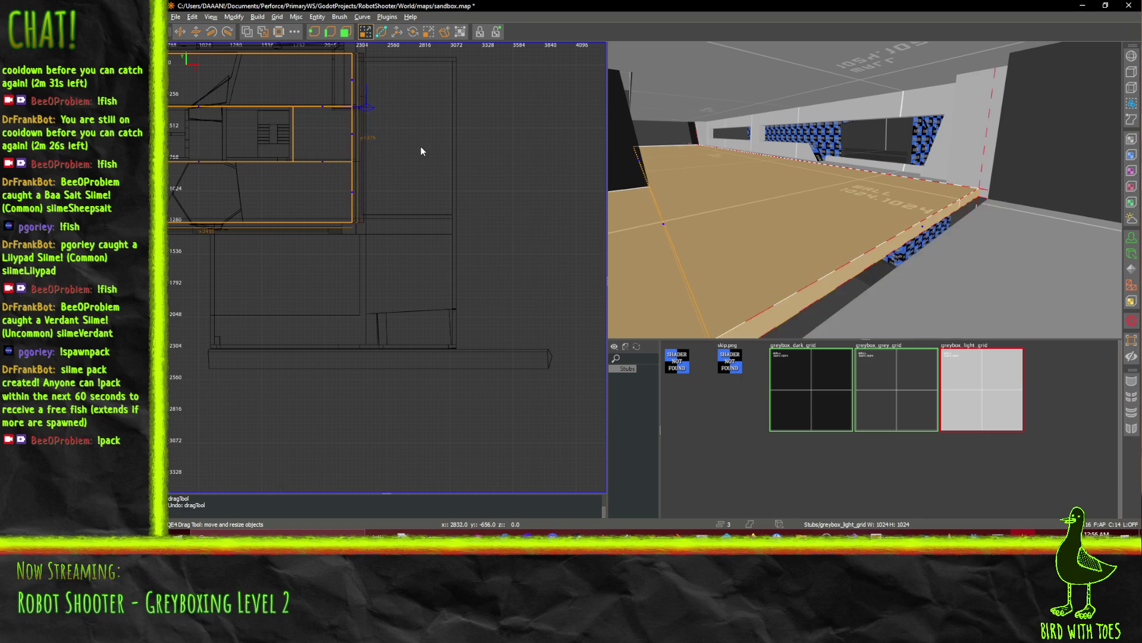
{"action": "scroll", "coordinate": [358, 128], "scroll_direction": "up", "scroll_amount": 7}
{"action": "left_click_drag", "start_coordinate": [490, 156], "coordinate": [477, 156]}
{"action": "right_click", "coordinate": [865, 189]}
{"action": "mouse_move", "coordinate": [865, 189]}
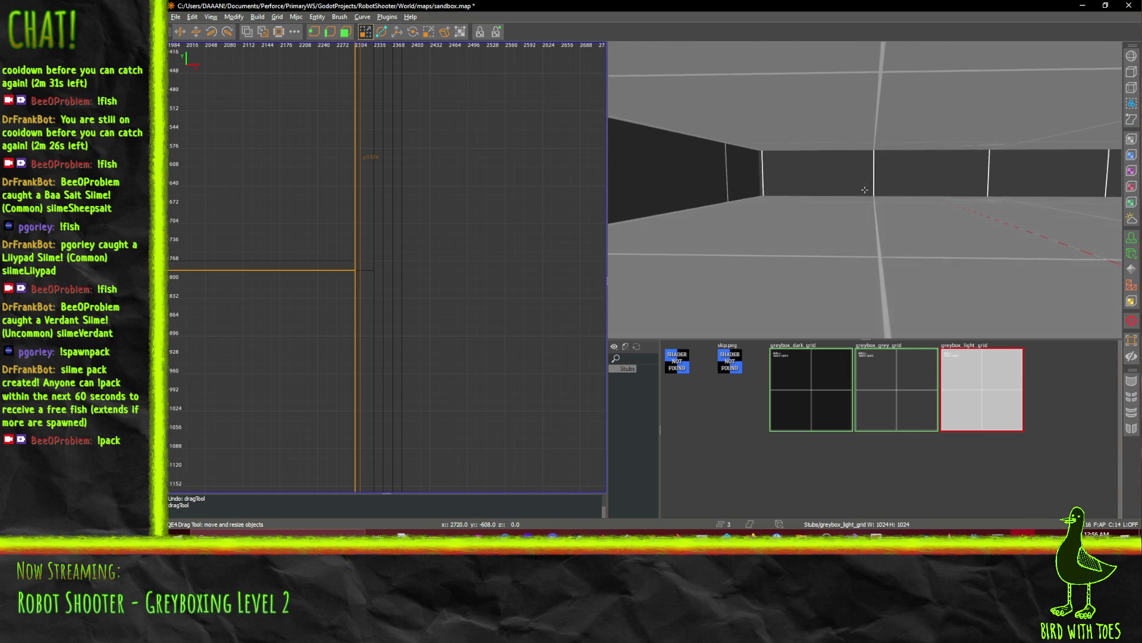
{"action": "scroll", "coordinate": [484, 309], "scroll_direction": "down", "scroll_amount": 5}
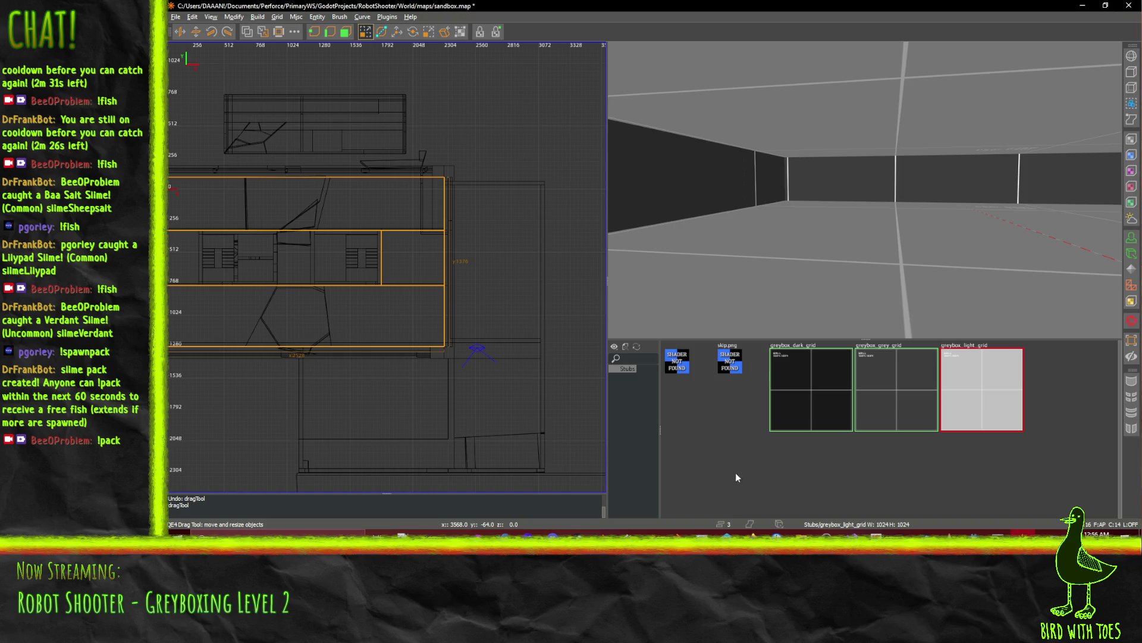
{"action": "mouse_move", "coordinate": [727, 533]}
{"action": "mouse_move", "coordinate": [642, 484]}
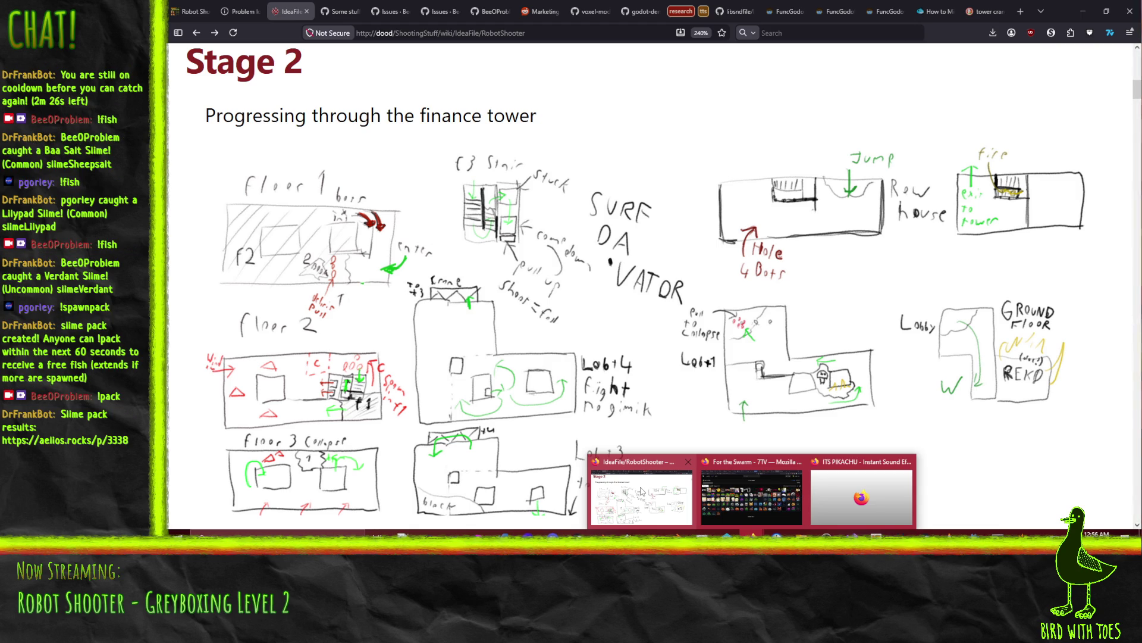
Check the Stage 2 level sketch in the Firefox wiki, then return to NetRadiant-Custom.
{"action": "left_click", "coordinate": [643, 489]}
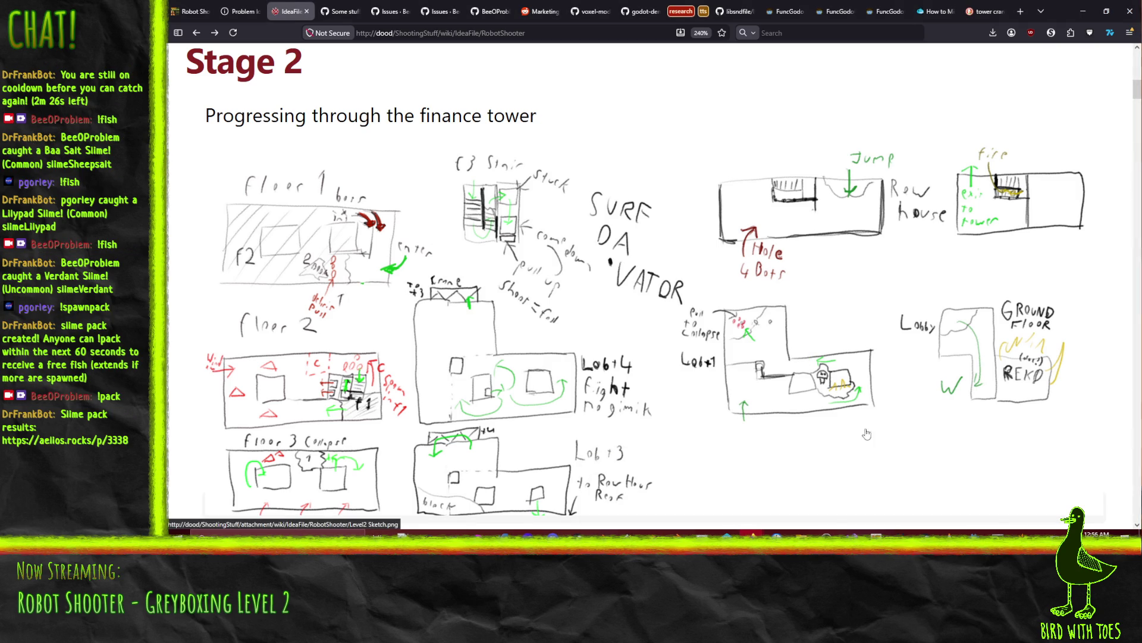
{"action": "mouse_move", "coordinate": [1025, 534]}
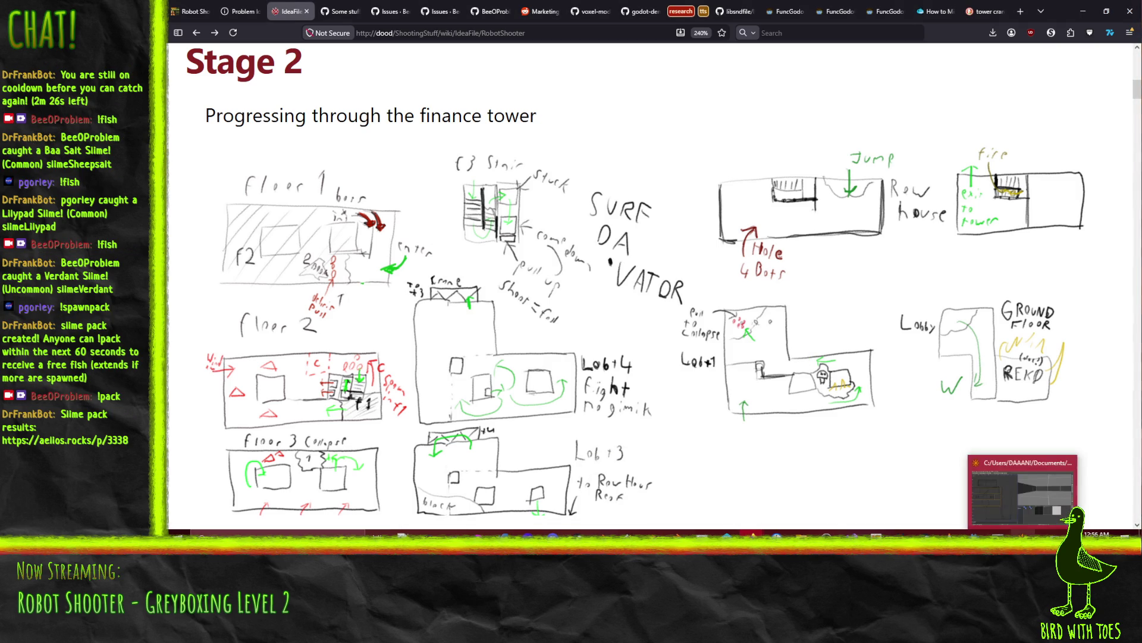
{"action": "left_click", "coordinate": [1027, 487]}
{"action": "scroll", "coordinate": [865, 189], "scroll_direction": "down", "scroll_amount": 5}
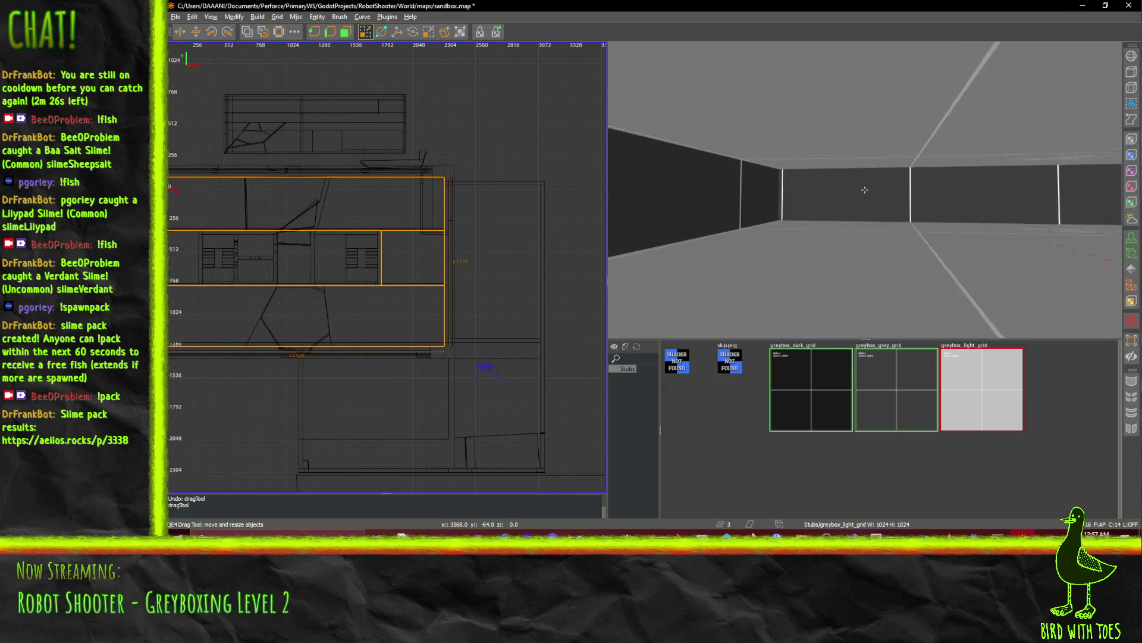
{"action": "scroll", "coordinate": [864, 189], "scroll_direction": "down", "scroll_amount": 5}
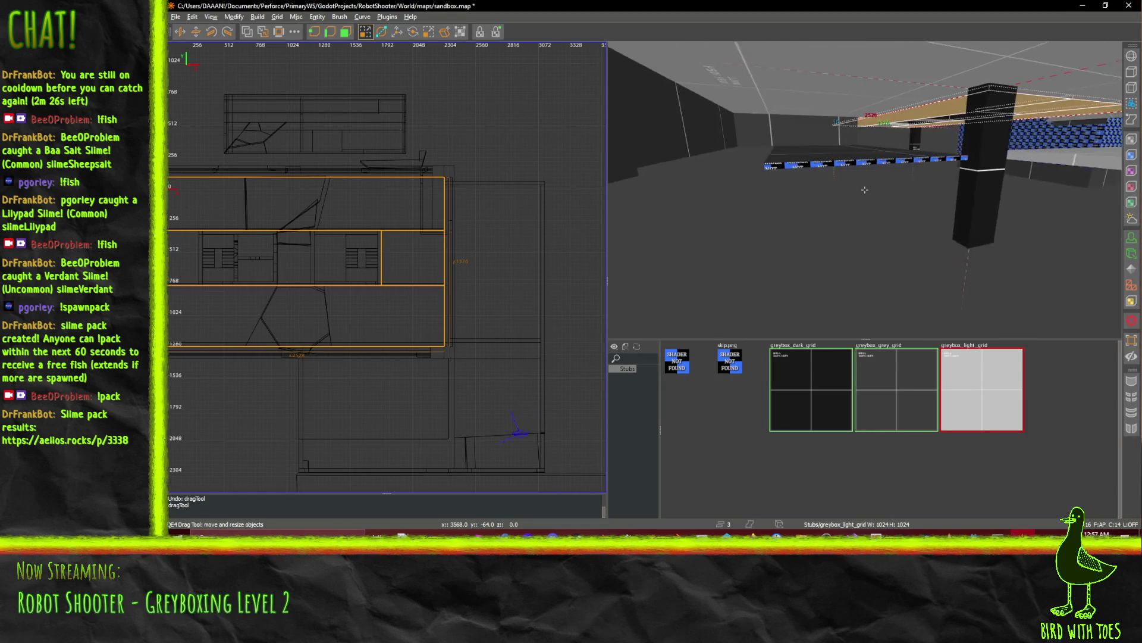
{"action": "scroll", "coordinate": [865, 189], "scroll_direction": "up", "scroll_amount": 5}
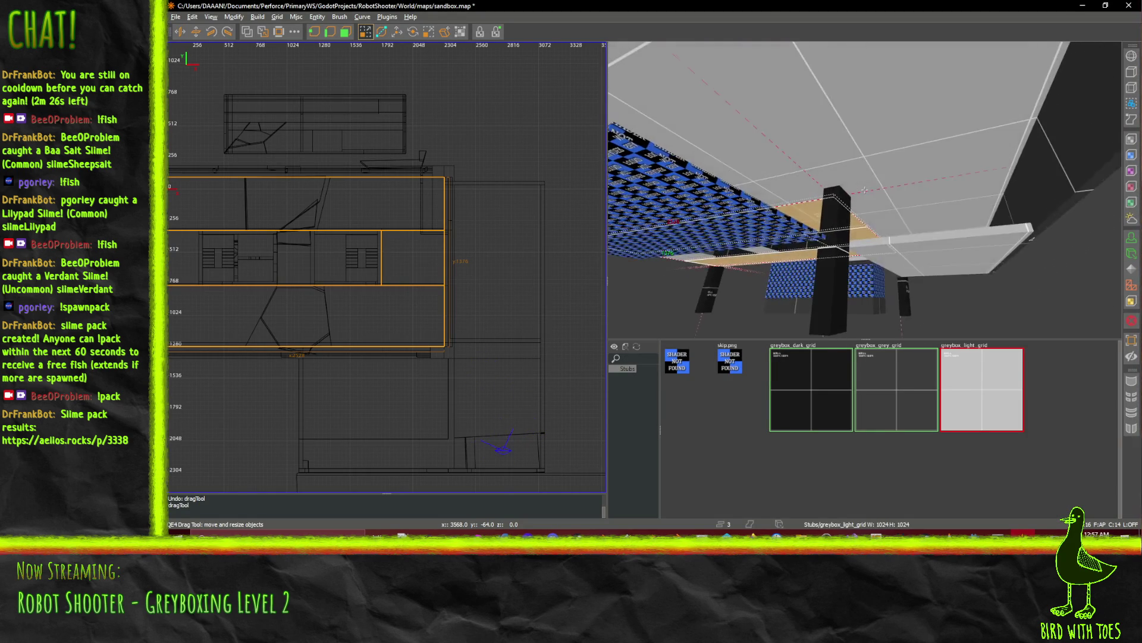
{"action": "scroll", "coordinate": [864, 190], "scroll_direction": "down", "scroll_amount": 5}
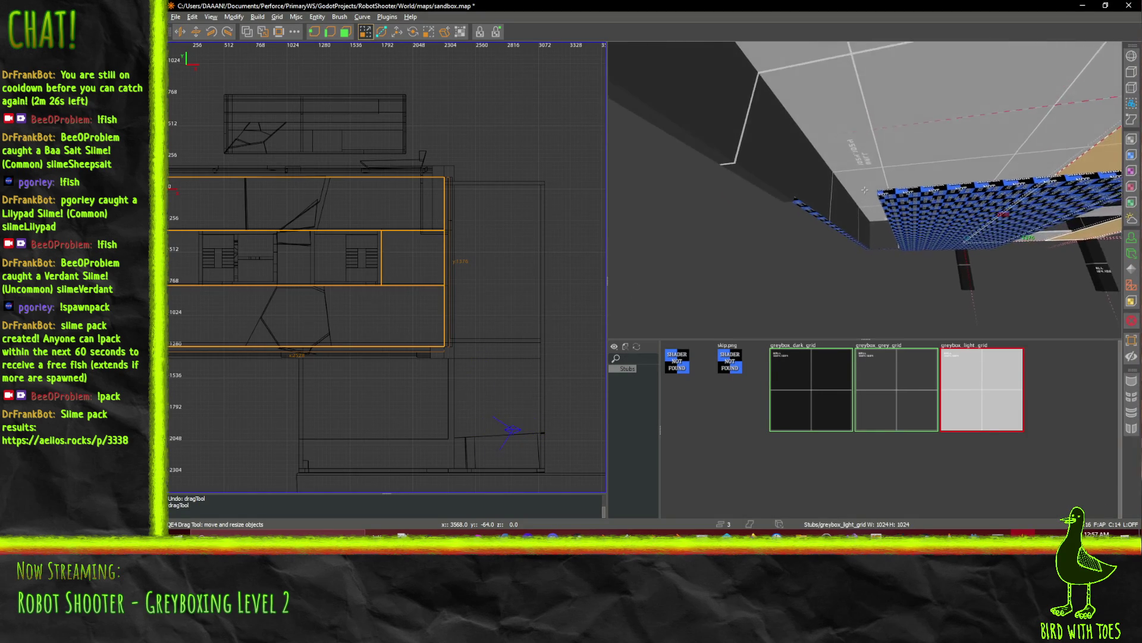
{"action": "right_click", "coordinate": [864, 189]}
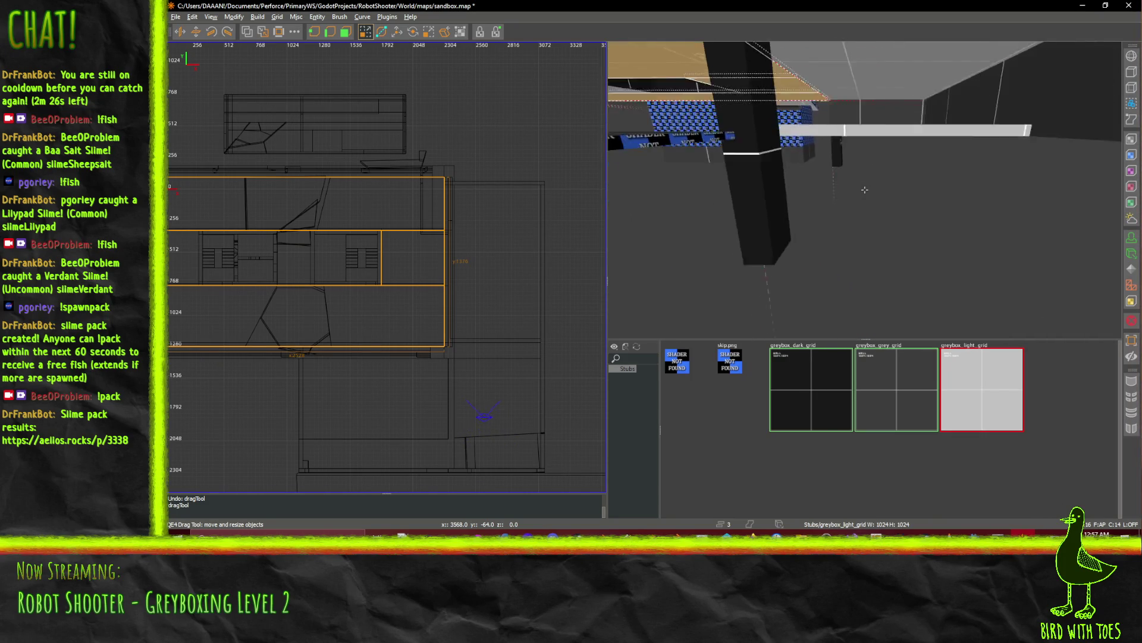
{"action": "right_click", "coordinate": [864, 189]}
{"action": "key", "text": "Down"}
{"action": "key", "text": "Left"}
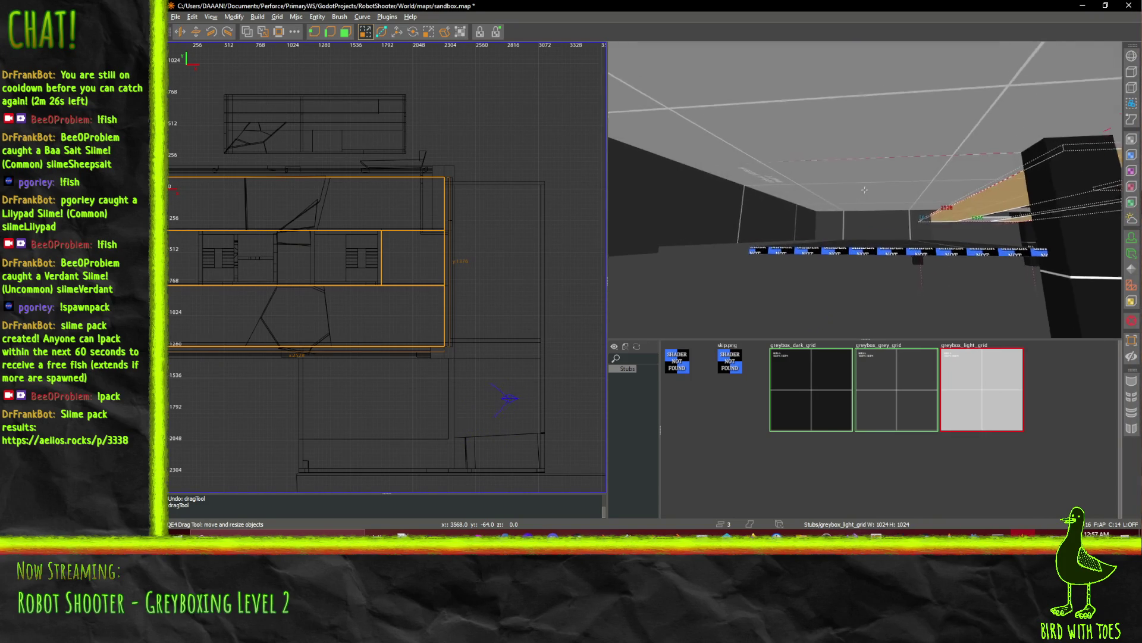
{"action": "key", "text": "Up"}
{"action": "key", "text": "Right"}
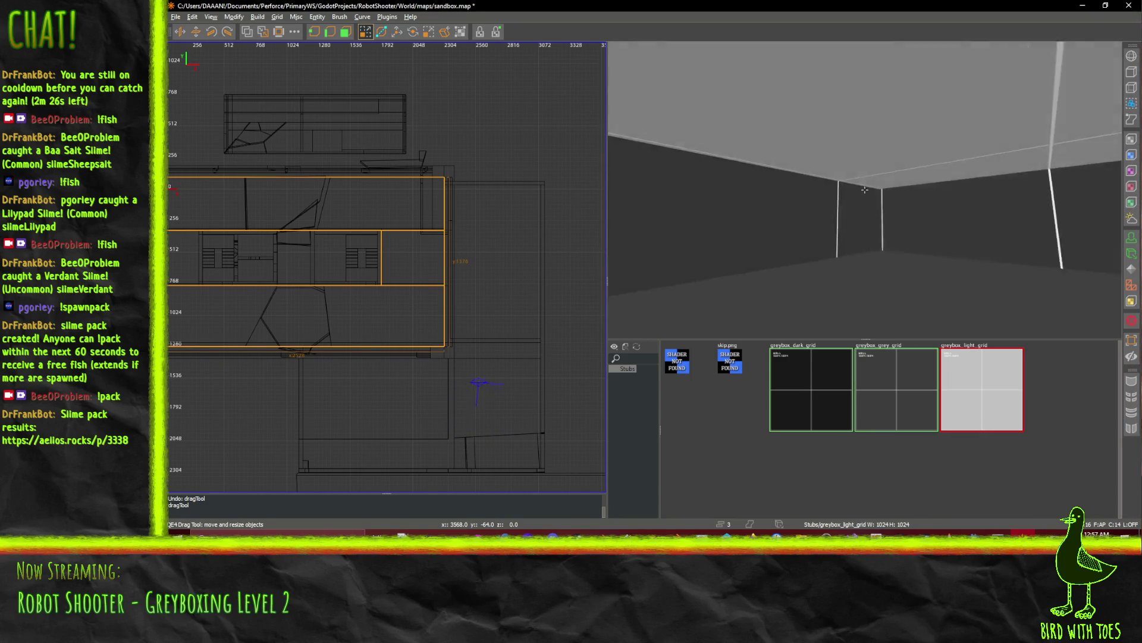
{"action": "key", "text": "Down"}
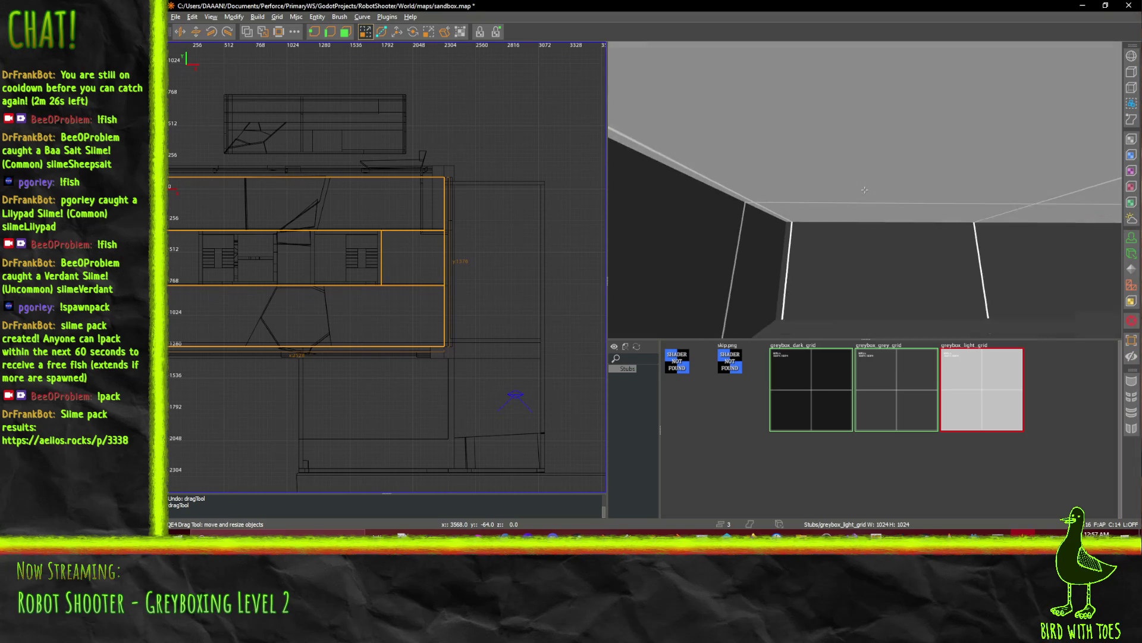
{"action": "key", "text": "z"}
{"action": "key", "text": "Up"}
{"action": "key", "text": "z"}
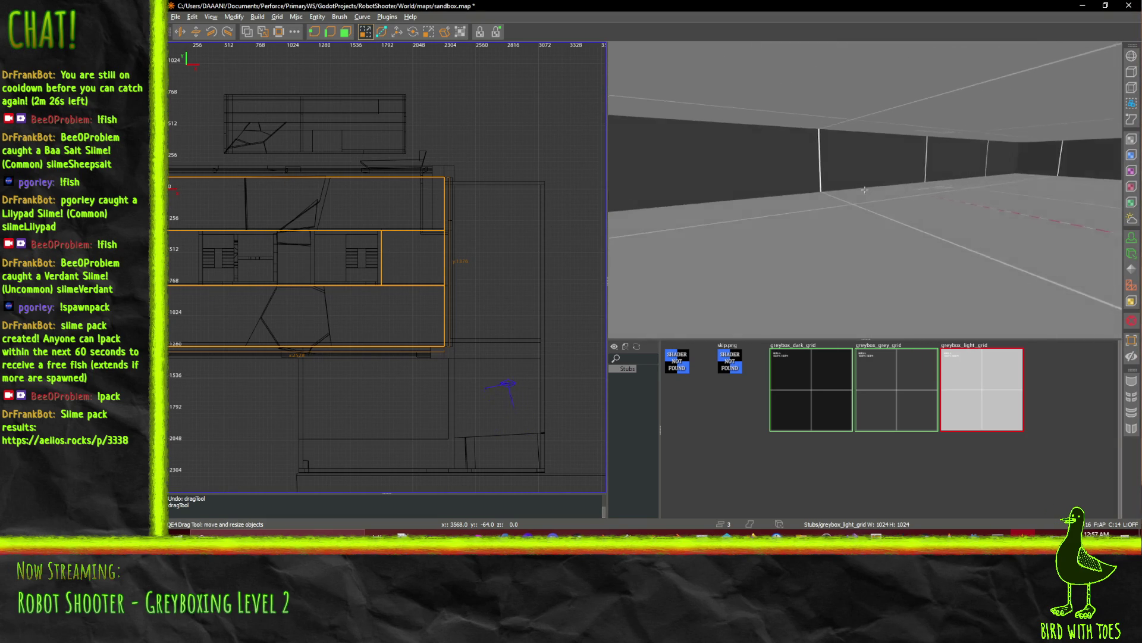
{"action": "key", "text": "period"}
{"action": "key", "text": "z"}
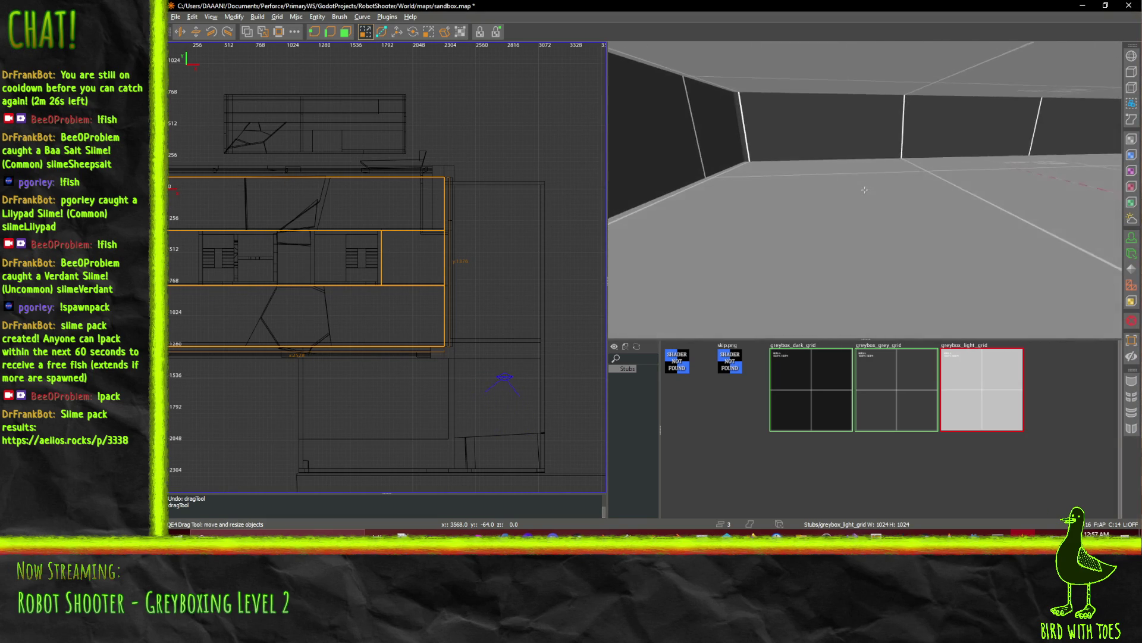
Select only the lower room's tan floor brush, view it along its long edge, and activate the Clipper.
{"action": "key", "text": "Escape"}
{"action": "left_click", "coordinate": [909, 248], "text": "shift"}
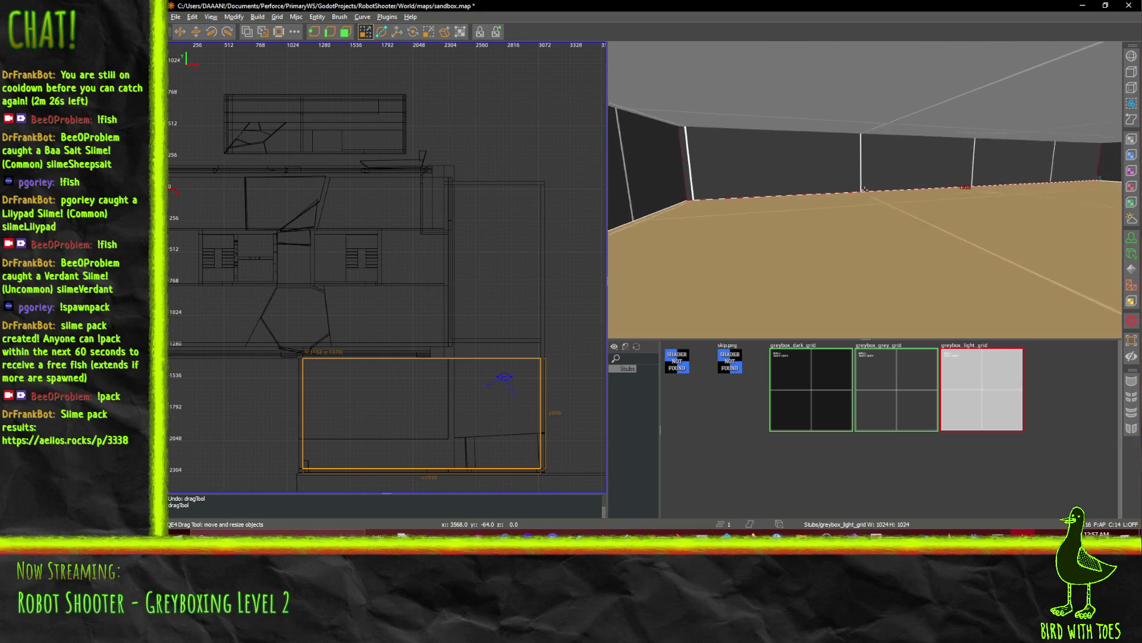
{"action": "key", "text": "Right"}
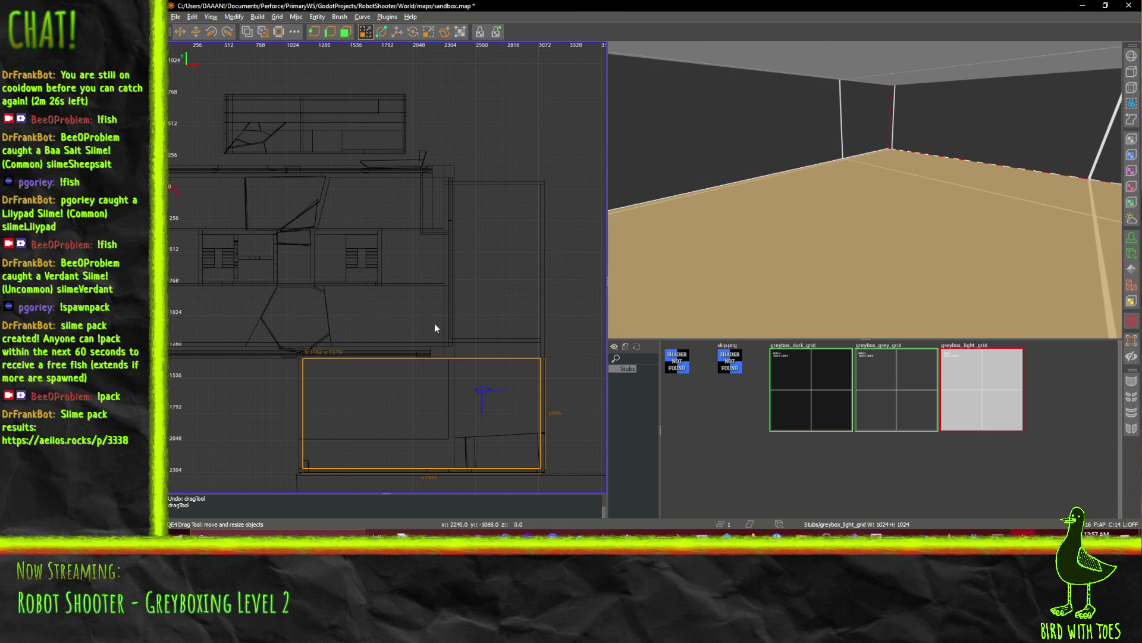
{"action": "key", "text": "Right"}
{"action": "key", "text": "Up"}
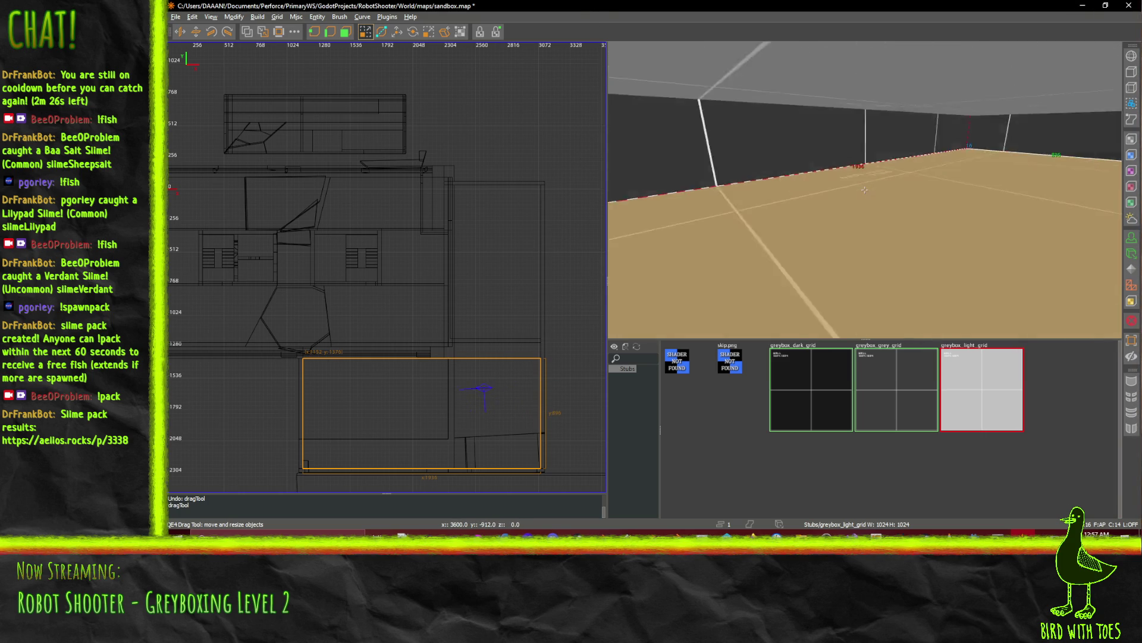
{"action": "key", "text": "Down"}
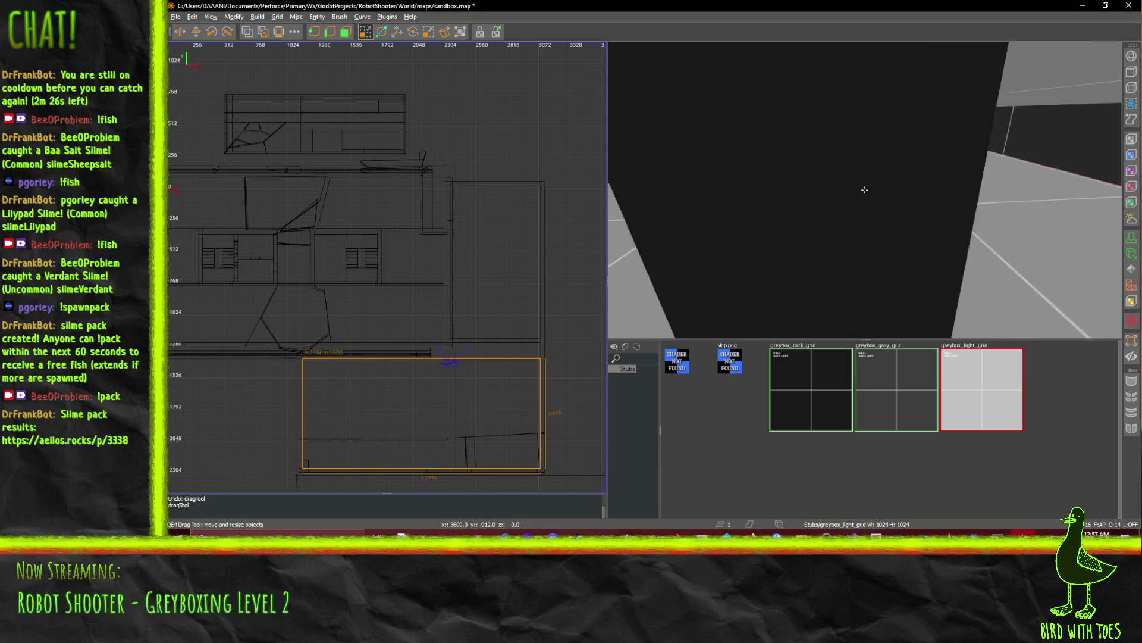
{"action": "key", "text": "Right"}
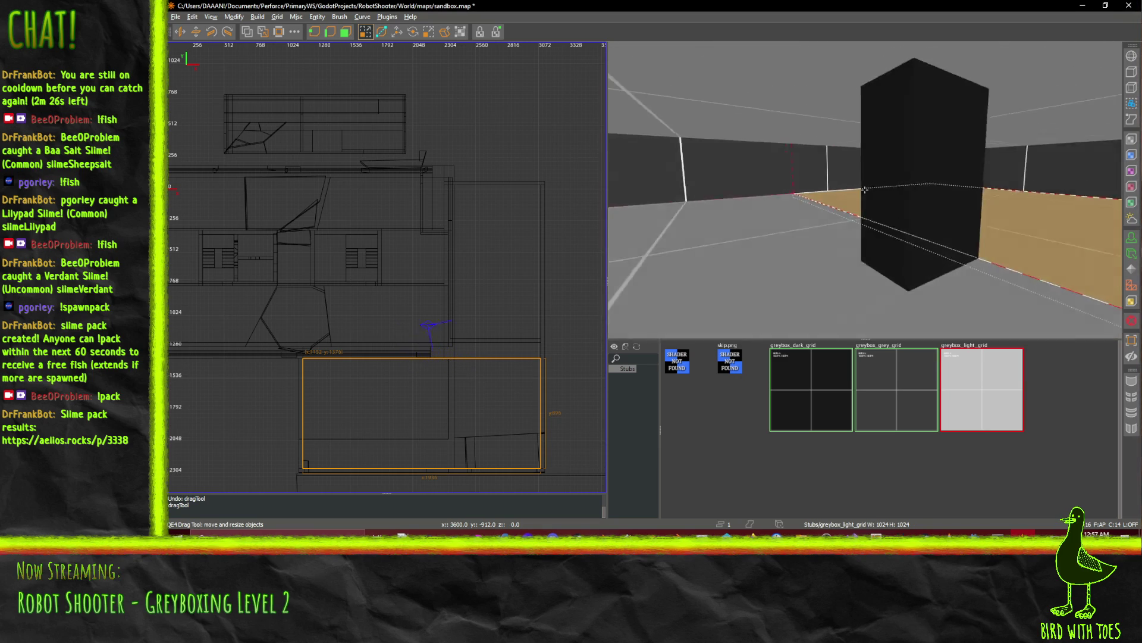
{"action": "key", "text": "Down"}
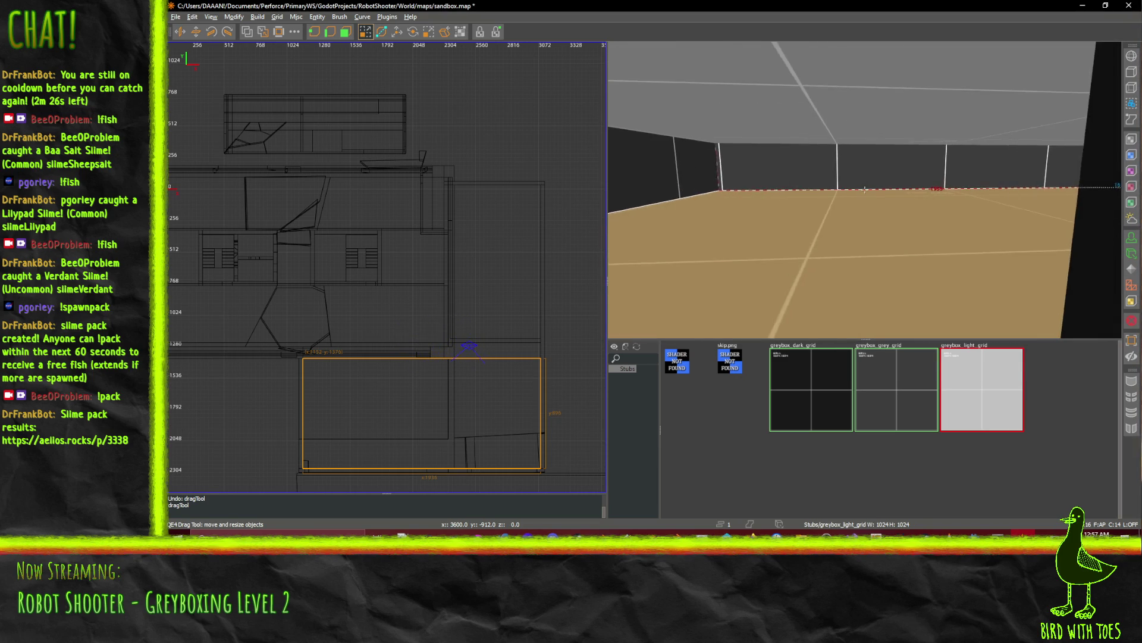
{"action": "key", "text": "Right"}
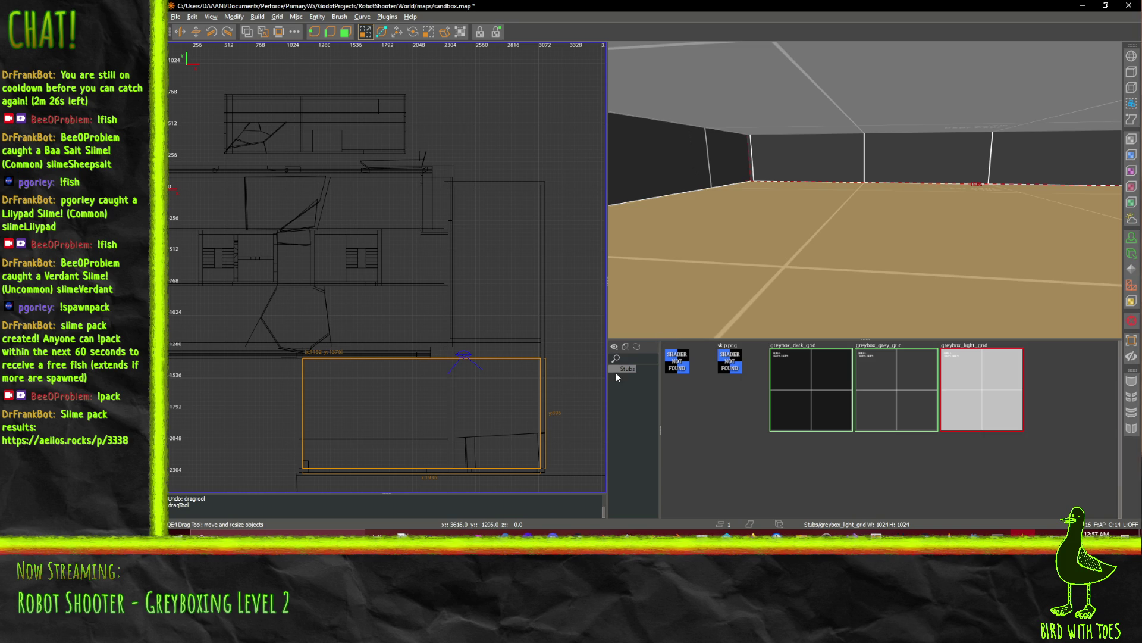
{"action": "left_click", "coordinate": [381, 31]}
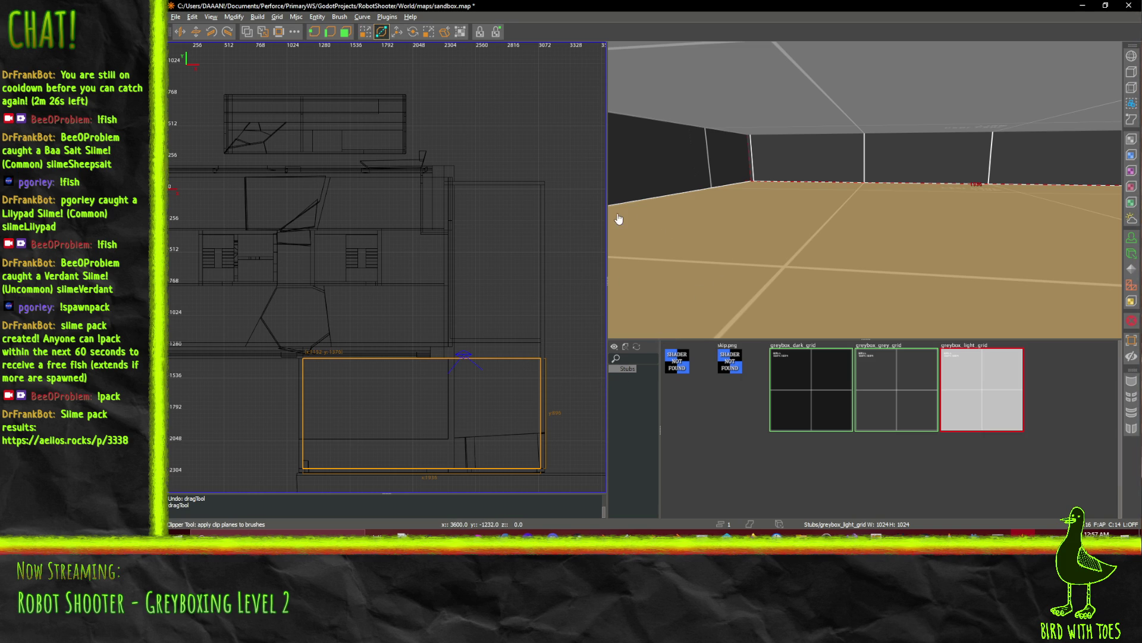
Cut the lower room's floor slab along a diagonal line and deselect both pieces.
{"action": "key", "text": "Left"}
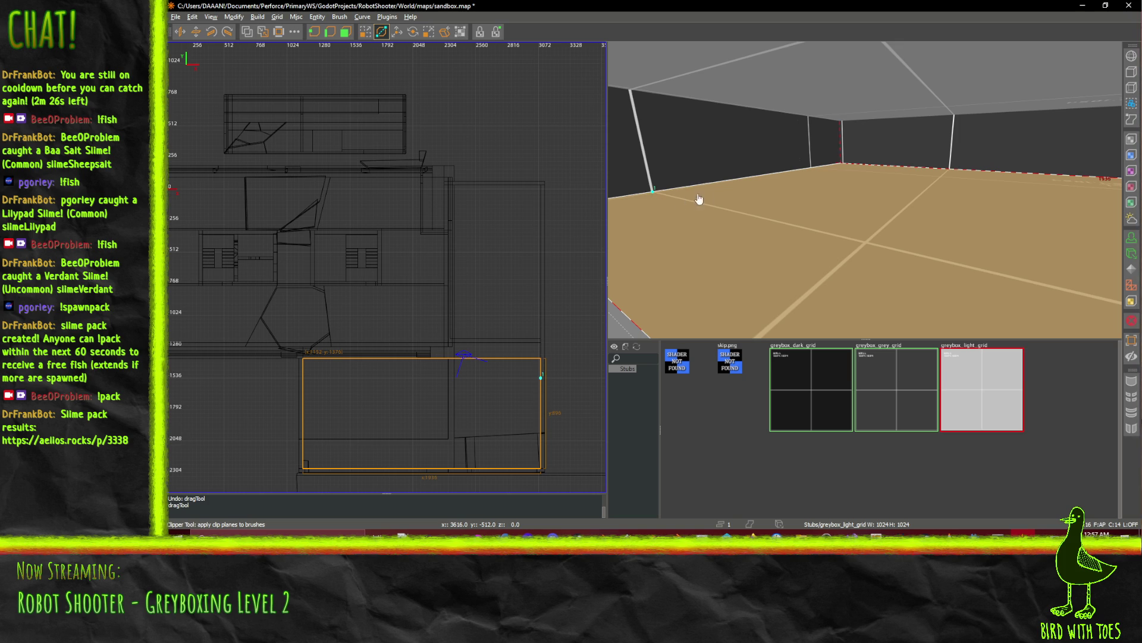
{"action": "left_click", "coordinate": [1119, 178]}
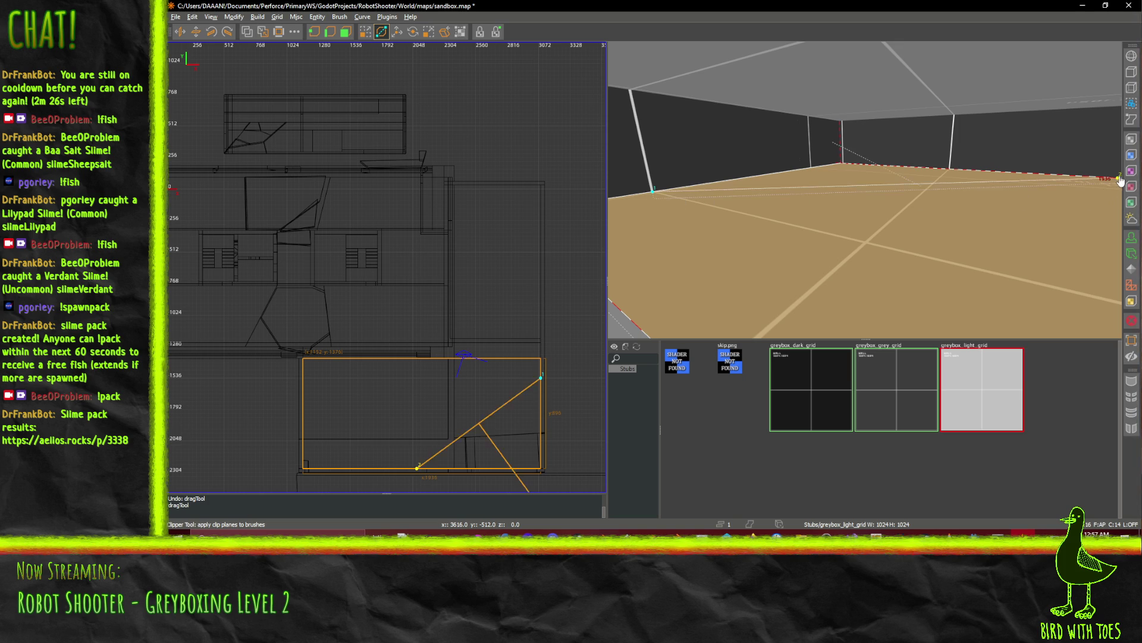
{"action": "key", "text": "Down"}
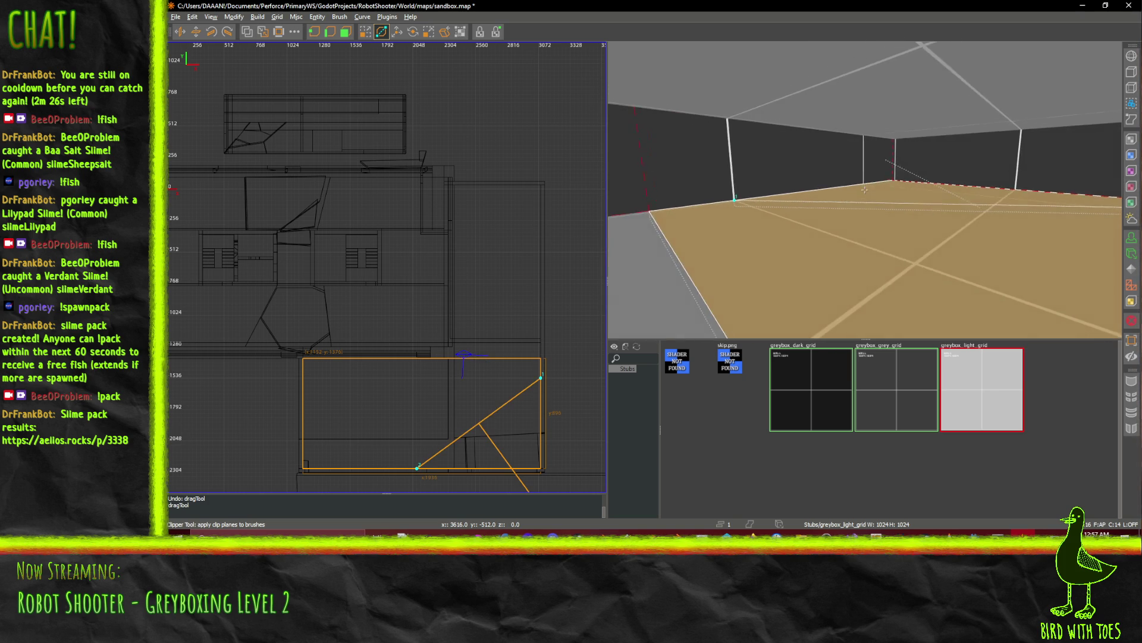
{"action": "key", "text": "Down"}
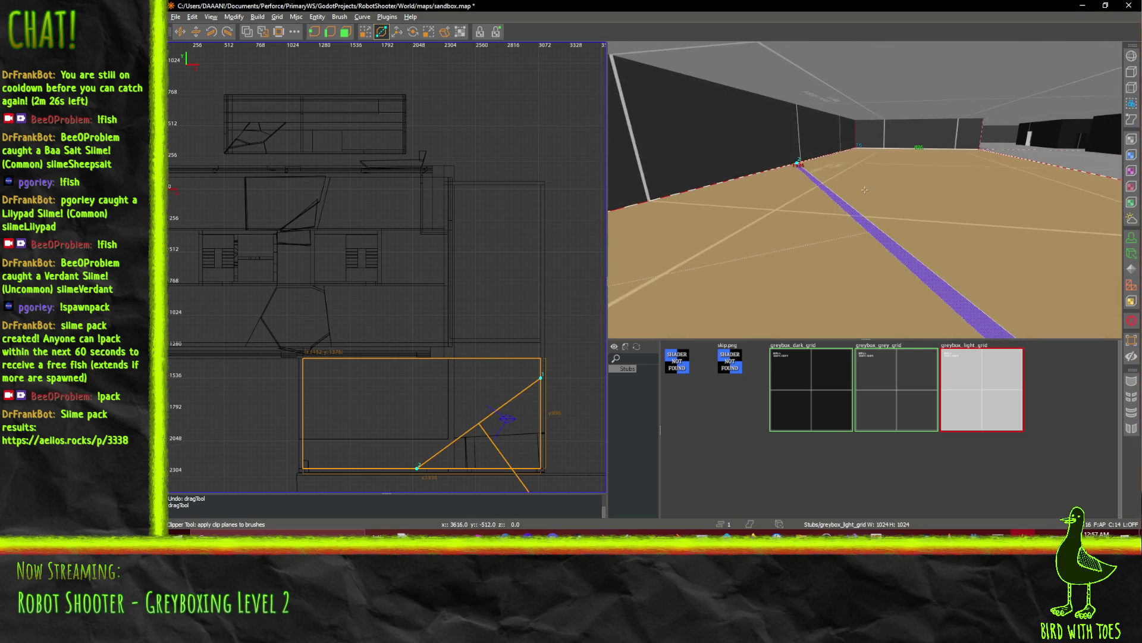
{"action": "mouse_move", "coordinate": [801, 169]}
{"action": "left_mouse_down"}
{"action": "mouse_move", "coordinate": [897, 176]}
{"action": "mouse_move", "coordinate": [872, 175]}
{"action": "left_mouse_up"}
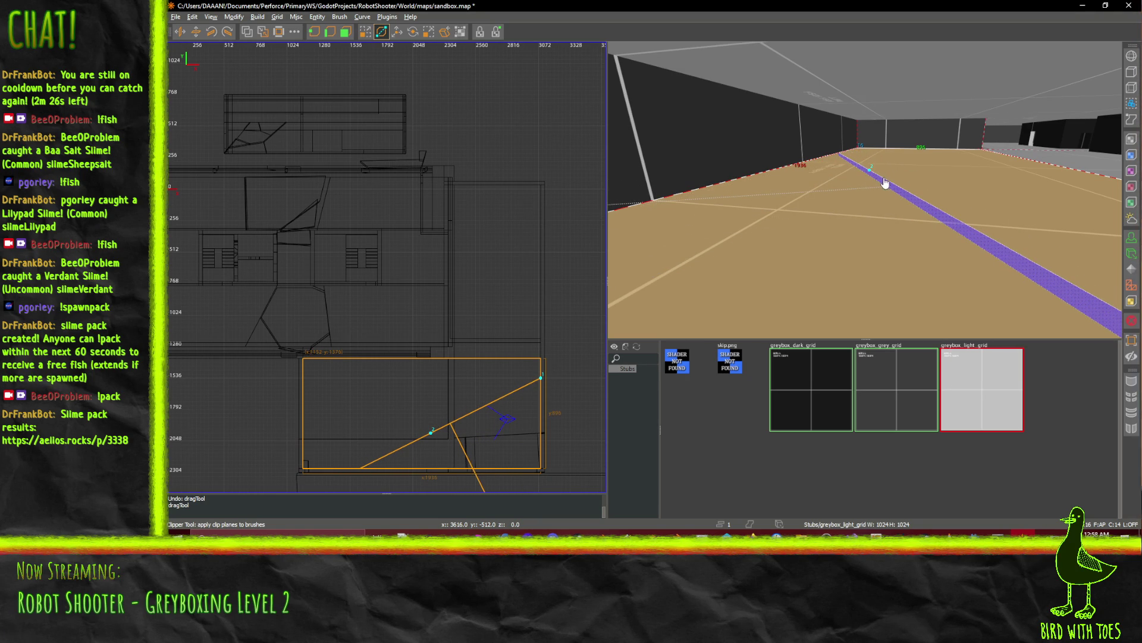
{"action": "key", "text": "Return"}
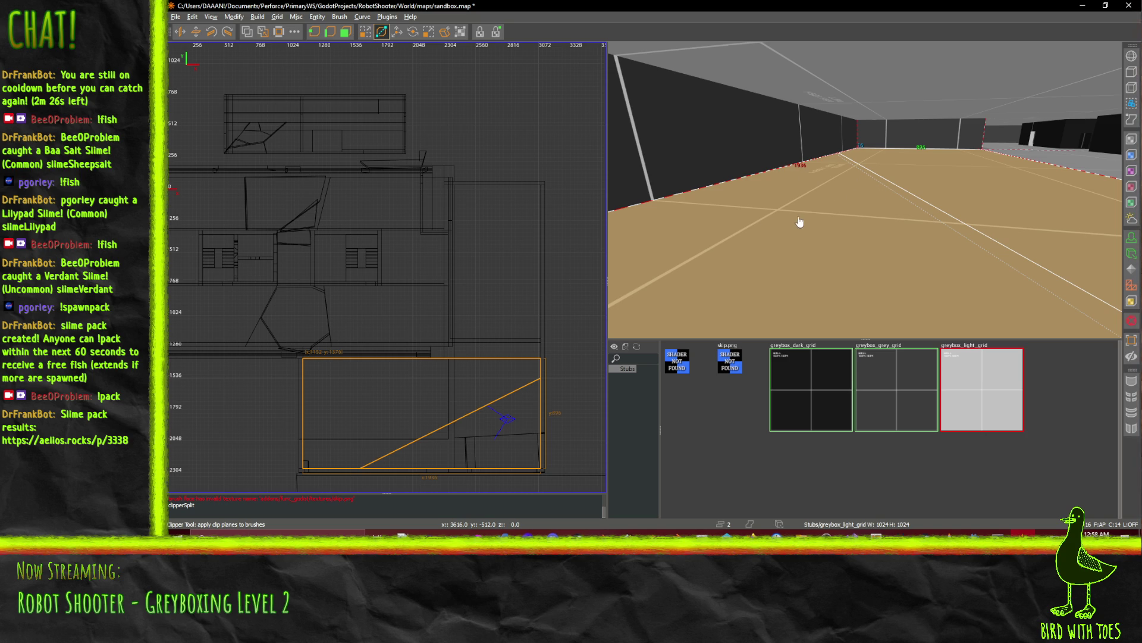
{"action": "key", "text": "ctrl+shift+a"}
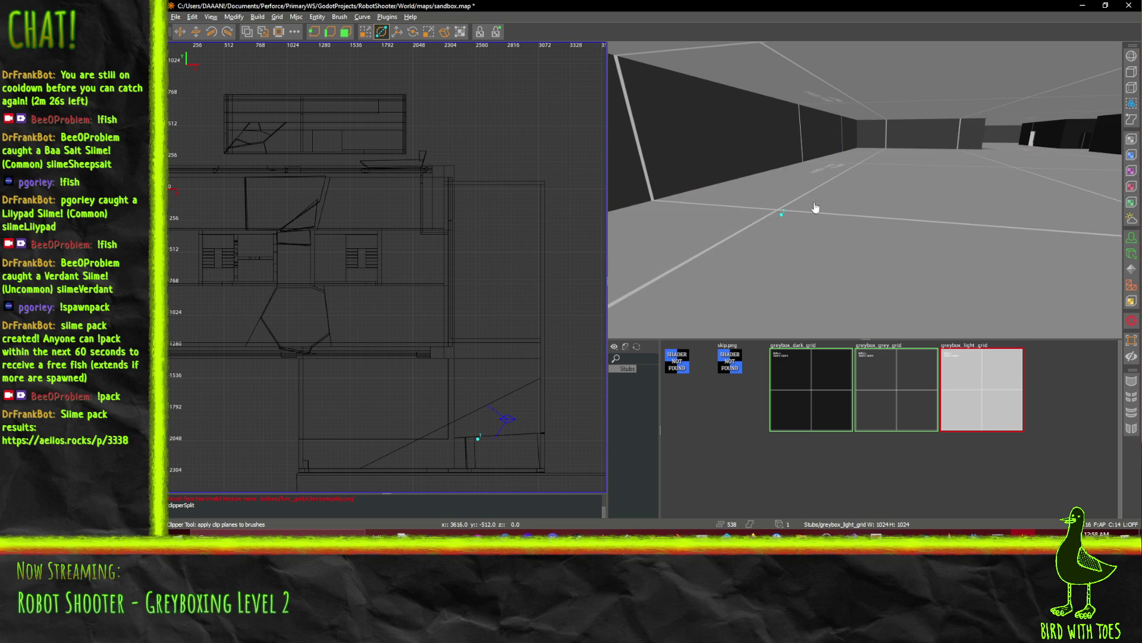
Clip the triangular floor piece again, keeping both sides of the split.
{"action": "key", "text": "q"}
{"action": "left_click", "coordinate": [811, 209], "text": "shift"}
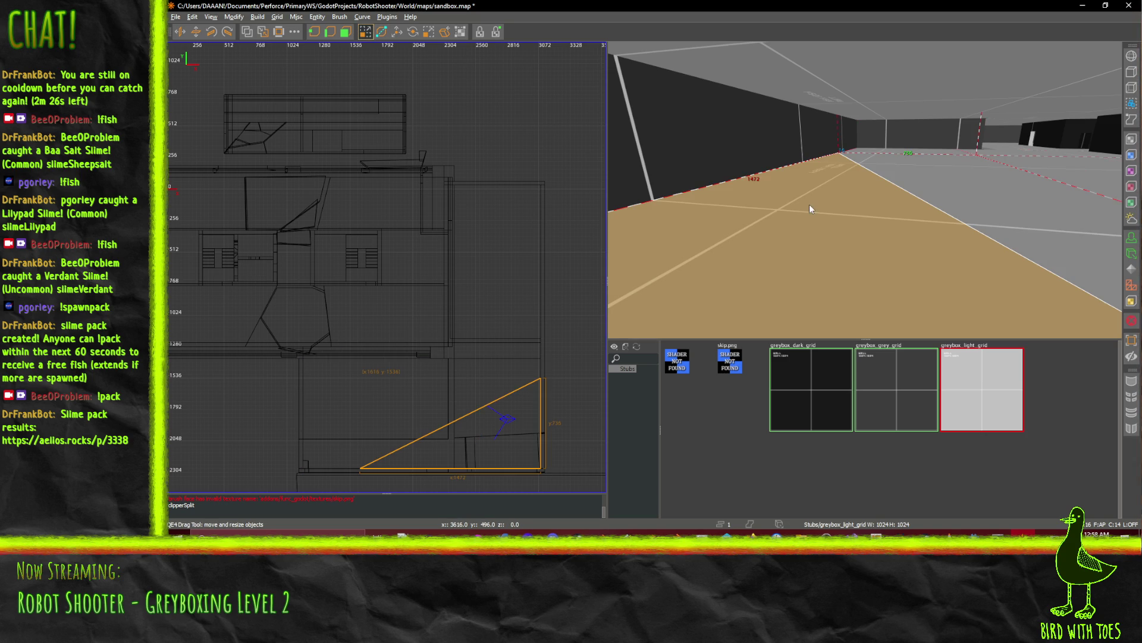
{"action": "left_click", "coordinate": [382, 32]}
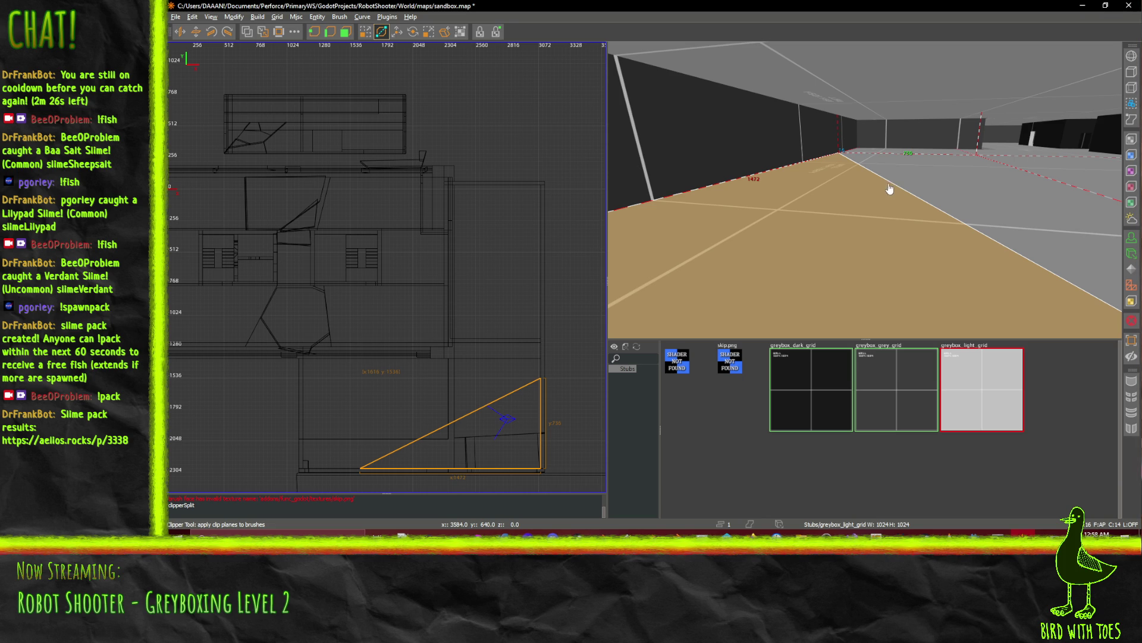
{"action": "left_click", "coordinate": [688, 174]}
{"action": "key", "text": "ctrl+Return"}
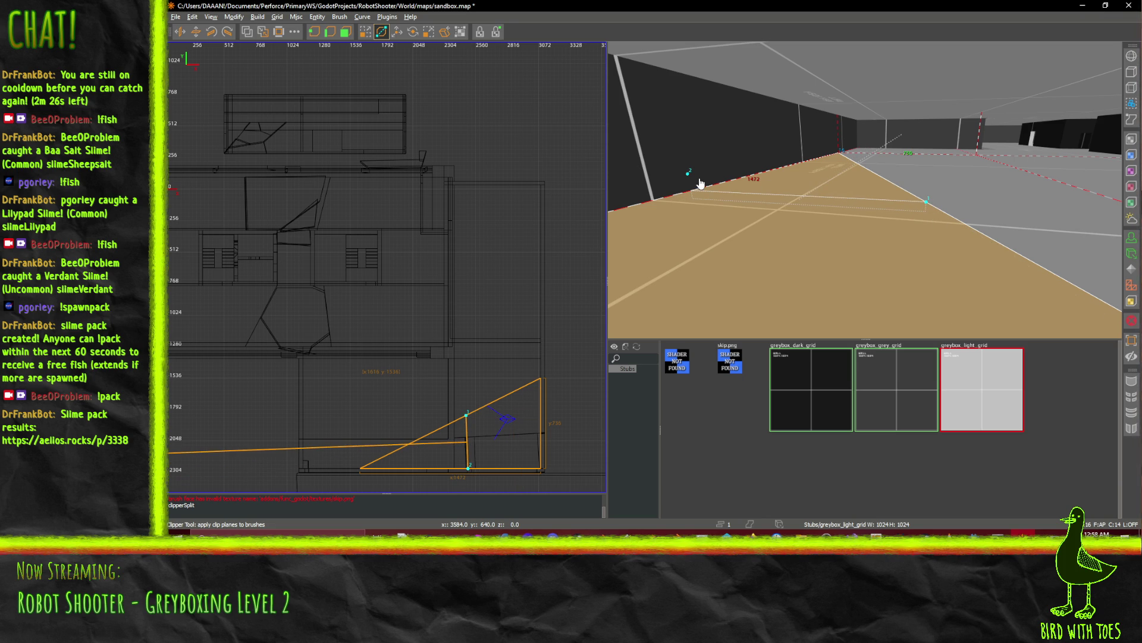
{"action": "key", "text": "shift+Return"}
{"action": "right_click", "coordinate": [701, 183]}
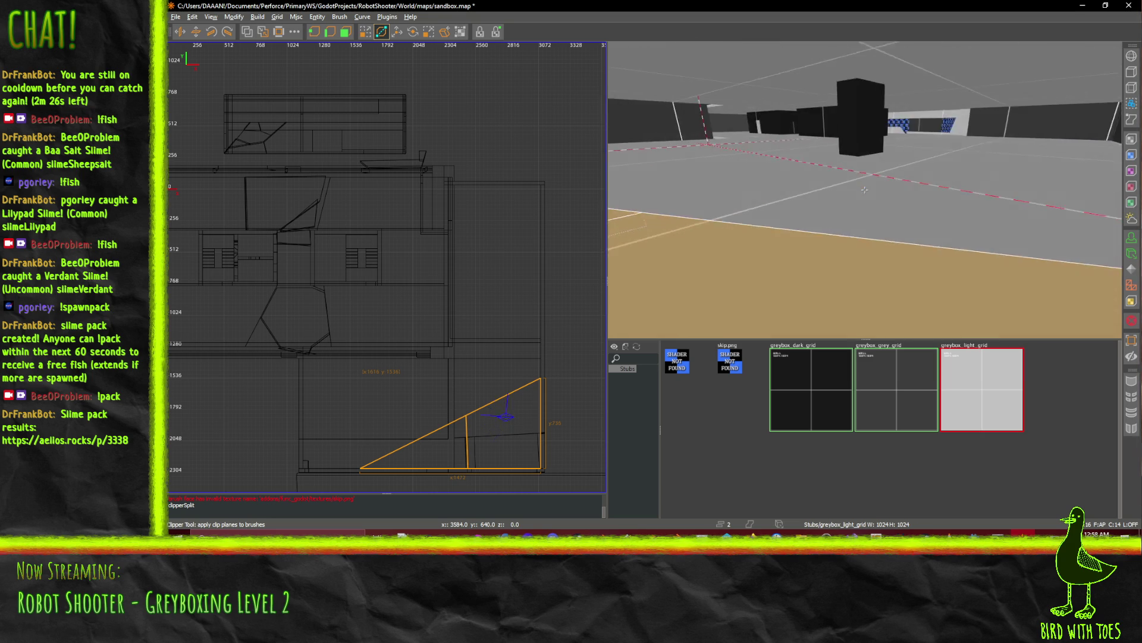
{"action": "key", "text": "w"}
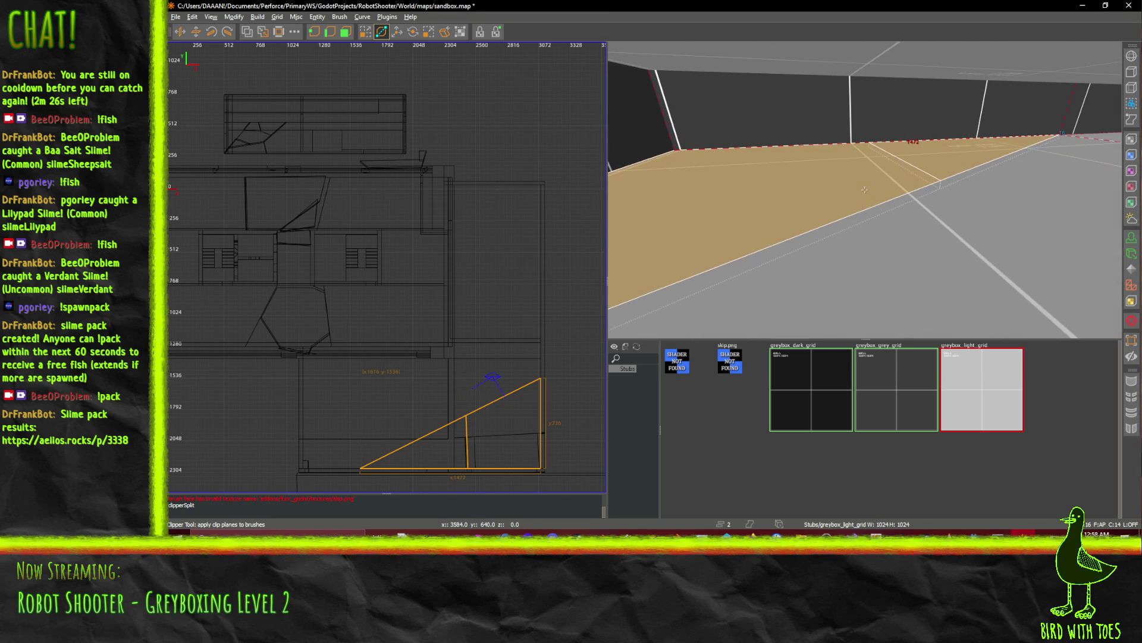
{"action": "key", "text": "q"}
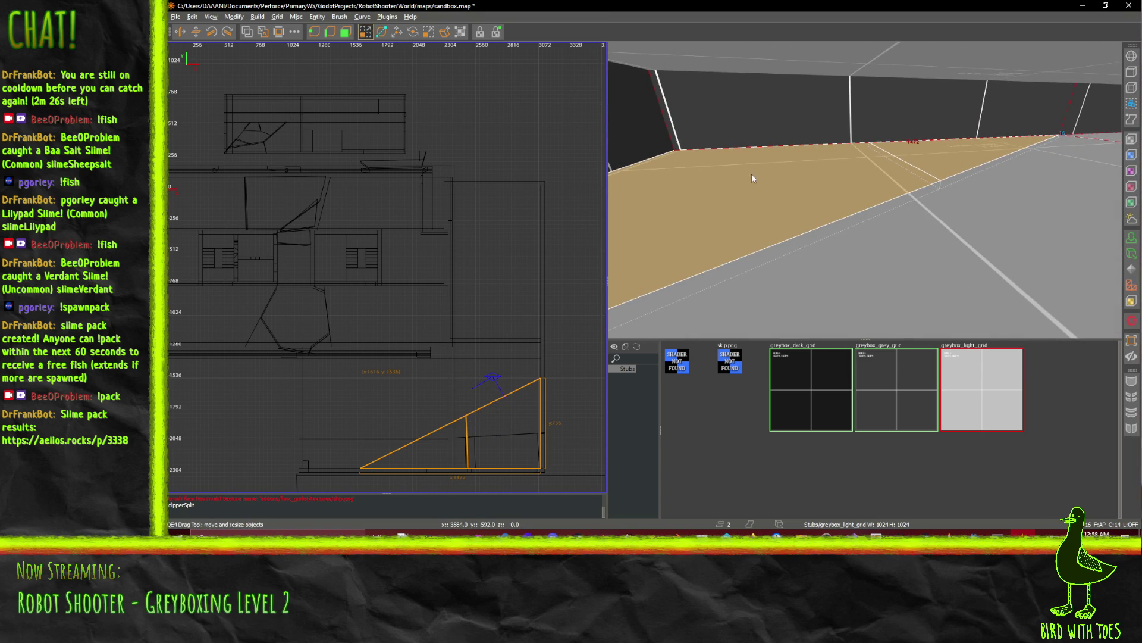
Lower the angled right-hand floor piece 48 units on Z with the Translate tool.
{"action": "left_click", "coordinate": [397, 32]}
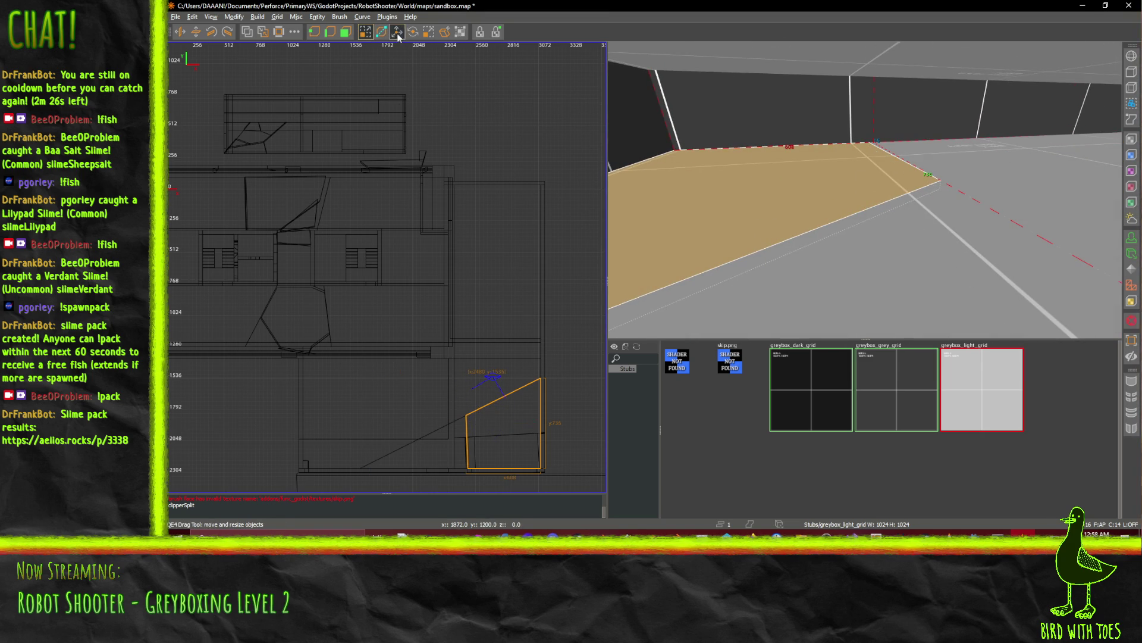
{"action": "left_click_drag", "start_coordinate": [759, 169], "coordinate": [763, 205]}
{"action": "right_click", "coordinate": [762, 205]}
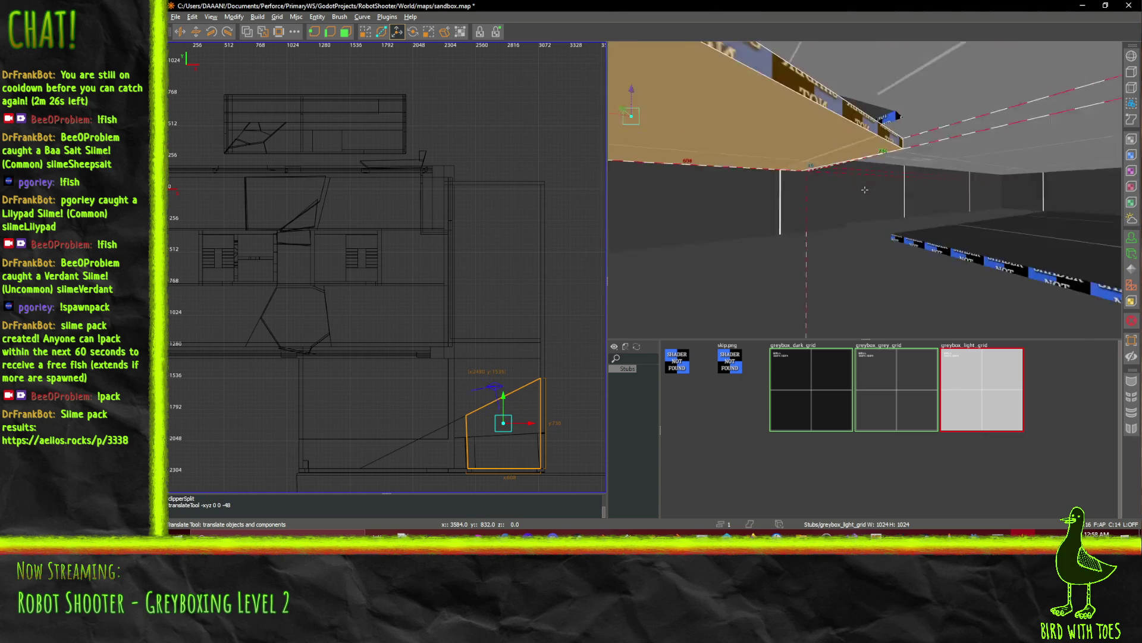
{"action": "right_click", "coordinate": [836, 167]}
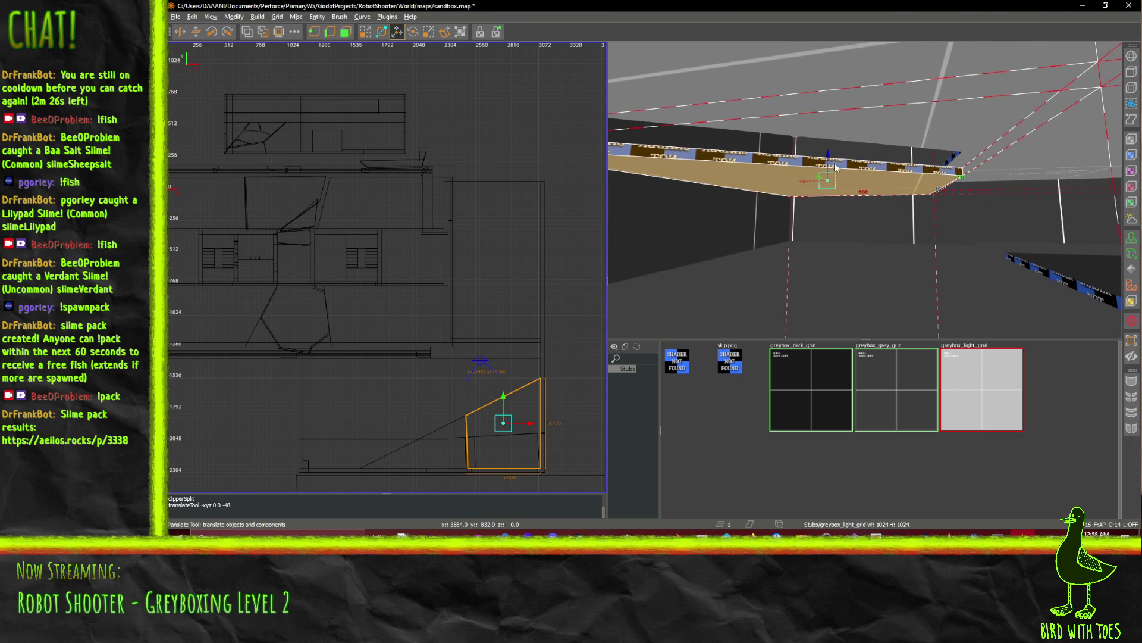
{"action": "key", "text": "d"}
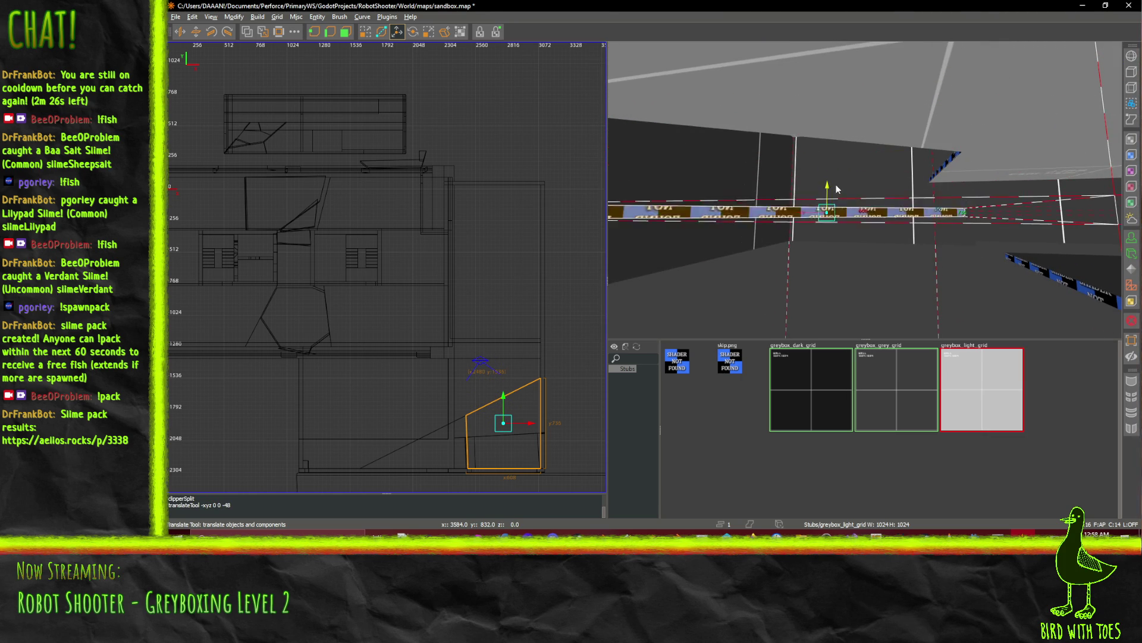
{"action": "key", "text": "c"}
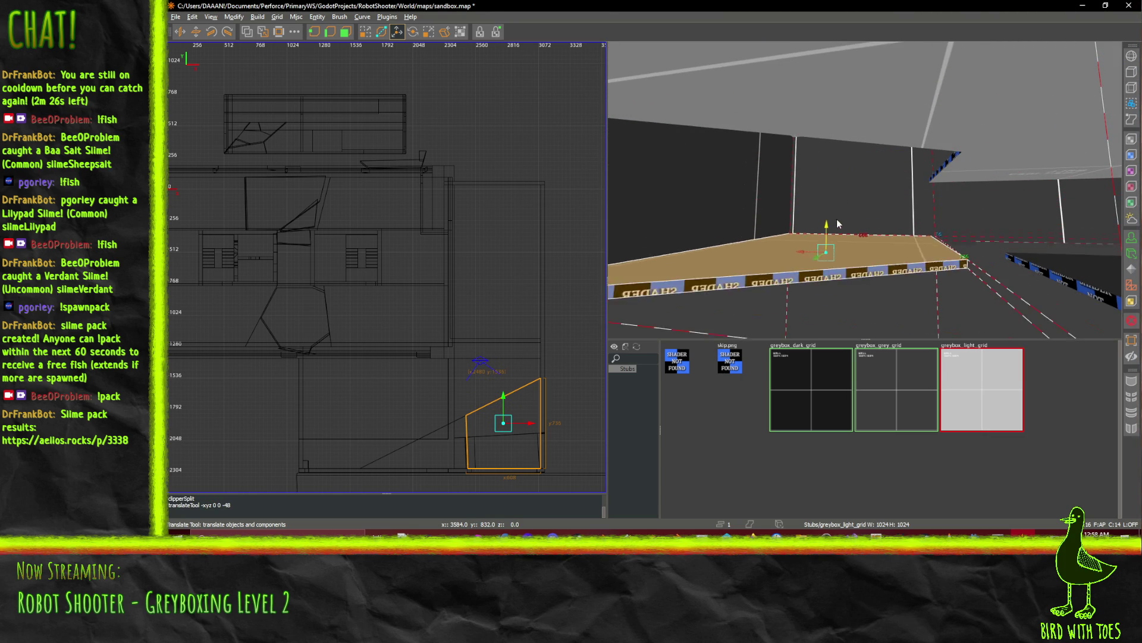
Drop the piece a further 176 units and inspect it against the surrounding walls.
{"action": "left_click_drag", "start_coordinate": [847, 153], "coordinate": [854, 226]}
{"action": "right_click", "coordinate": [854, 226]}
{"action": "key", "text": "Up"}
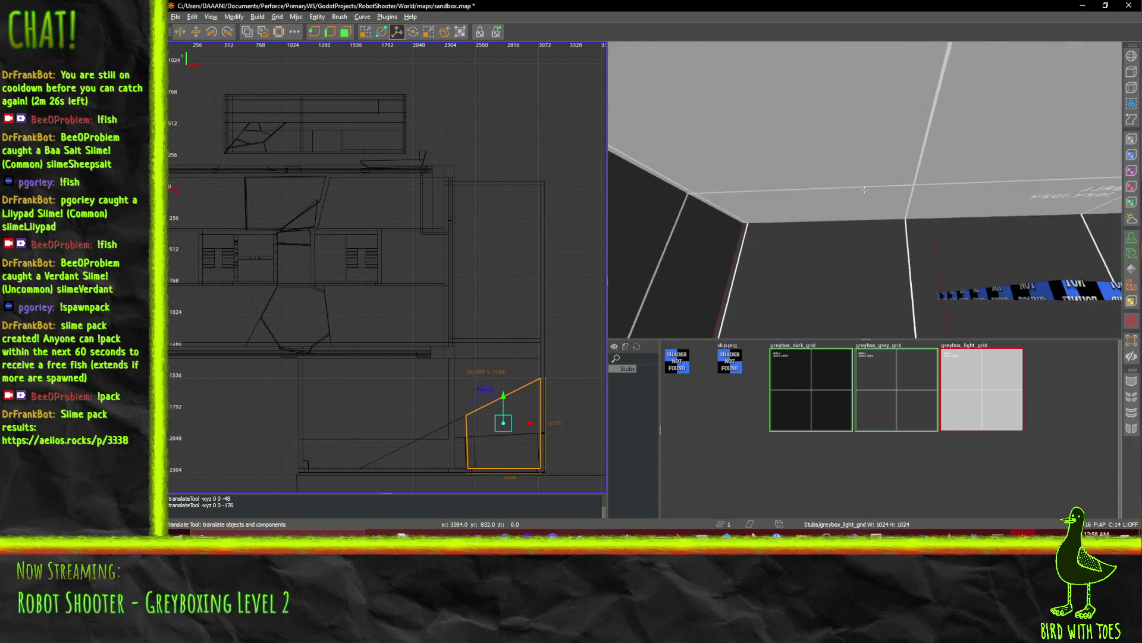
{"action": "right_click", "coordinate": [864, 180]}
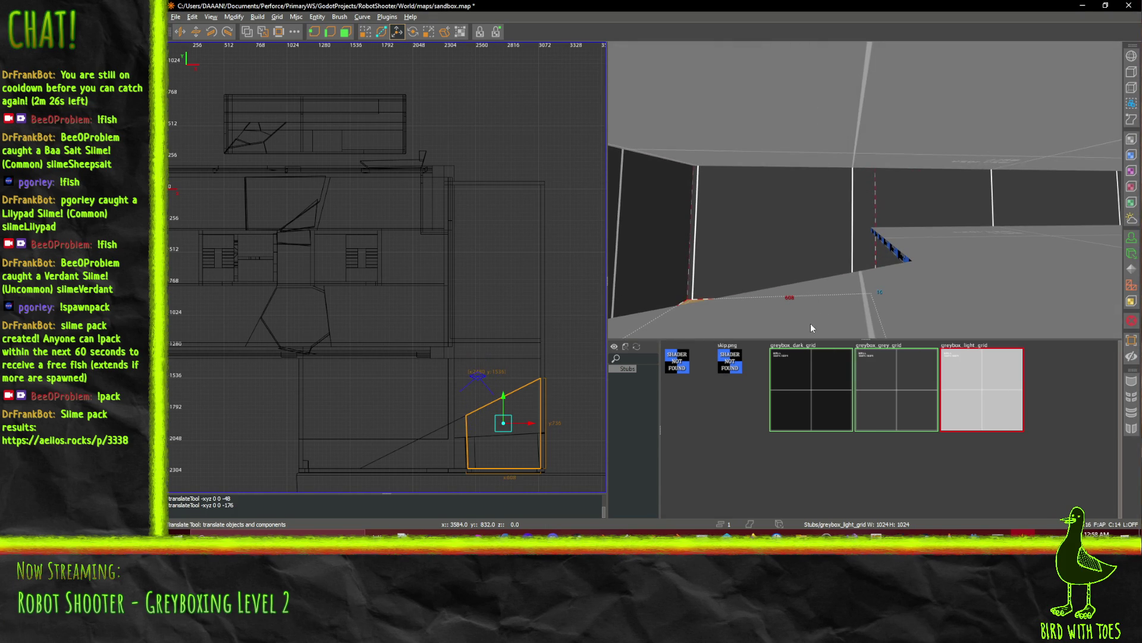
{"action": "right_click", "coordinate": [820, 269]}
{"action": "key", "text": "Up"}
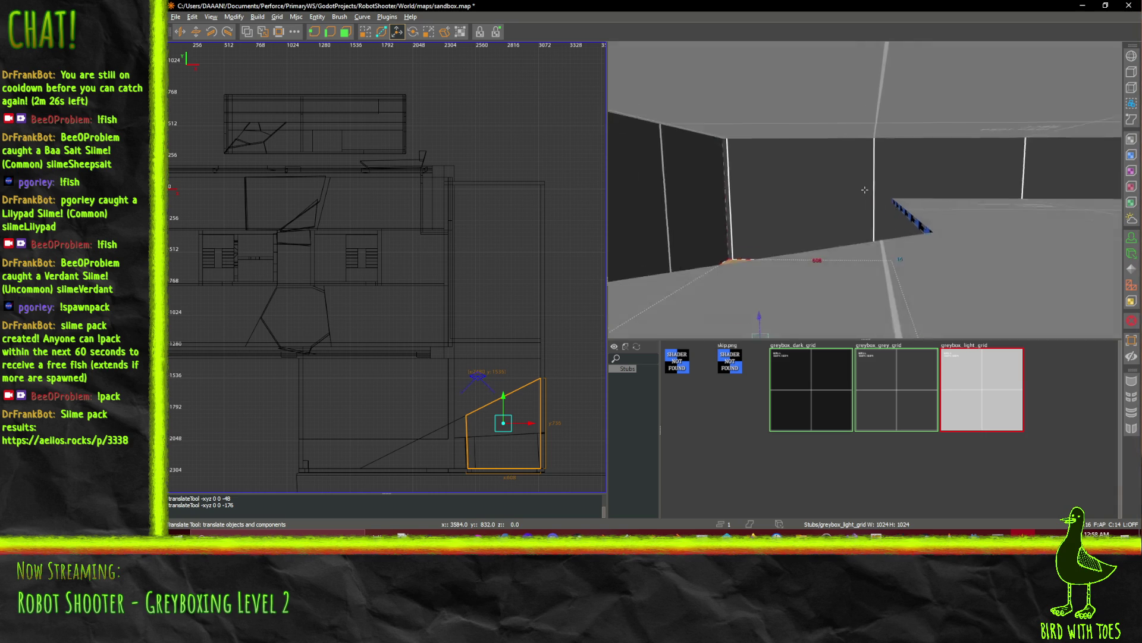
{"action": "key", "text": "Up"}
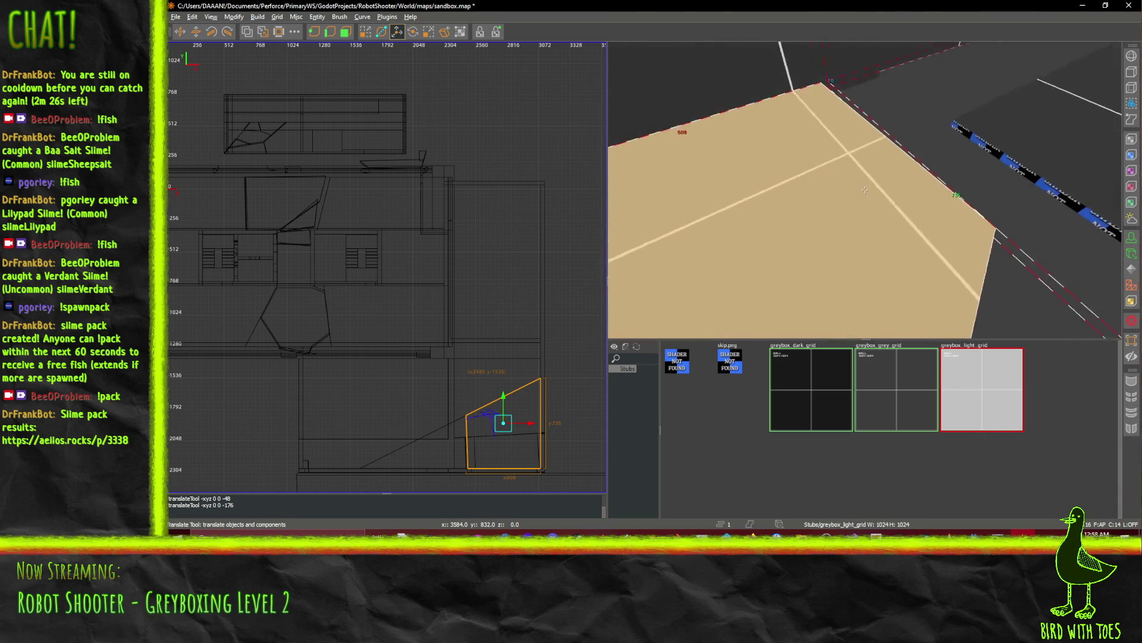
{"action": "key", "text": "Down"}
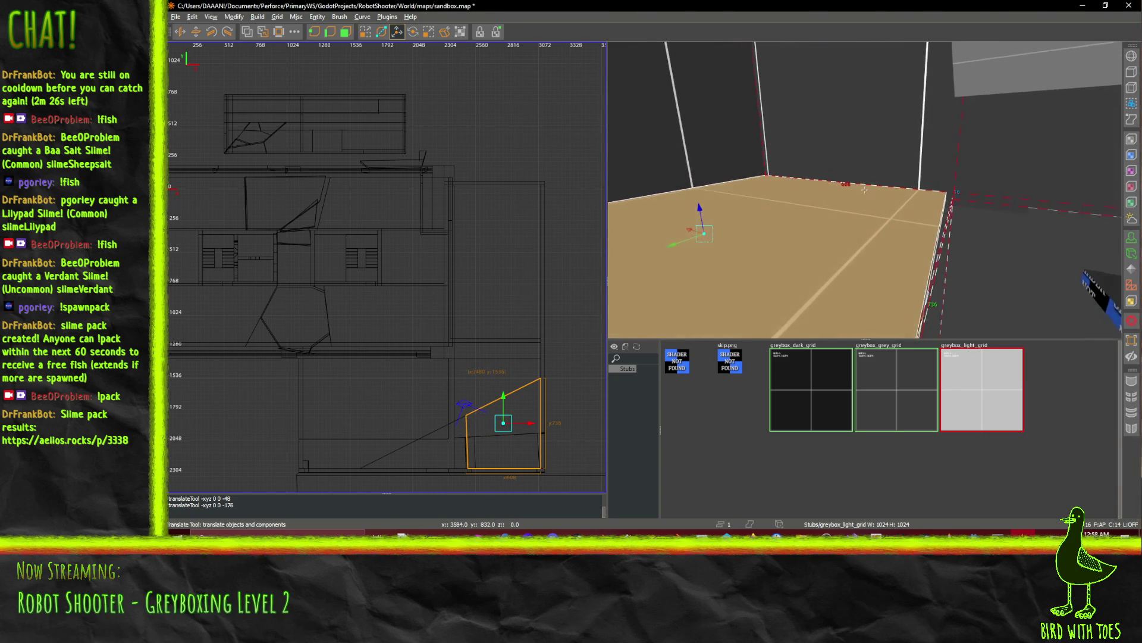
{"action": "right_click", "coordinate": [865, 189]}
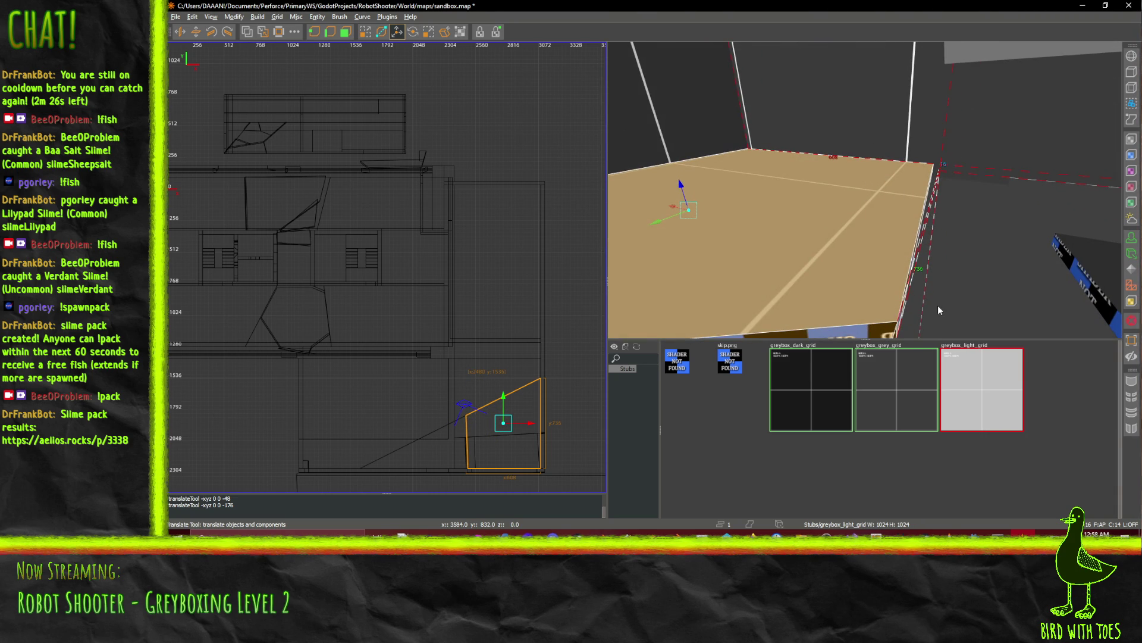
{"action": "right_click", "coordinate": [1023, 241]}
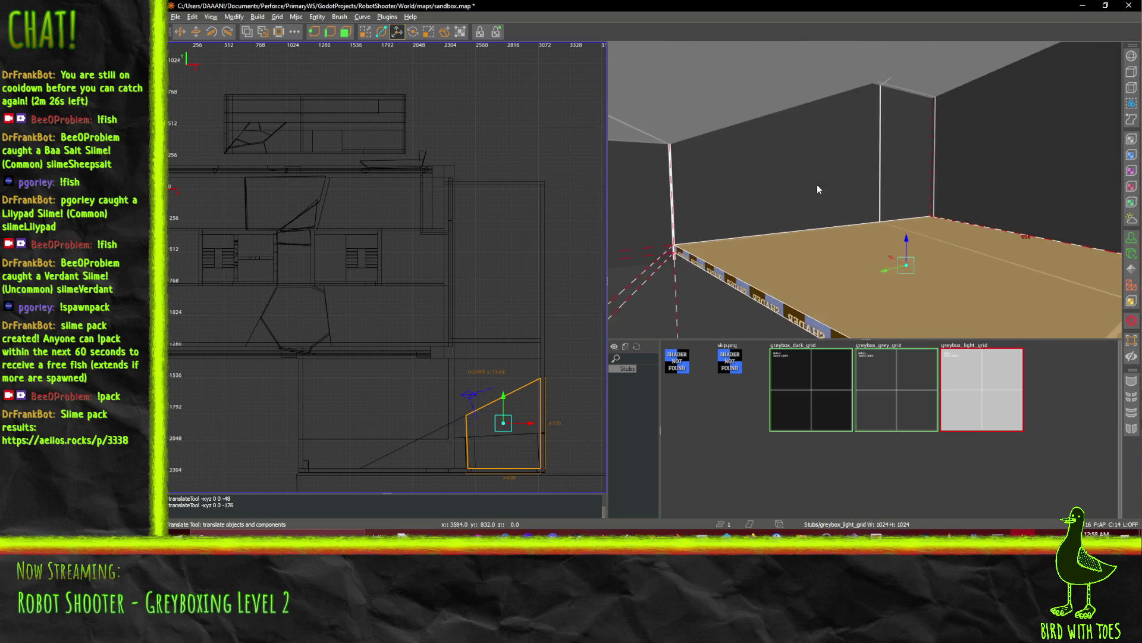
{"action": "key", "text": "q"}
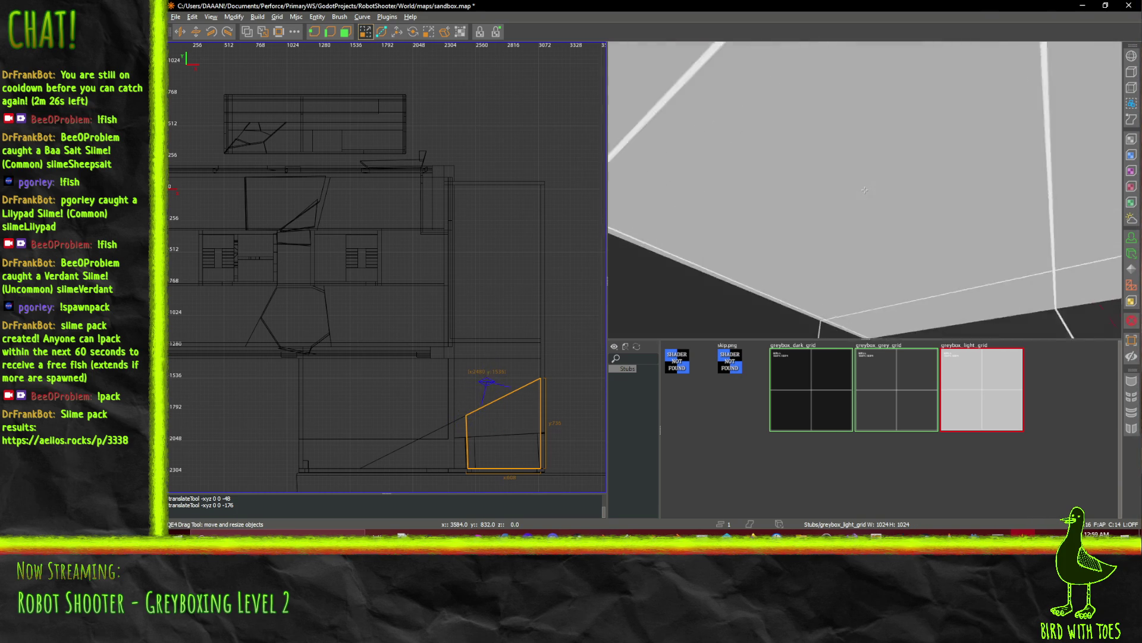
Split the sloped ceiling brush diagonally into two triangular pieces, keeping both sides.
{"action": "right_click", "coordinate": [865, 189]}
{"action": "left_click", "coordinate": [718, 86]}
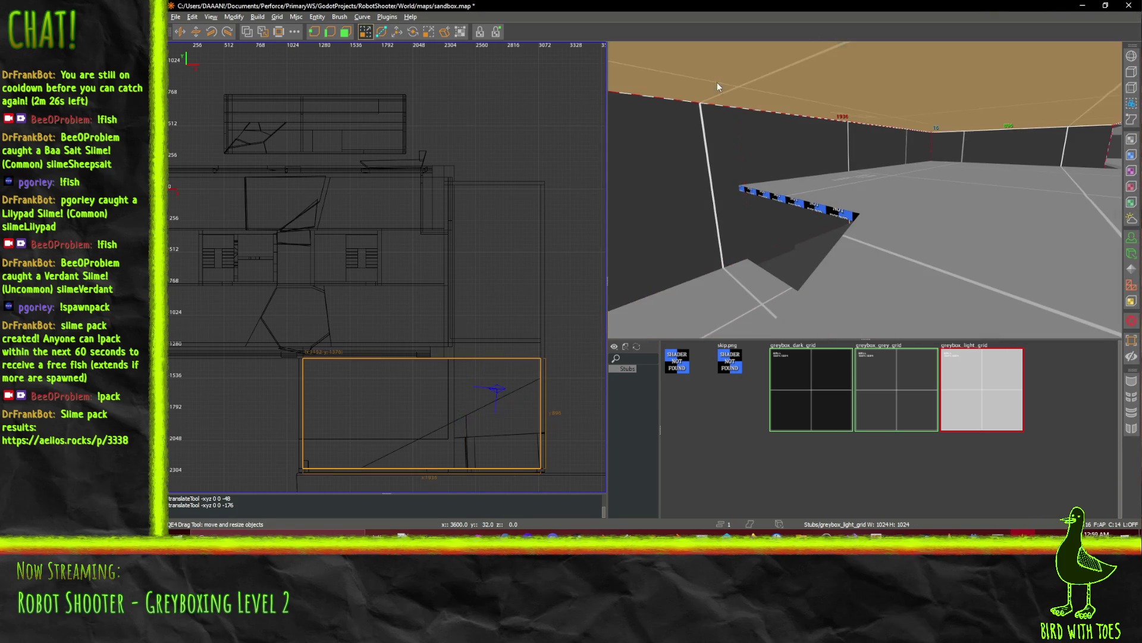
{"action": "scroll", "coordinate": [502, 381], "scroll_direction": "up", "scroll_amount": 4}
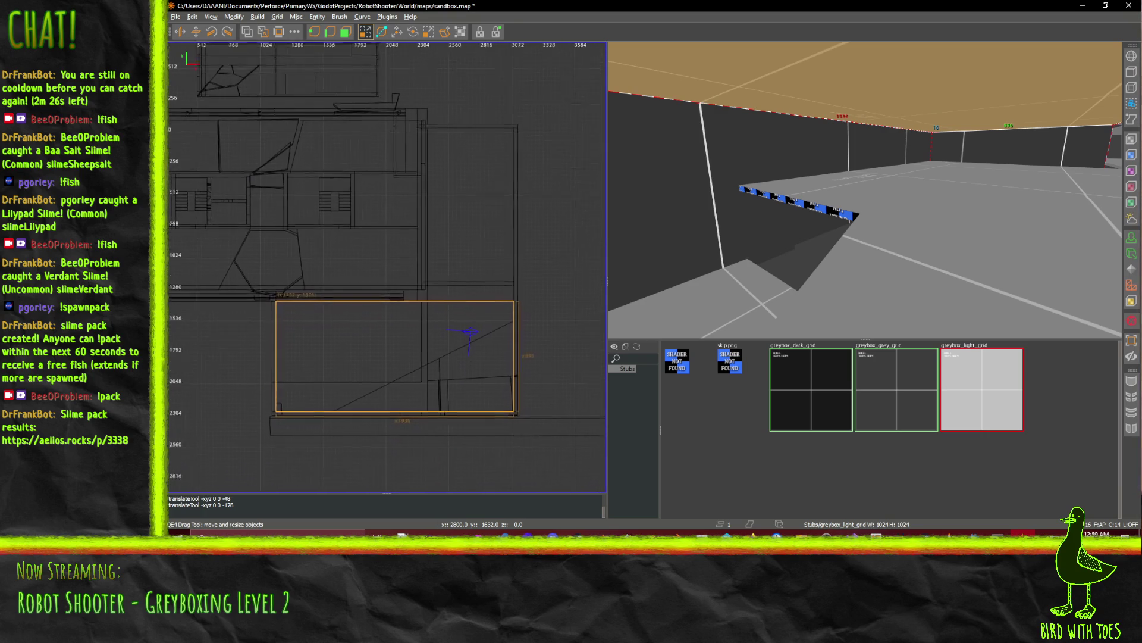
{"action": "mouse_move", "coordinate": [501, 379]}
{"action": "left_mouse_down"}
{"action": "mouse_move", "coordinate": [491, 257]}
{"action": "mouse_move", "coordinate": [496, 273]}
{"action": "left_mouse_up"}
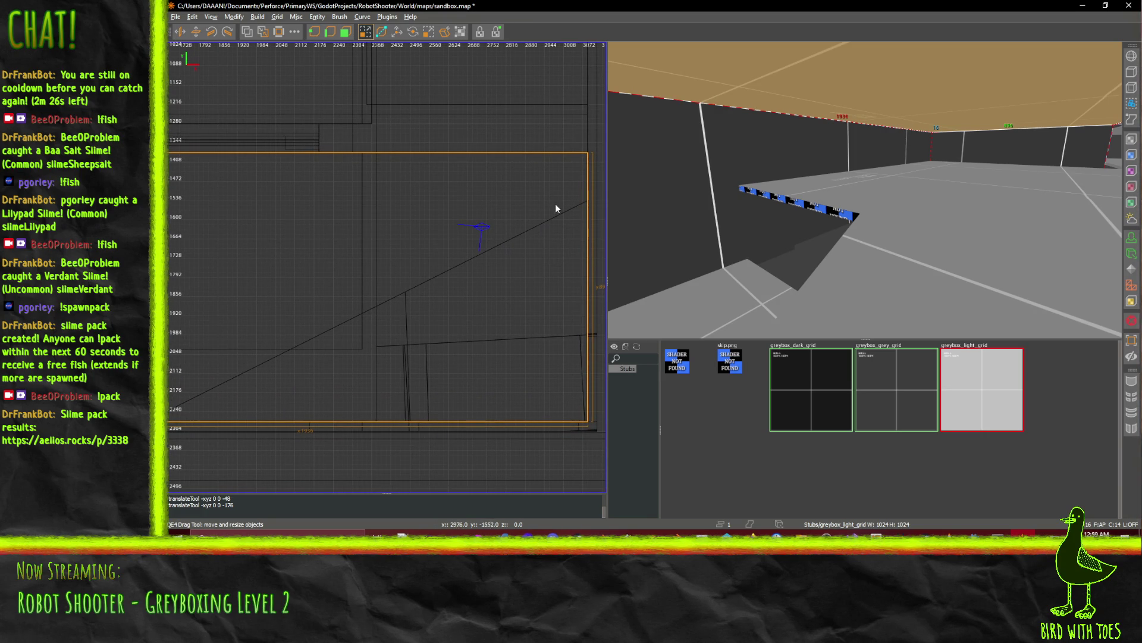
{"action": "left_click", "coordinate": [382, 32]}
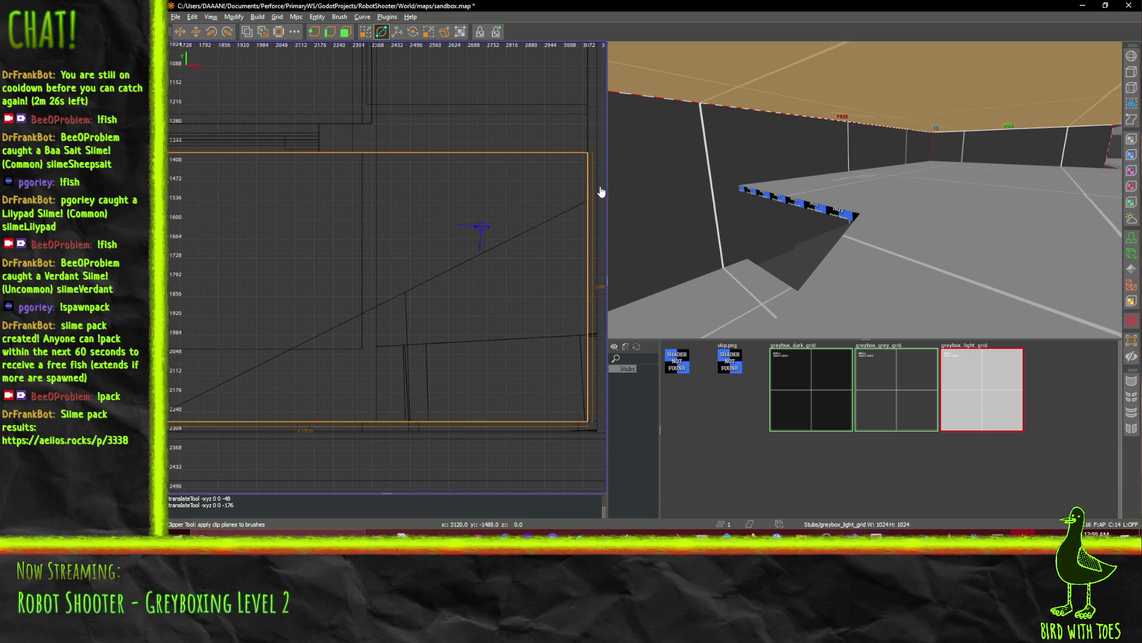
{"action": "left_click", "coordinate": [358, 262]}
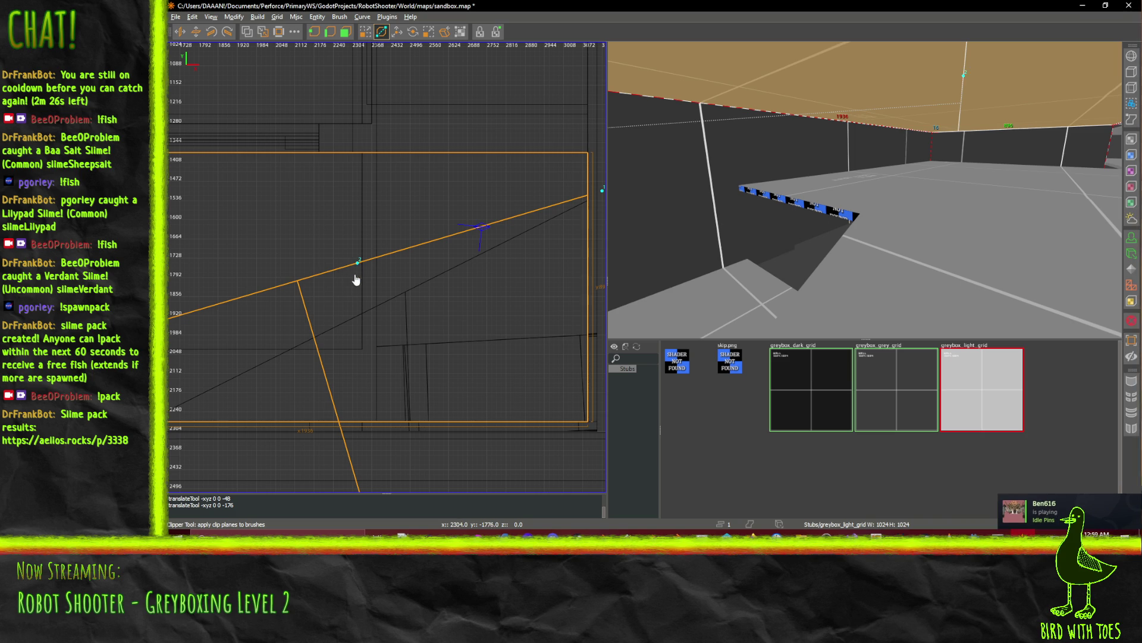
{"action": "left_click_drag", "start_coordinate": [357, 269], "coordinate": [362, 272]}
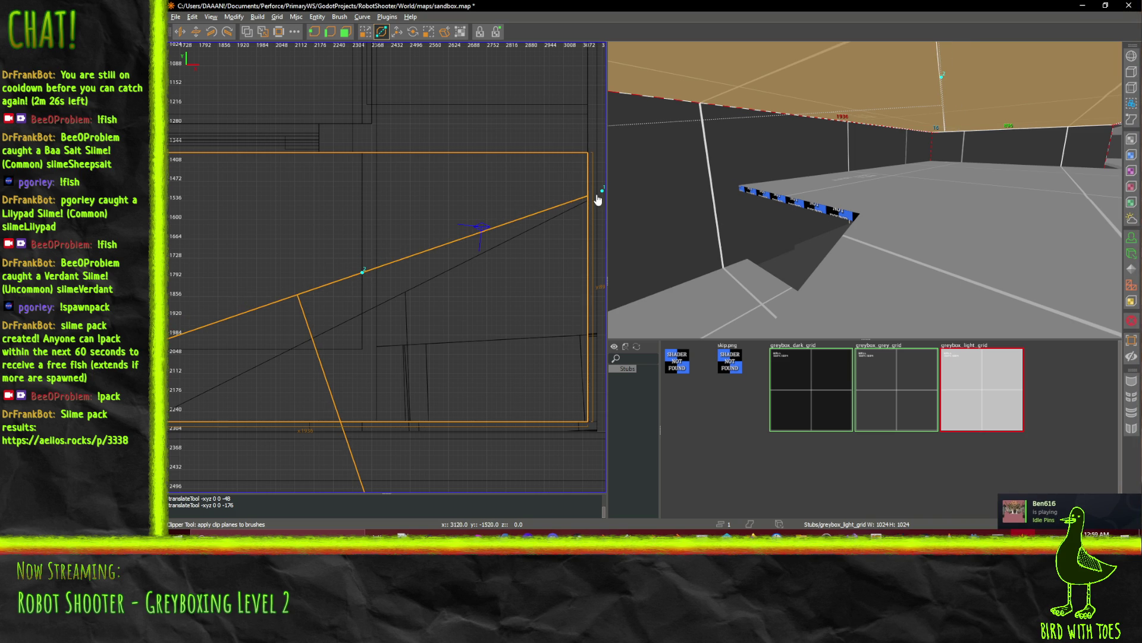
{"action": "left_click_drag", "start_coordinate": [603, 194], "coordinate": [570, 174]}
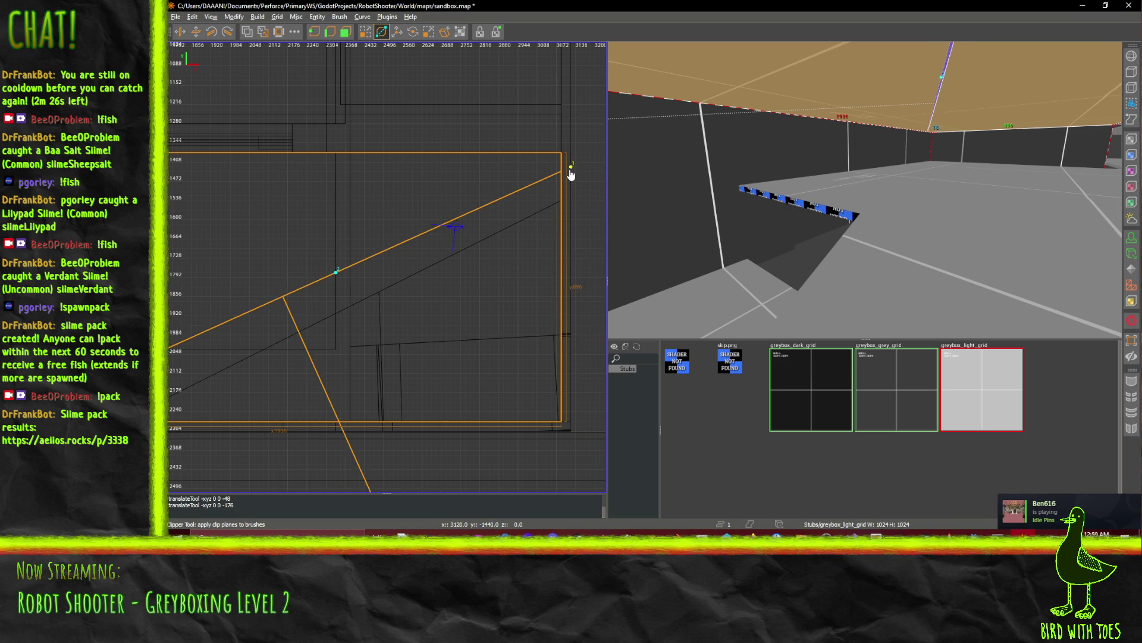
{"action": "key", "text": "shift+Return"}
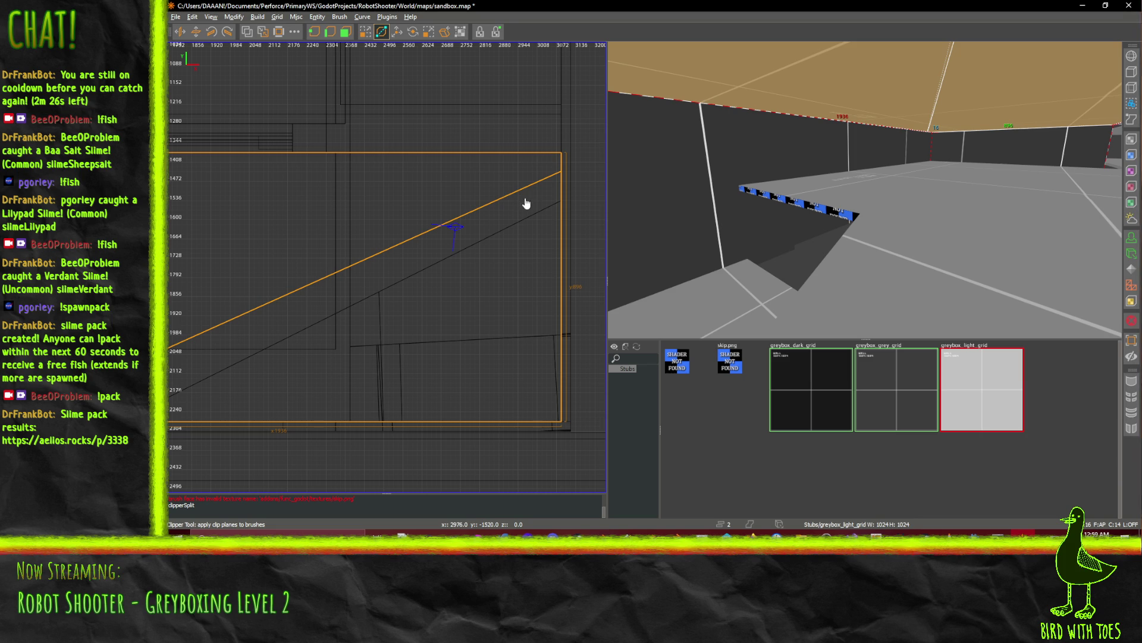
Select the lower and then the upper ceiling piece to line it up for another cut.
{"action": "left_click", "coordinate": [365, 32]}
{"action": "right_click", "coordinate": [773, 149]}
{"action": "left_click", "coordinate": [864, 190], "text": "shift"}
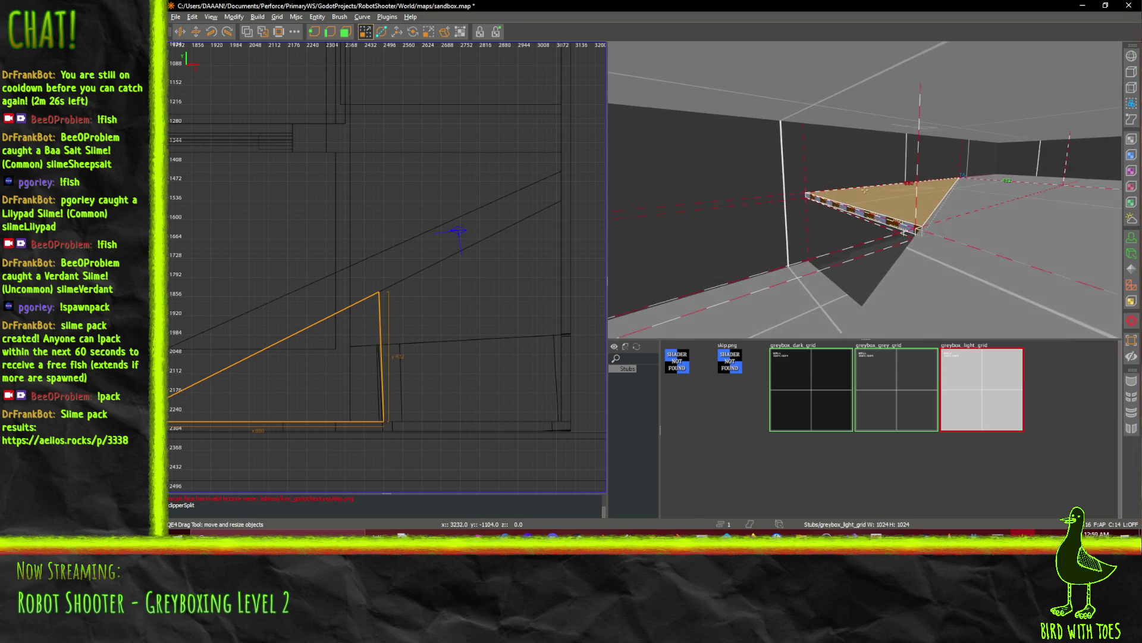
{"action": "left_click", "coordinate": [721, 170]}
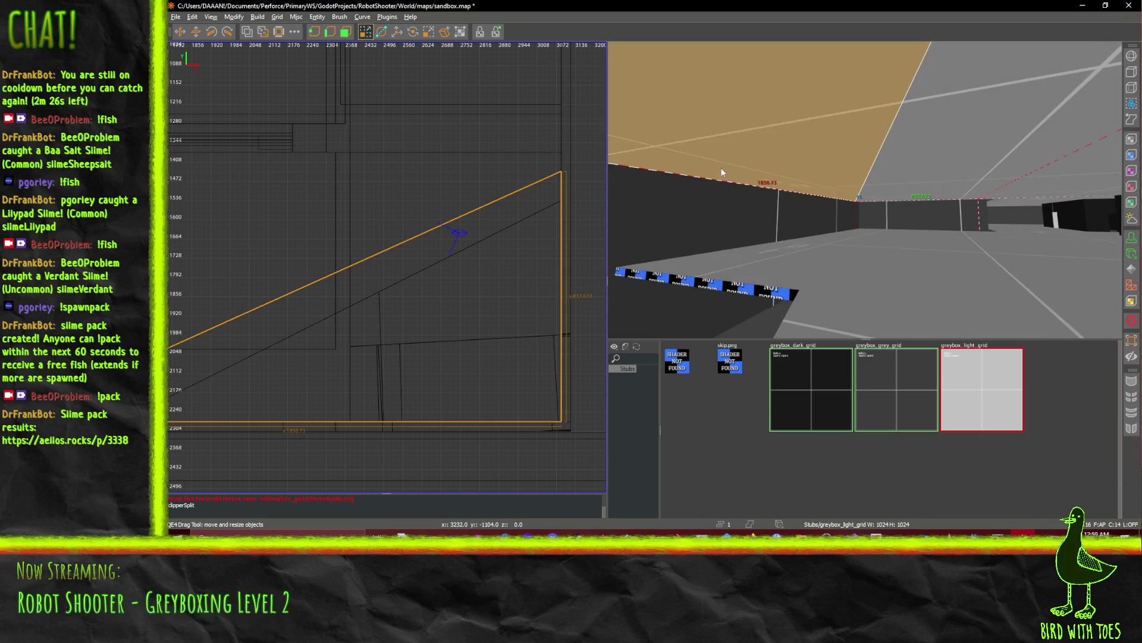
{"action": "left_click", "coordinate": [381, 32]}
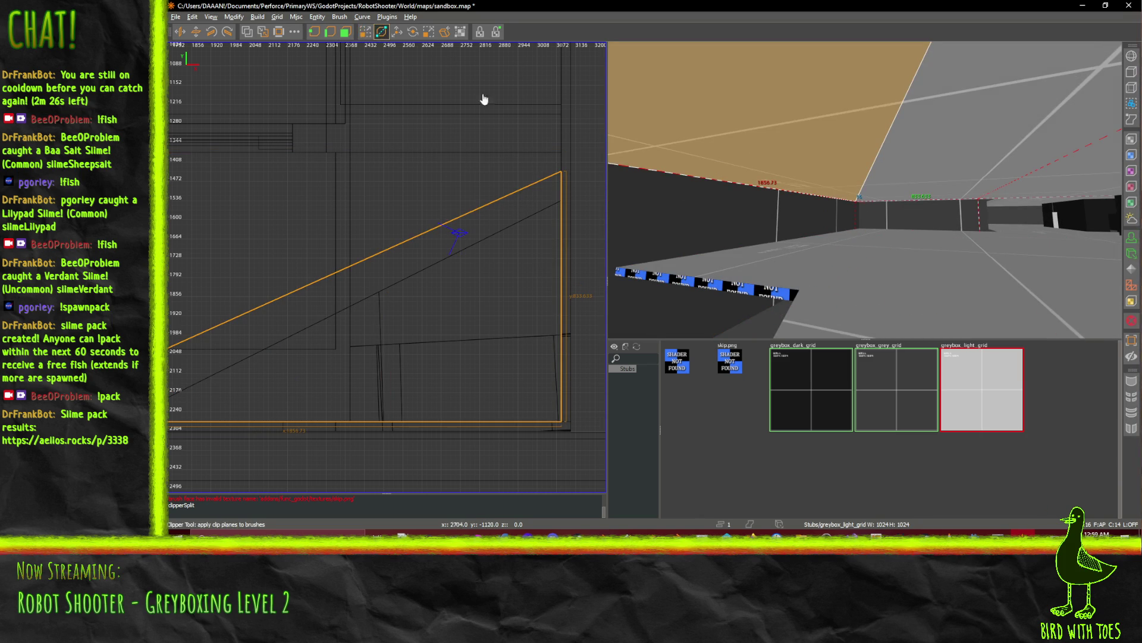
Split the upper ceiling piece along a second clip line.
{"action": "left_click", "coordinate": [576, 191]}
{"action": "key", "text": "shift+Return"}
{"action": "left_click_drag", "start_coordinate": [721, 200], "coordinate": [865, 189]}
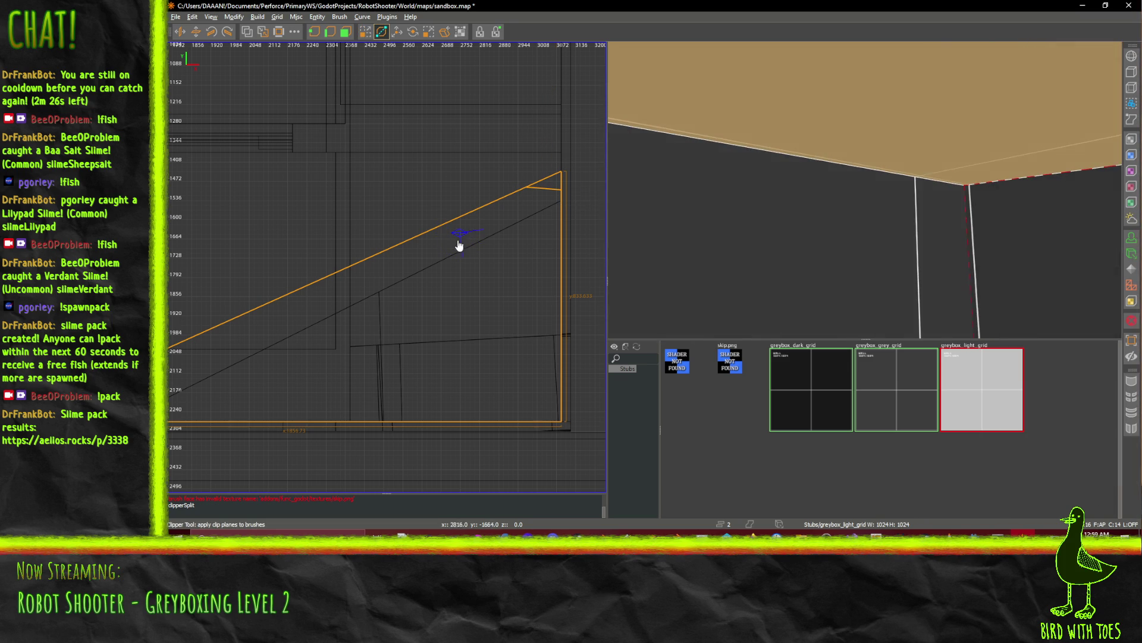
{"action": "scroll", "coordinate": [428, 269], "scroll_direction": "down", "scroll_amount": 3}
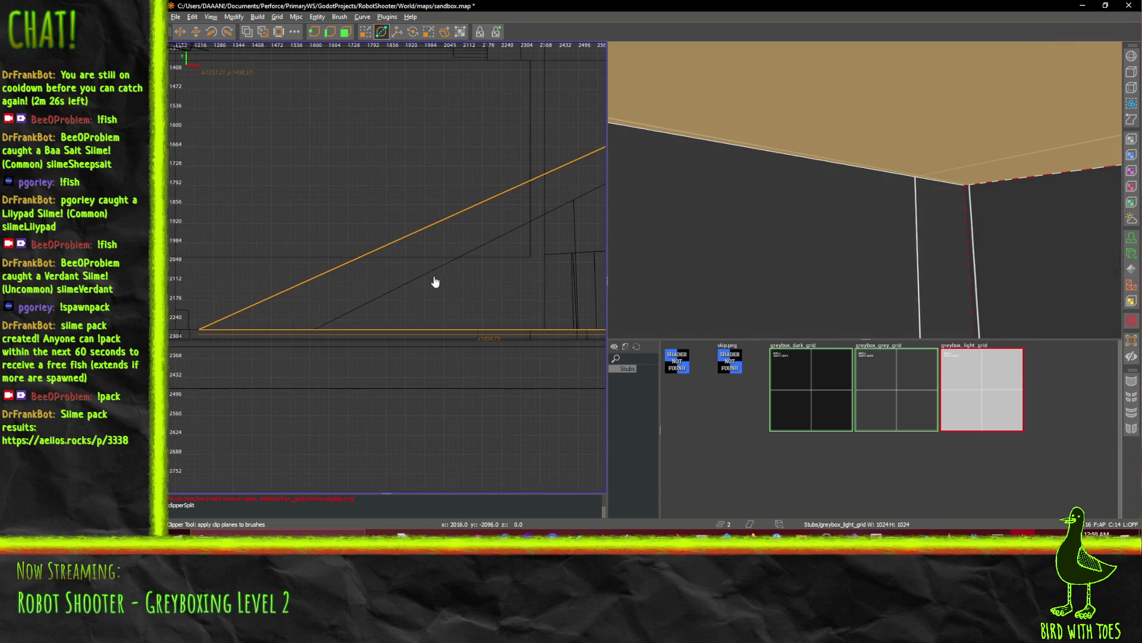
{"action": "scroll", "coordinate": [459, 288], "scroll_direction": "down", "scroll_amount": 2}
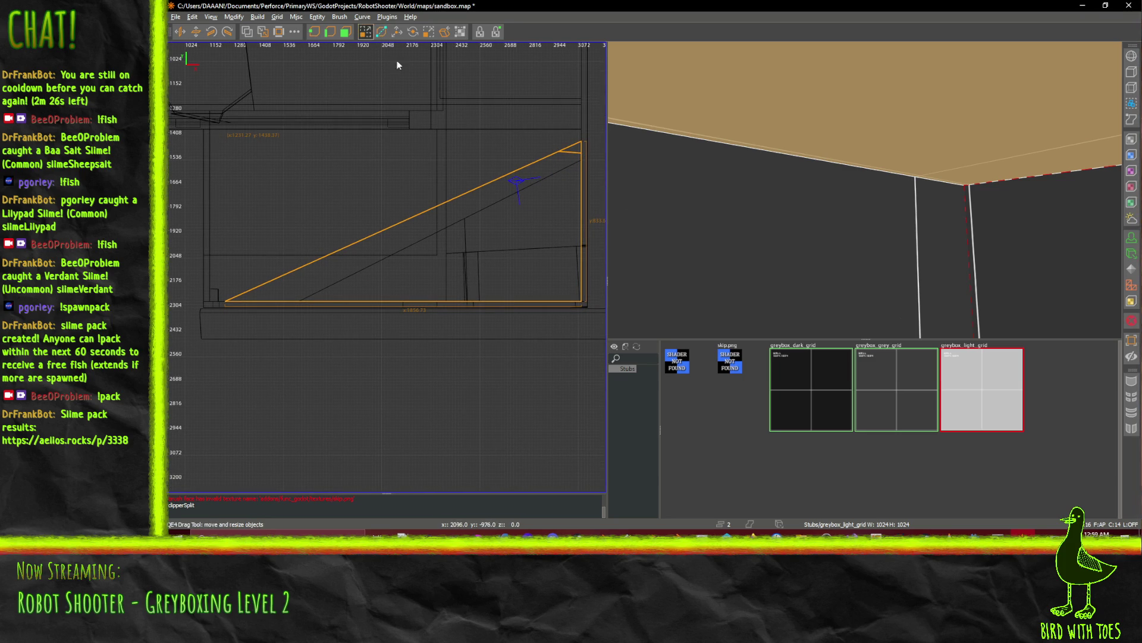
Reselect the sloped ceiling brush and set the first clip point for a new cut.
{"action": "left_click", "coordinate": [466, 212], "text": "shift"}
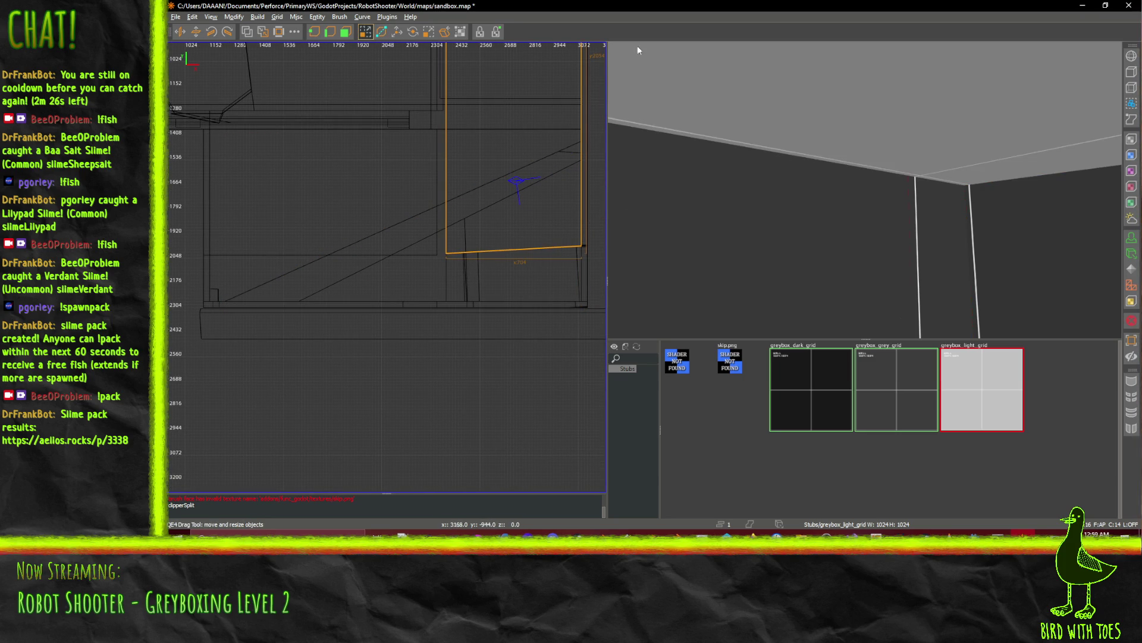
{"action": "left_click", "coordinate": [812, 82], "text": "shift"}
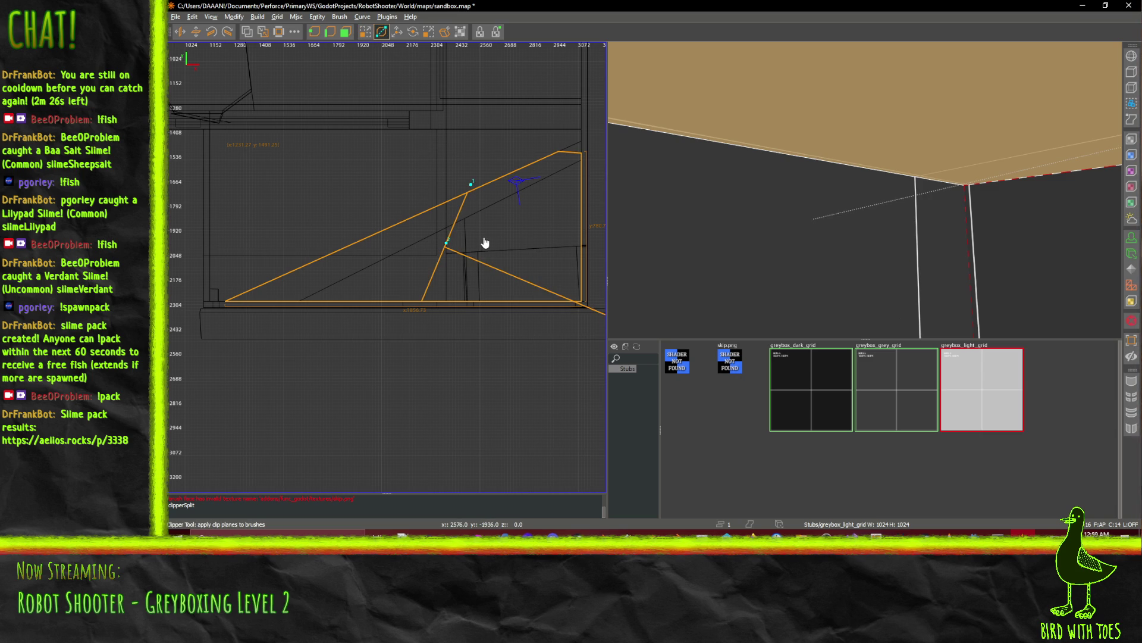
{"action": "scroll", "coordinate": [485, 242], "scroll_direction": "up", "scroll_amount": 2}
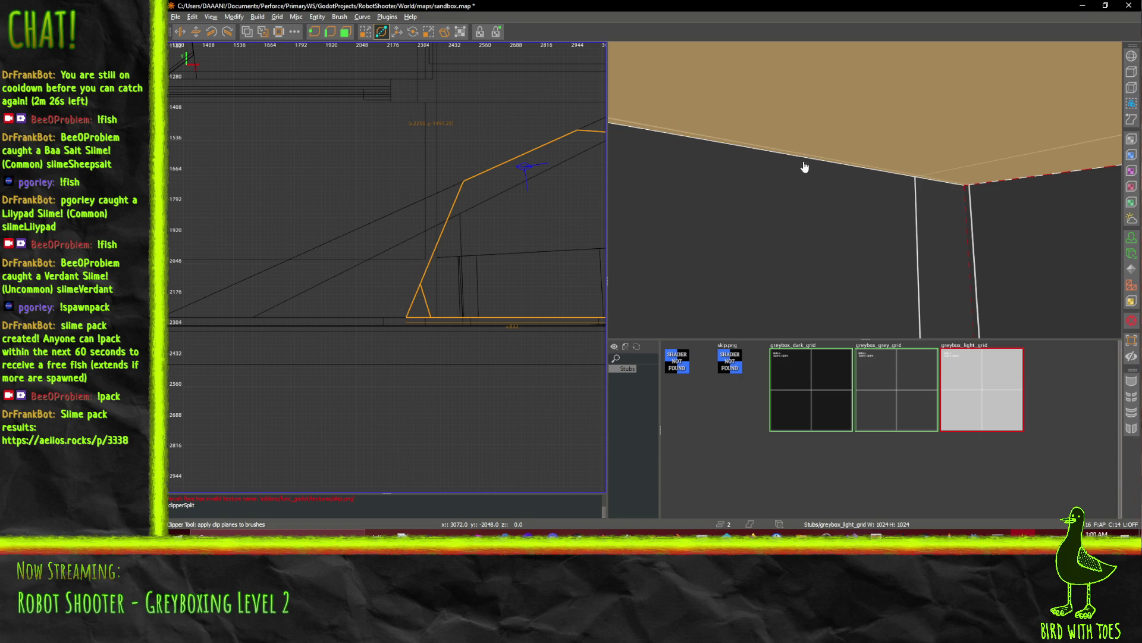
{"action": "left_click", "coordinate": [829, 123]}
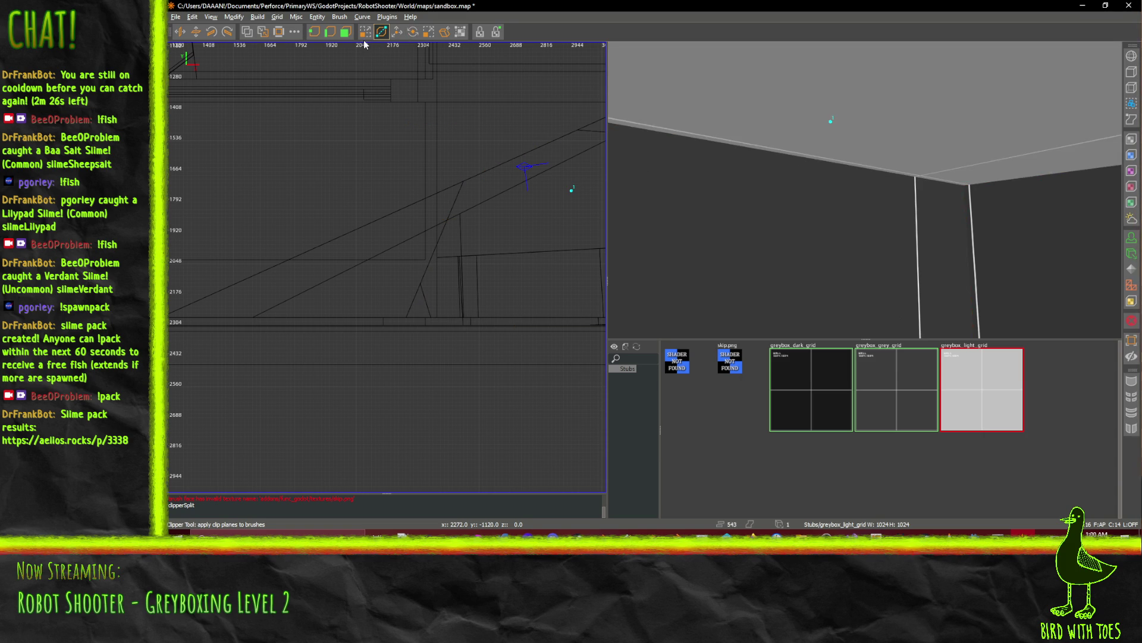
Select the clipped ceiling brush and drag it along Z, checking its position in free-look.
{"action": "left_click", "coordinate": [626, 73]}
{"action": "scroll", "coordinate": [779, 220], "scroll_direction": "down", "scroll_amount": 3}
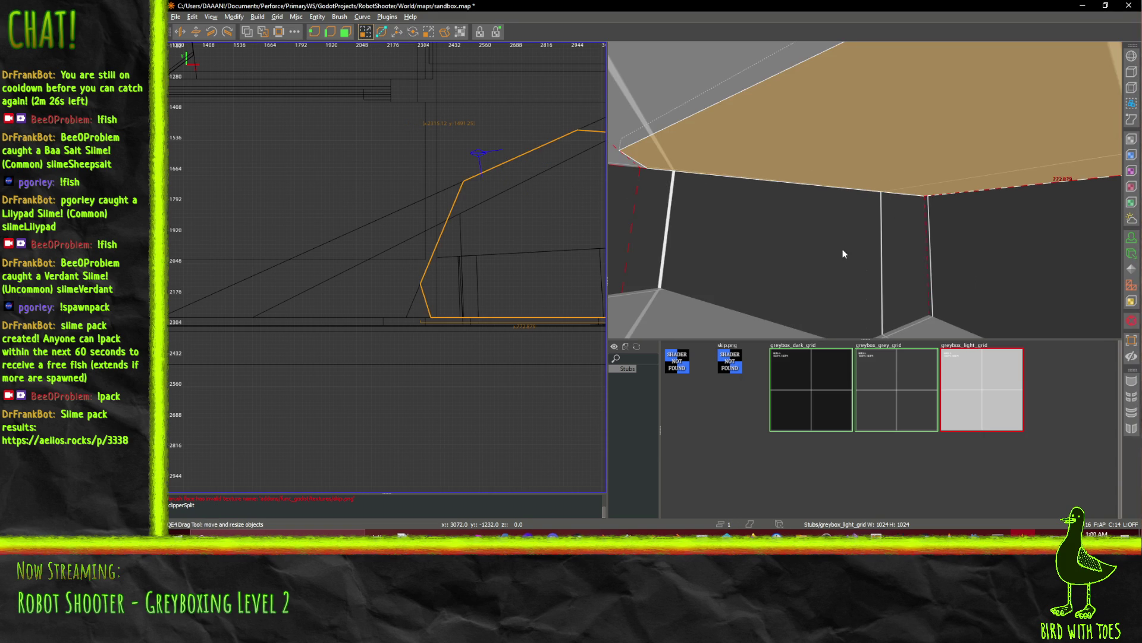
{"action": "mouse_move", "coordinate": [842, 254]}
{"action": "left_mouse_down"}
{"action": "mouse_move", "coordinate": [865, 189]}
{"action": "mouse_move", "coordinate": [868, 203]}
{"action": "left_mouse_up"}
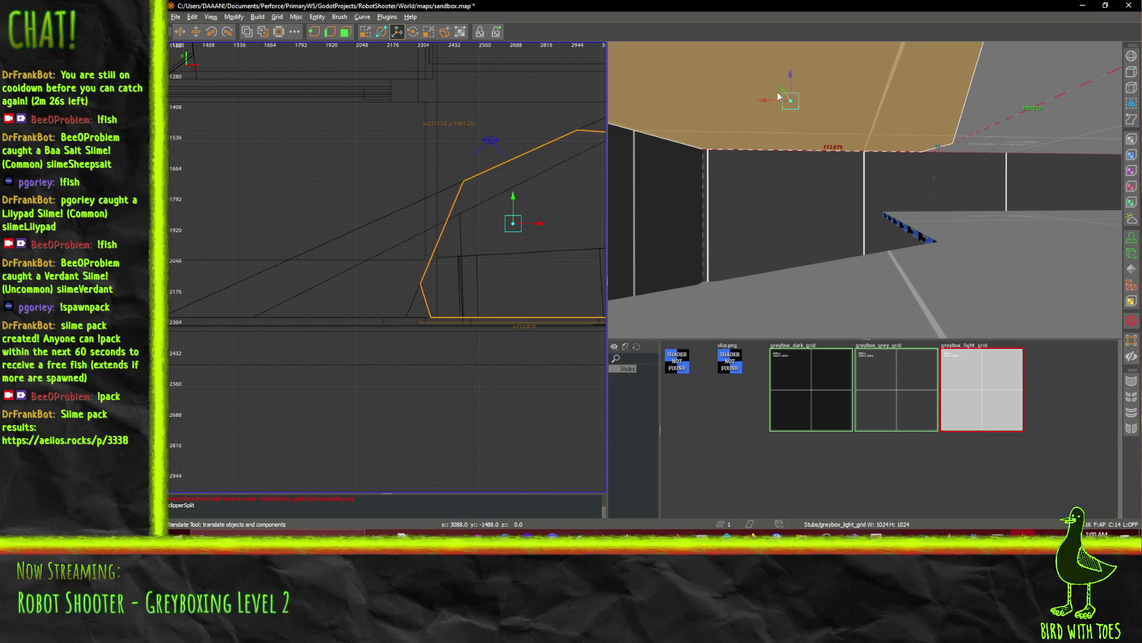
{"action": "mouse_move", "coordinate": [790, 75]}
{"action": "left_mouse_down"}
{"action": "mouse_move", "coordinate": [803, 224]}
{"action": "mouse_move", "coordinate": [804, 179]}
{"action": "mouse_move", "coordinate": [806, 206]}
{"action": "left_mouse_up"}
{"action": "right_click", "coordinate": [806, 207]}
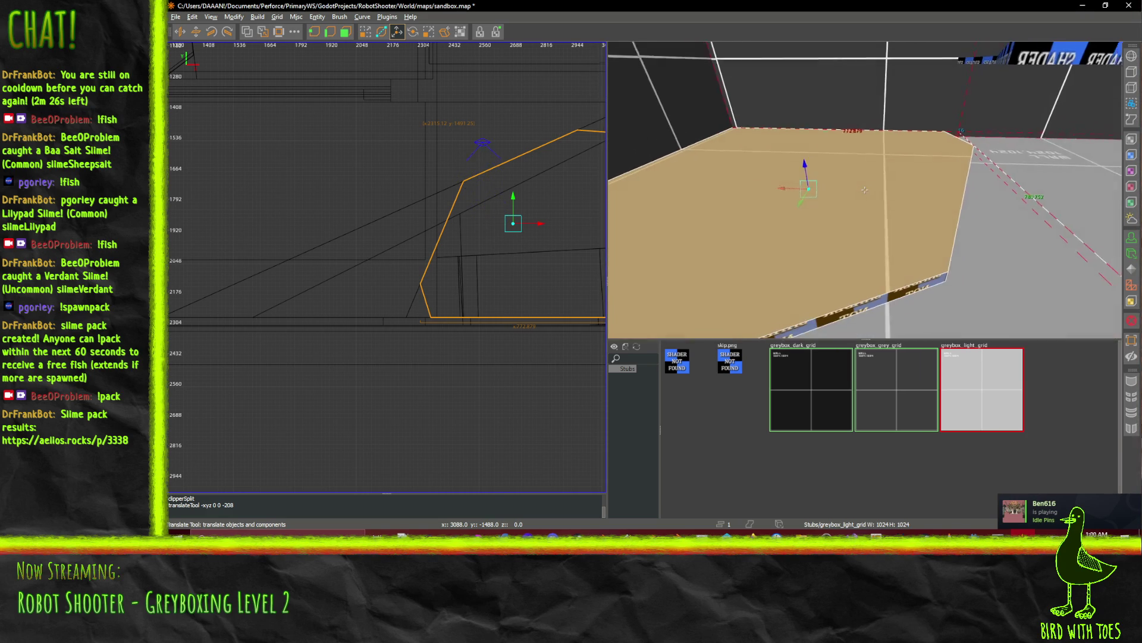
{"action": "right_click", "coordinate": [864, 191]}
Raise the ceiling slab twice more so it sits at the top of the room's walls.
{"action": "left_click_drag", "start_coordinate": [811, 165], "coordinate": [854, 157]}
{"action": "right_click", "coordinate": [855, 157]}
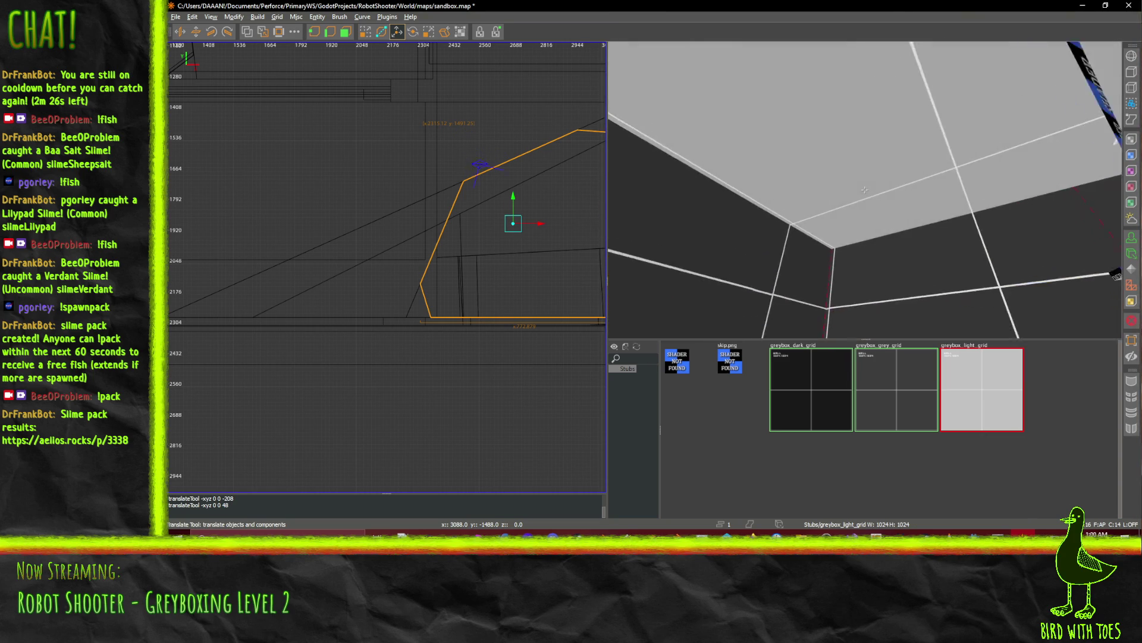
{"action": "right_click", "coordinate": [865, 189]}
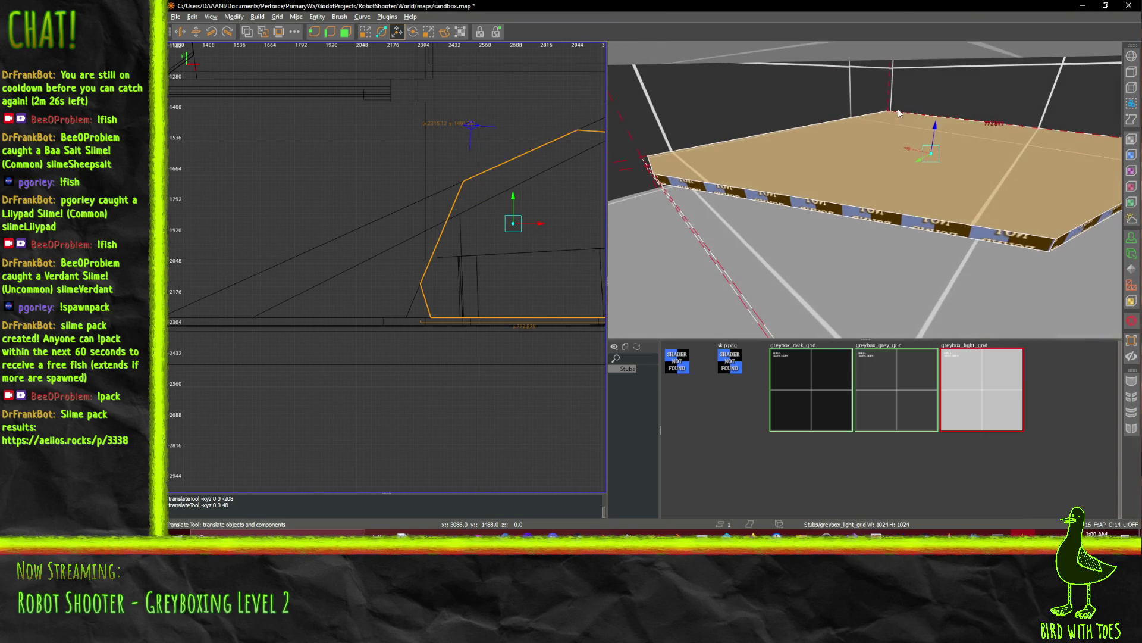
{"action": "left_click_drag", "start_coordinate": [936, 136], "coordinate": [946, 52]}
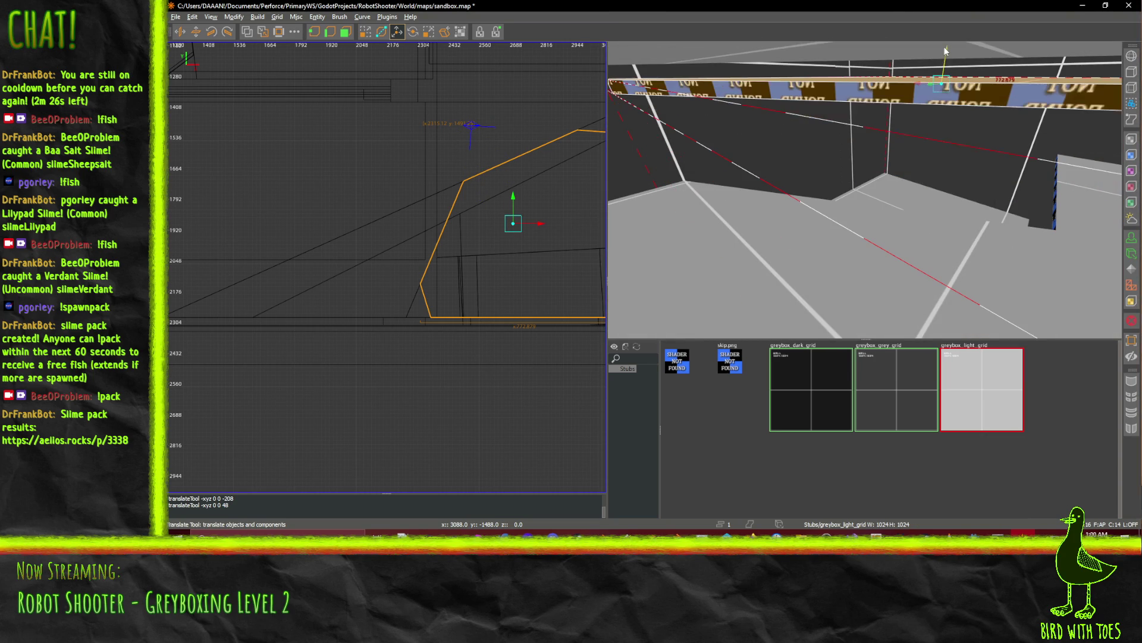
{"action": "right_click", "coordinate": [970, 126]}
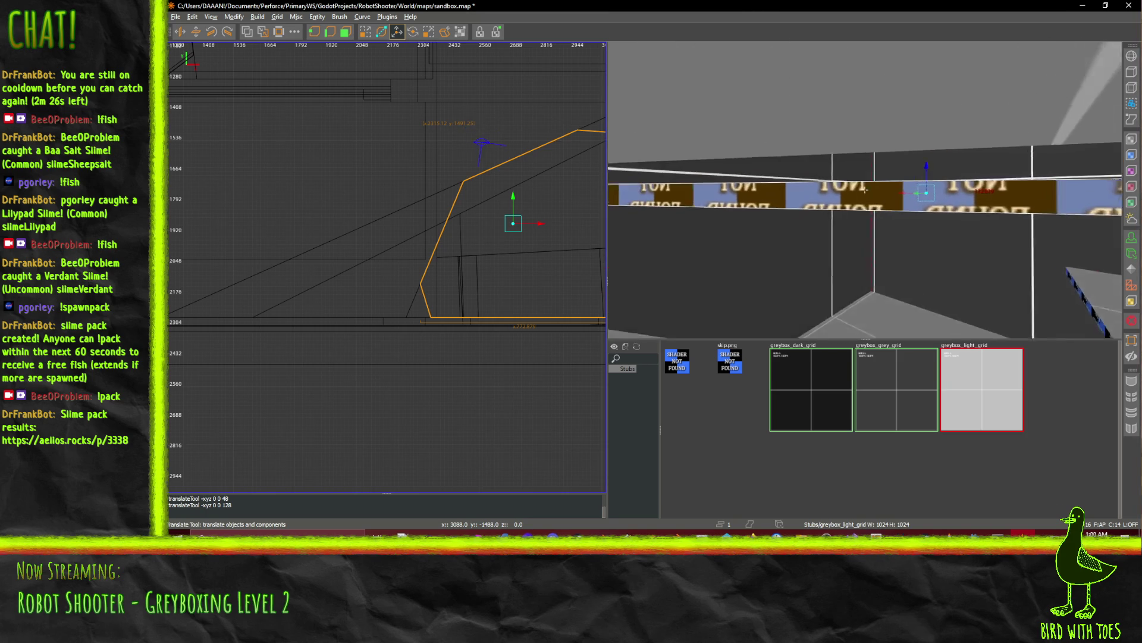
{"action": "key", "text": "s"}
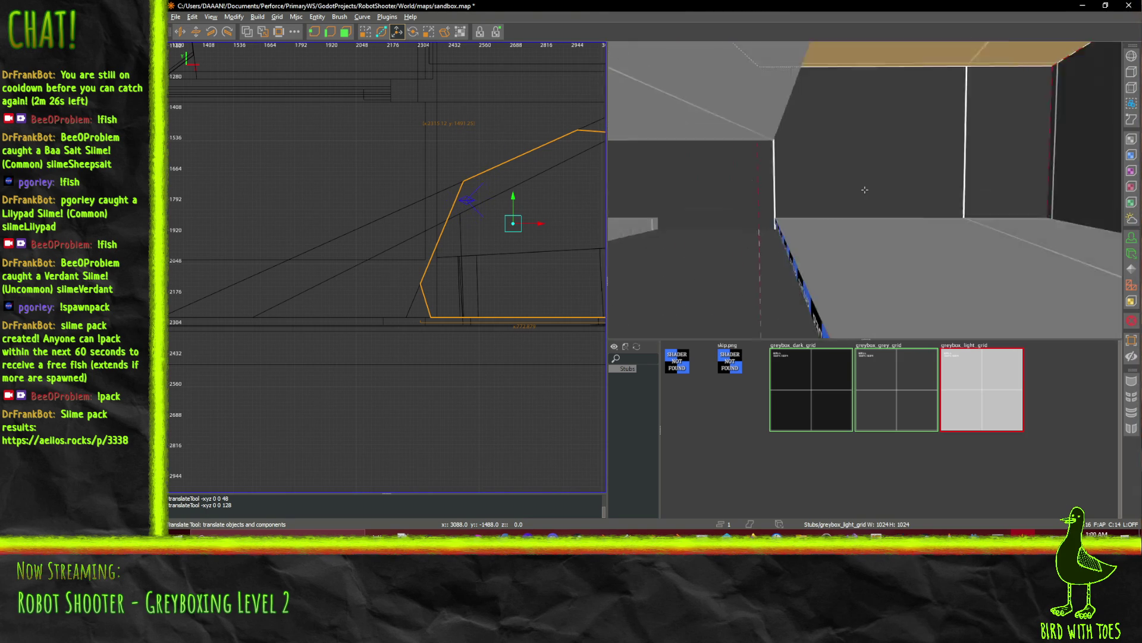
{"action": "key", "text": "d"}
{"action": "right_click", "coordinate": [865, 189]}
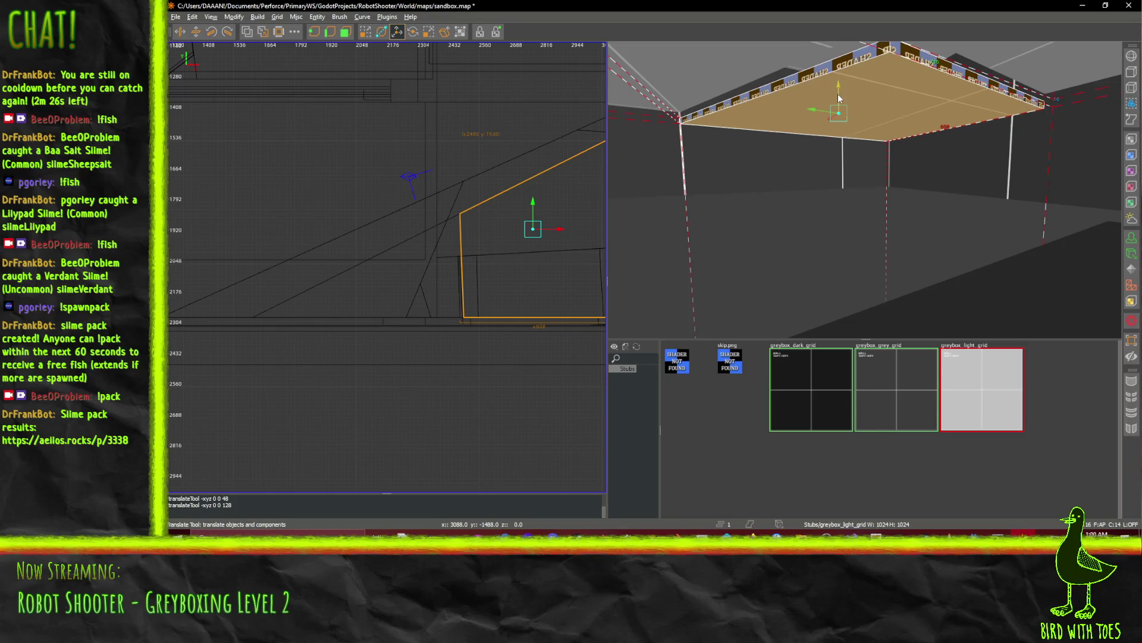
{"action": "right_click", "coordinate": [878, 148]}
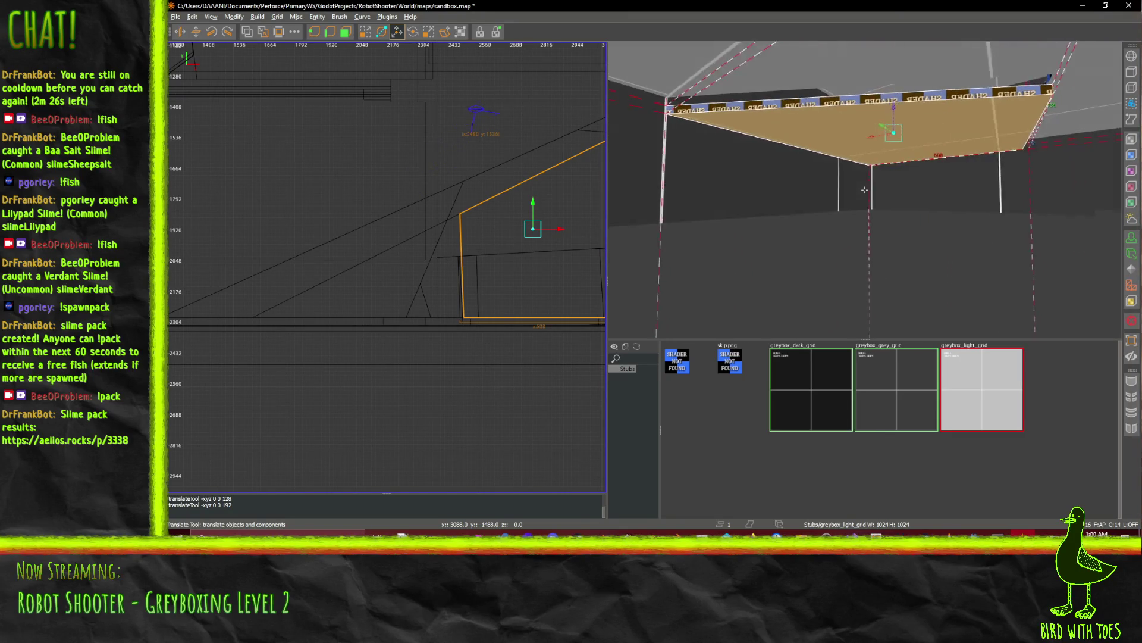
{"action": "key", "text": "d"}
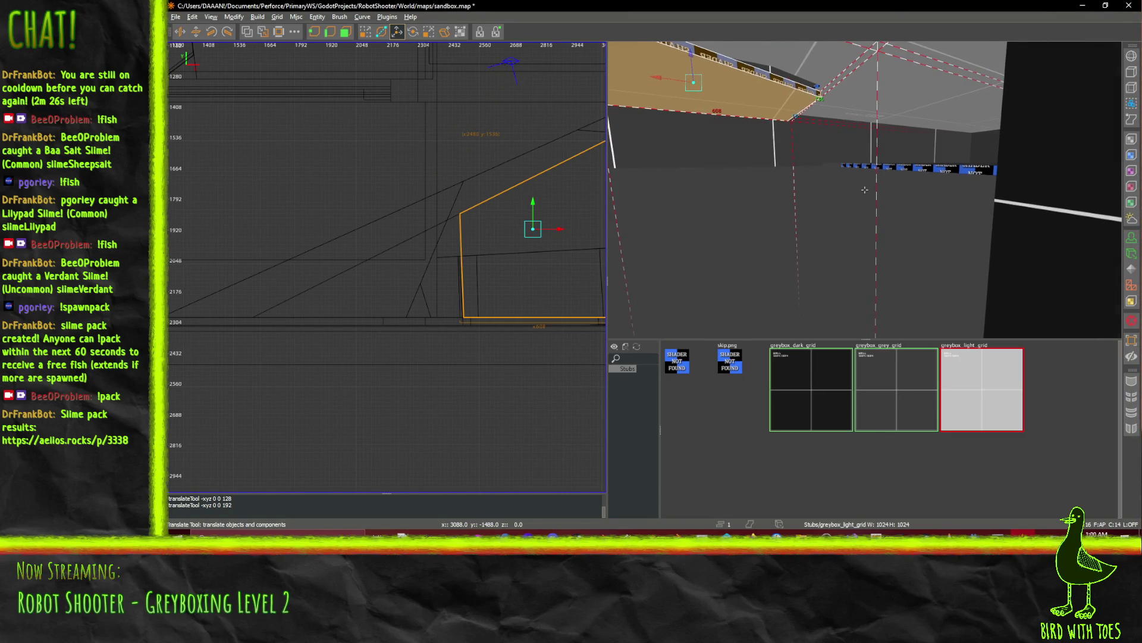
{"action": "key", "text": "a"}
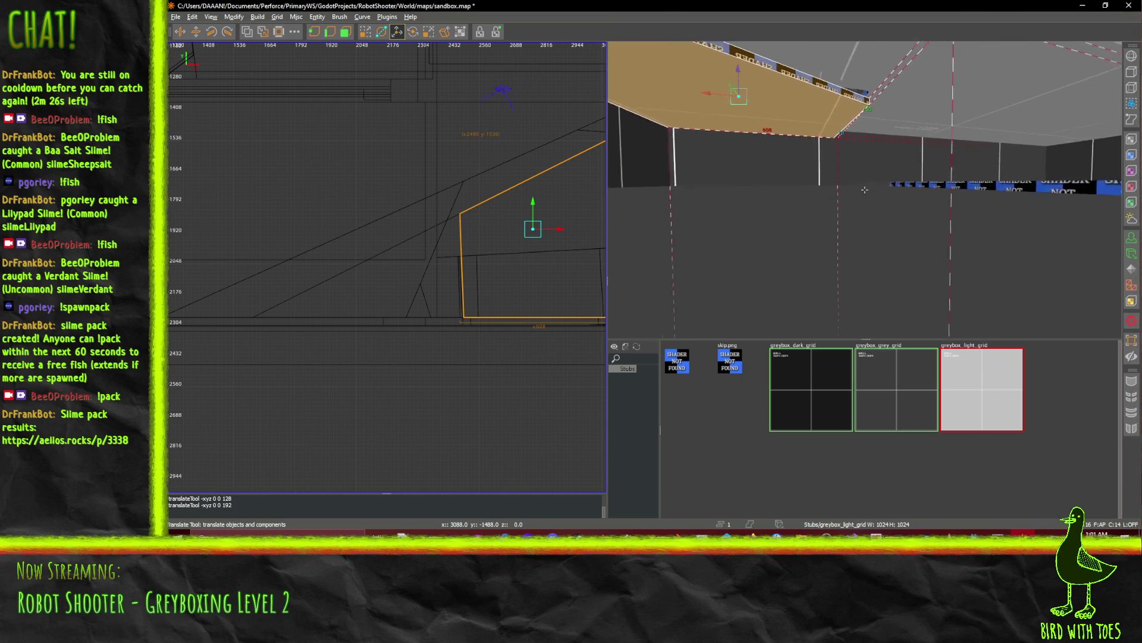
Fly through the room in 3D and select the flat ceiling slab.
{"action": "key", "text": "w"}
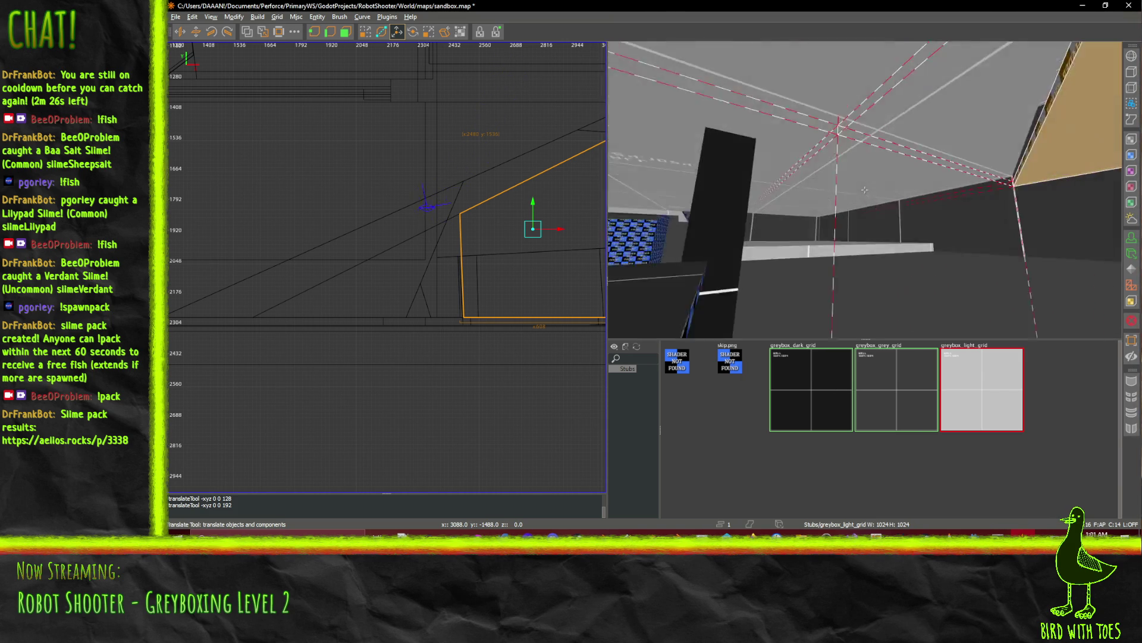
{"action": "left_click", "coordinate": [860, 109]}
{"action": "key", "text": "w"}
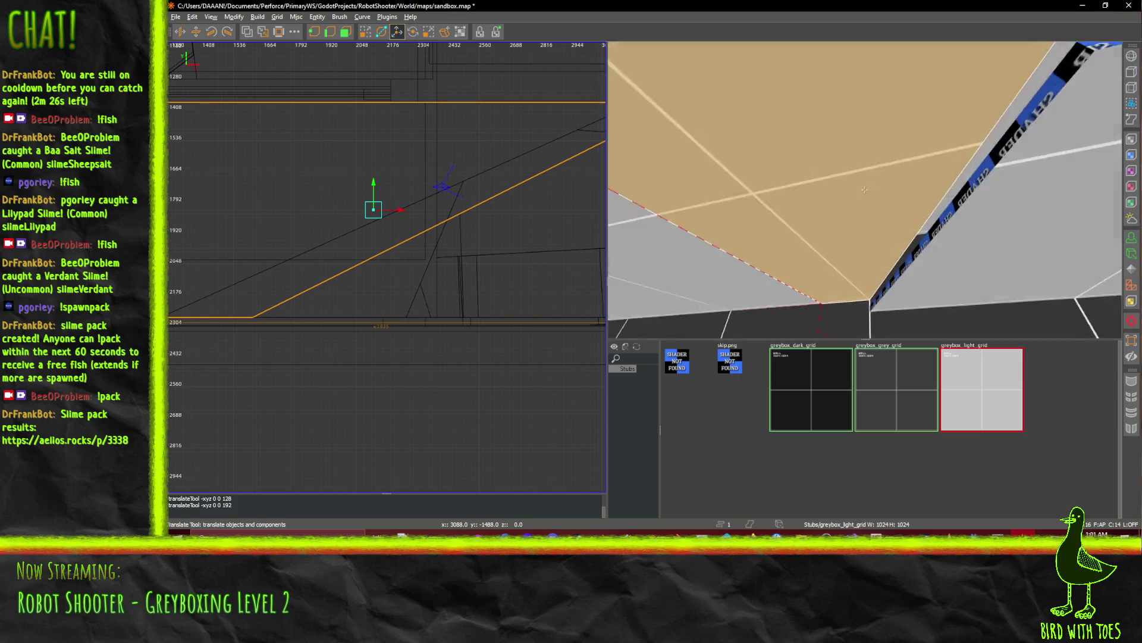
{"action": "key", "text": "w"}
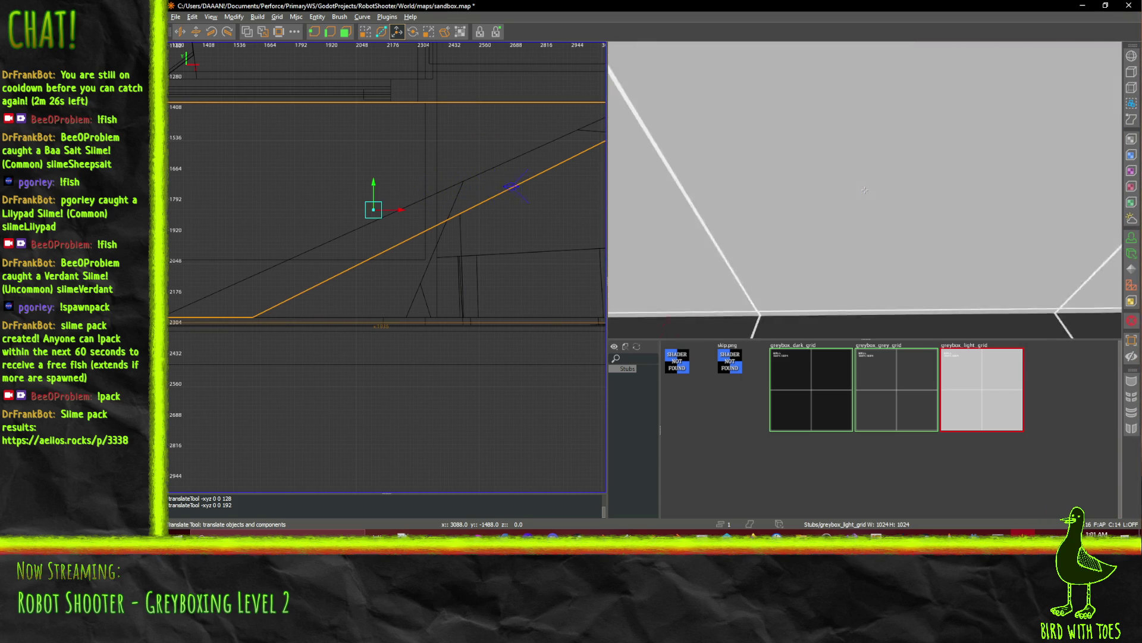
{"action": "left_click", "coordinate": [864, 190]}
{"action": "key", "text": "s"}
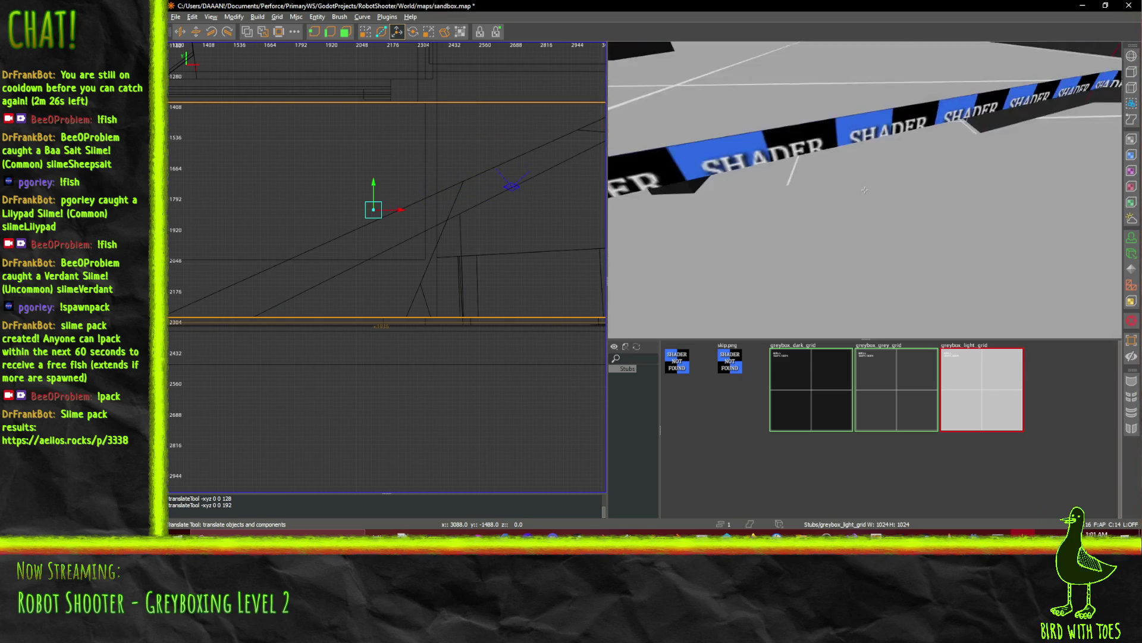
{"action": "key", "text": "w"}
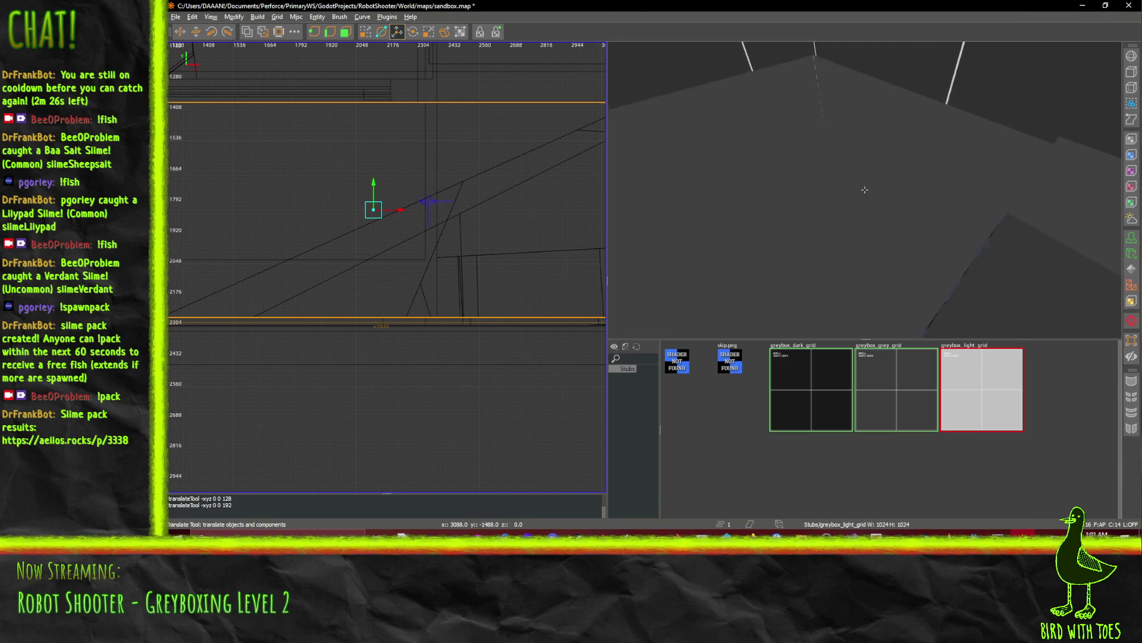
{"action": "key", "text": "w"}
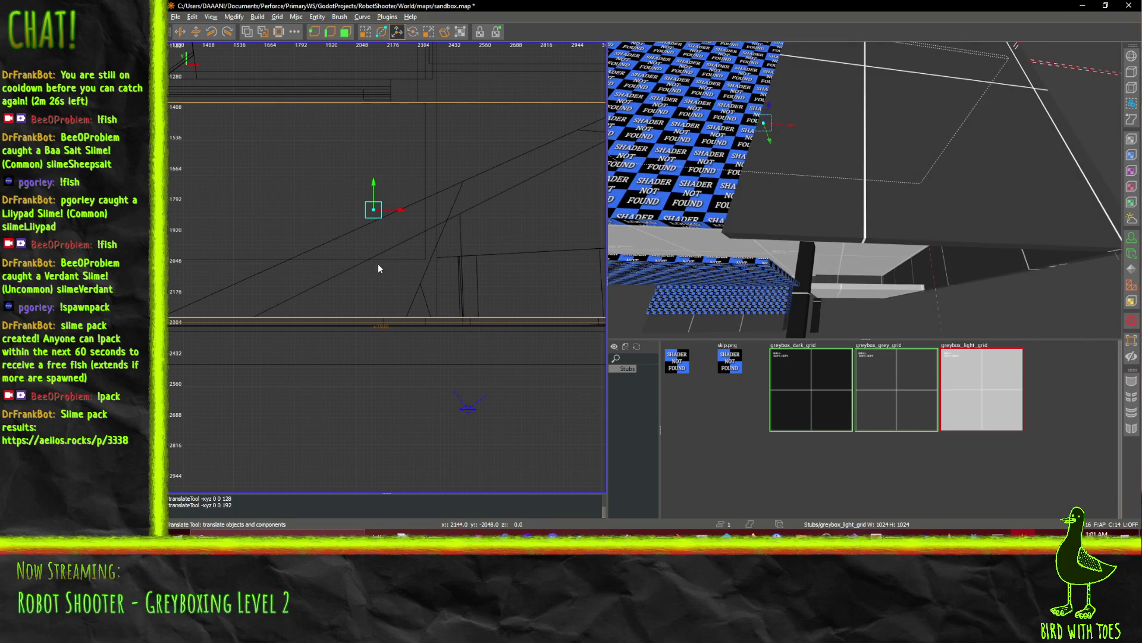
{"action": "scroll", "coordinate": [379, 269], "scroll_direction": "down", "scroll_amount": 5}
In a side view, drop a copy of the slab 672 units to form the lower room's floor.
{"action": "key", "text": "ctrl+Tab"}
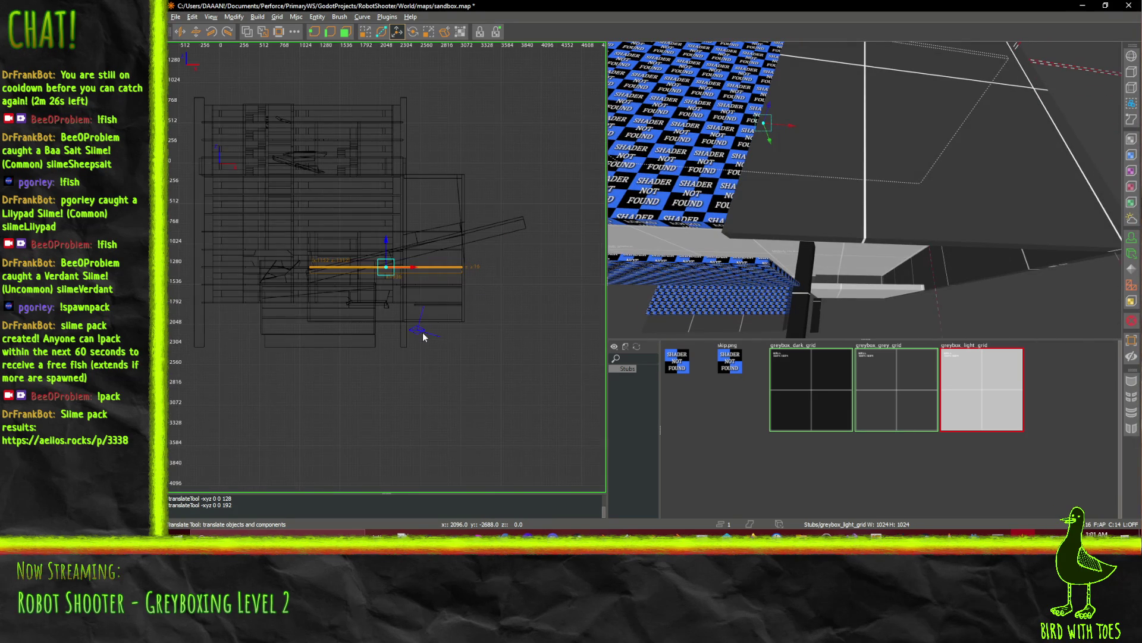
{"action": "scroll", "coordinate": [423, 333], "scroll_direction": "up", "scroll_amount": 4}
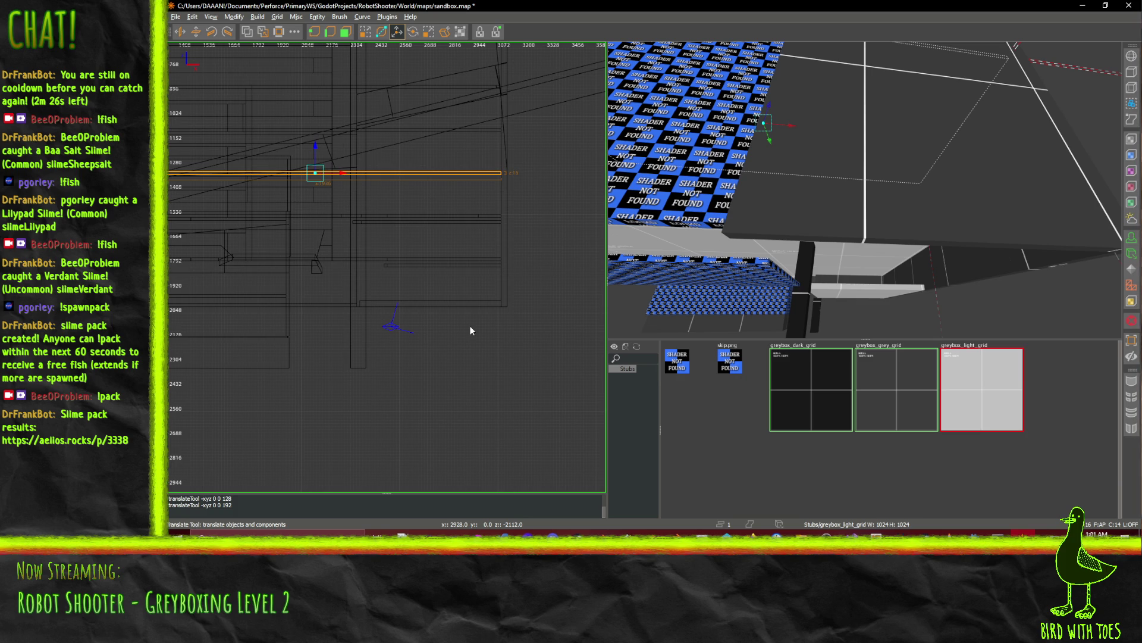
{"action": "left_click_drag", "start_coordinate": [315, 147], "coordinate": [332, 277]}
{"action": "key", "text": "w"}
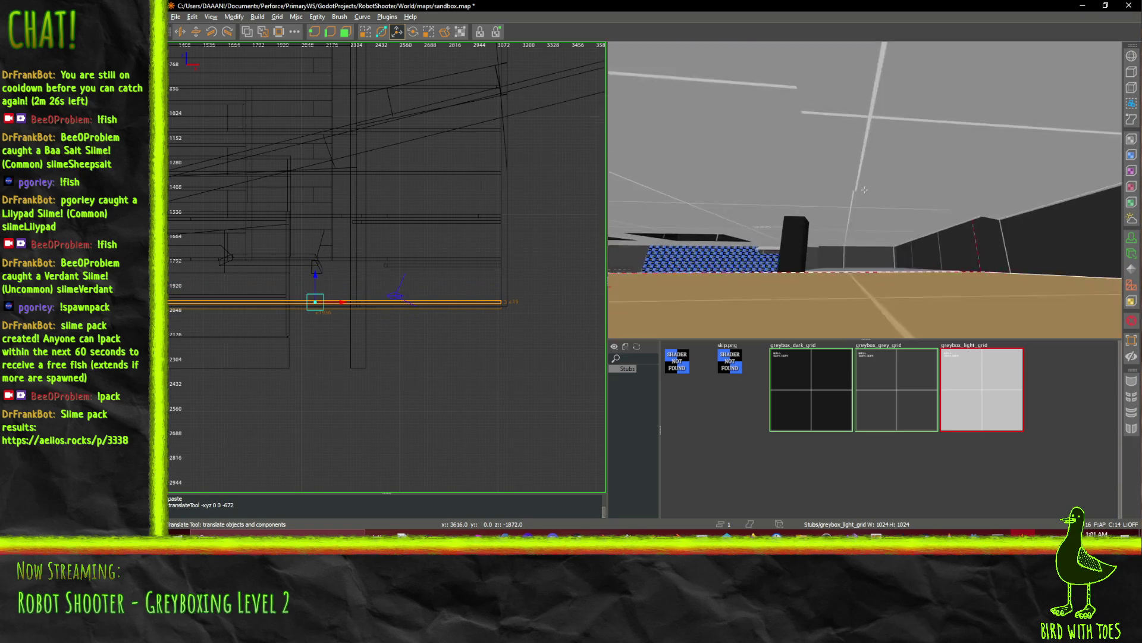
{"action": "key", "text": "w"}
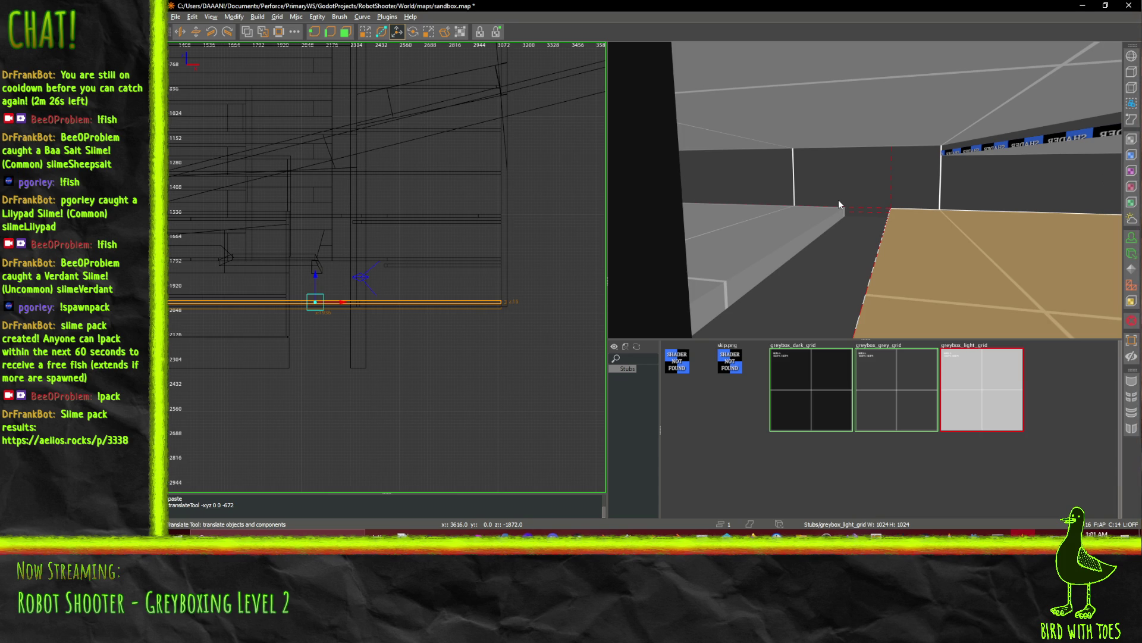
Fly the 3D camera beneath the floor and delete the checkered SHADER NOT FOUND brush.
{"action": "right_click", "coordinate": [837, 195]}
{"action": "key", "text": "w"}
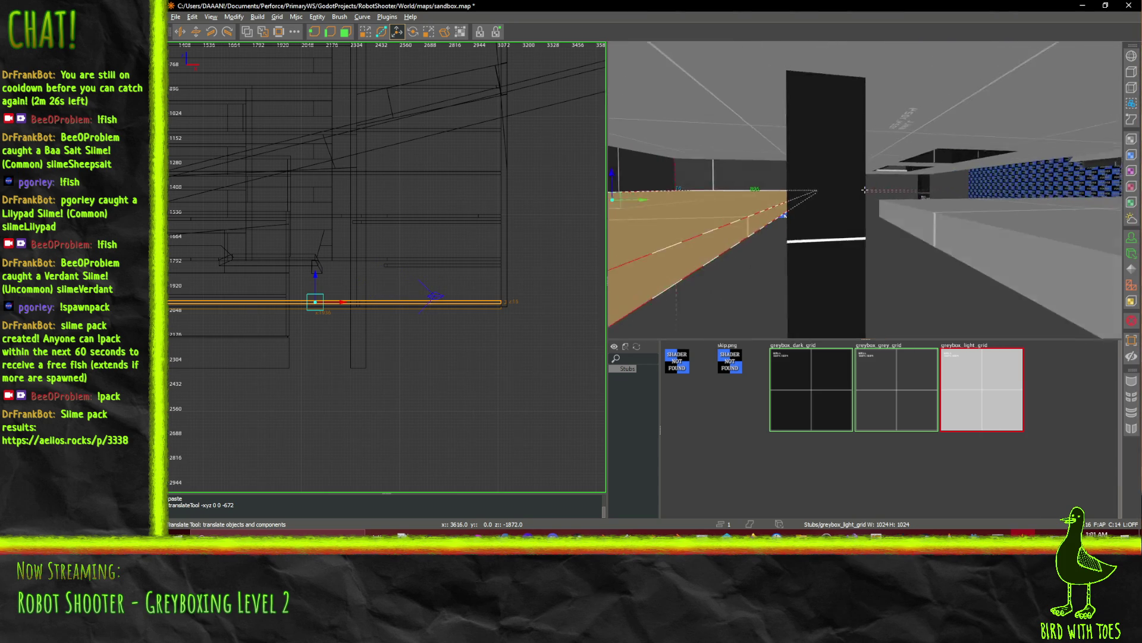
{"action": "key", "text": "w"}
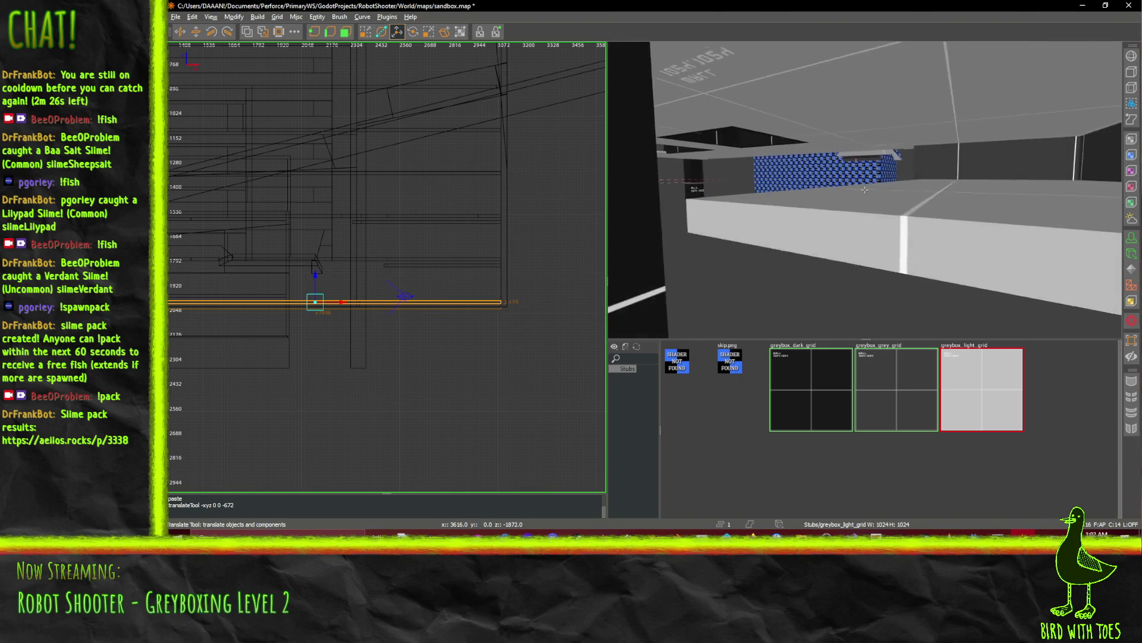
{"action": "key", "text": "w"}
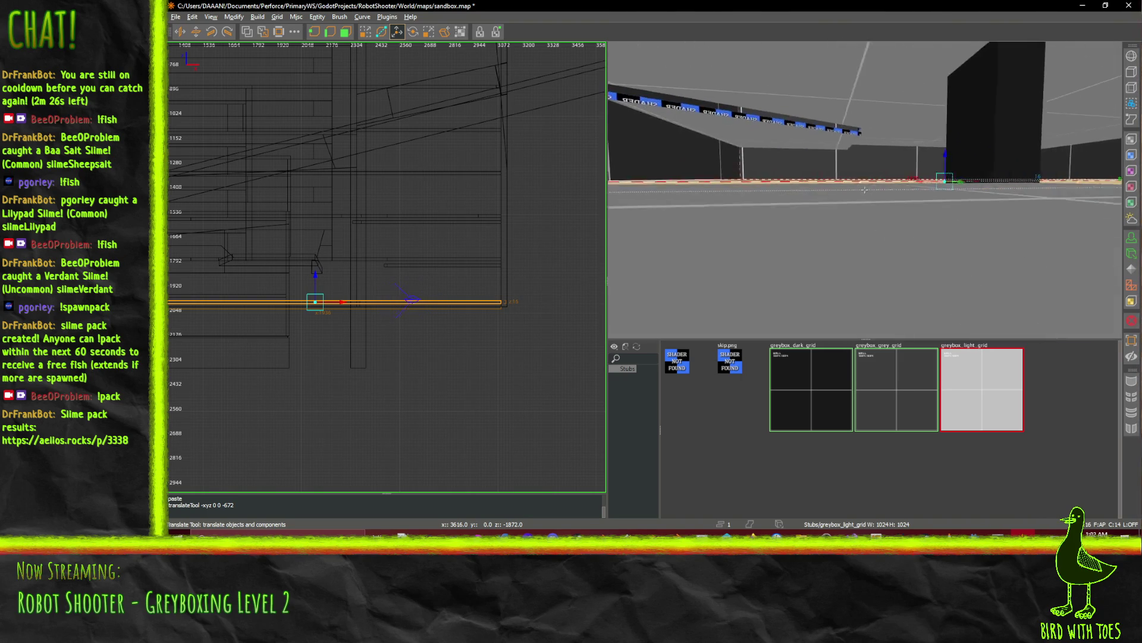
{"action": "key", "text": "w"}
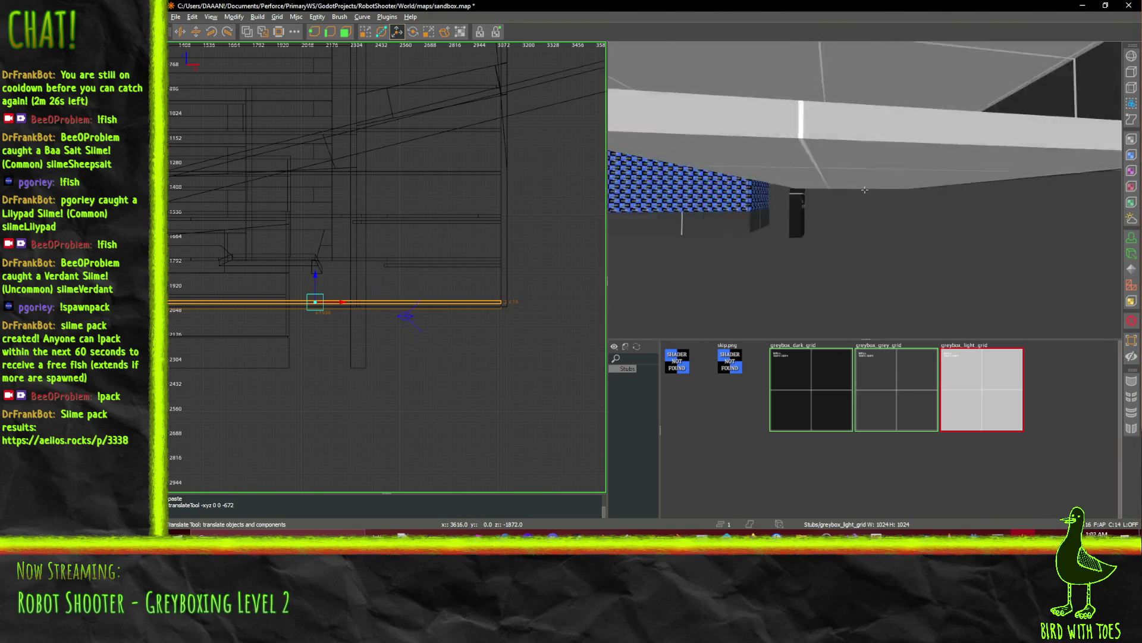
{"action": "key", "text": "w"}
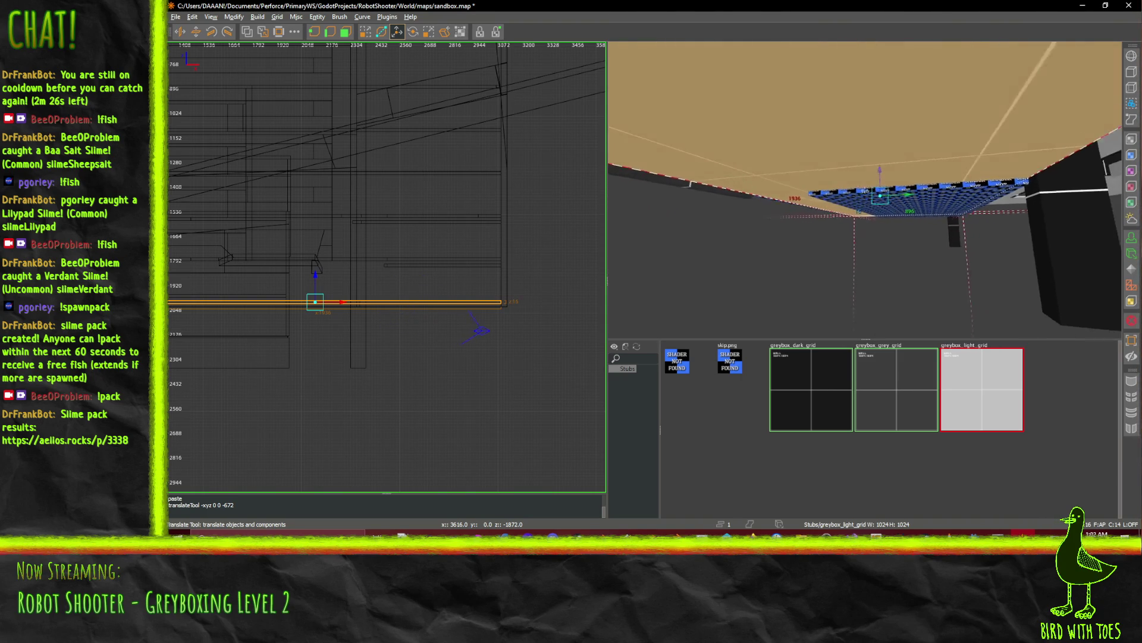
{"action": "key", "text": "w"}
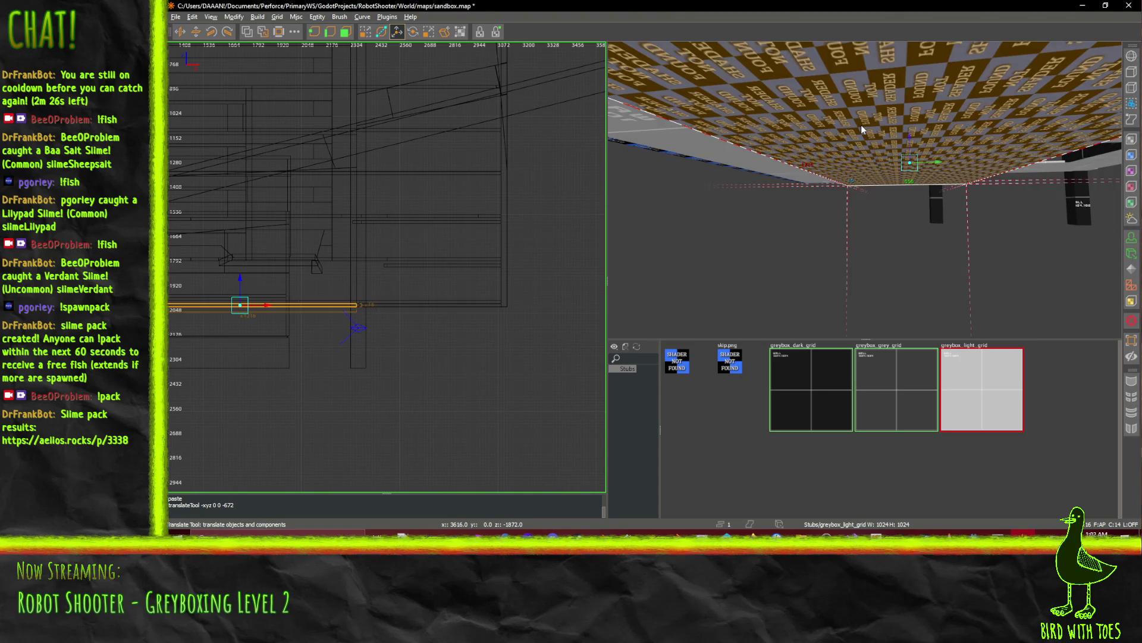
{"action": "key", "text": "Delete"}
{"action": "key", "text": "w"}
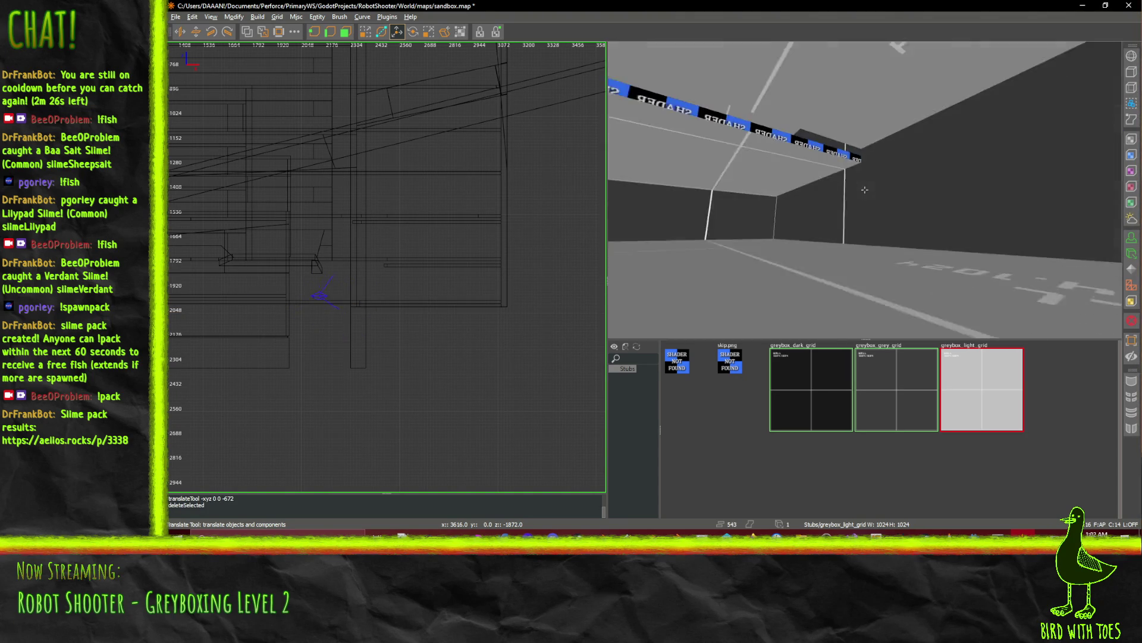
{"action": "key", "text": "w"}
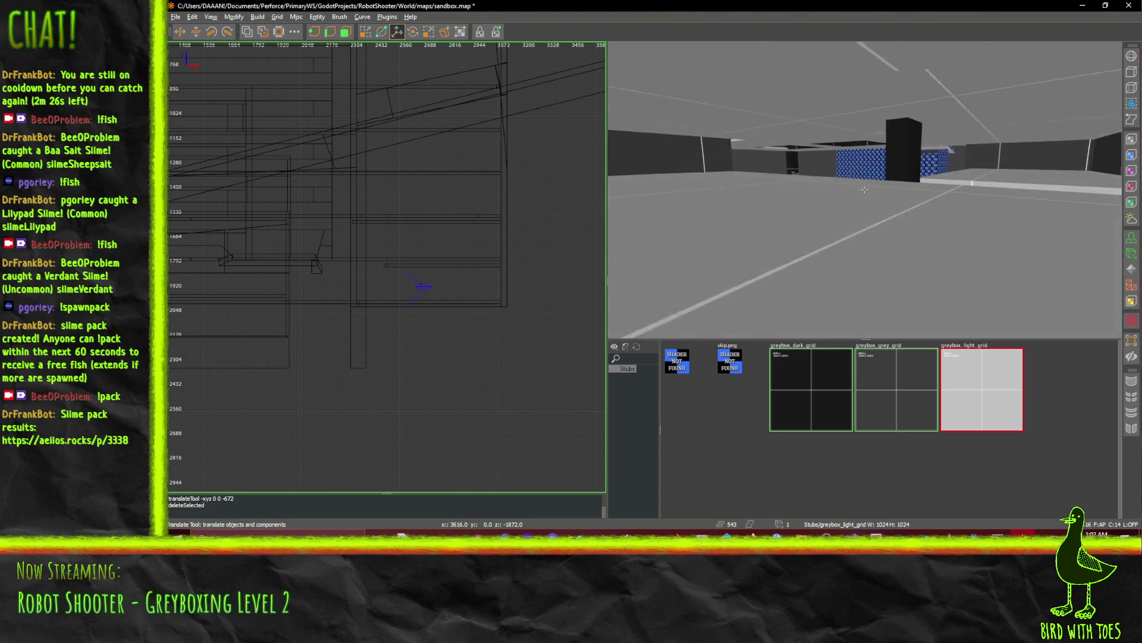
{"action": "key", "text": "w"}
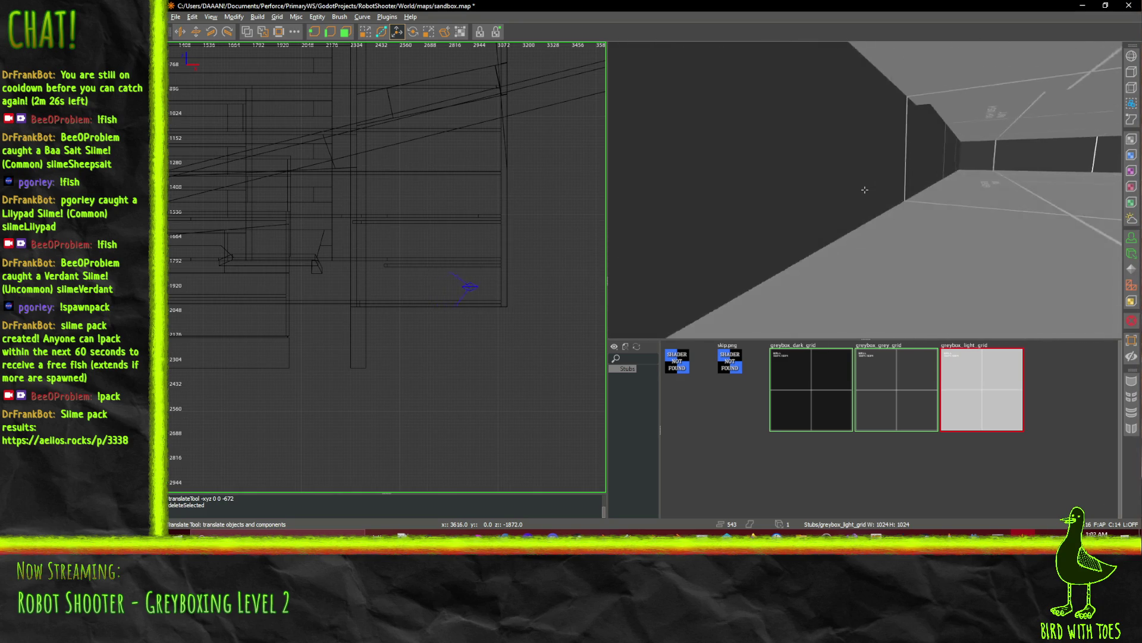
{"action": "key", "text": "w"}
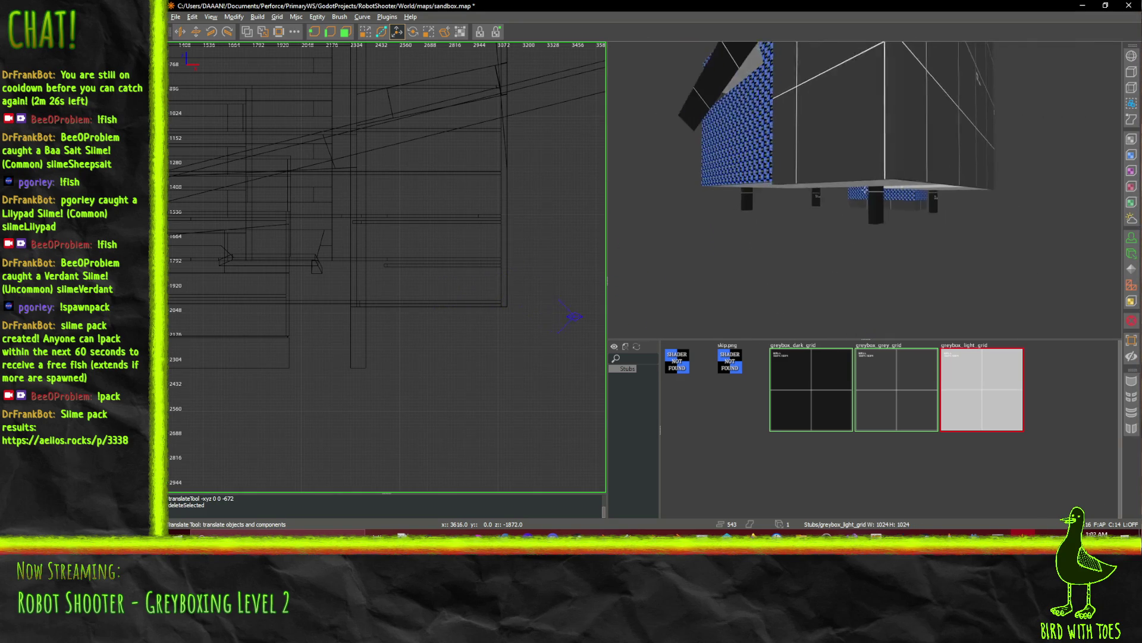
{"action": "key", "text": "w"}
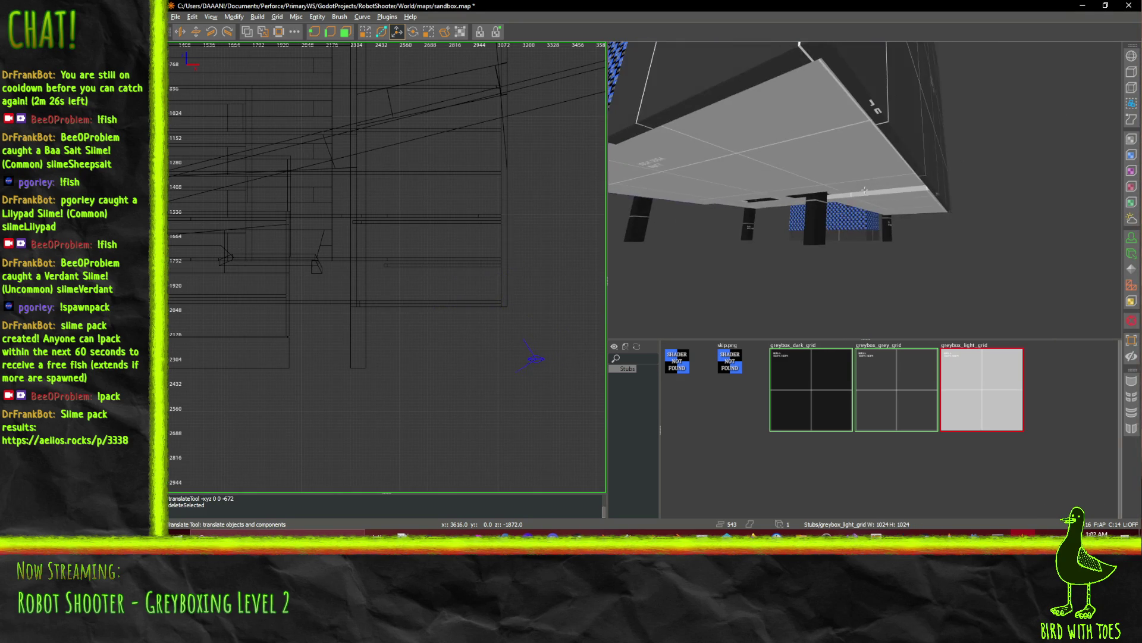
{"action": "key", "text": "w"}
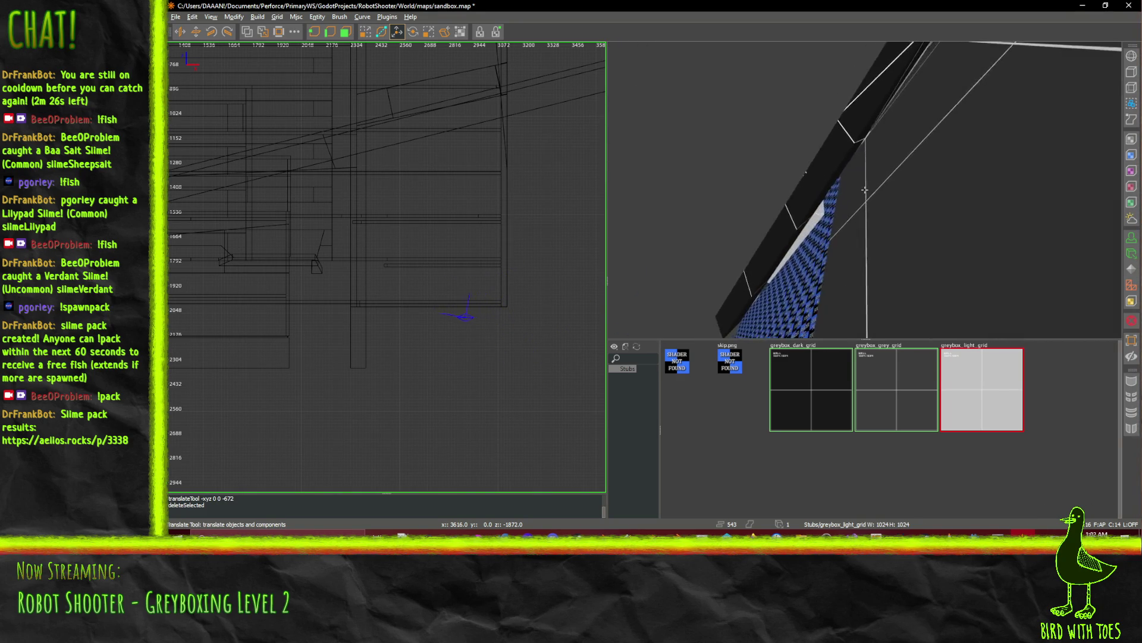
{"action": "key", "text": "w"}
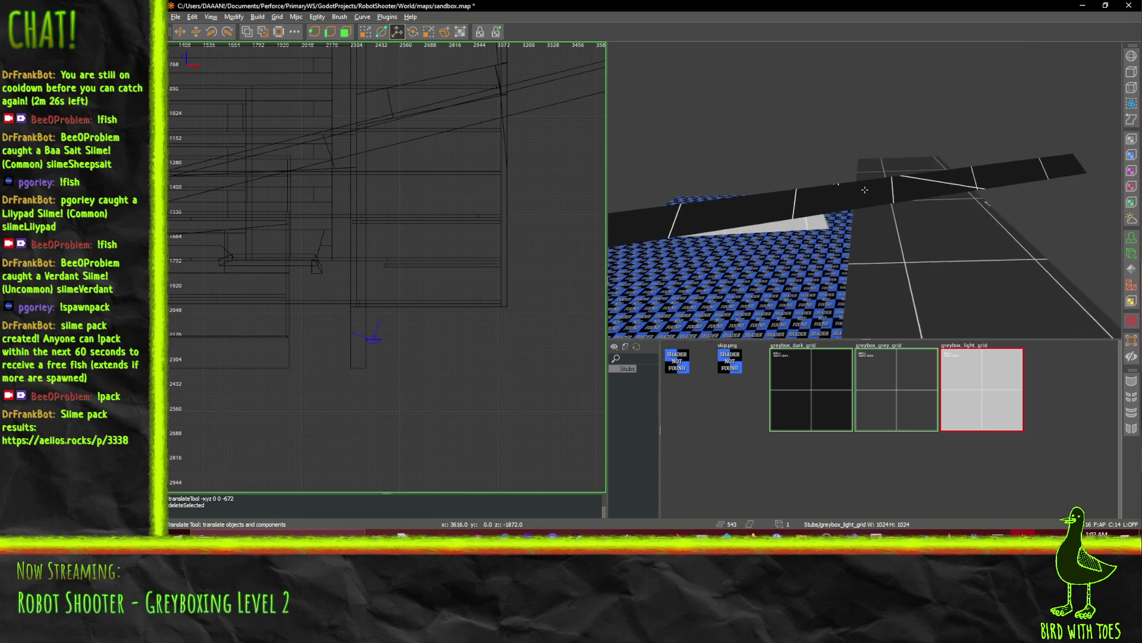
{"action": "key", "text": "w"}
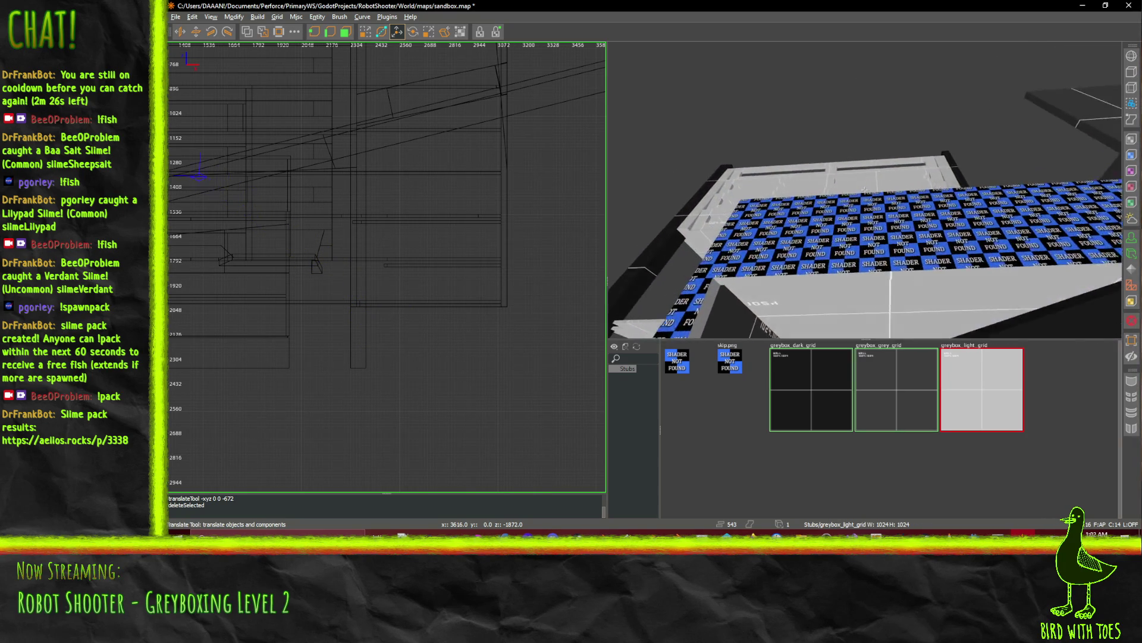
{"action": "key", "text": "w"}
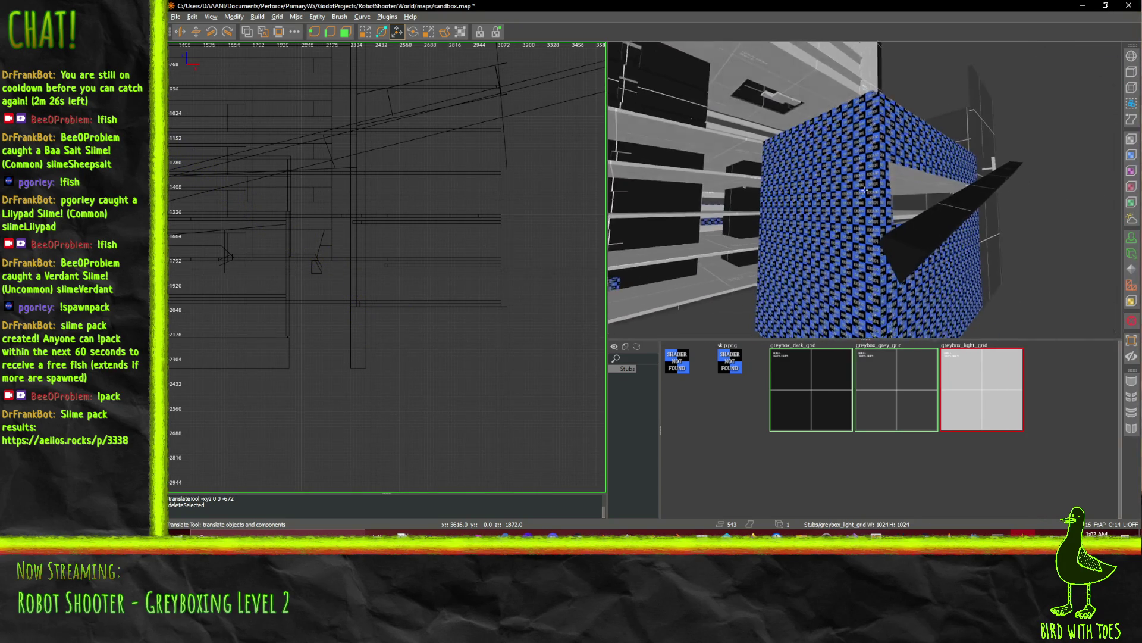
{"action": "key", "text": "w"}
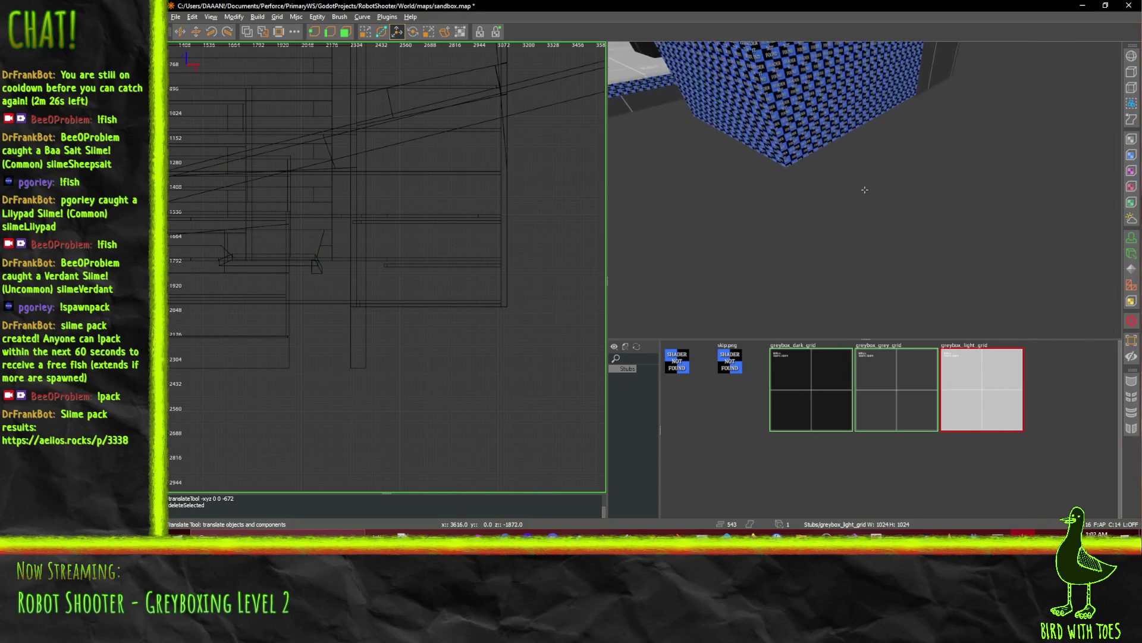
{"action": "key", "text": "w"}
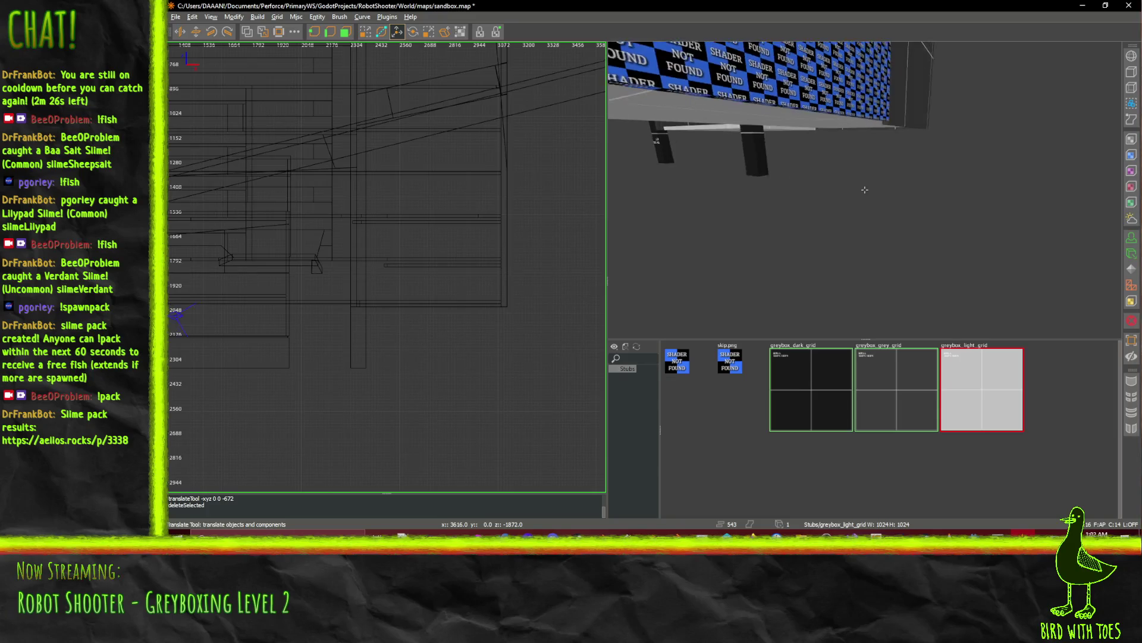
{"action": "key", "text": "w"}
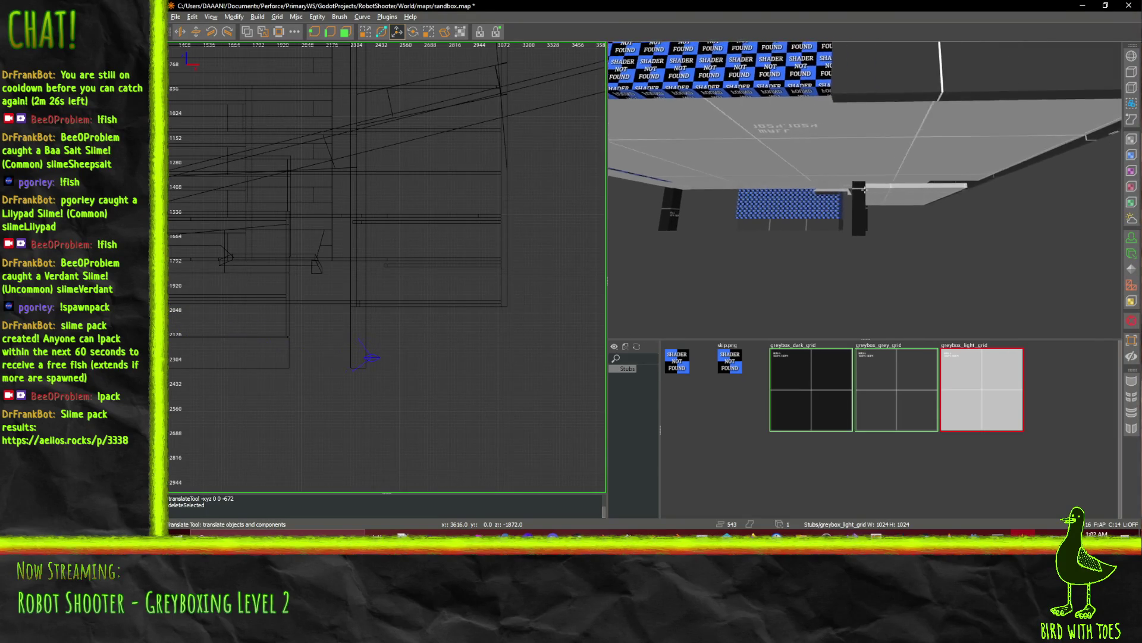
{"action": "key", "text": "w"}
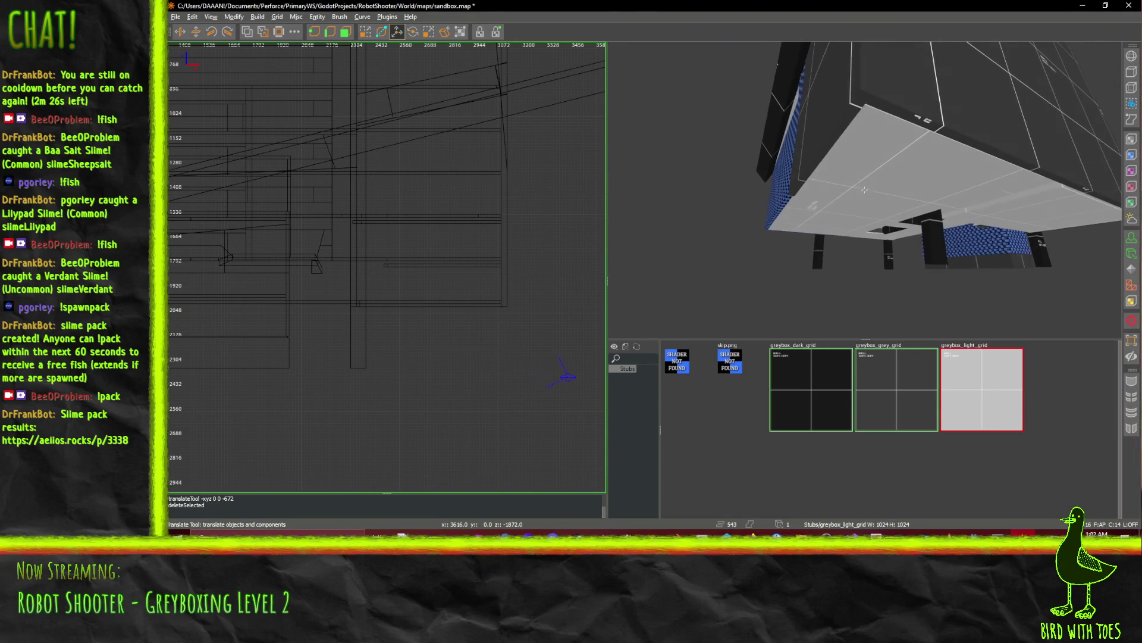
Select the grey platform brush together with the checkered brush beneath it.
{"action": "left_click", "coordinate": [934, 111], "text": "shift"}
{"action": "left_click", "coordinate": [984, 140], "text": "shift"}
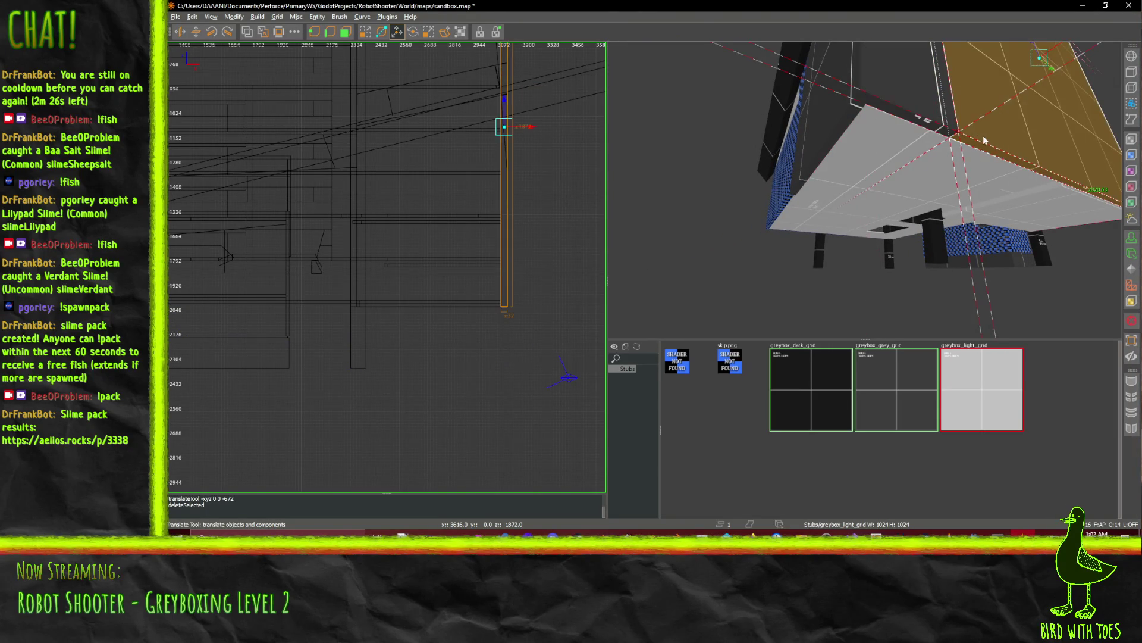
{"action": "left_click", "coordinate": [892, 117], "text": "shift"}
{"action": "right_click", "coordinate": [830, 123]}
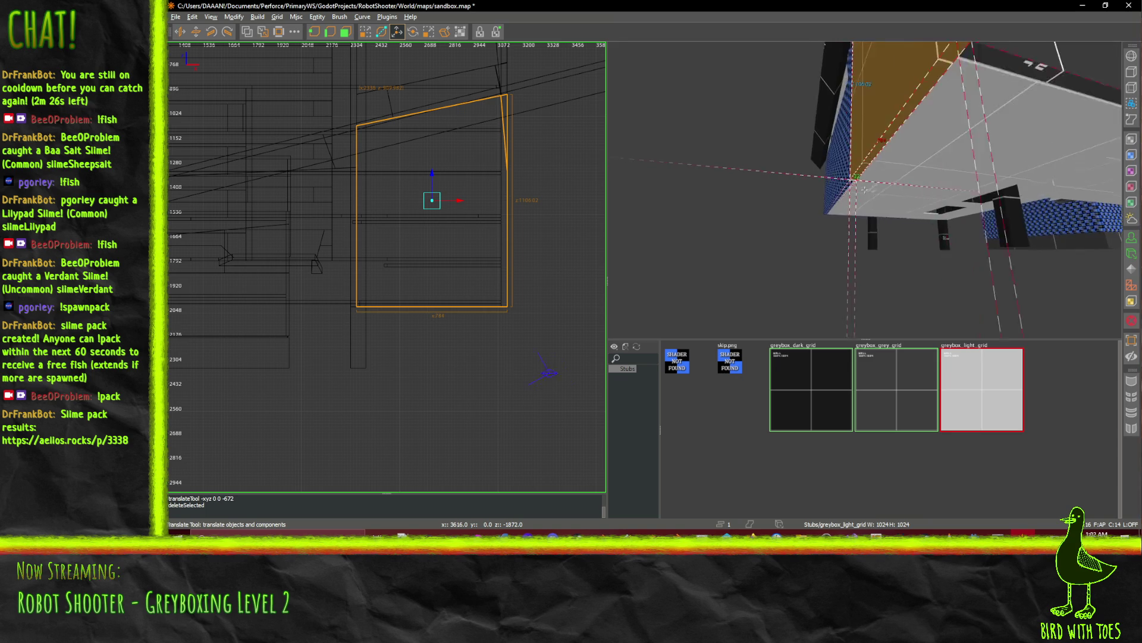
{"action": "key", "text": "w"}
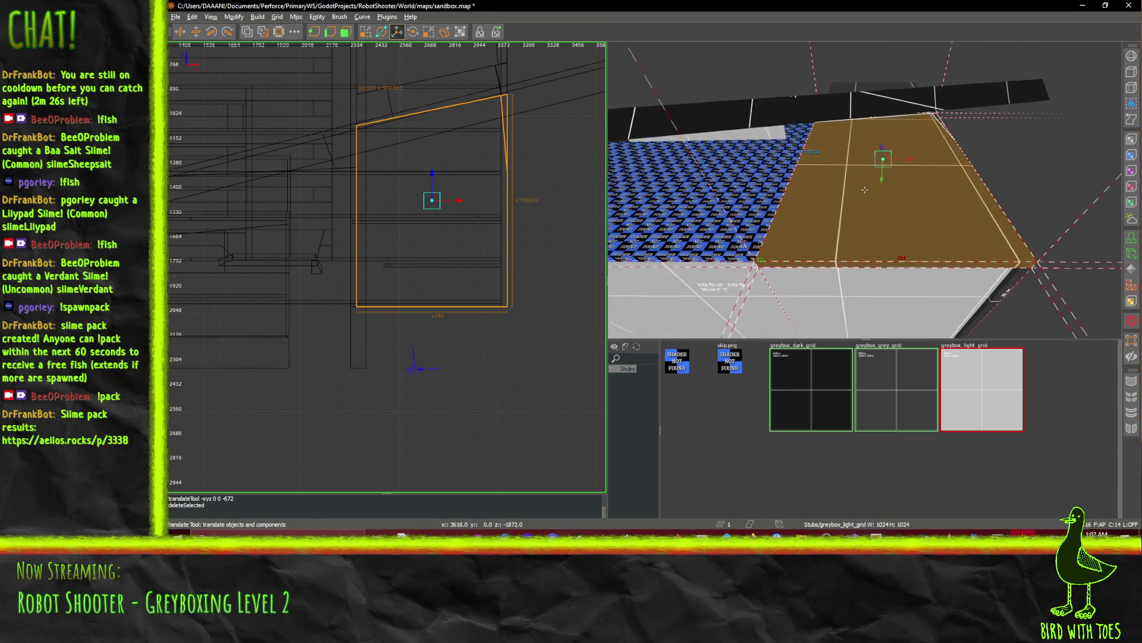
{"action": "left_click", "coordinate": [808, 180], "text": "shift"}
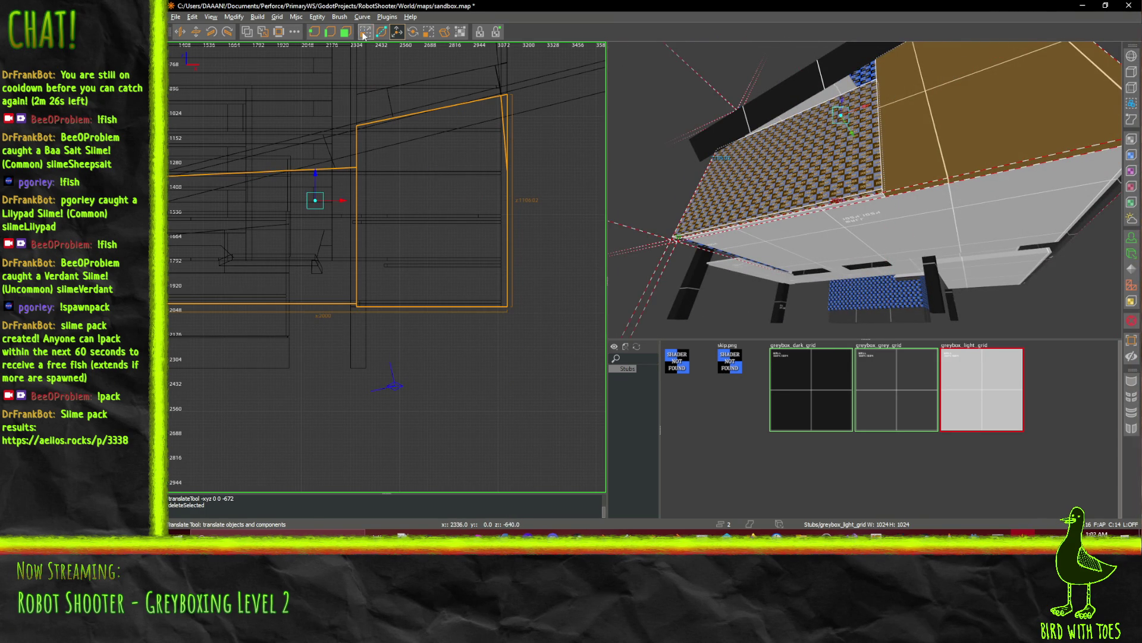
Lower both brushes' bottoms about 256 units, then drop the checkered brush one step further.
{"action": "left_click_drag", "start_coordinate": [418, 356], "coordinate": [411, 406]}
{"action": "left_click", "coordinate": [705, 294]}
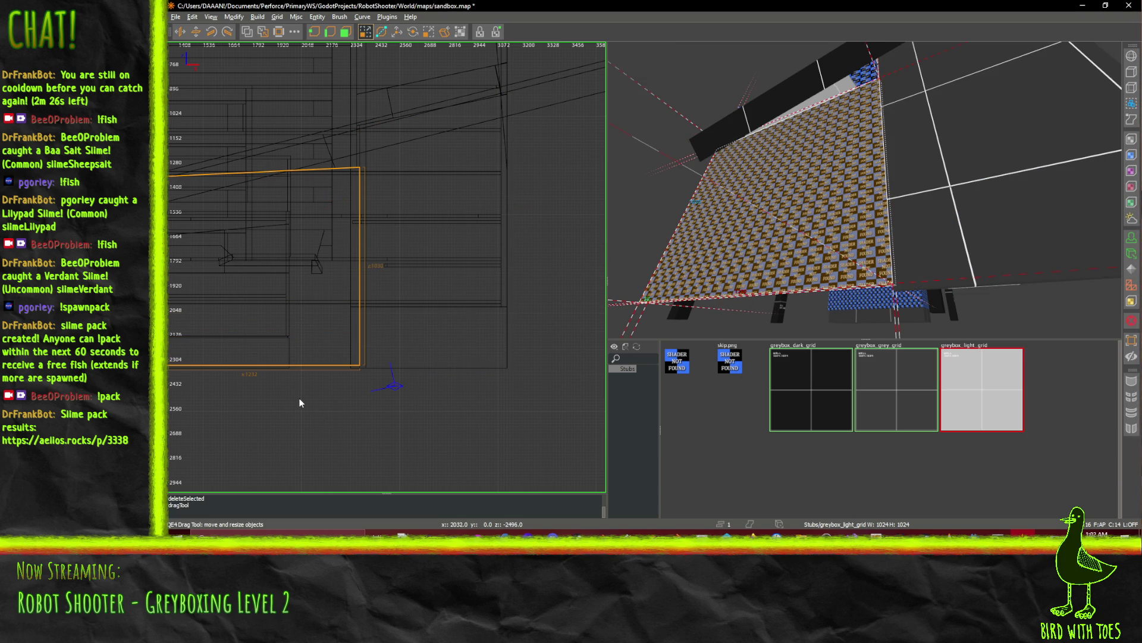
{"action": "left_click_drag", "start_coordinate": [299, 403], "coordinate": [299, 401]}
Select the tall corner wall brush and resize its top and bottom edges.
{"action": "key", "text": "w"}
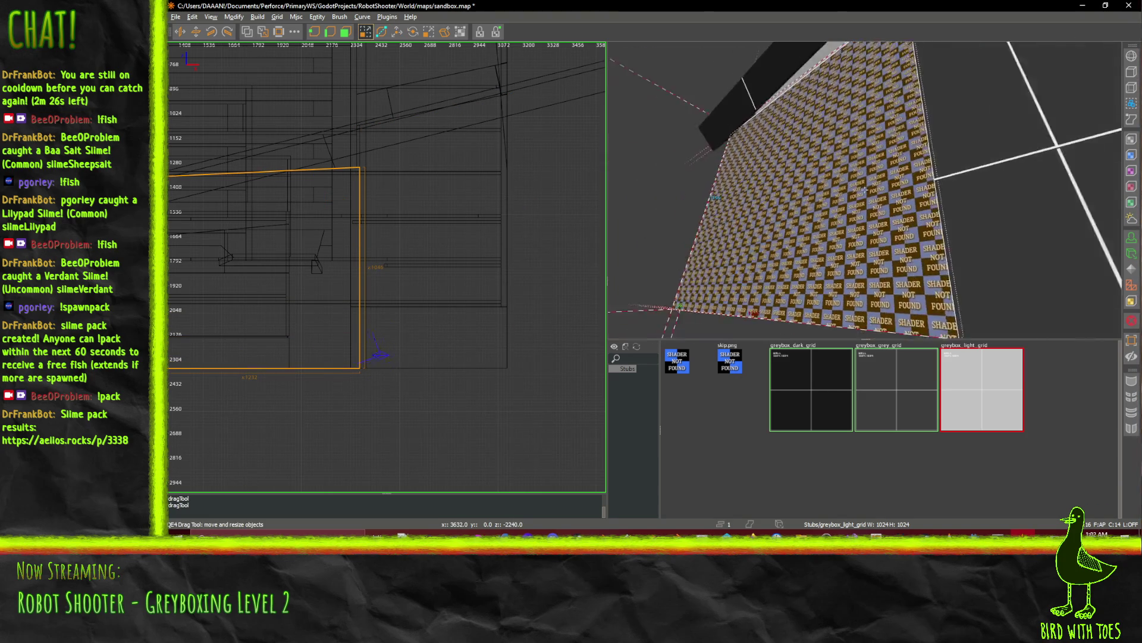
{"action": "key", "text": "d"}
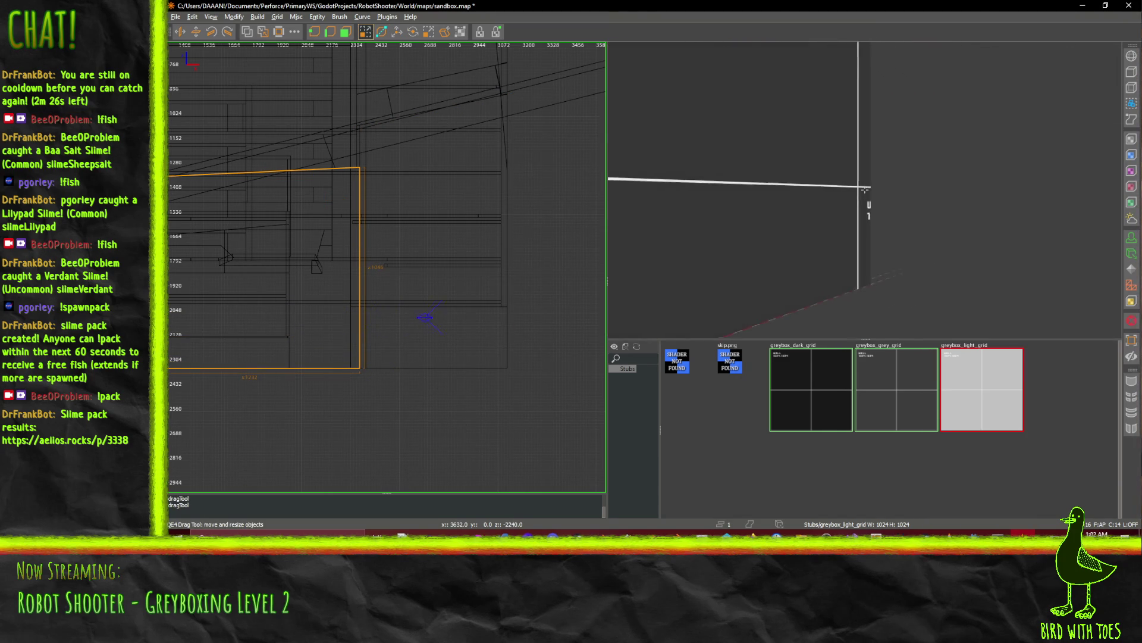
{"action": "key", "text": "s"}
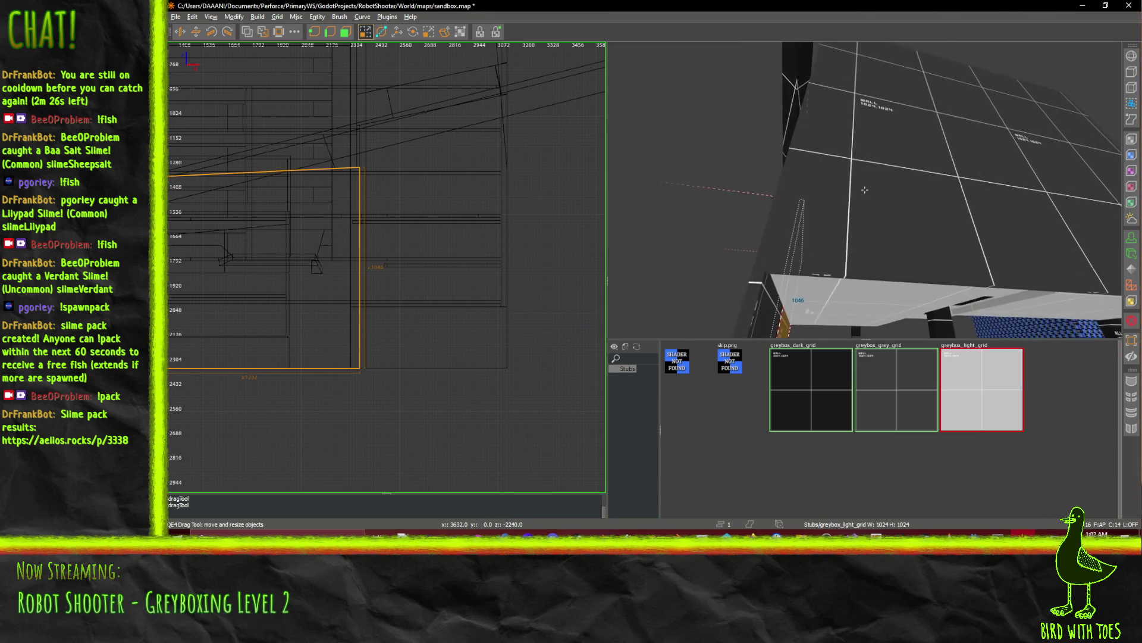
{"action": "left_click", "coordinate": [868, 180]}
{"action": "left_click_drag", "start_coordinate": [844, 177], "coordinate": [862, 189]}
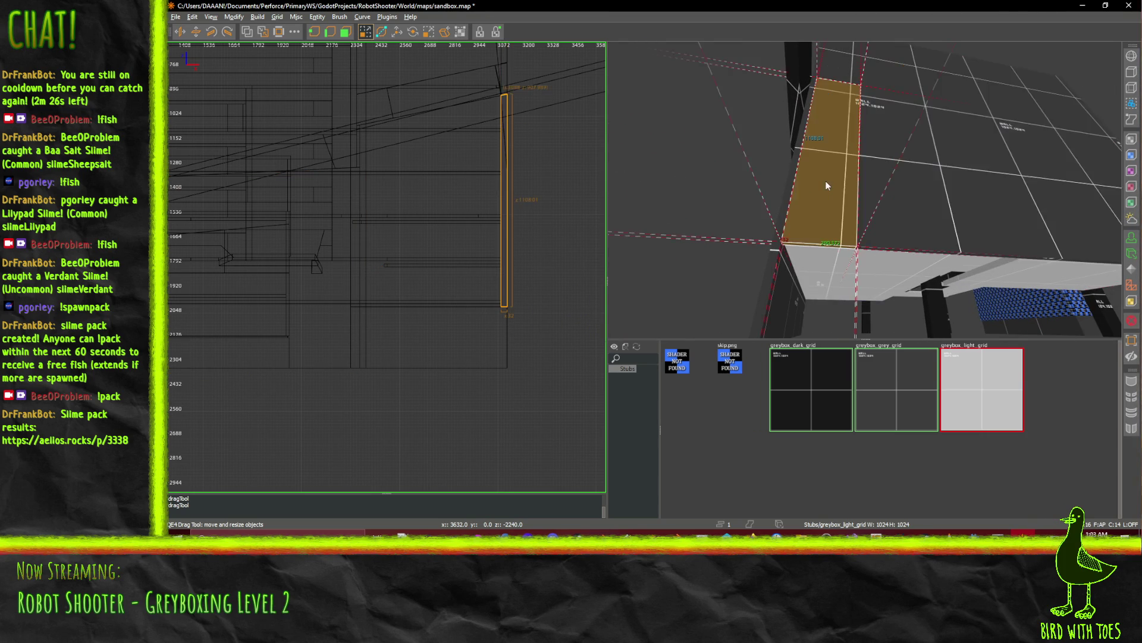
{"action": "key", "text": "d"}
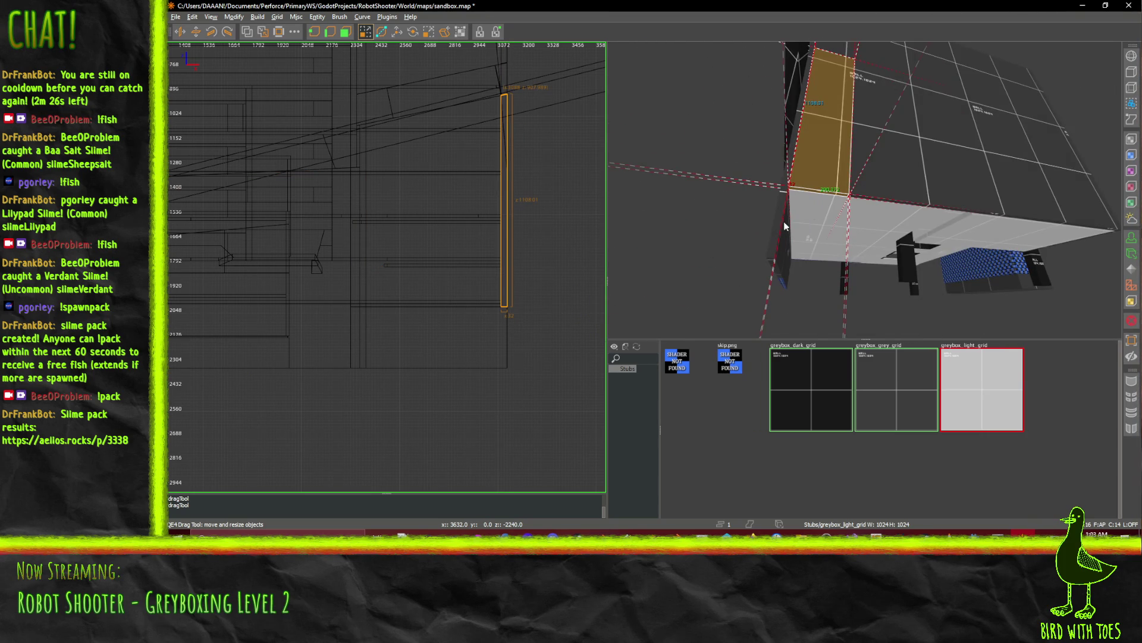
{"action": "left_click_drag", "start_coordinate": [506, 391], "coordinate": [506, 402]}
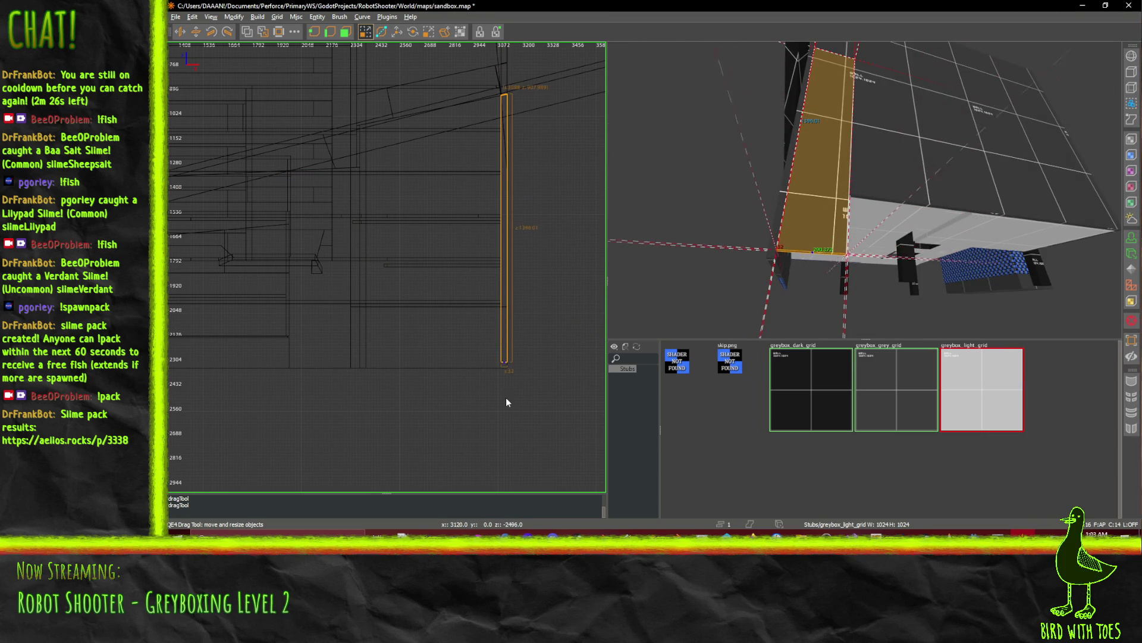
Select the ceiling brush and inspect it and the surrounding walls in the 3D view.
{"action": "right_click", "coordinate": [773, 267]}
{"action": "key", "text": "w"}
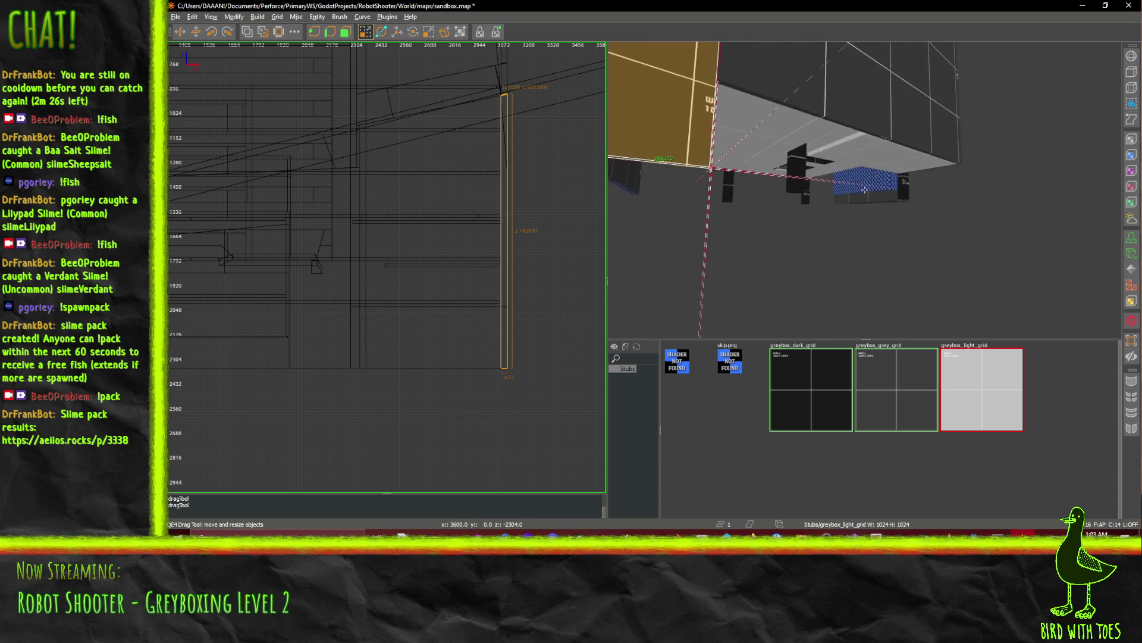
{"action": "key", "text": "s"}
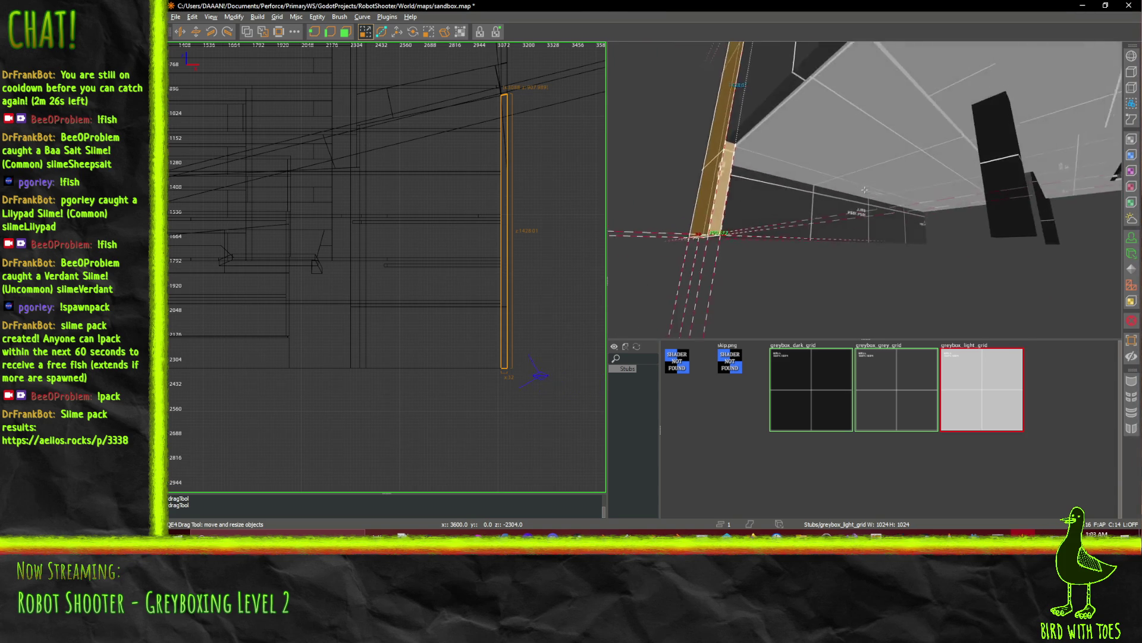
{"action": "left_click", "coordinate": [798, 130]}
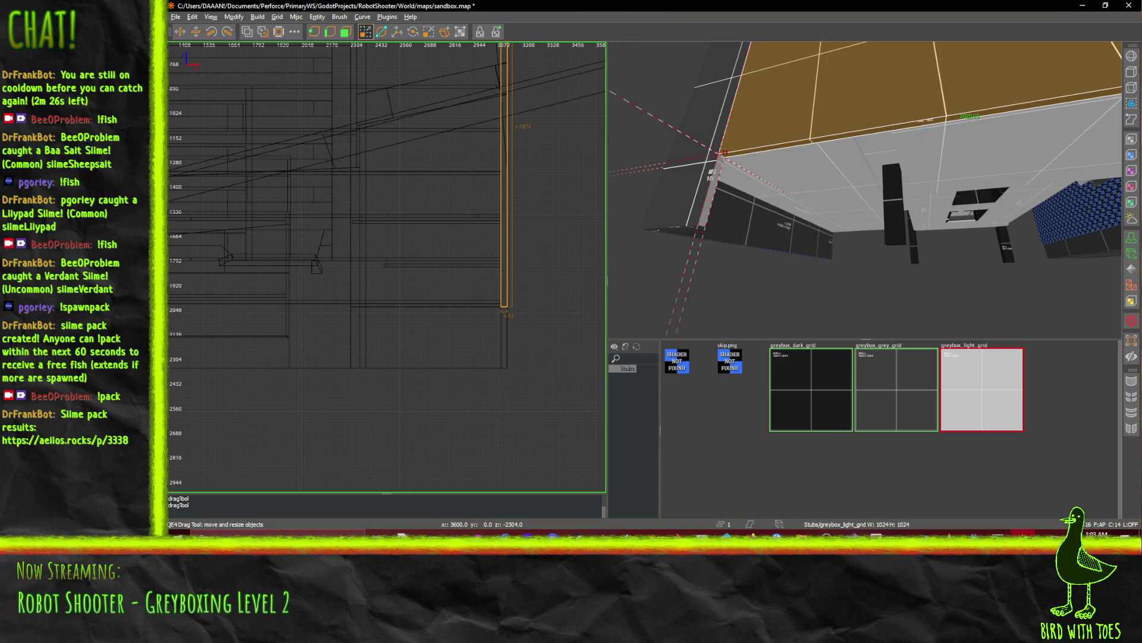
{"action": "right_click", "coordinate": [798, 131]}
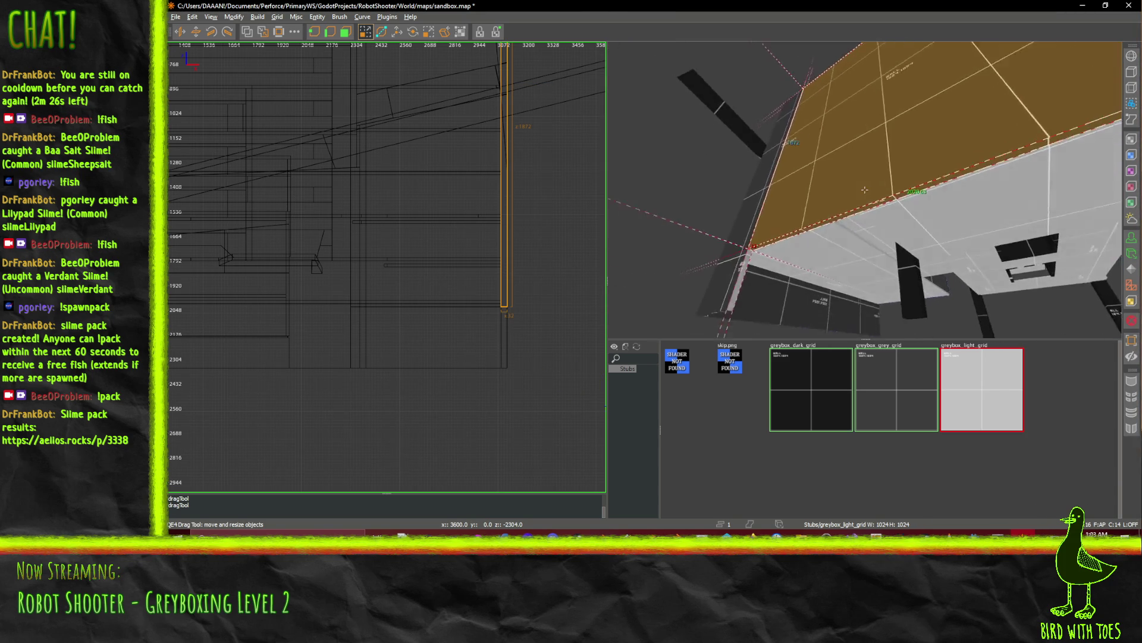
{"action": "right_click", "coordinate": [866, 194]}
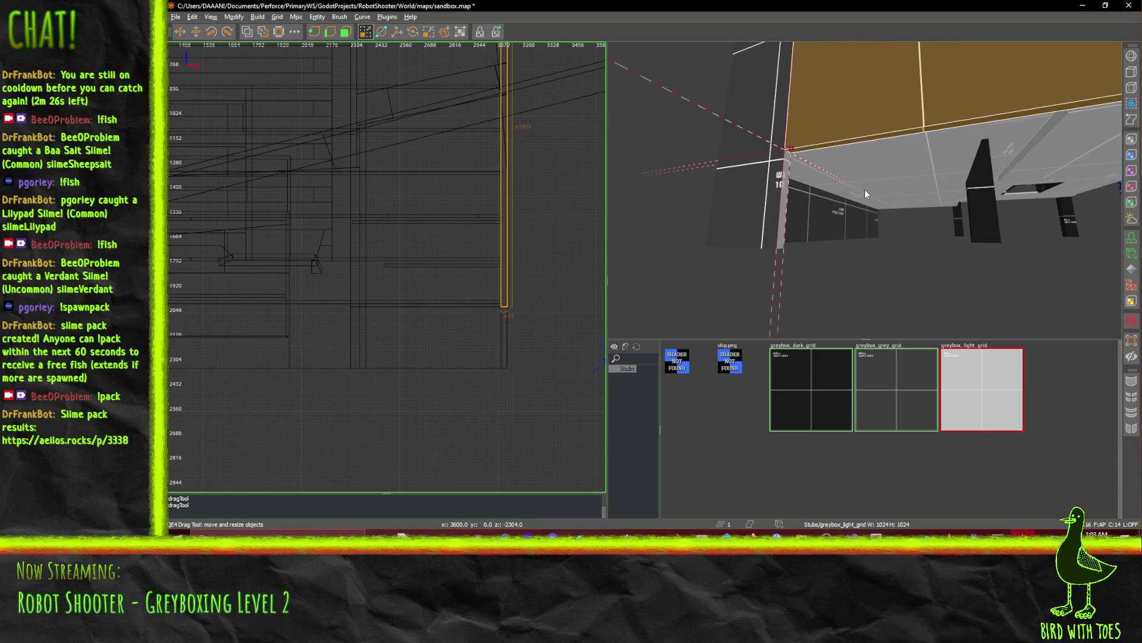
{"action": "right_click", "coordinate": [925, 221]}
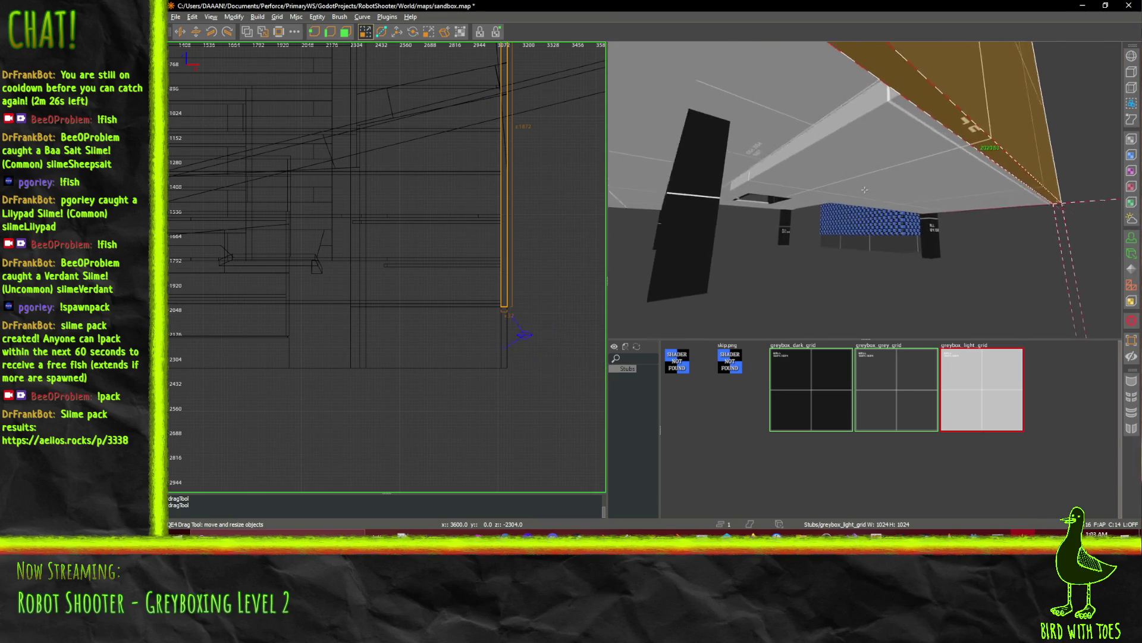
{"action": "key", "text": "Down"}
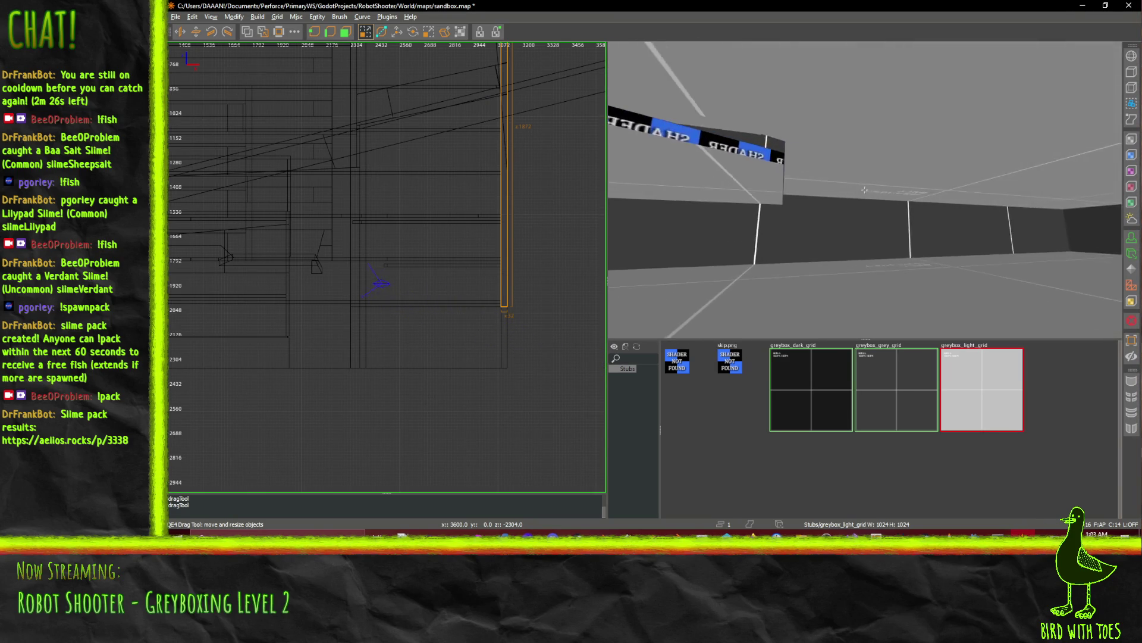
{"action": "key", "text": "Up"}
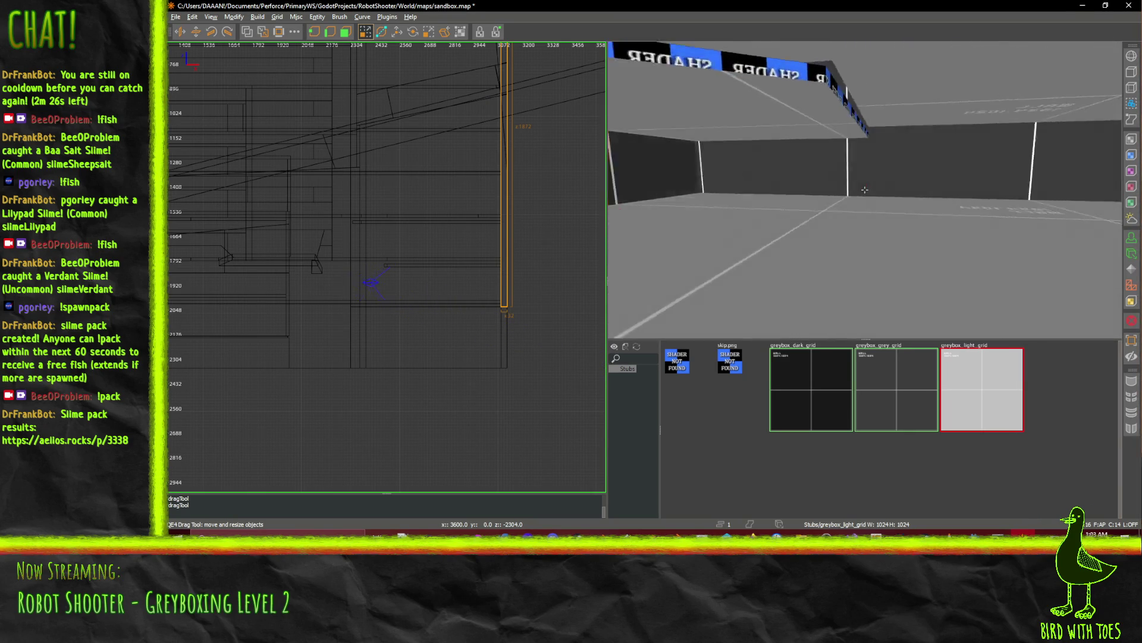
{"action": "right_click", "coordinate": [865, 189]}
{"action": "left_click", "coordinate": [851, 246]}
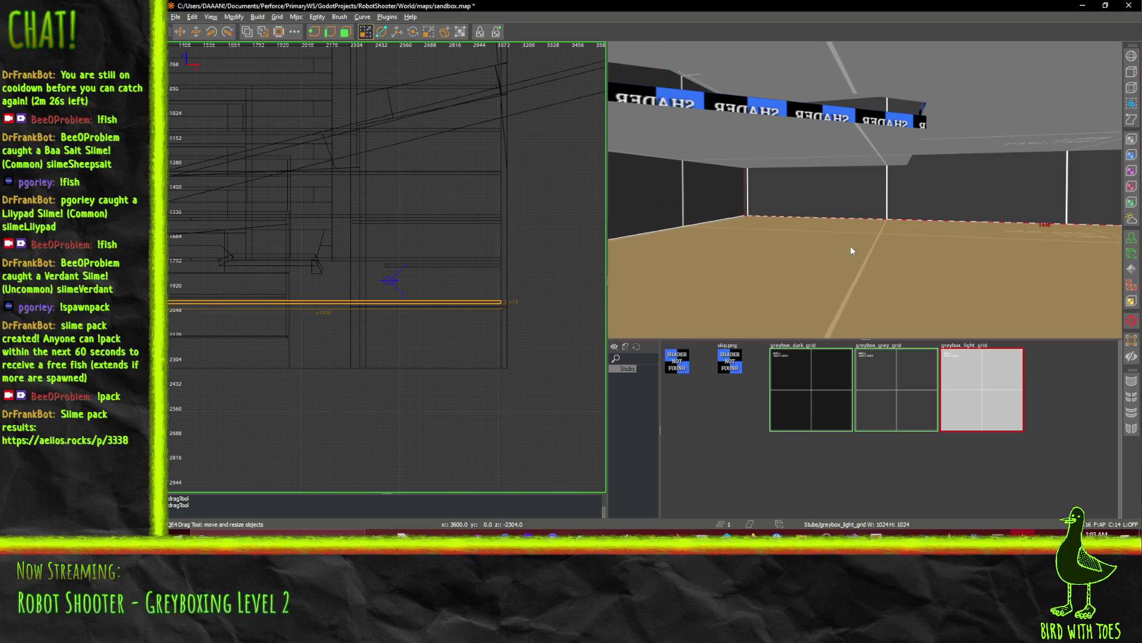
{"action": "right_click", "coordinate": [890, 245]}
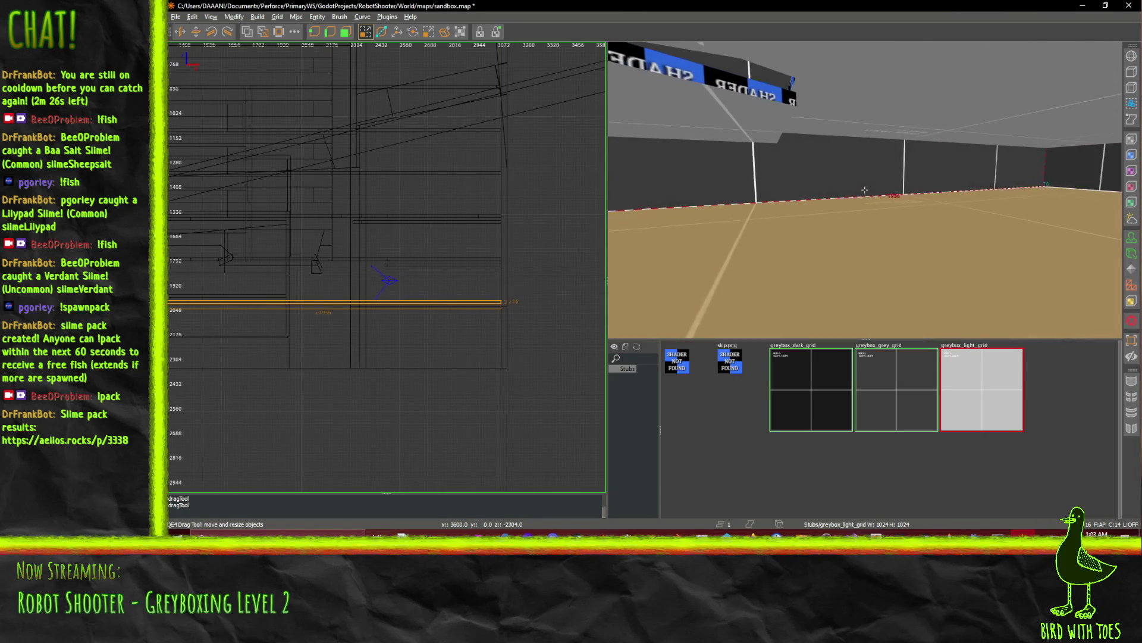
{"action": "right_click", "coordinate": [898, 207]}
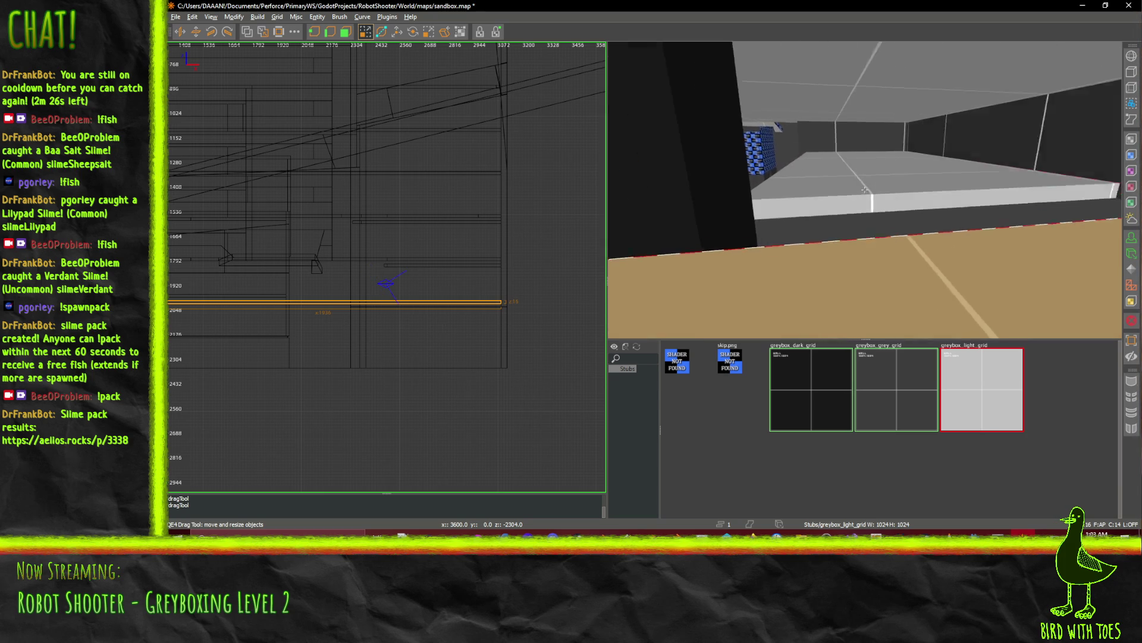
{"action": "key", "text": "w"}
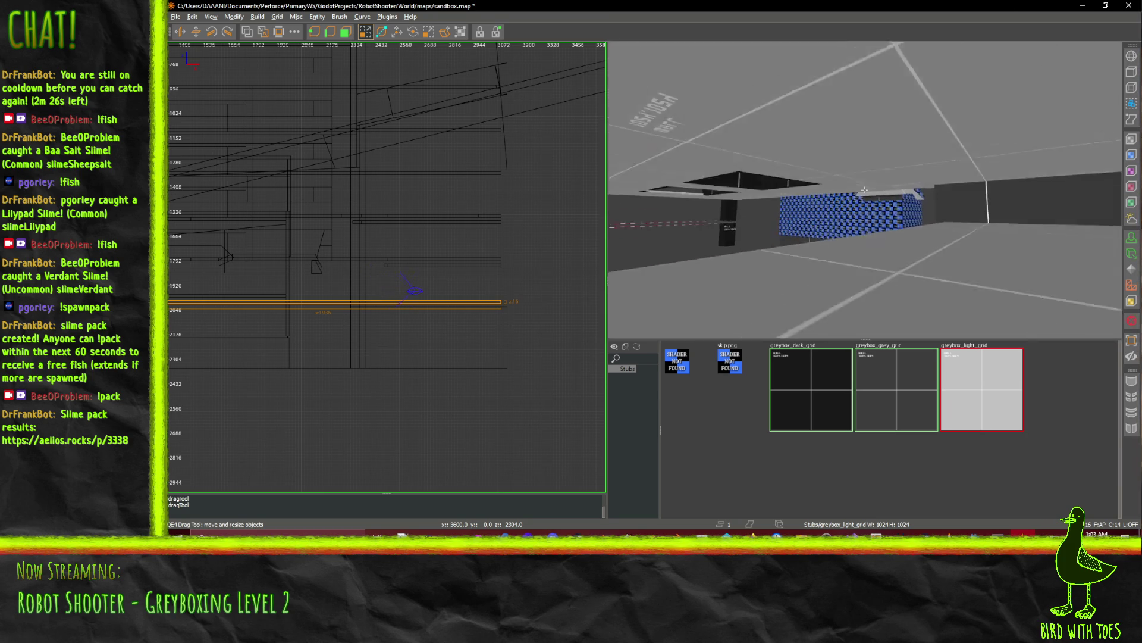
{"action": "key", "text": "w"}
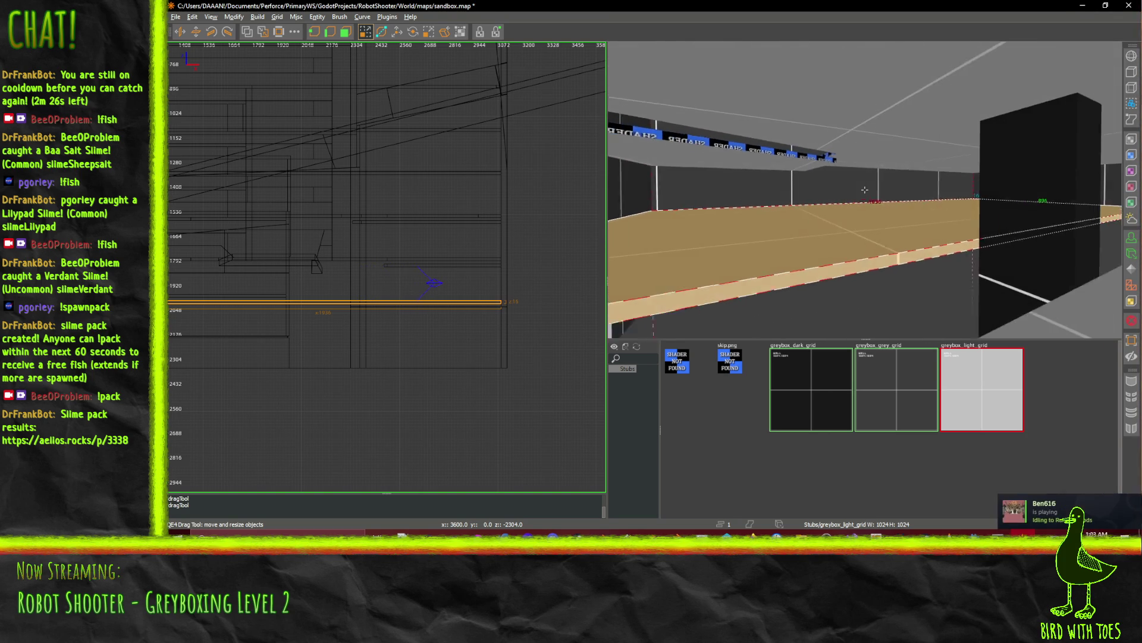
{"action": "key", "text": "w"}
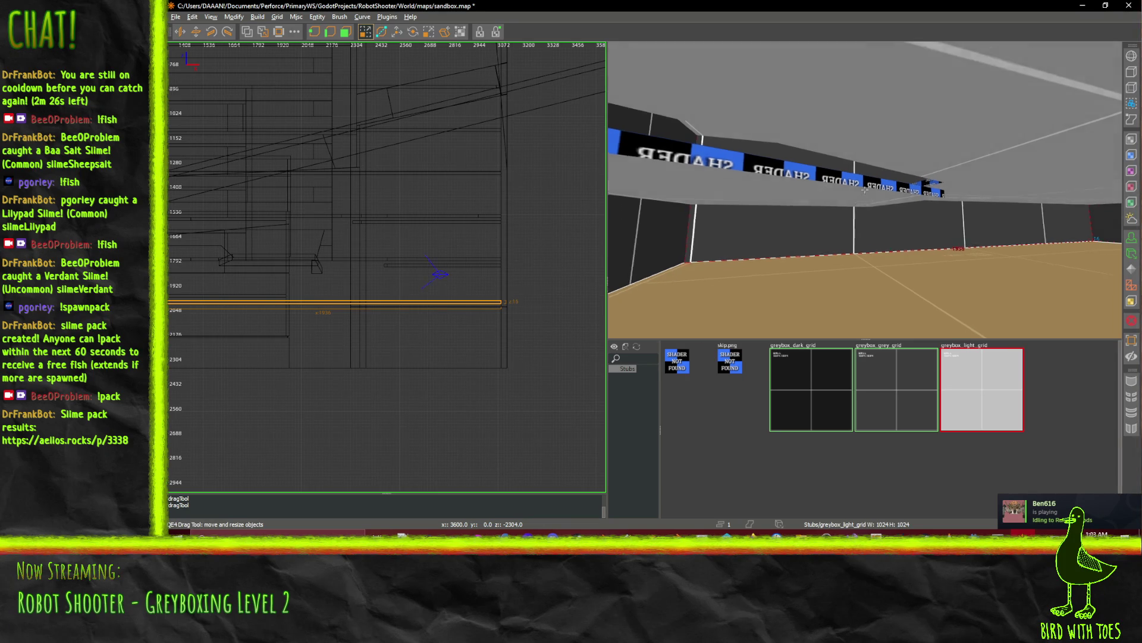
{"action": "key", "text": "w"}
{"action": "key", "text": "w"}
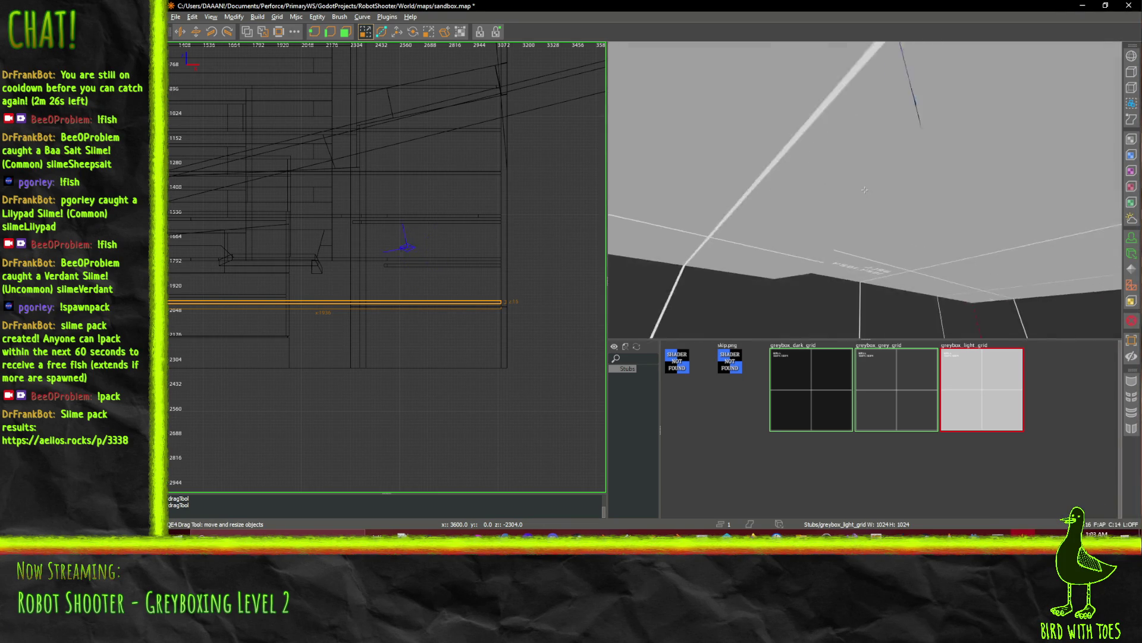
{"action": "key", "text": "w"}
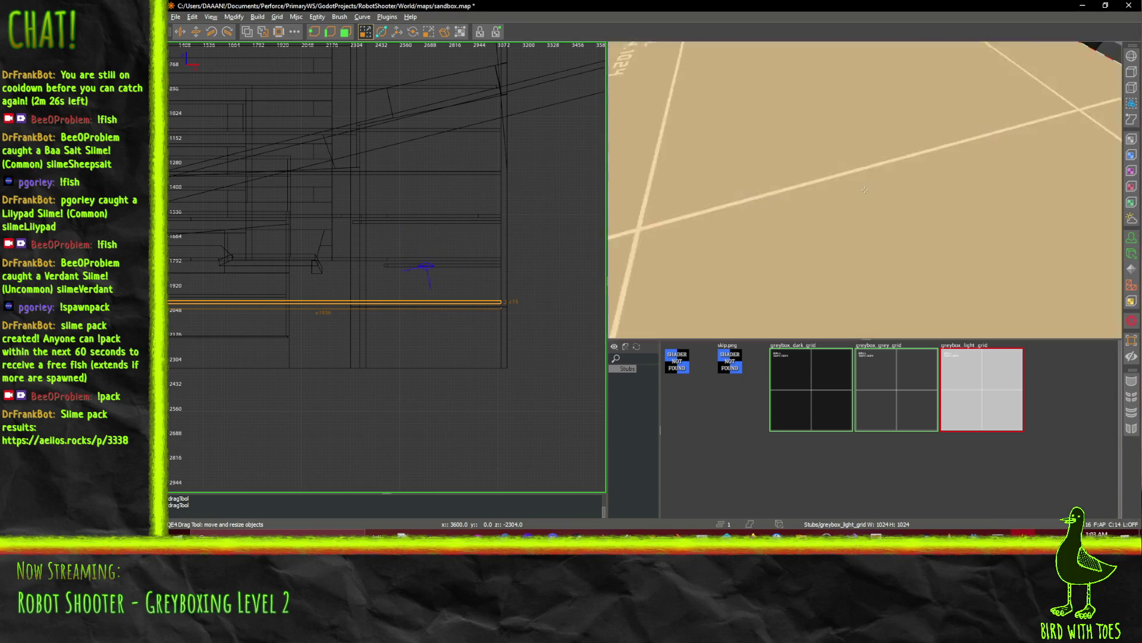
{"action": "key", "text": "w"}
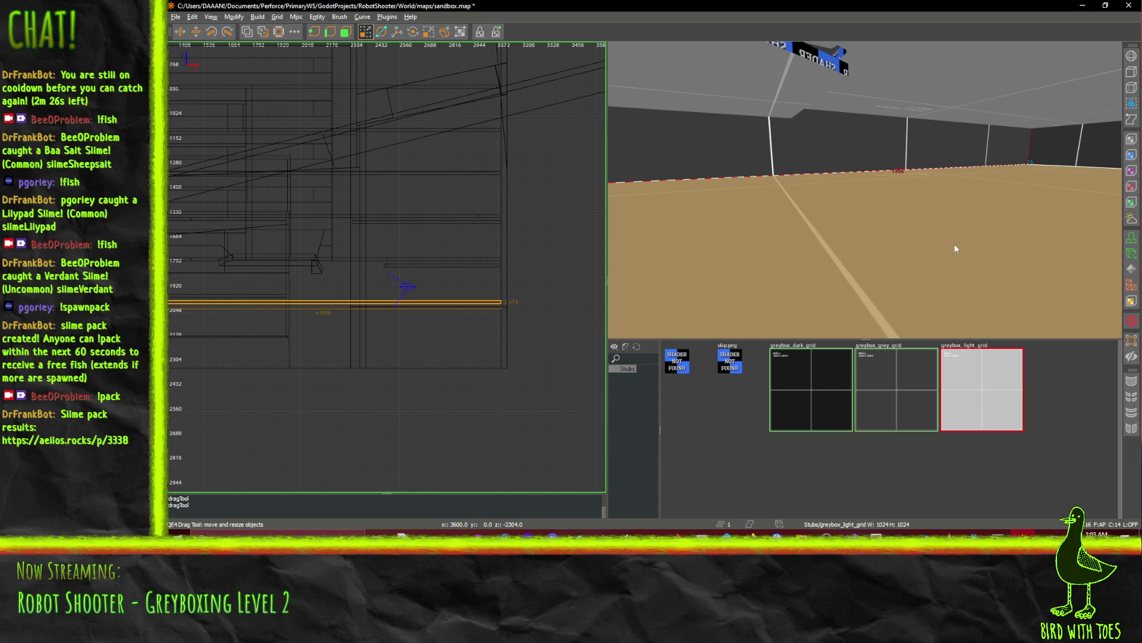
{"action": "key", "text": "w"}
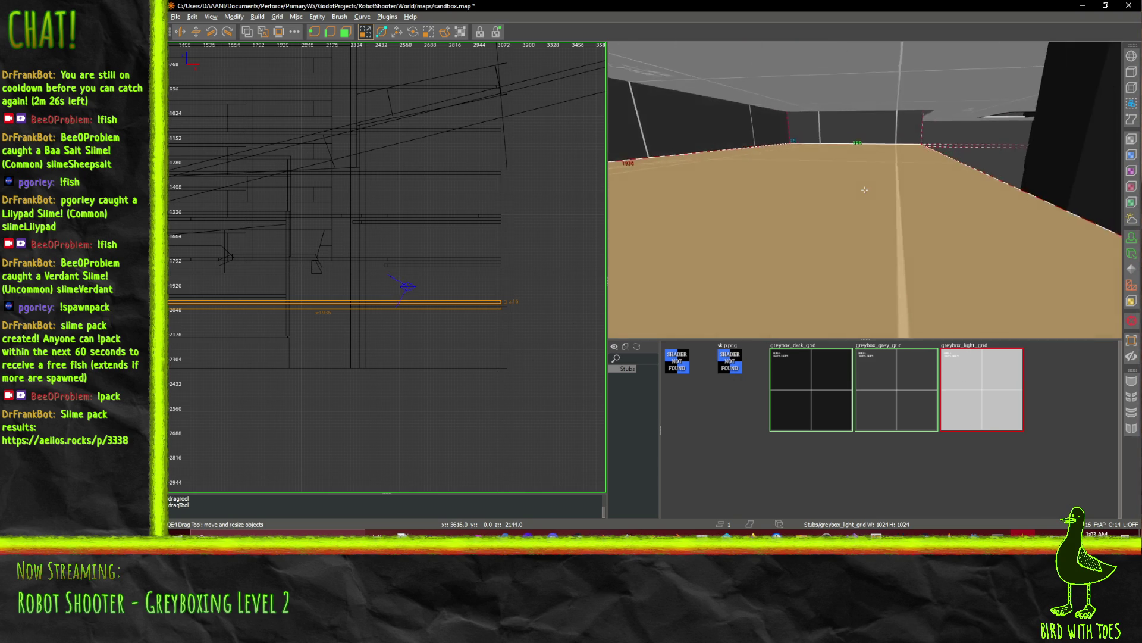
{"action": "key", "text": "Right"}
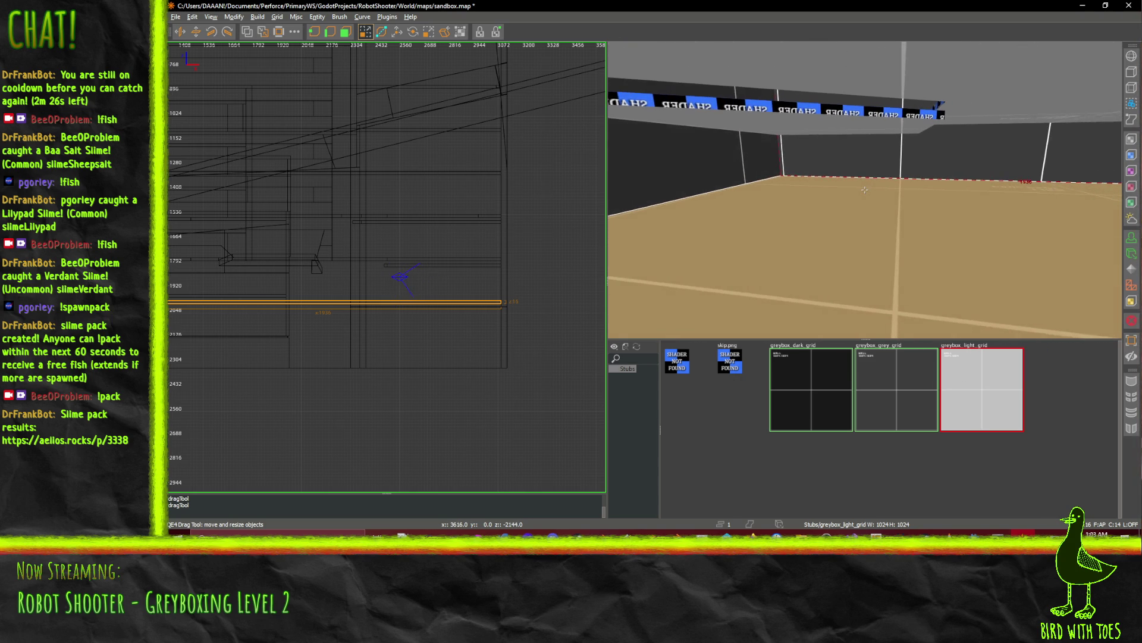
{"action": "key", "text": "Left"}
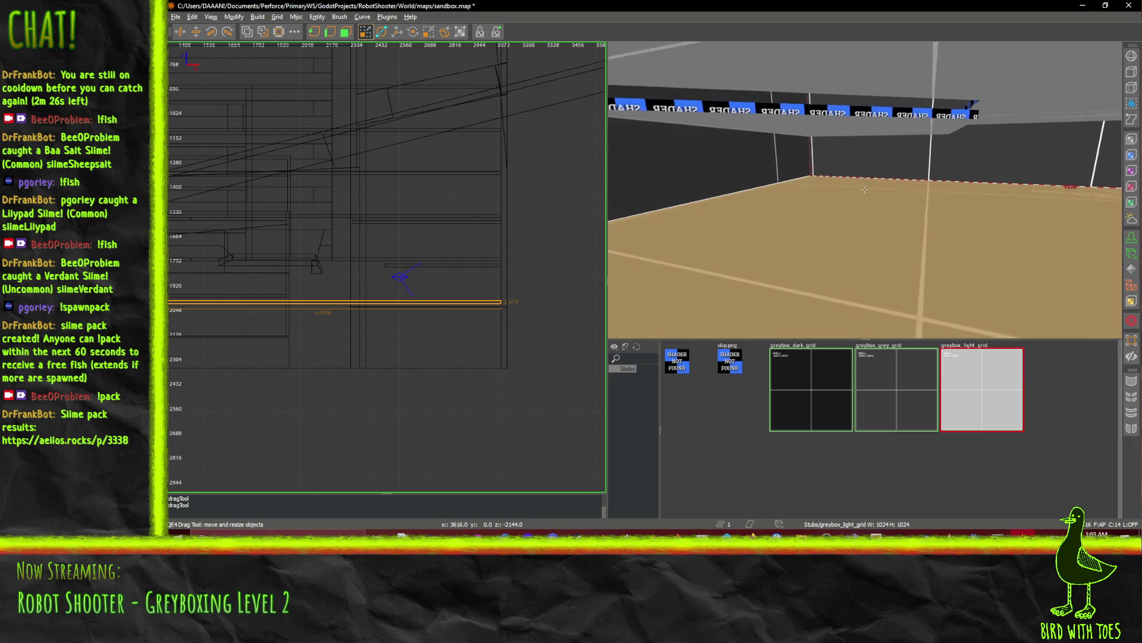
{"action": "right_click", "coordinate": [877, 173]}
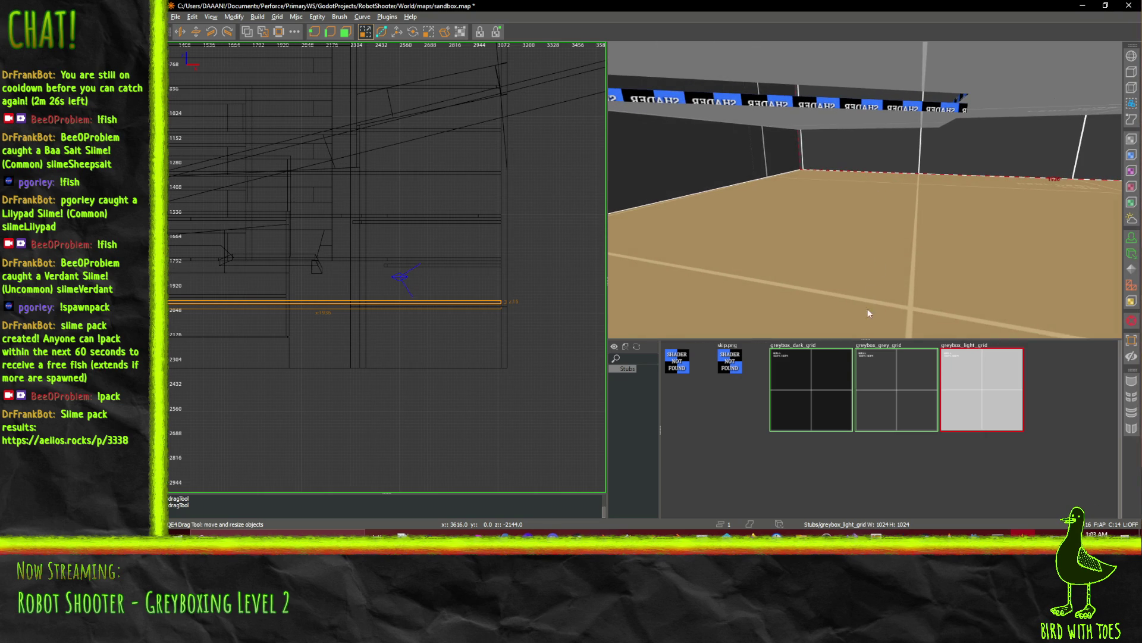
{"action": "right_click", "coordinate": [860, 285]}
{"action": "key", "text": "w"}
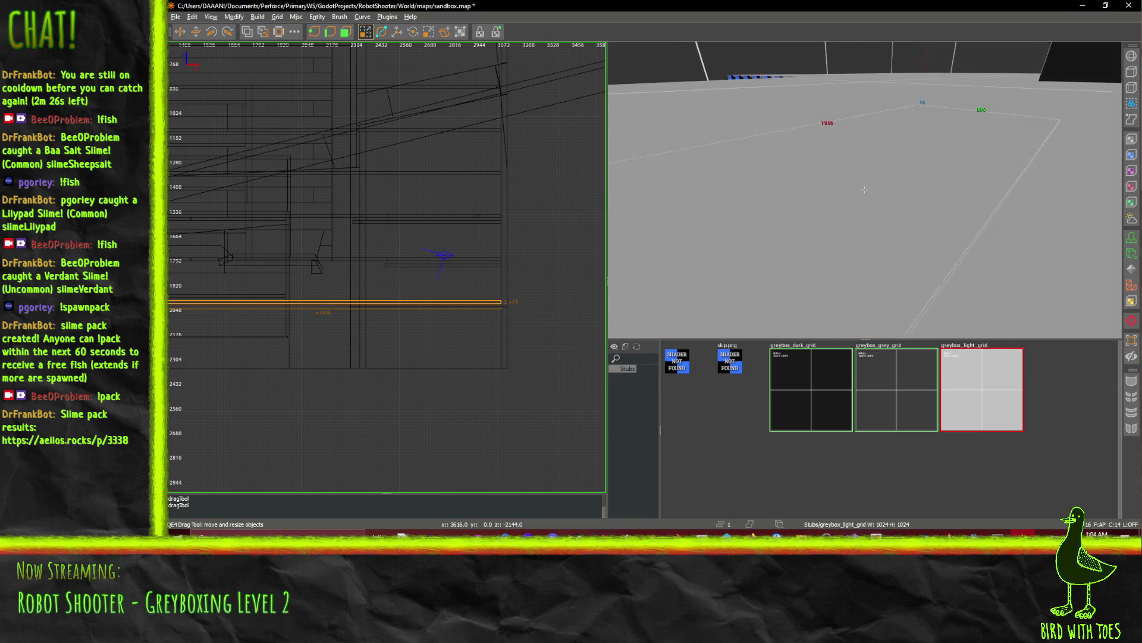
{"action": "key", "text": "s"}
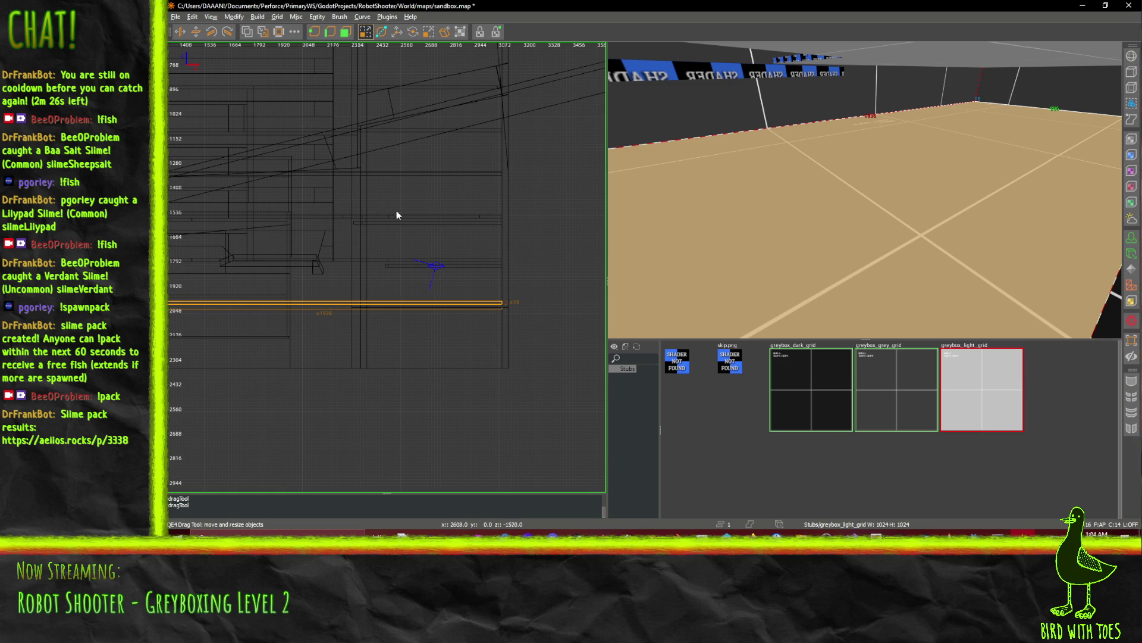
Switch the 2D view to top-down and start a clip on the floor's bottom edge.
{"action": "key", "text": "ctrl+Tab"}
{"action": "key", "text": "ctrl+Tab"}
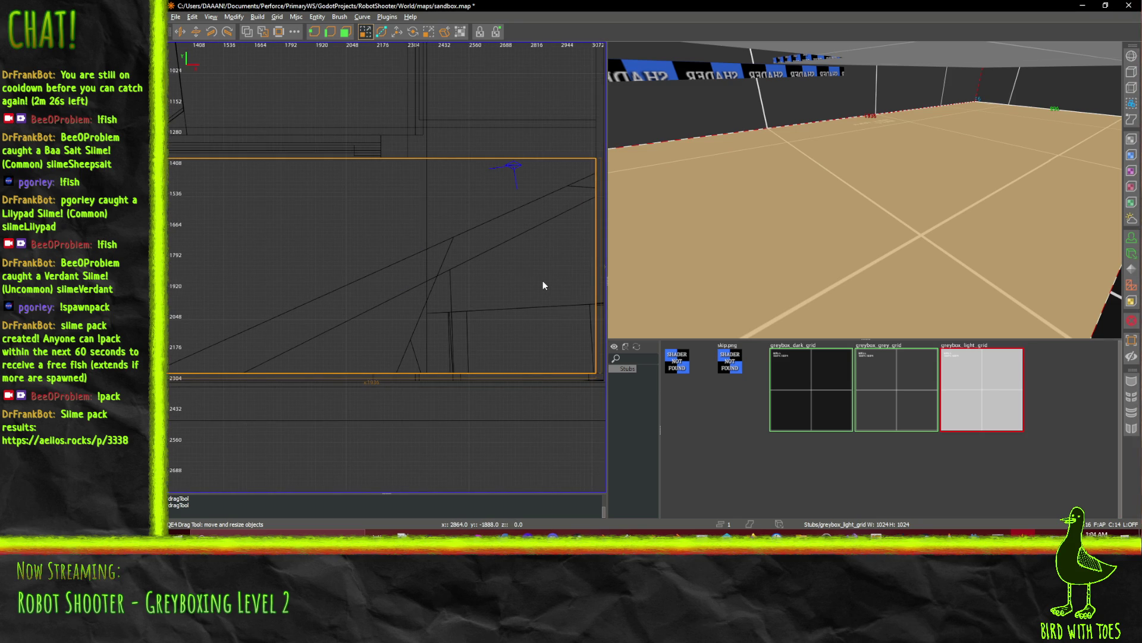
{"action": "scroll", "coordinate": [543, 285], "scroll_direction": "down", "scroll_amount": 4}
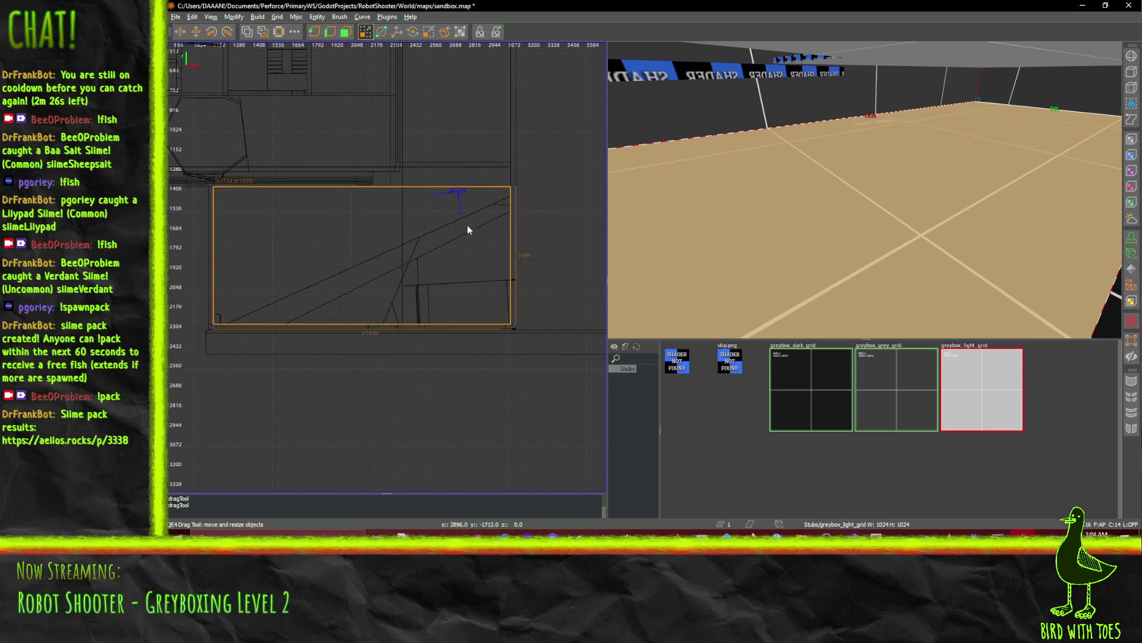
{"action": "left_click", "coordinate": [381, 33]}
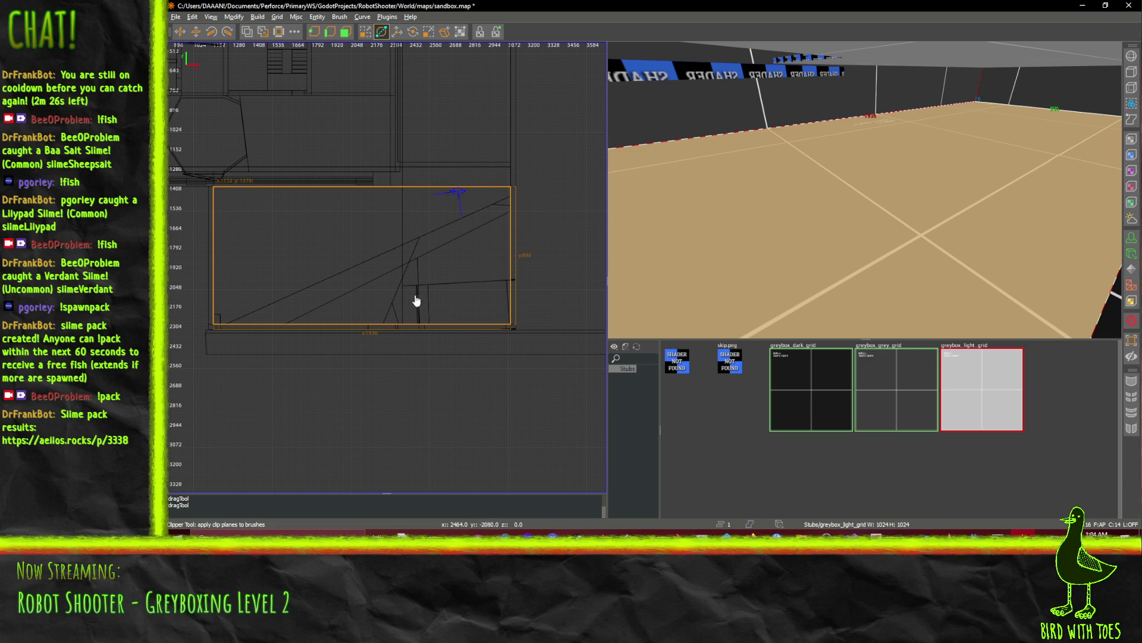
{"action": "scroll", "coordinate": [424, 322], "scroll_direction": "up", "scroll_amount": 1}
{"action": "scroll", "coordinate": [424, 322], "scroll_direction": "up", "scroll_amount": 1}
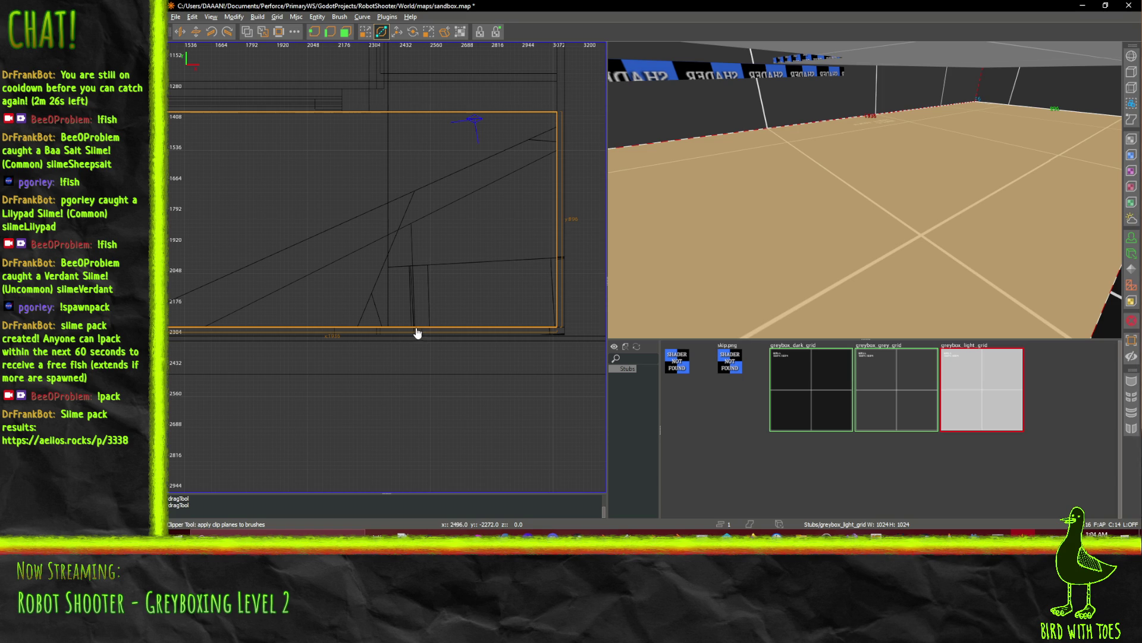
{"action": "left_click", "coordinate": [435, 330]}
Reselect the floor brush and split it along an angled clip plane.
{"action": "key", "text": "Escape"}
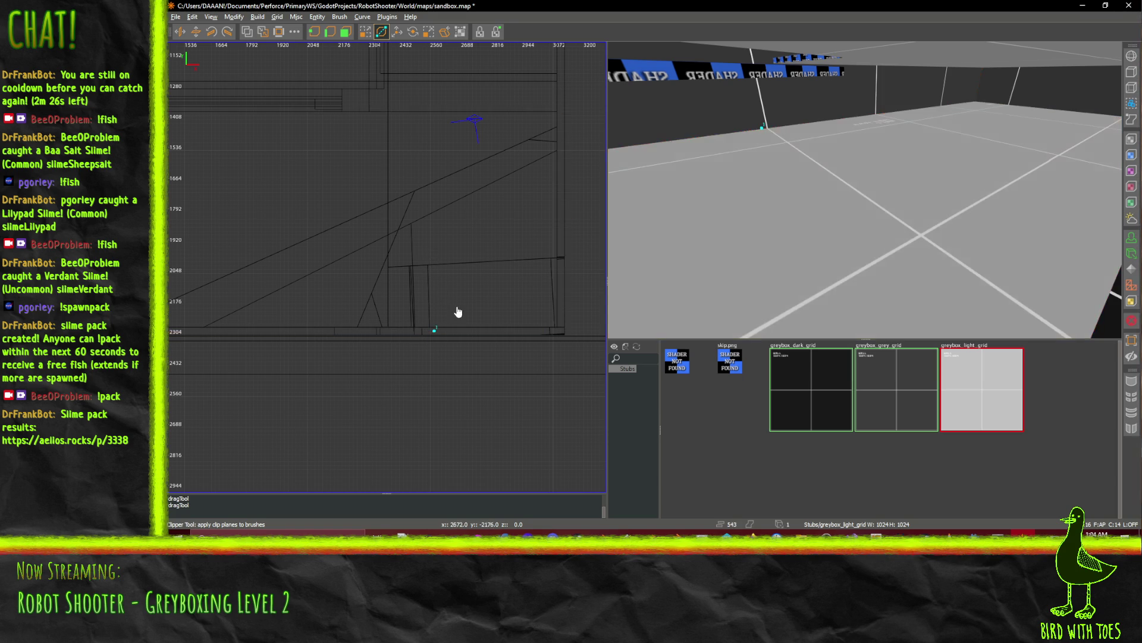
{"action": "left_click", "coordinate": [364, 32]}
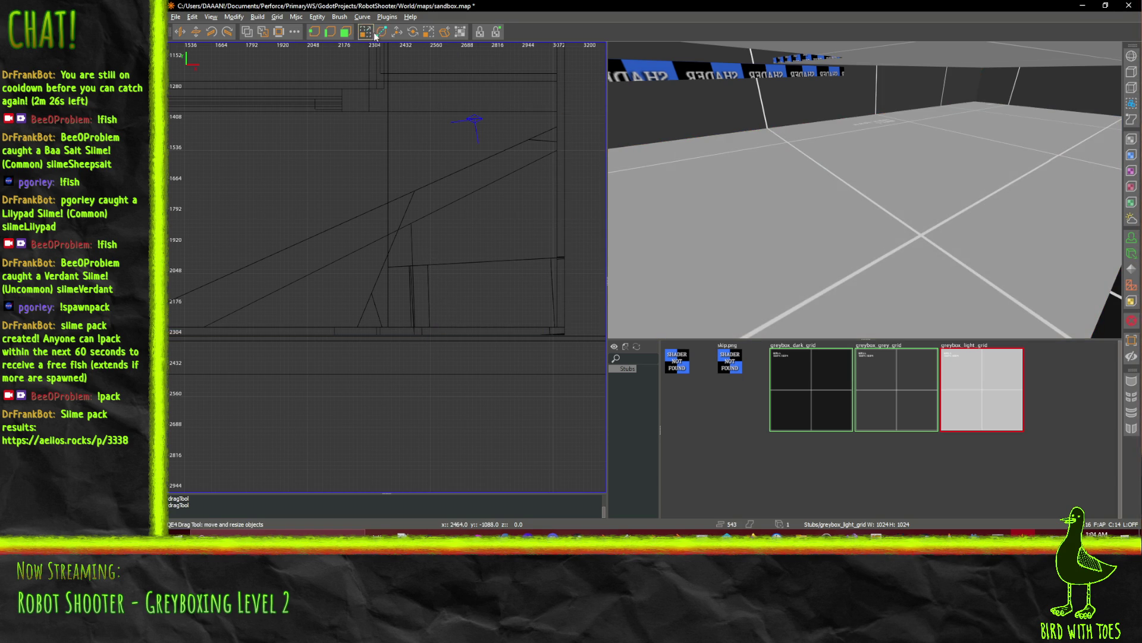
{"action": "left_click", "coordinate": [749, 212]}
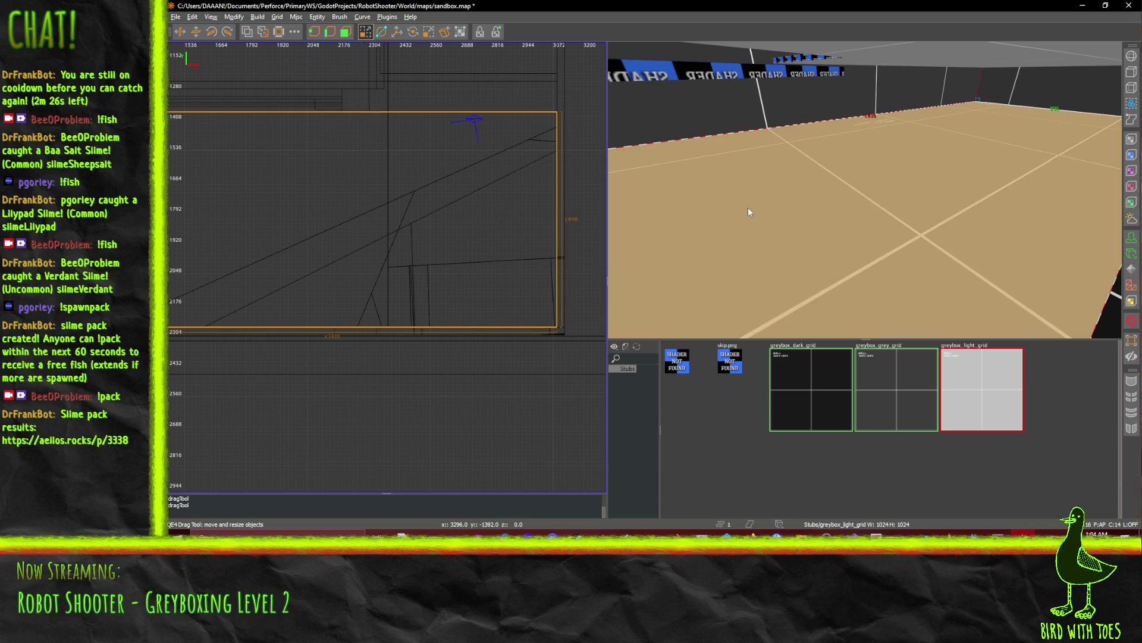
{"action": "left_click", "coordinate": [382, 31]}
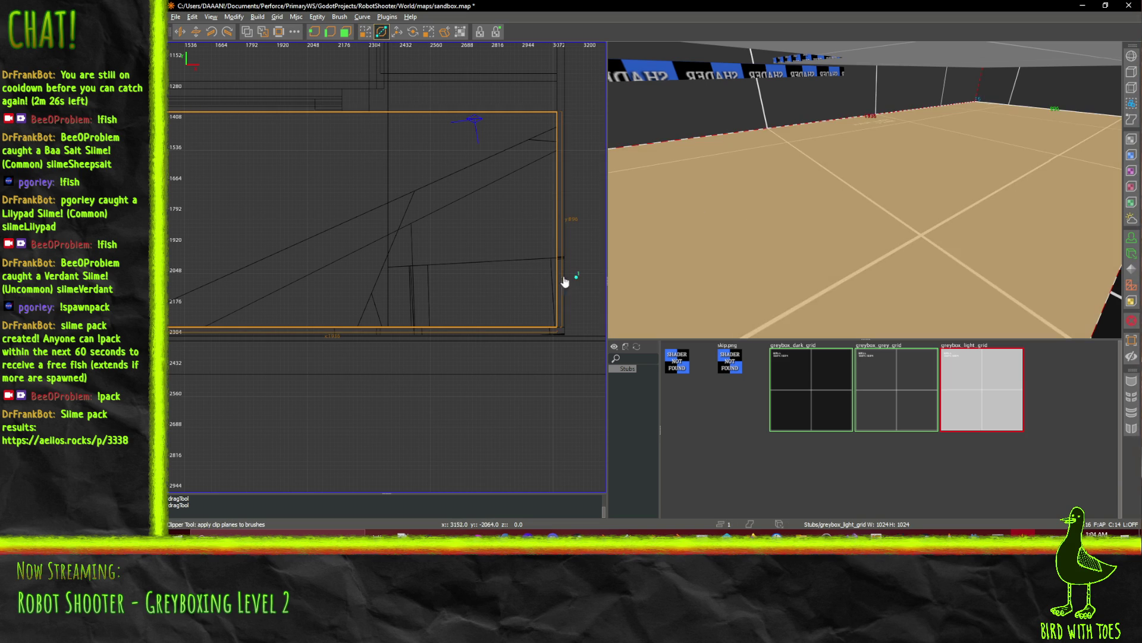
{"action": "left_click", "coordinate": [370, 276]}
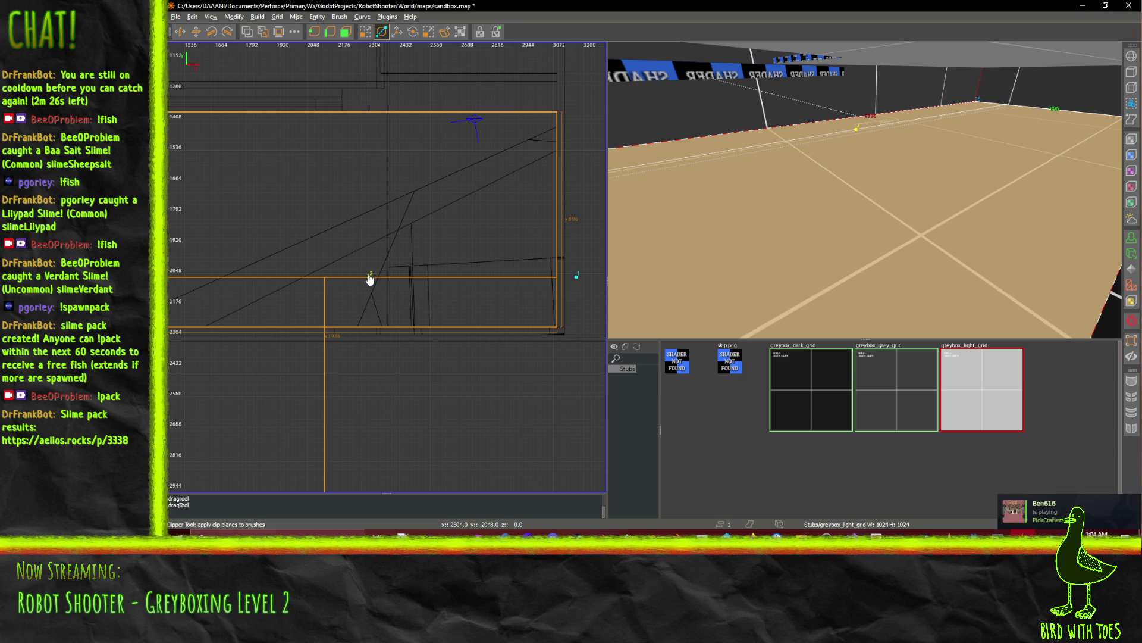
{"action": "left_click_drag", "start_coordinate": [370, 275], "coordinate": [370, 274]}
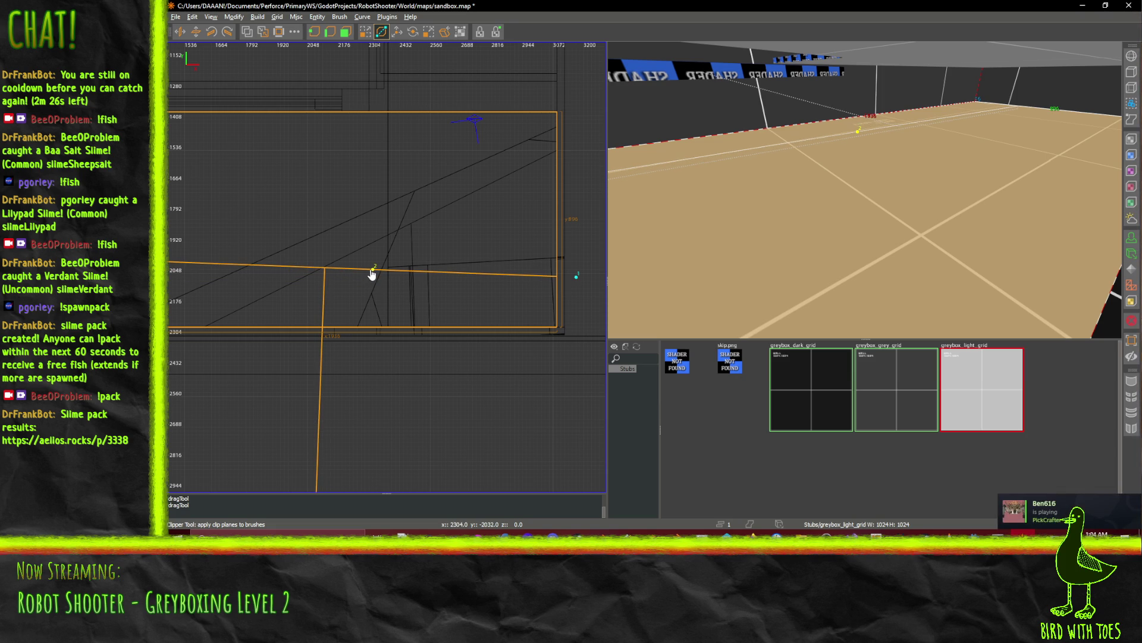
{"action": "key", "text": "Return"}
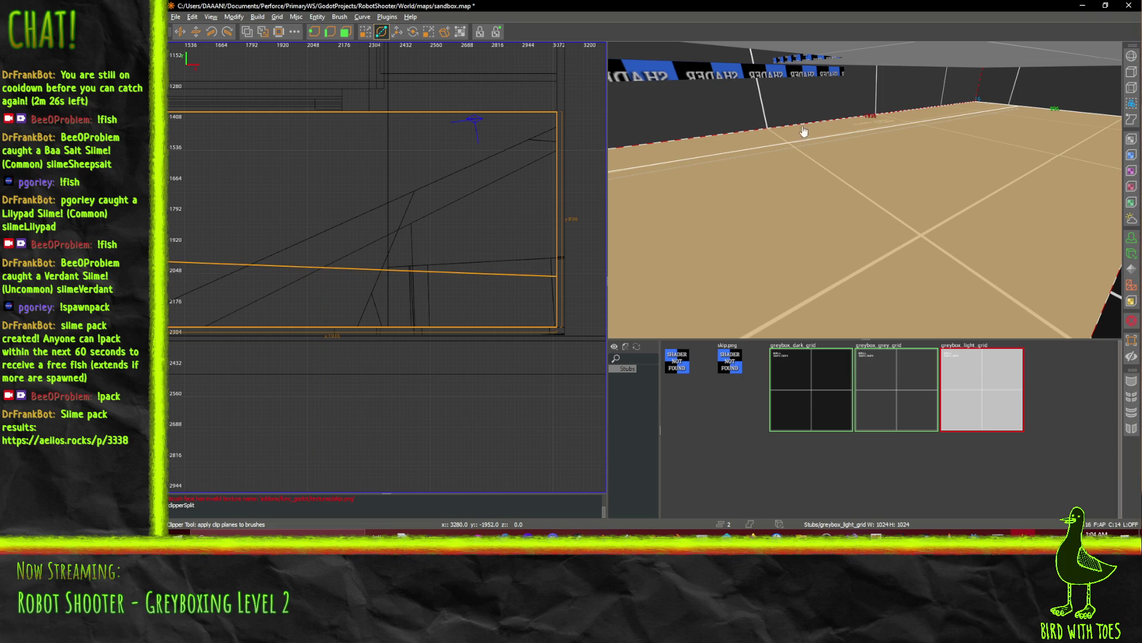
{"action": "left_click", "coordinate": [366, 31]}
Select only the thin edge strip and view it in the 3D camera.
{"action": "left_click", "coordinate": [725, 144], "text": "shift"}
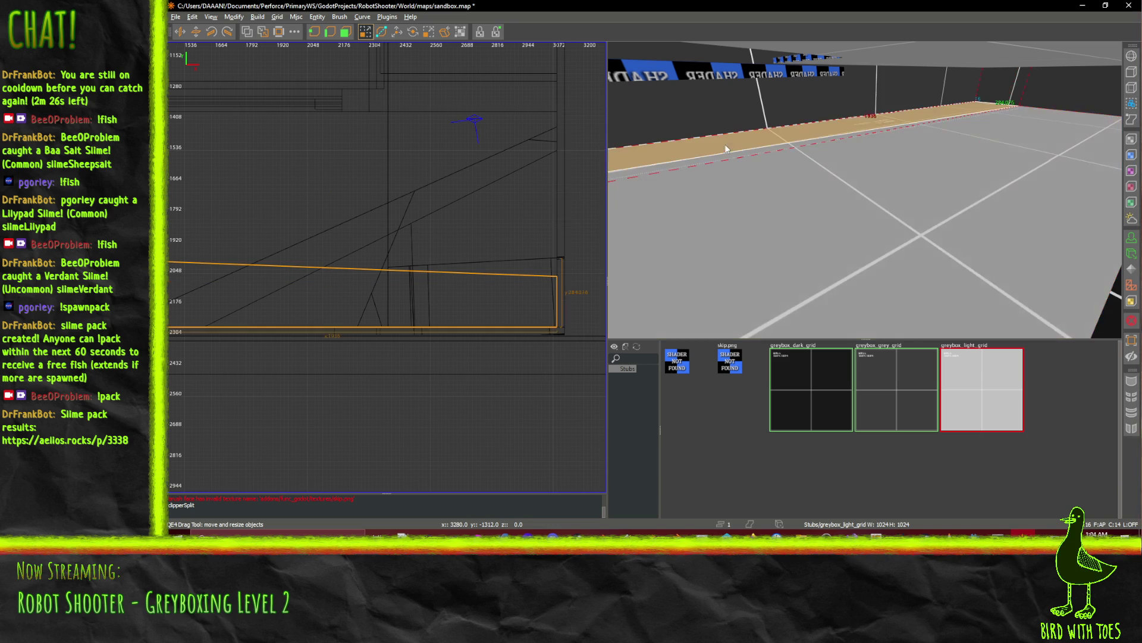
{"action": "scroll", "coordinate": [864, 189], "scroll_direction": "down", "scroll_amount": 3}
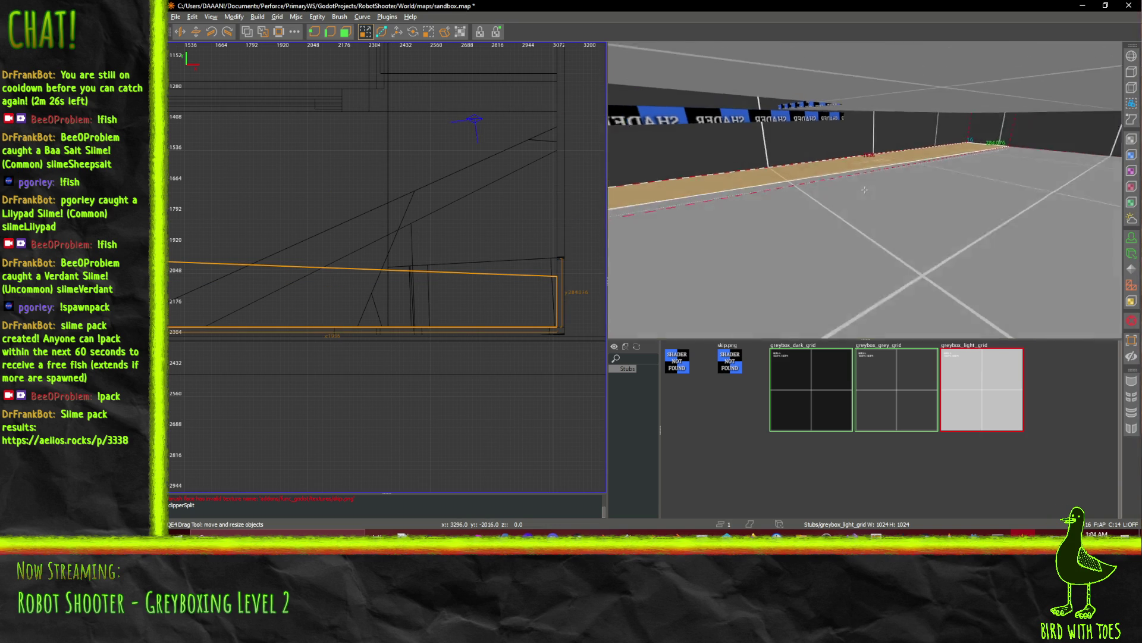
{"action": "key", "text": "q"}
{"action": "right_click", "coordinate": [865, 189]}
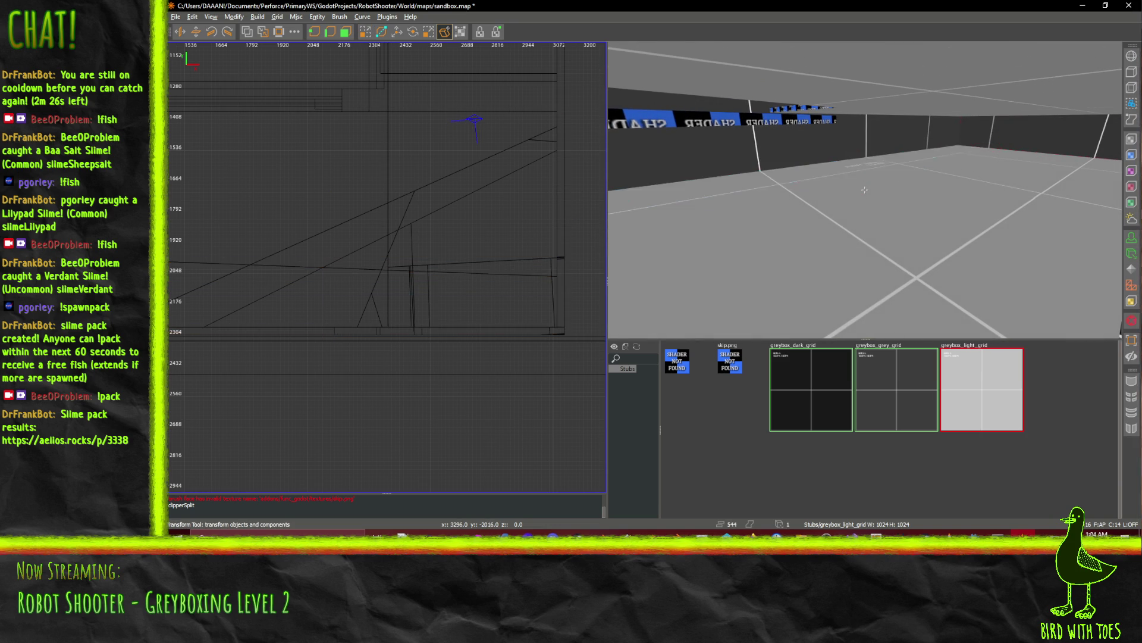
{"action": "right_click", "coordinate": [829, 181]}
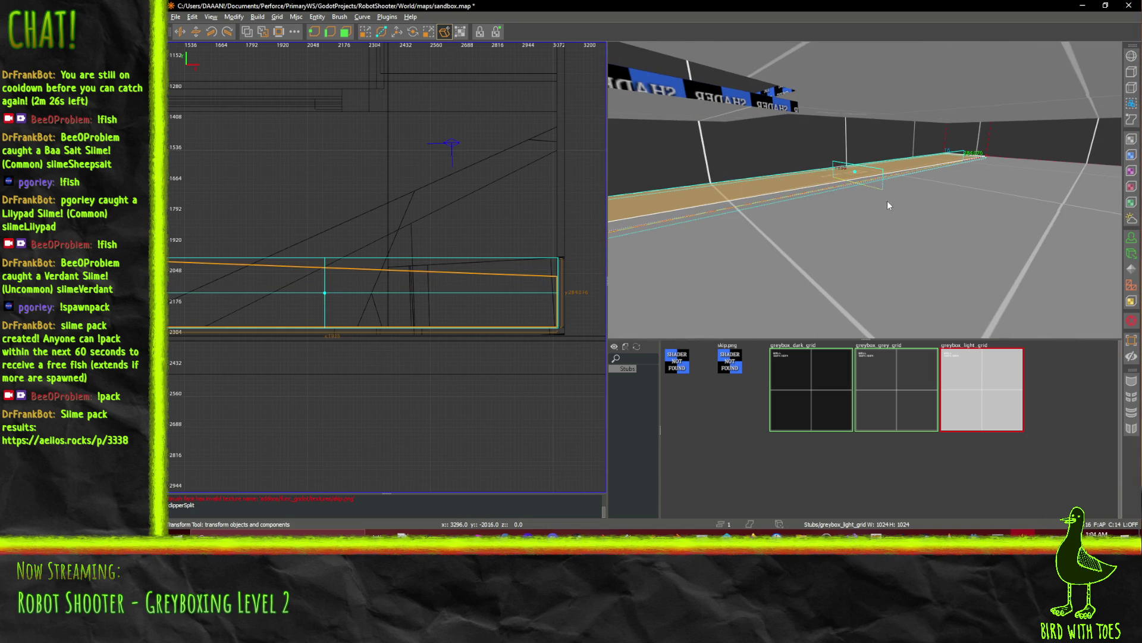
{"action": "key", "text": "q"}
Fly along the strip, then undo the floor split and the earlier move.
{"action": "right_click", "coordinate": [772, 204]}
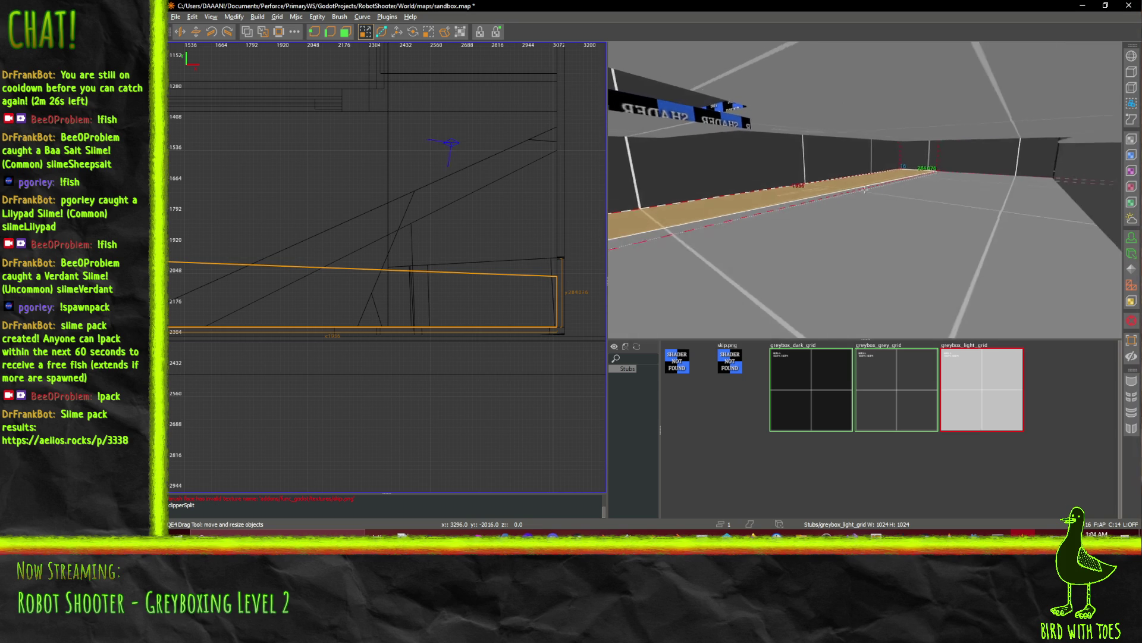
{"action": "key", "text": "w"}
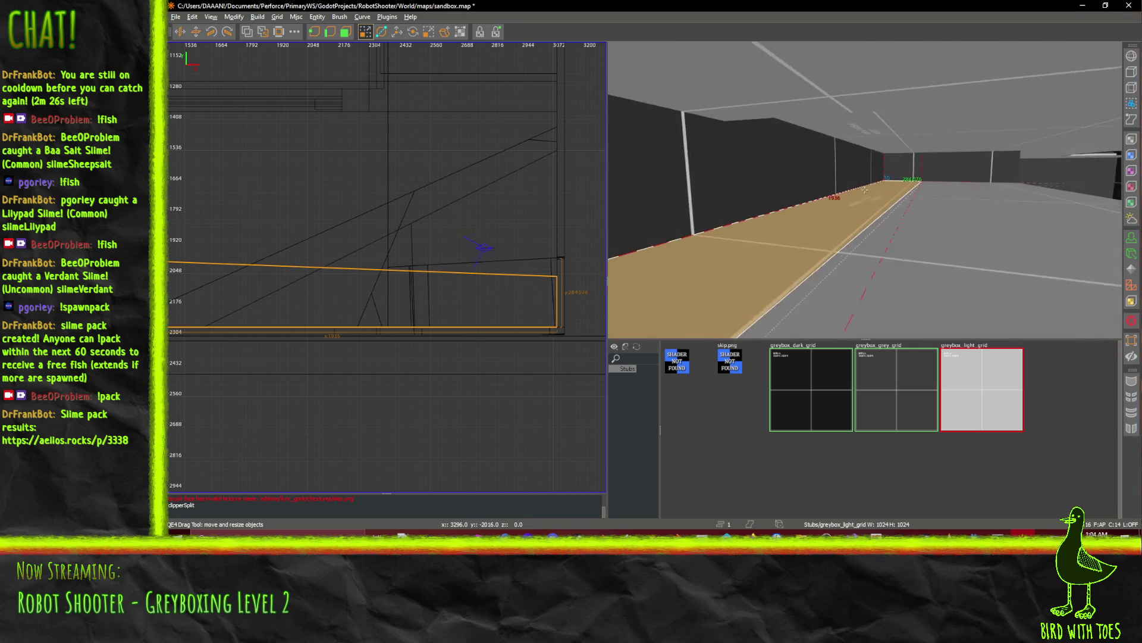
{"action": "key", "text": "w"}
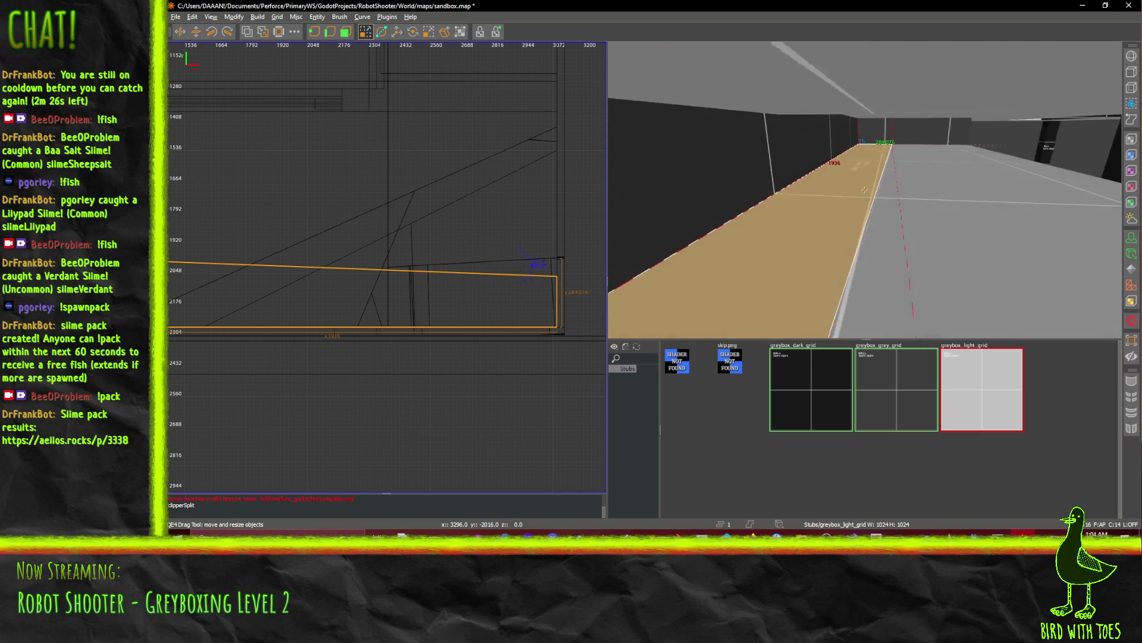
{"action": "key", "text": "w"}
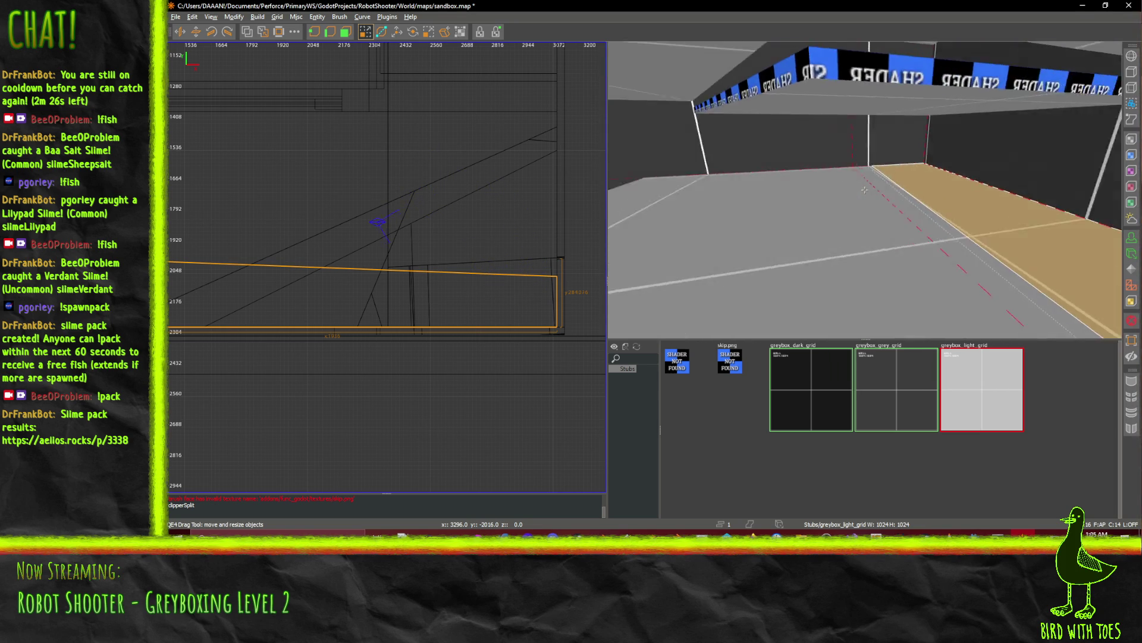
{"action": "right_click", "coordinate": [866, 194]}
{"action": "key", "text": "ctrl+z"}
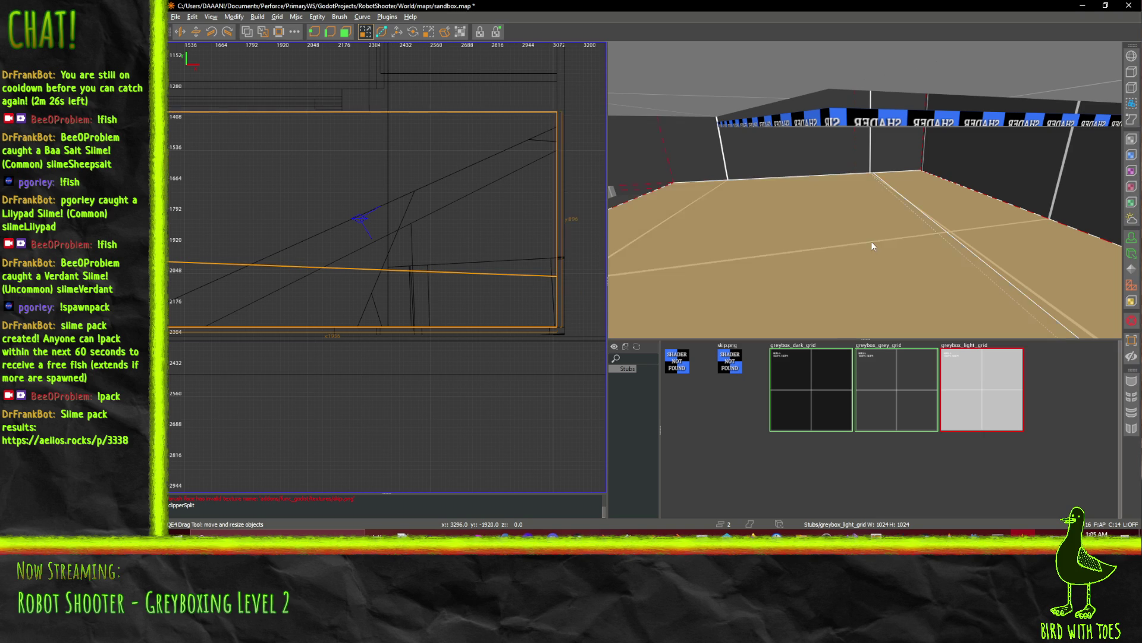
{"action": "key", "text": "ctrl+z"}
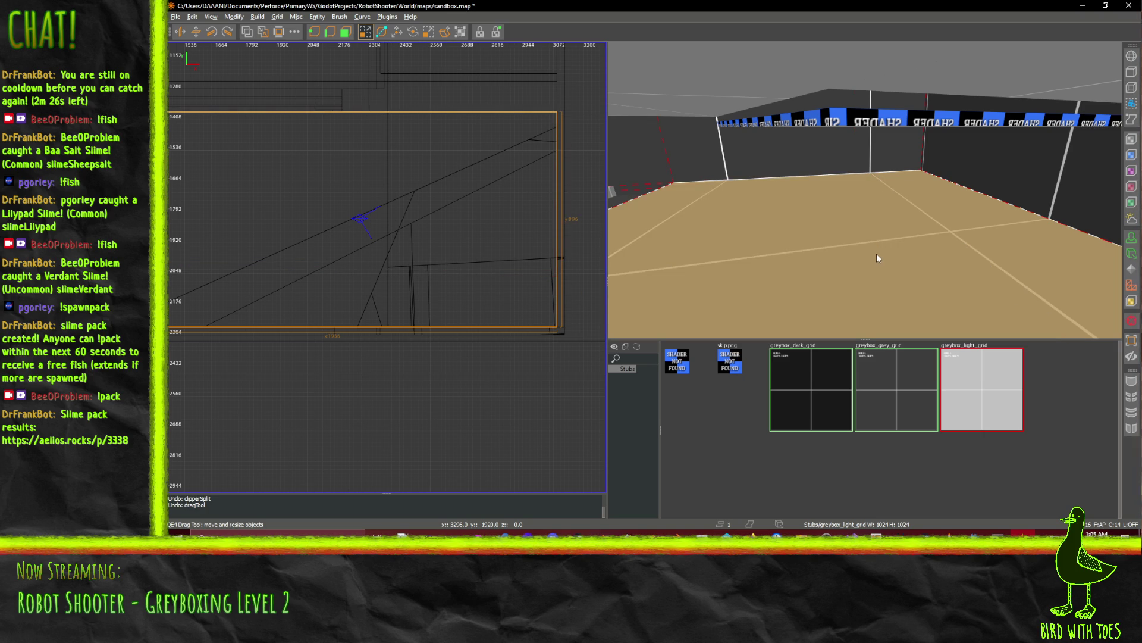
Split the large floor brush along a tilted two-point clip line and select one piece.
{"action": "left_click", "coordinate": [800, 122]}
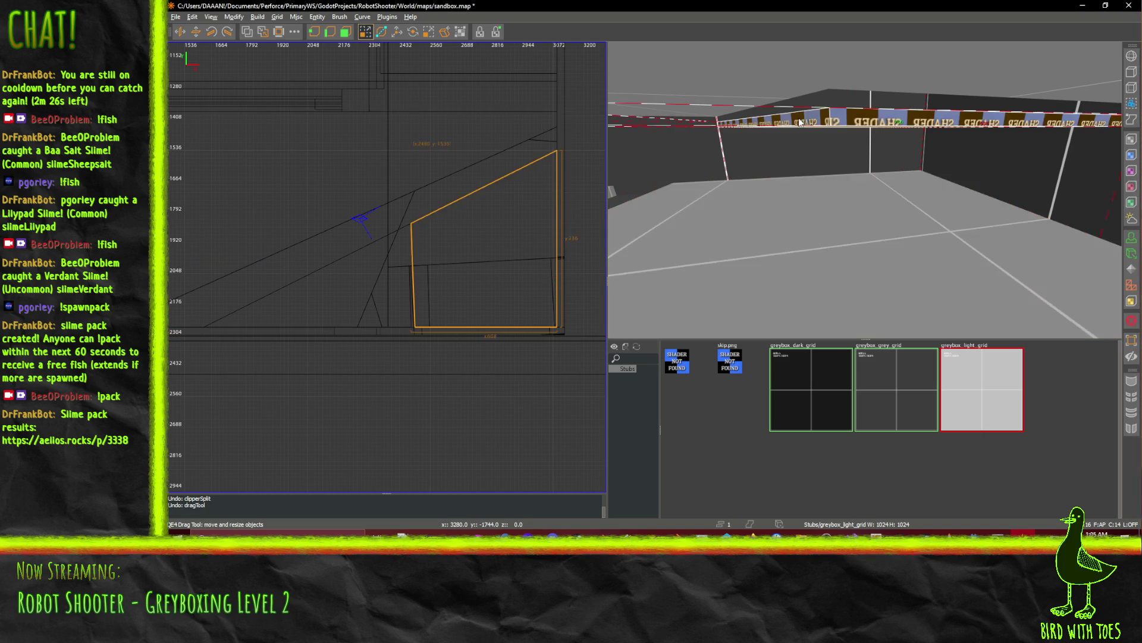
{"action": "left_click", "coordinate": [840, 250]}
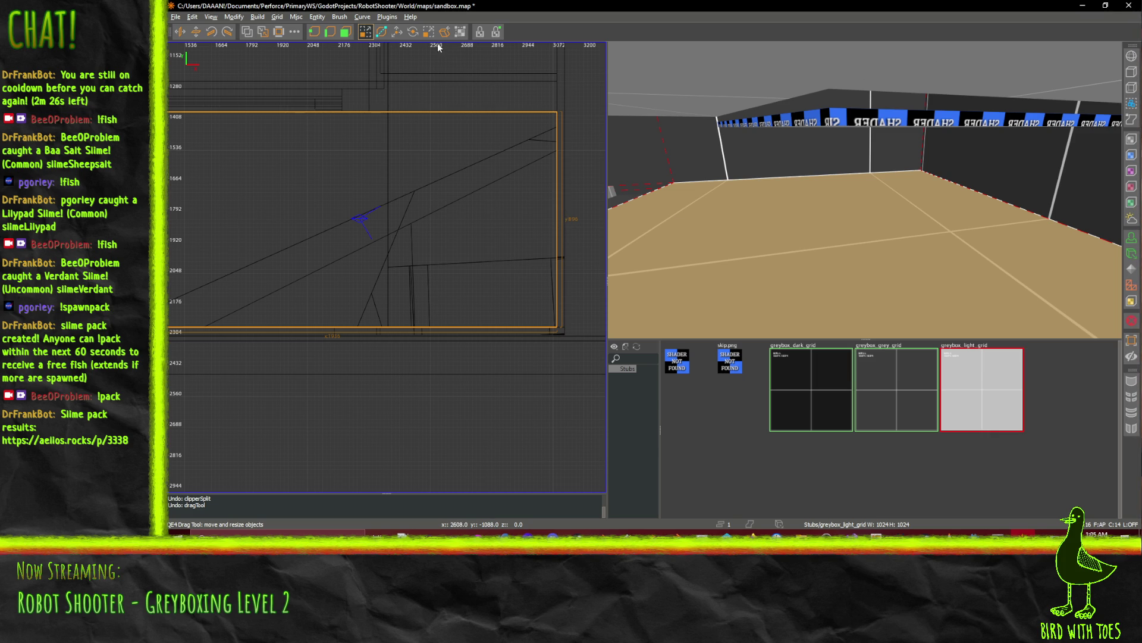
{"action": "left_click", "coordinate": [382, 31]}
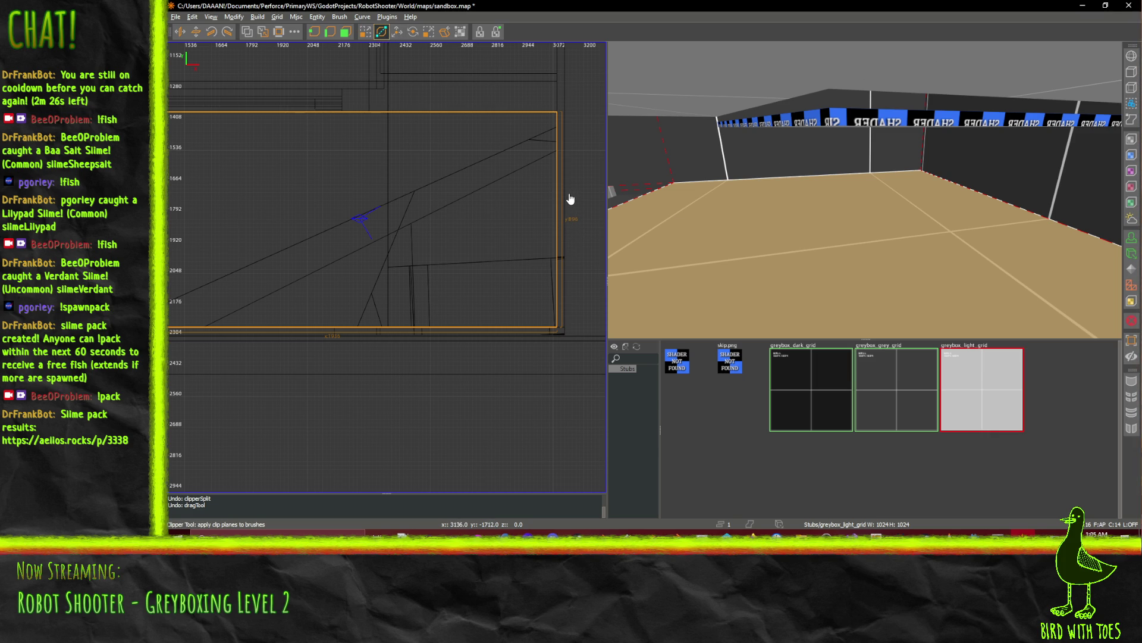
{"action": "left_click", "coordinate": [568, 151]}
{"action": "left_click", "coordinate": [382, 166]}
{"action": "left_click_drag", "start_coordinate": [382, 169], "coordinate": [376, 173]}
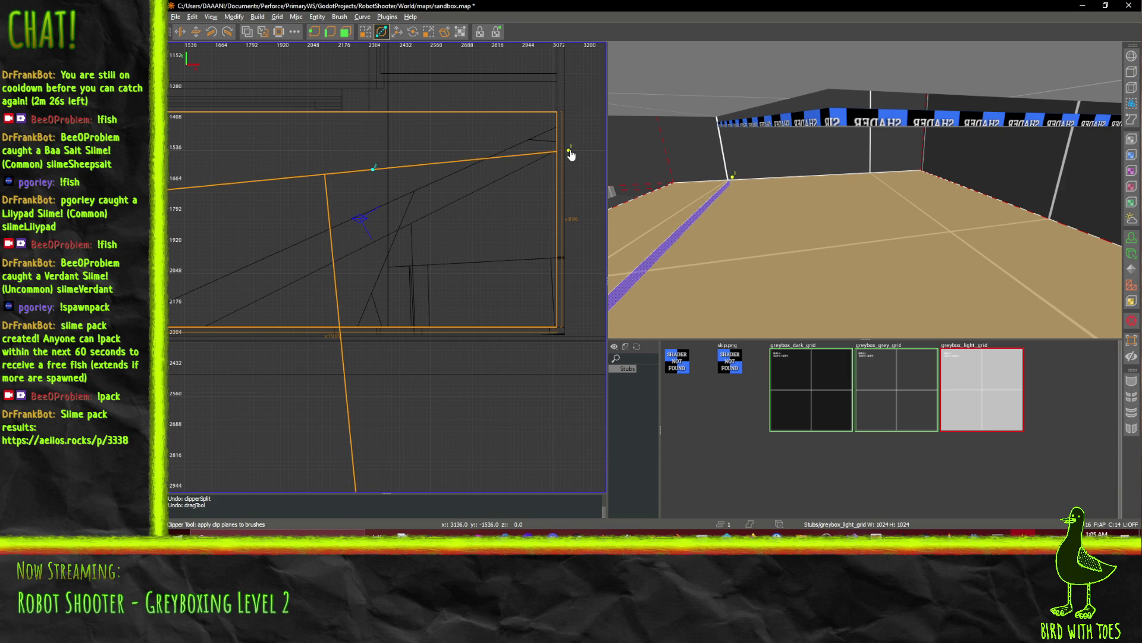
{"action": "left_click_drag", "start_coordinate": [570, 155], "coordinate": [571, 163]}
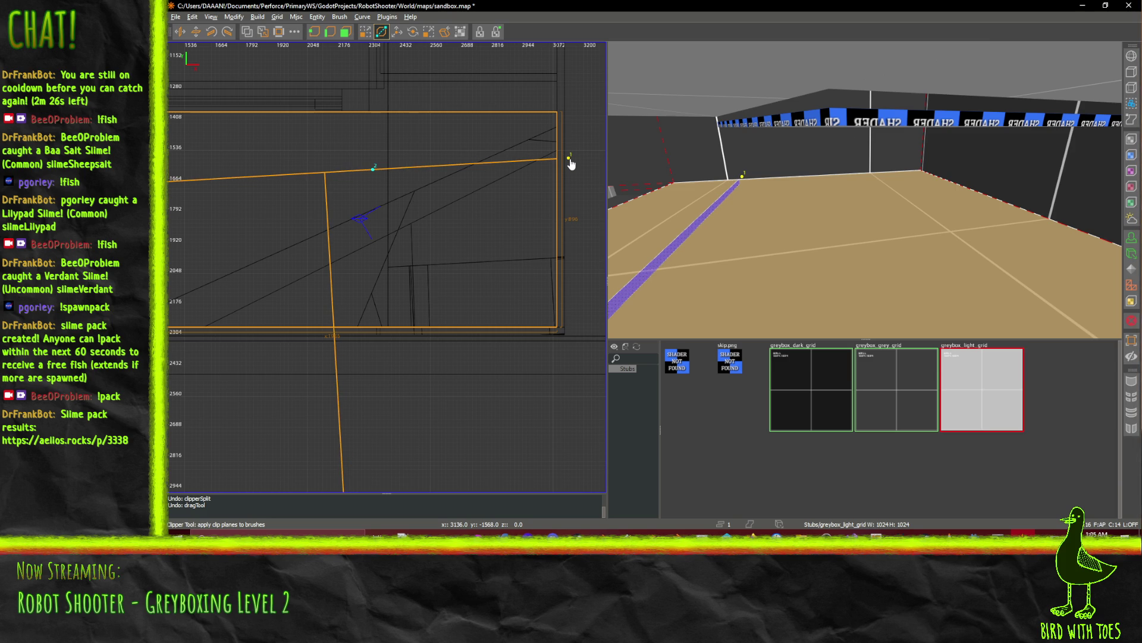
{"action": "key", "text": "shift+Return"}
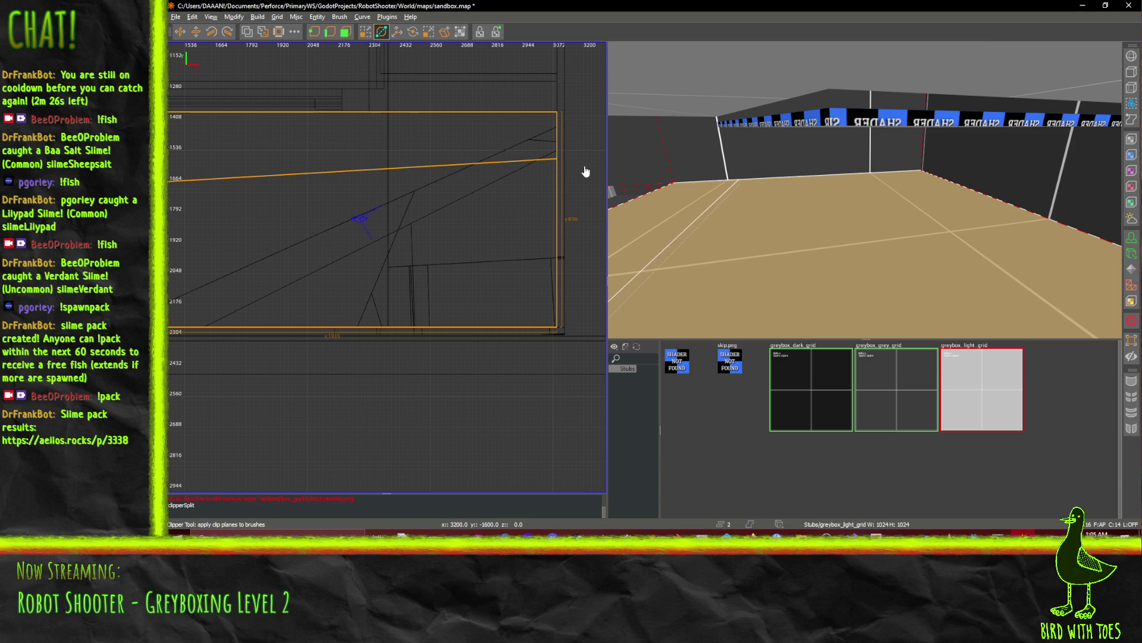
{"action": "left_click", "coordinate": [366, 32]}
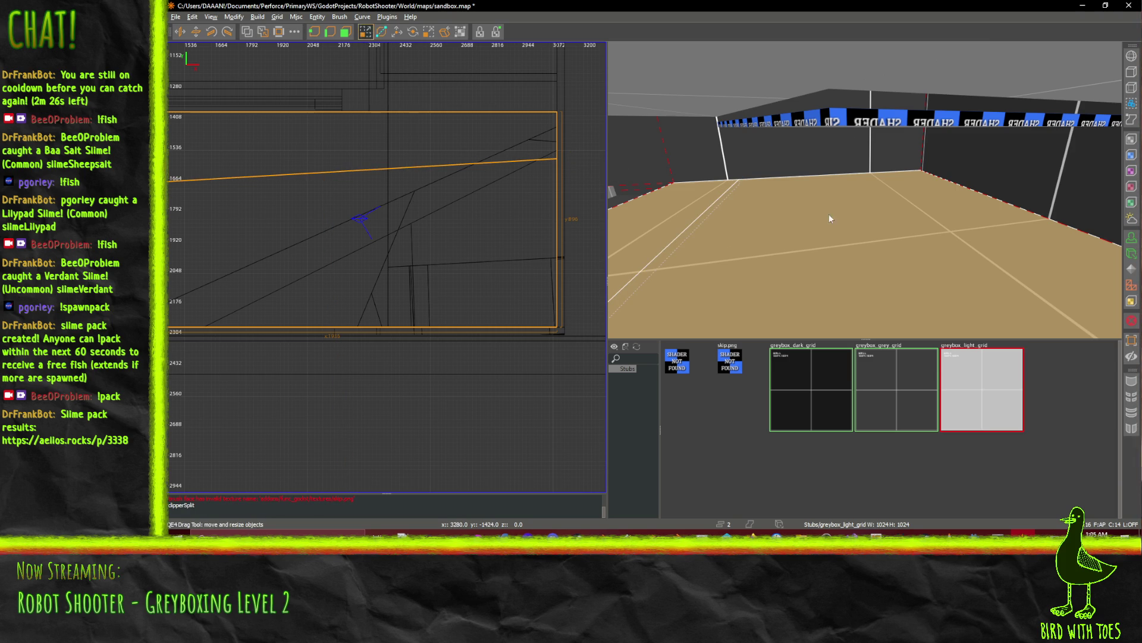
{"action": "left_click", "coordinate": [833, 264]}
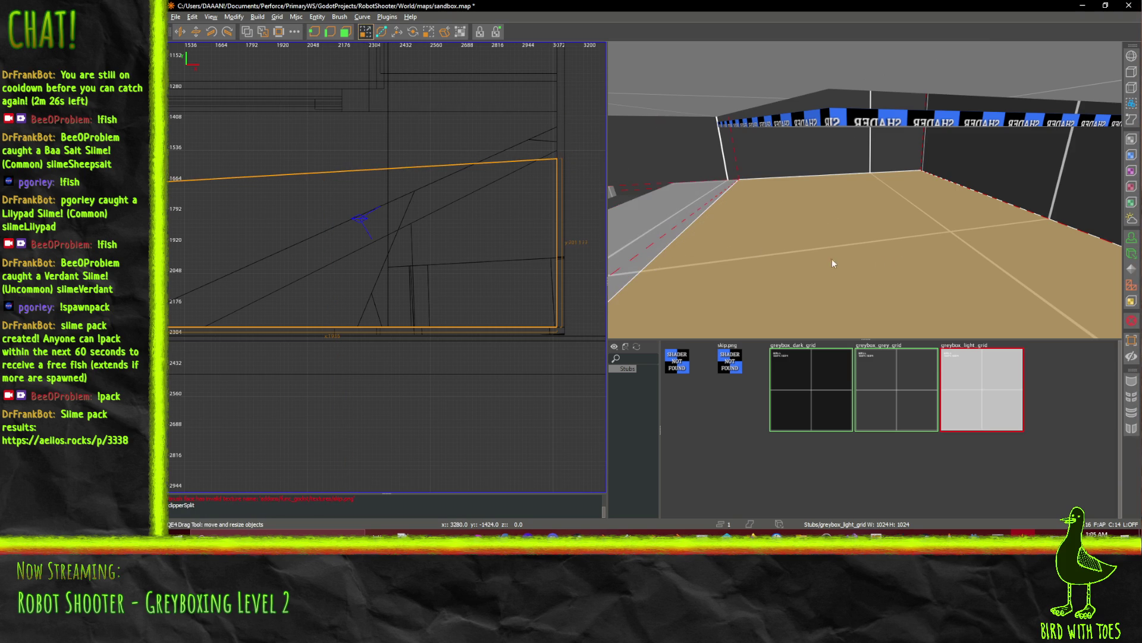
Inspect the cut in 3D, then place two new vertical clip points on the floor brush.
{"action": "right_click", "coordinate": [869, 144]}
{"action": "key", "text": "Up"}
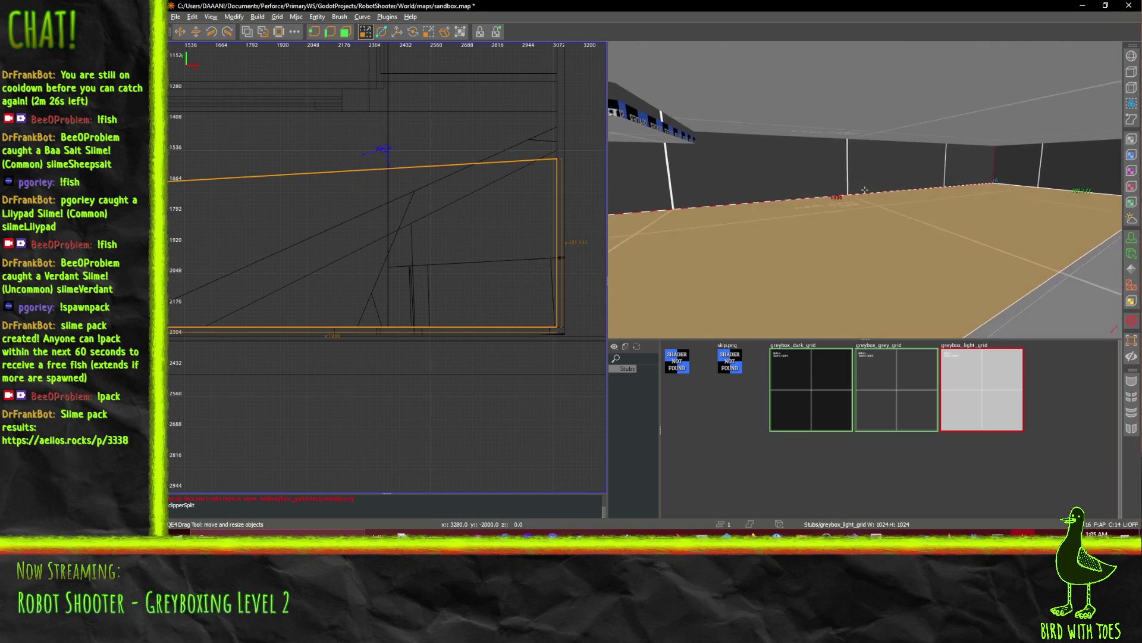
{"action": "key", "text": "Up"}
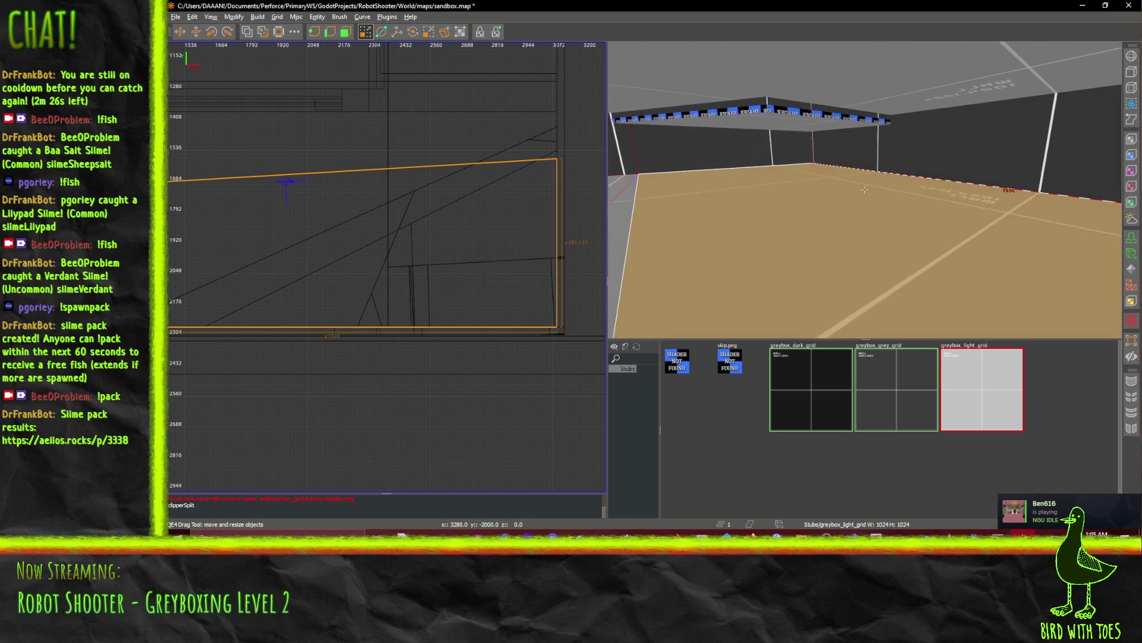
{"action": "key", "text": "Right"}
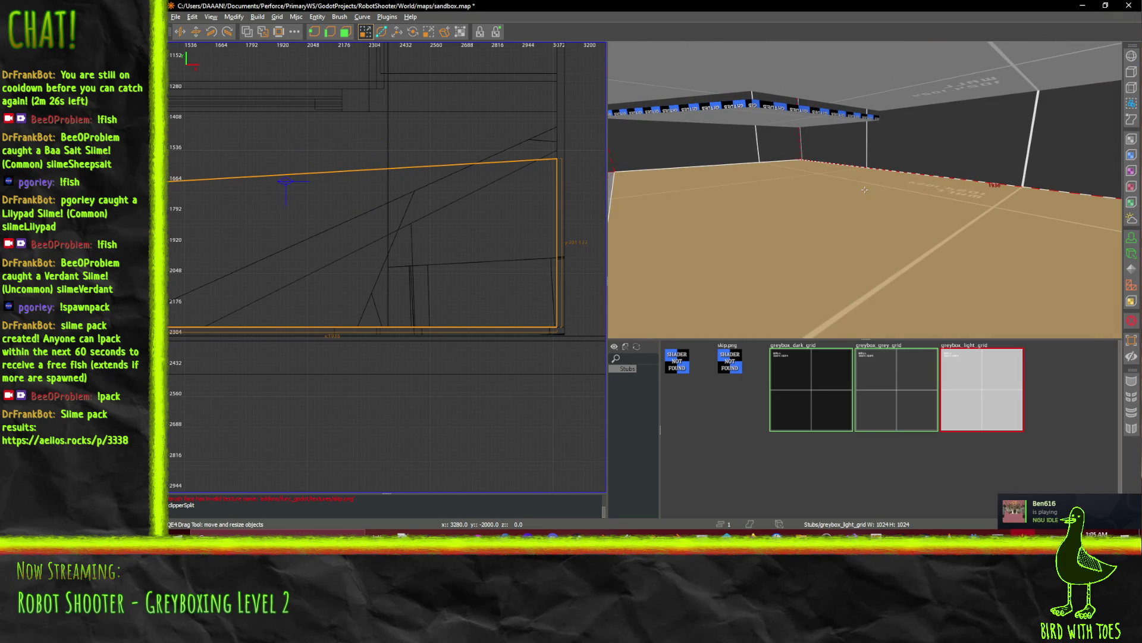
{"action": "right_click", "coordinate": [864, 189]}
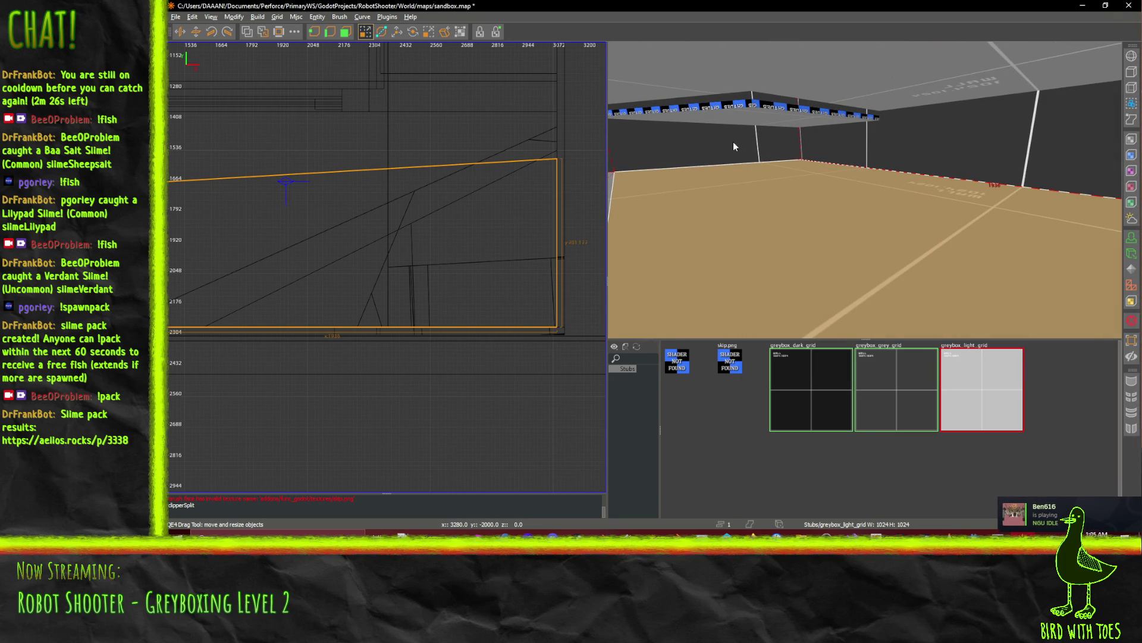
{"action": "left_click", "coordinate": [381, 32]}
{"action": "left_click", "coordinate": [423, 161]}
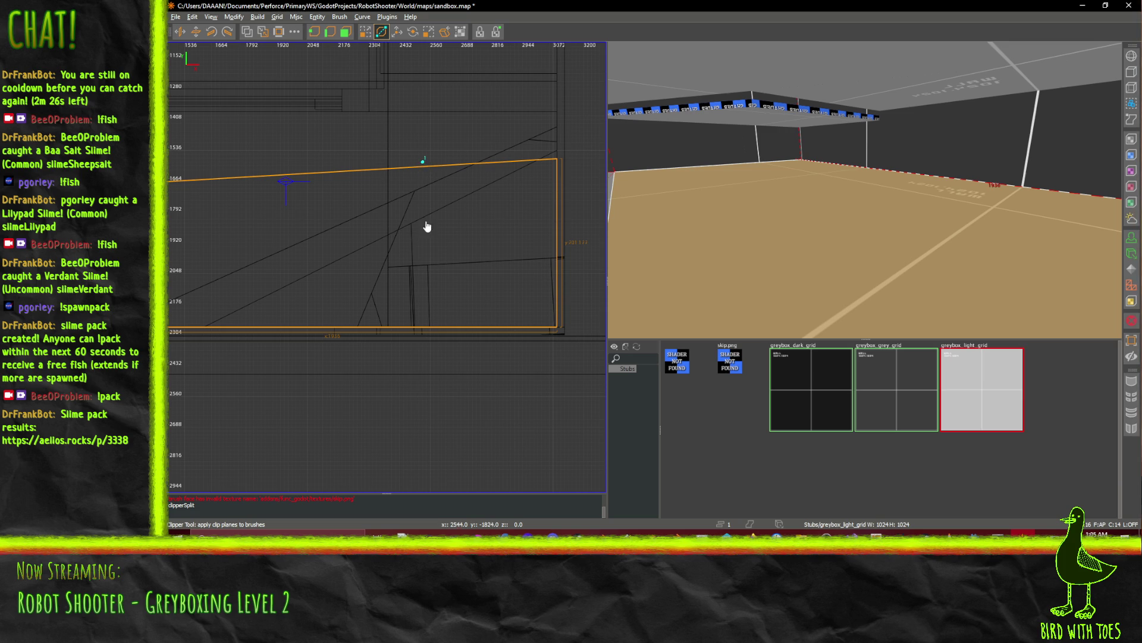
{"action": "left_click", "coordinate": [422, 292]}
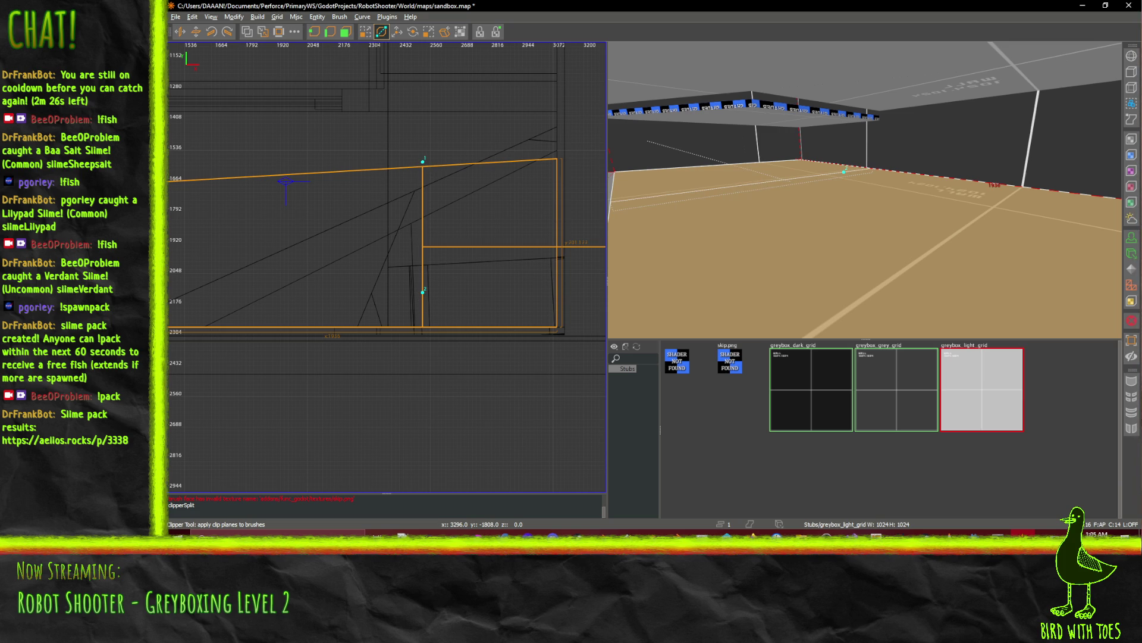
Drag a clip point onto the floor to slant the cut and split the brush.
{"action": "right_click", "coordinate": [864, 189]}
{"action": "key", "text": "Up"}
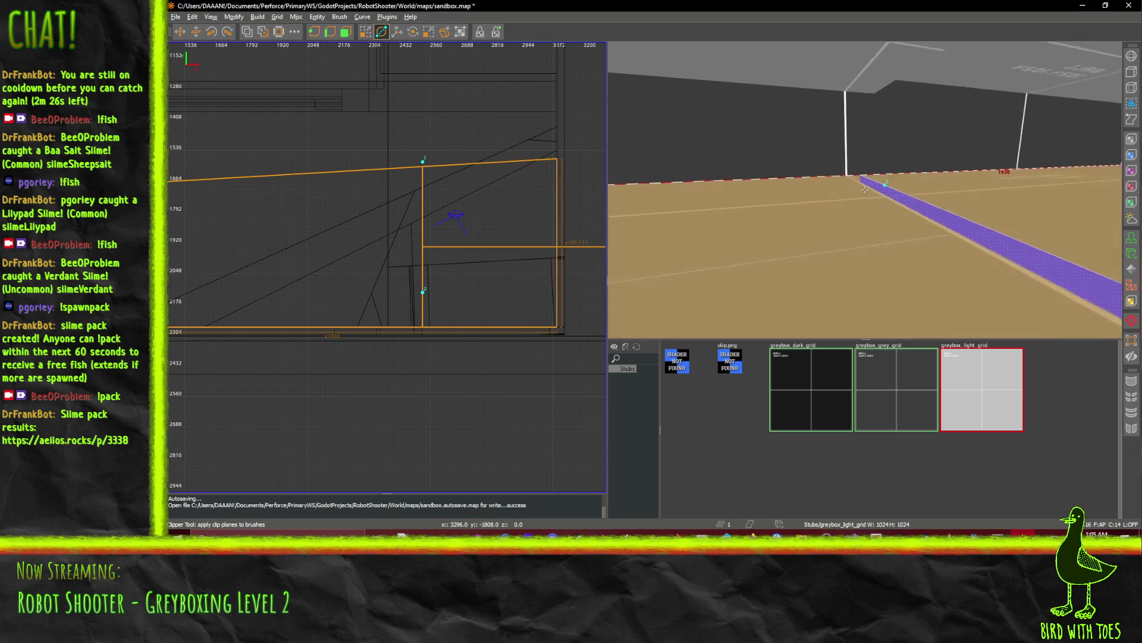
{"action": "right_click", "coordinate": [857, 206]}
{"action": "key", "text": "s"}
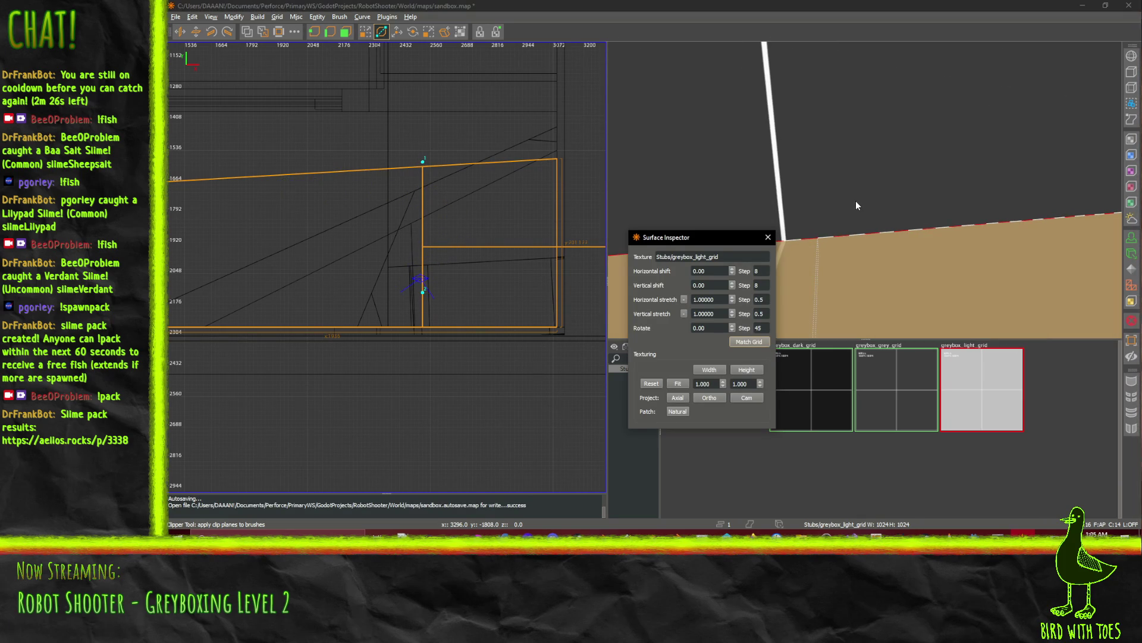
{"action": "left_click", "coordinate": [768, 237]}
{"action": "right_click", "coordinate": [773, 238]}
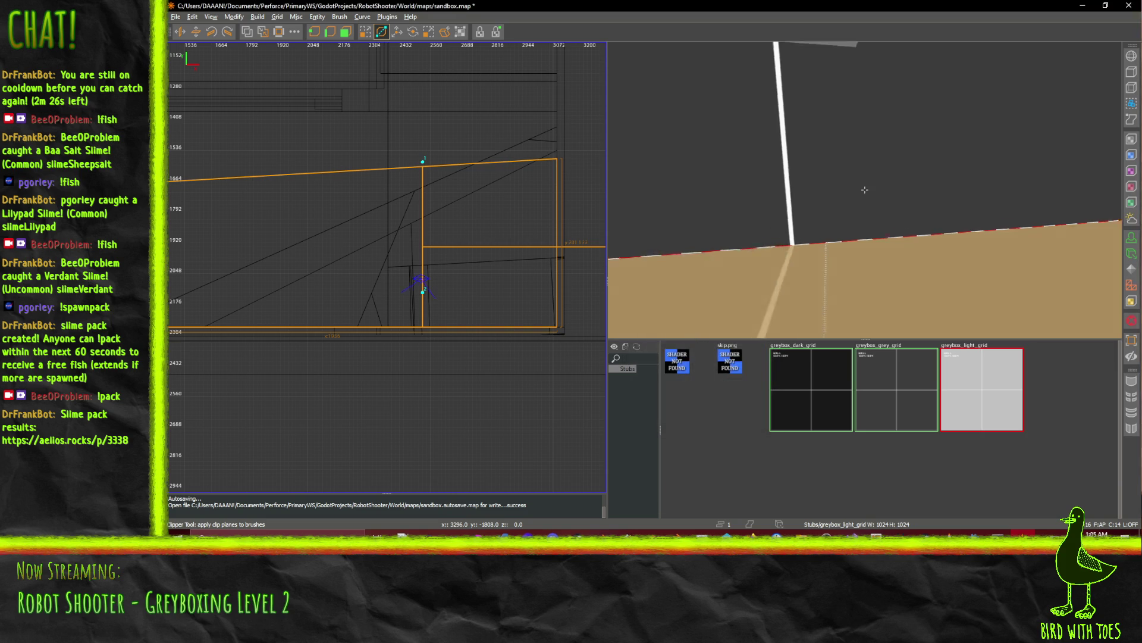
{"action": "key", "text": "Down"}
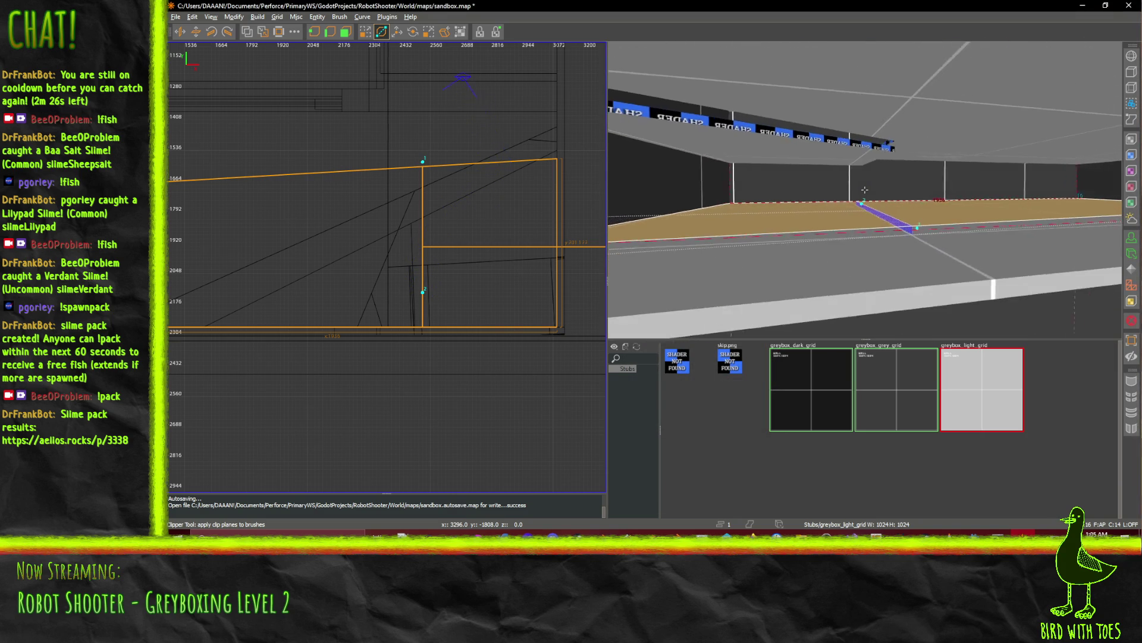
{"action": "key", "text": "Up"}
{"action": "right_click", "coordinate": [915, 223]}
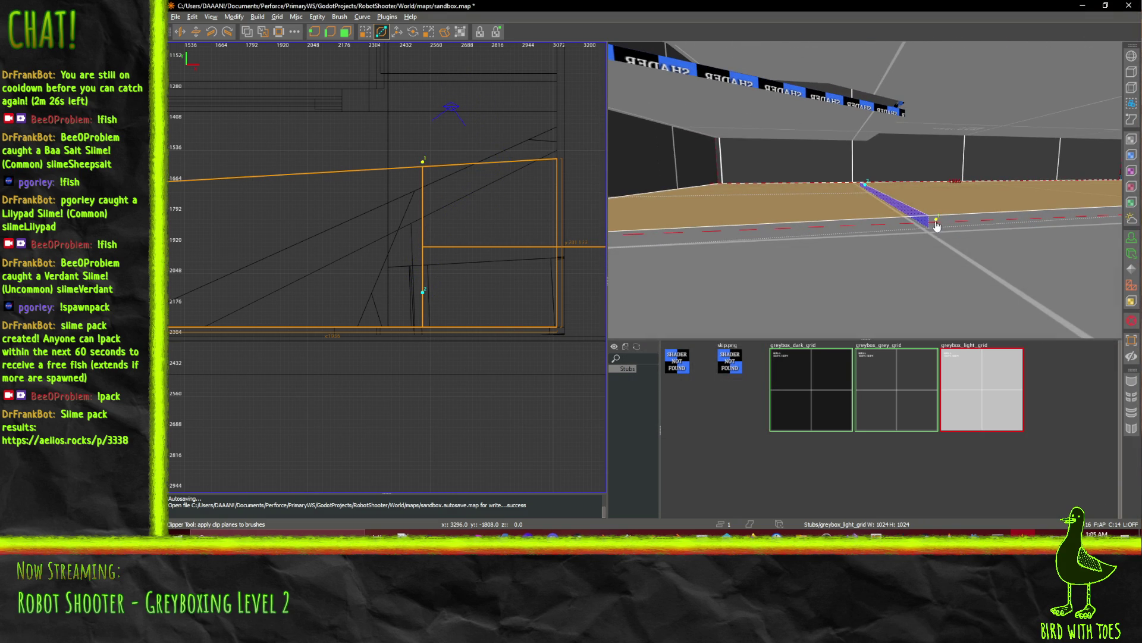
{"action": "mouse_move", "coordinate": [936, 225]}
{"action": "left_mouse_down"}
{"action": "mouse_move", "coordinate": [873, 228]}
{"action": "mouse_move", "coordinate": [839, 192]}
{"action": "mouse_move", "coordinate": [802, 197]}
{"action": "left_mouse_up"}
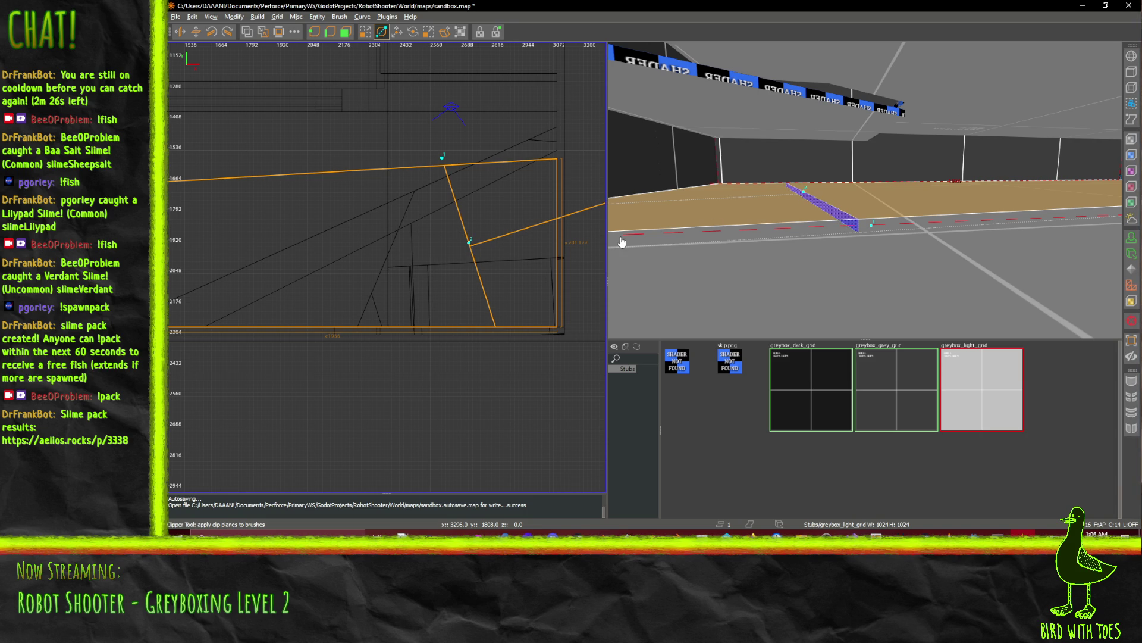
{"action": "key", "text": "shift+Return"}
Select just the trapezoid floor piece.
{"action": "mouse_move", "coordinate": [622, 241]}
{"action": "left_mouse_down"}
{"action": "mouse_move", "coordinate": [774, 178]}
{"action": "mouse_move", "coordinate": [866, 196]}
{"action": "left_mouse_up"}
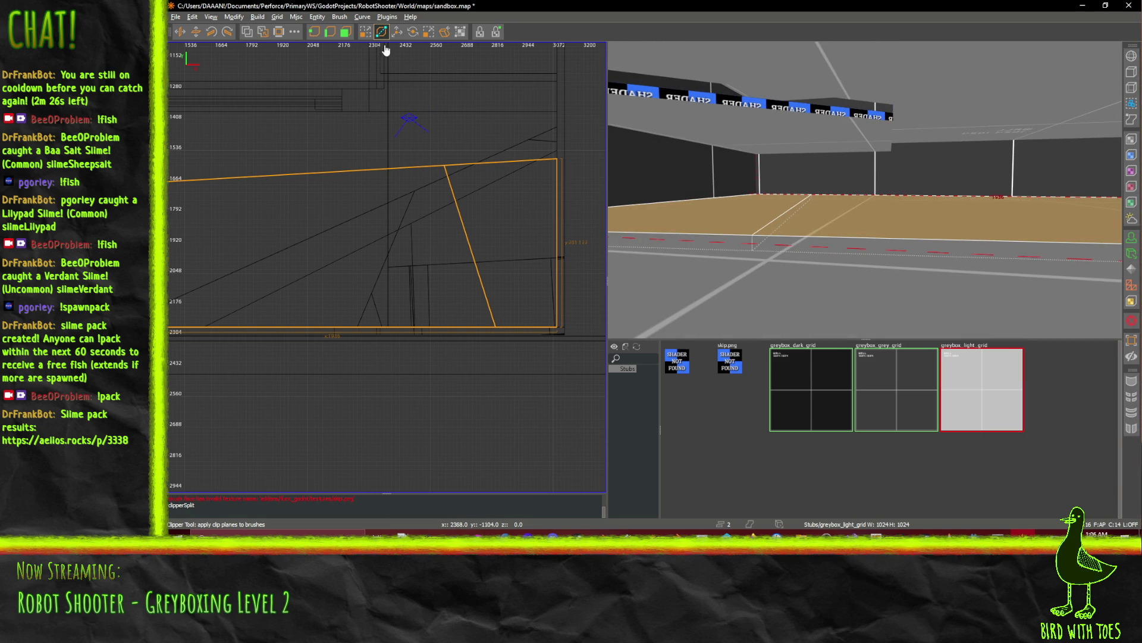
{"action": "left_click", "coordinate": [365, 32]}
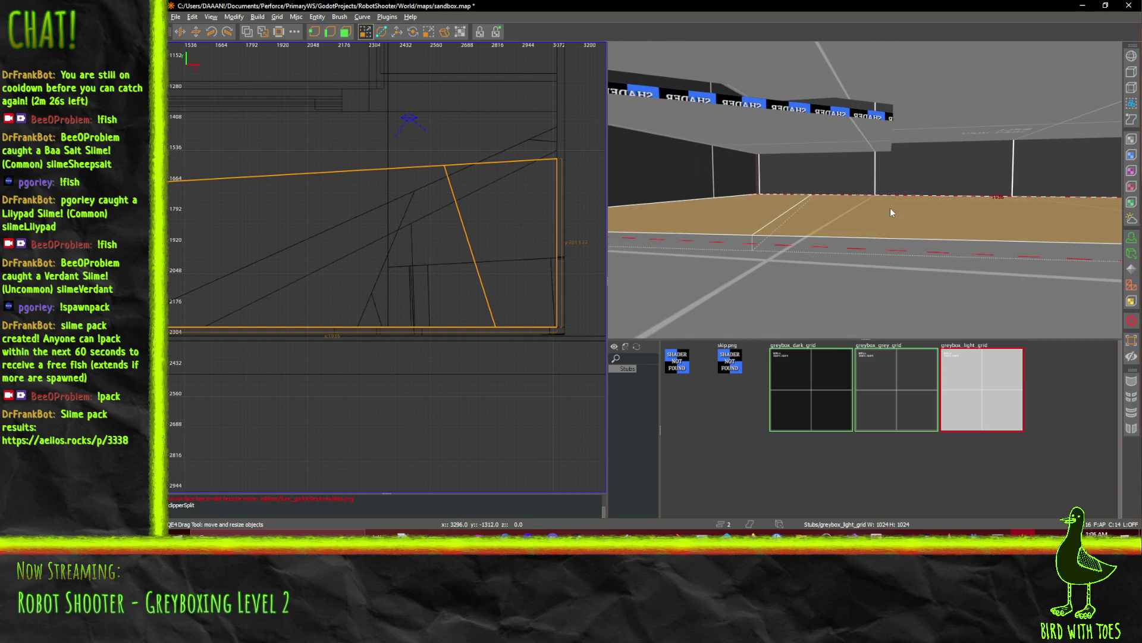
{"action": "left_click", "coordinate": [892, 212]}
{"action": "left_click_drag", "start_coordinate": [906, 210], "coordinate": [864, 189]}
Set a new clip line across the floor brush, slanting it by shifting both points left.
{"action": "key", "text": "a"}
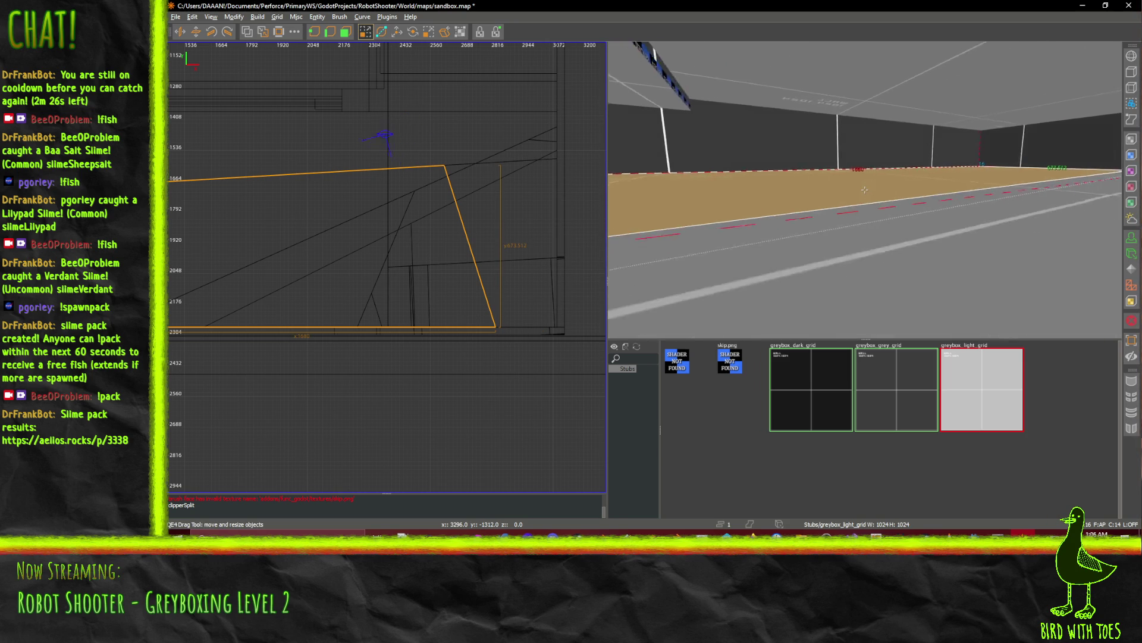
{"action": "key", "text": "Left"}
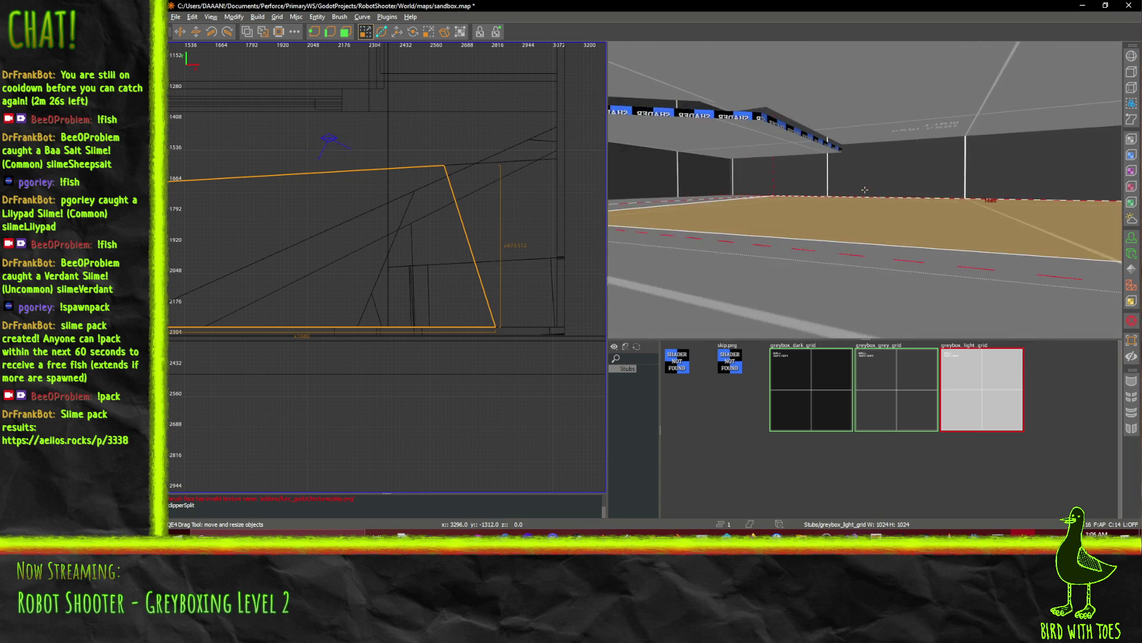
{"action": "mouse_move", "coordinate": [377, 117]}
{"action": "left_mouse_down"}
{"action": "mouse_move", "coordinate": [472, 95]}
{"action": "mouse_move", "coordinate": [400, 102]}
{"action": "left_mouse_up"}
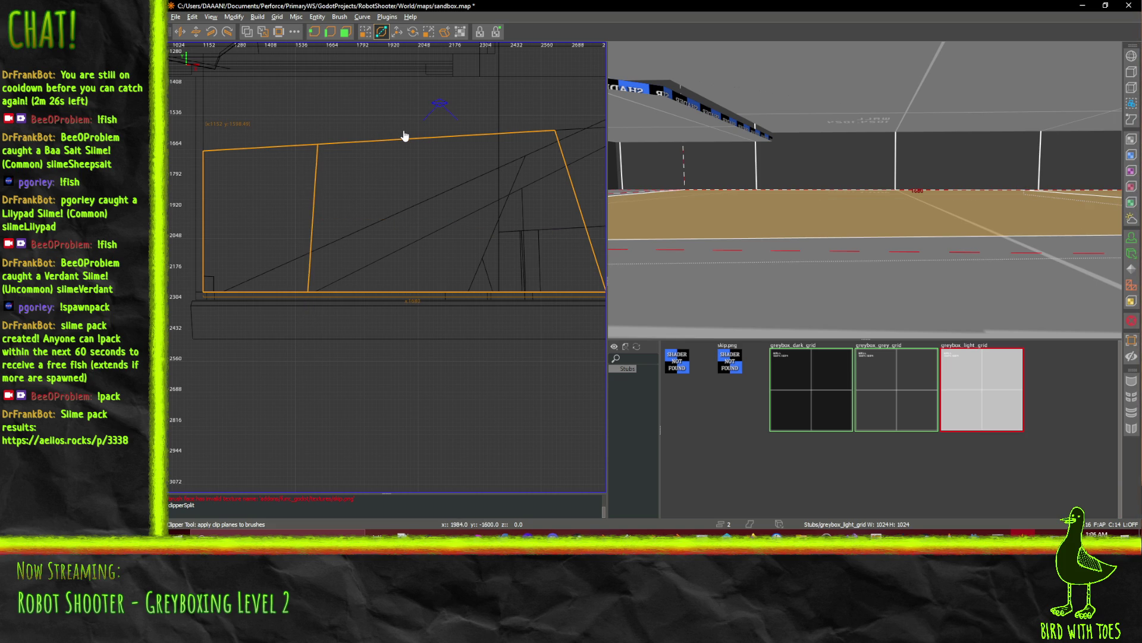
{"action": "left_click", "coordinate": [402, 314]}
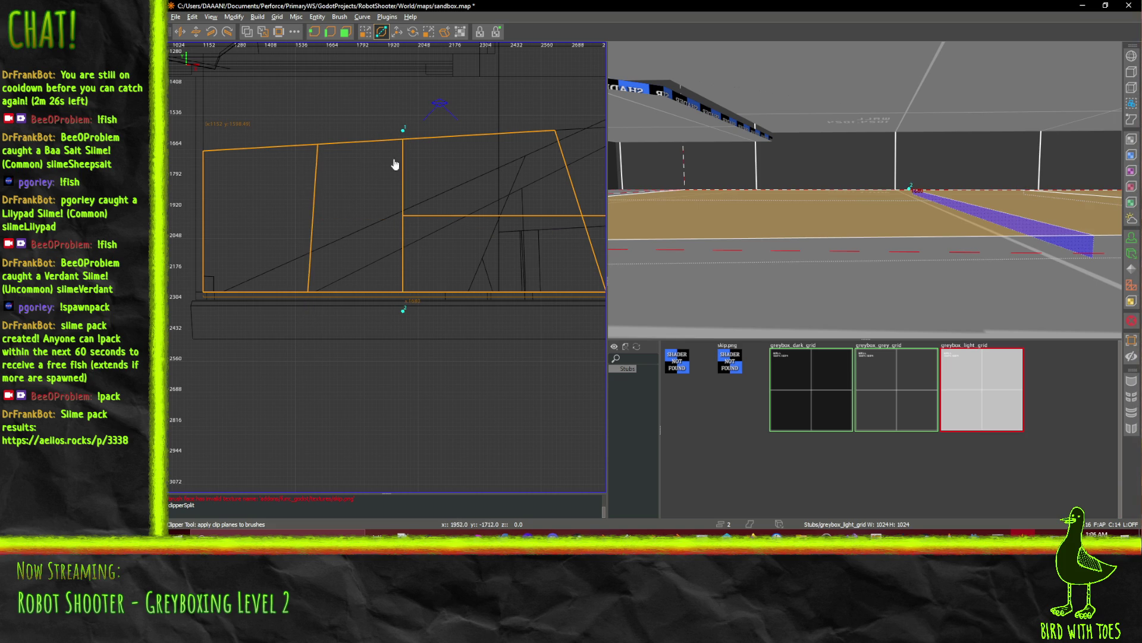
{"action": "left_click_drag", "start_coordinate": [403, 134], "coordinate": [354, 137]}
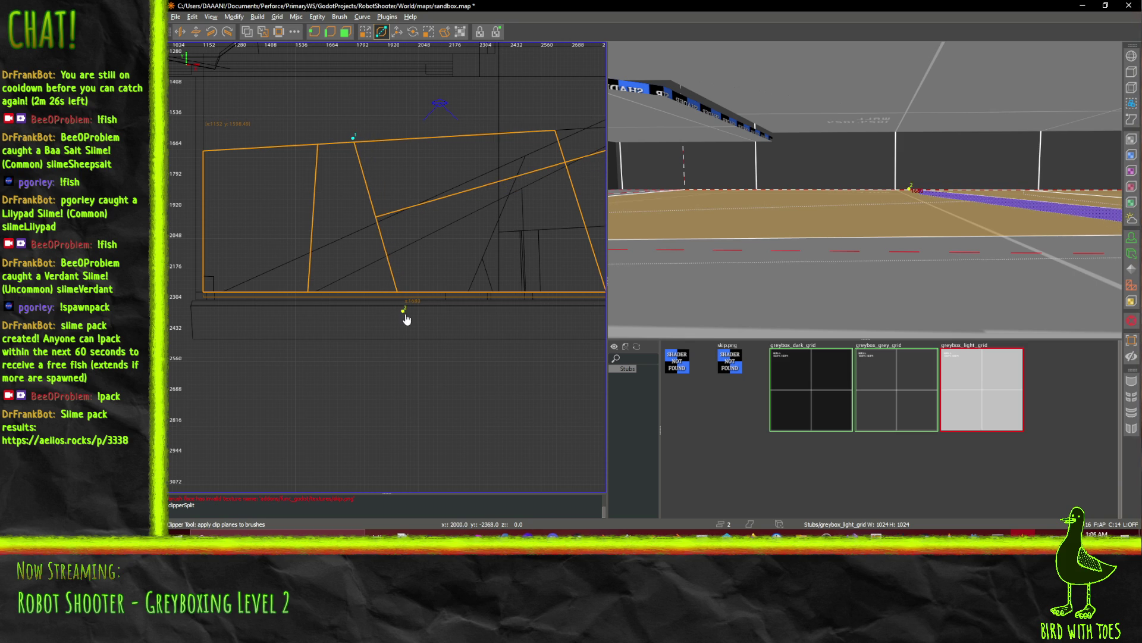
{"action": "left_click_drag", "start_coordinate": [405, 314], "coordinate": [377, 312]}
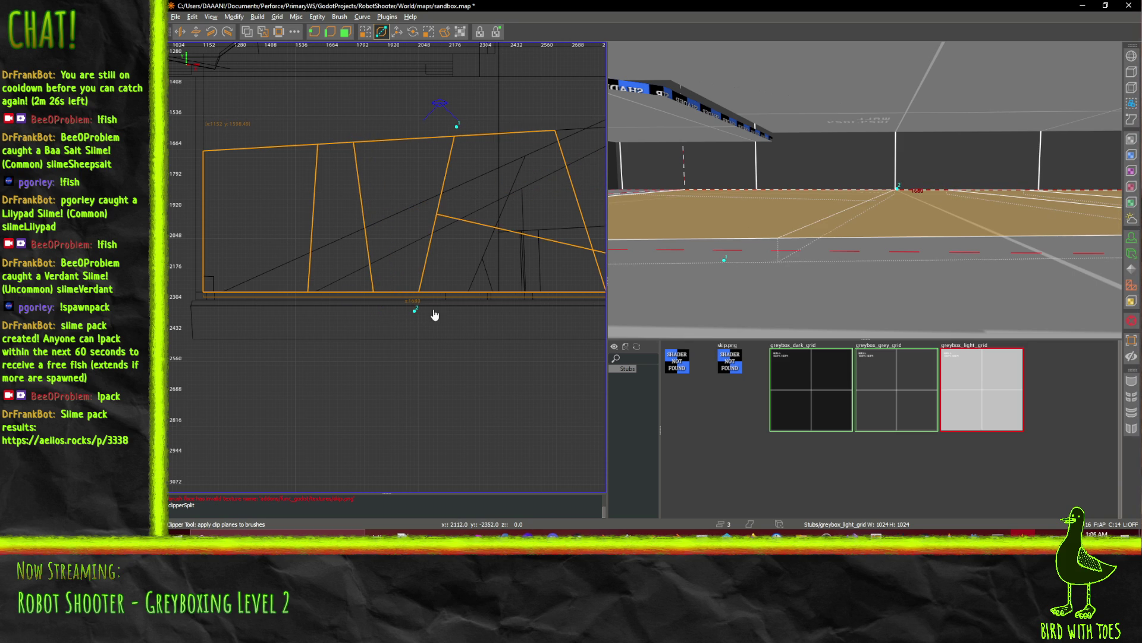
{"action": "key", "text": "w"}
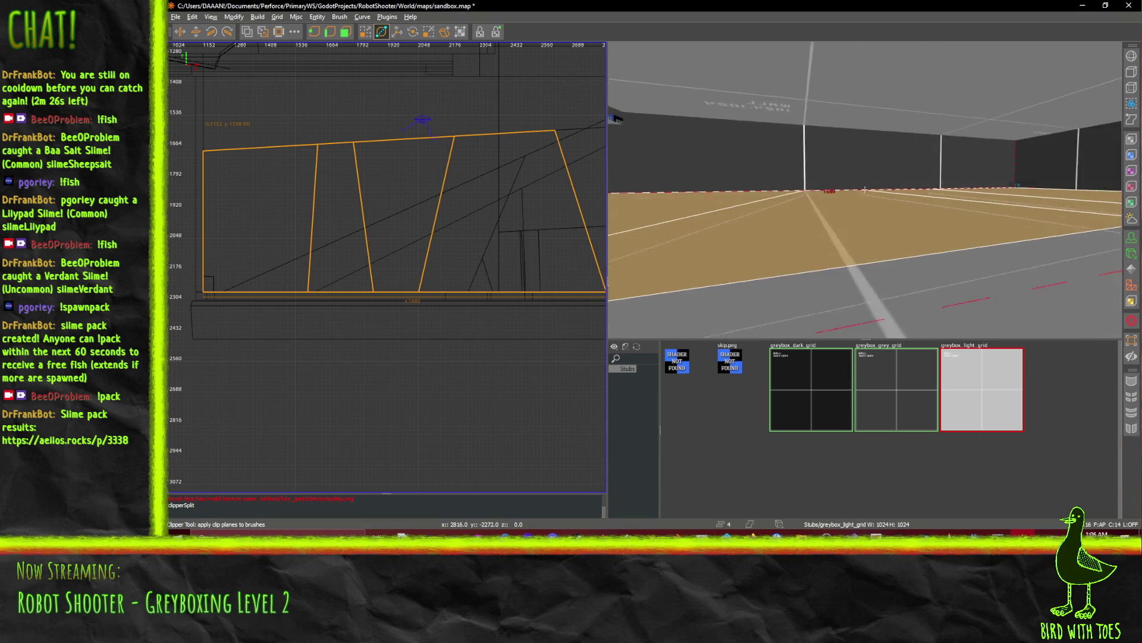
{"action": "key", "text": "w"}
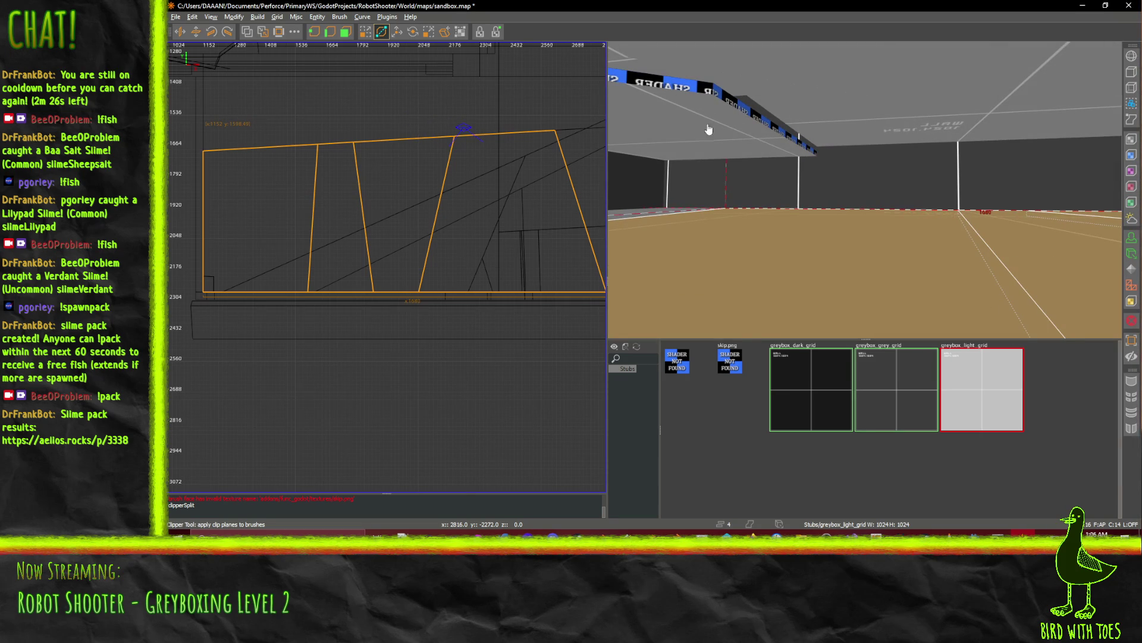
Select one trapezoid floor piece and place the rotation pivot on it.
{"action": "left_click", "coordinate": [810, 276]}
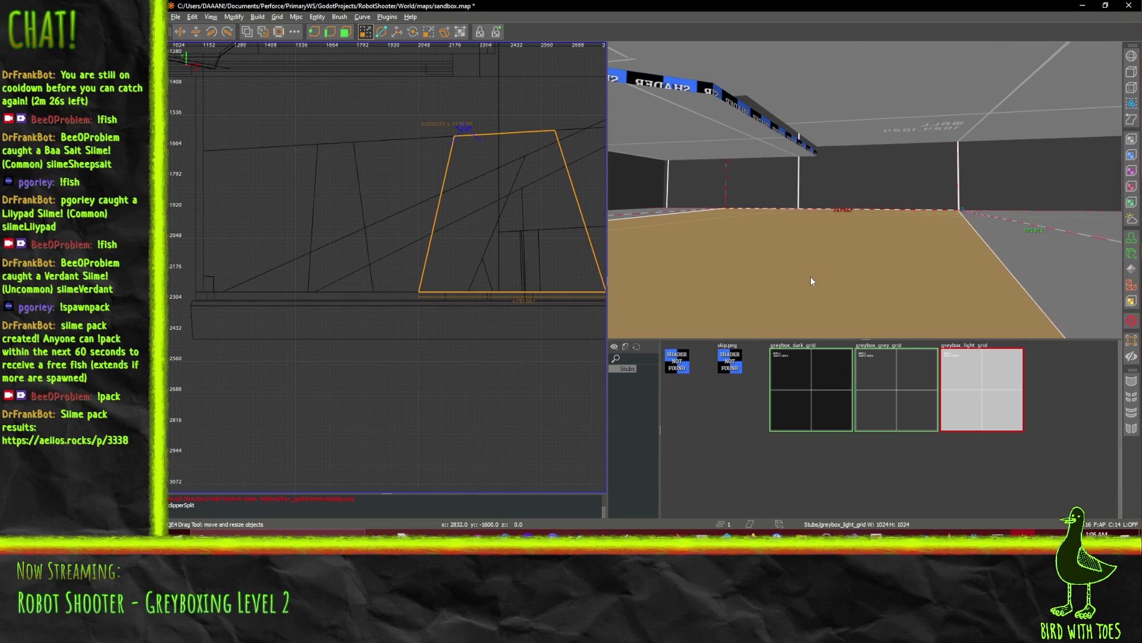
{"action": "scroll", "coordinate": [810, 276], "scroll_direction": "down", "scroll_amount": 5}
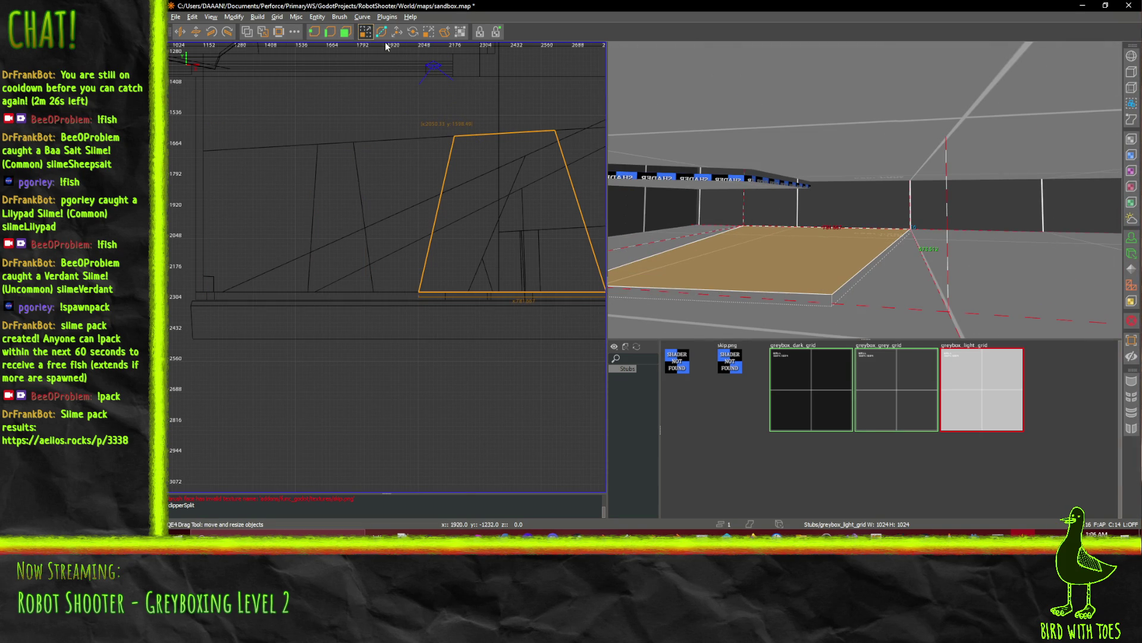
{"action": "left_click", "coordinate": [414, 34]}
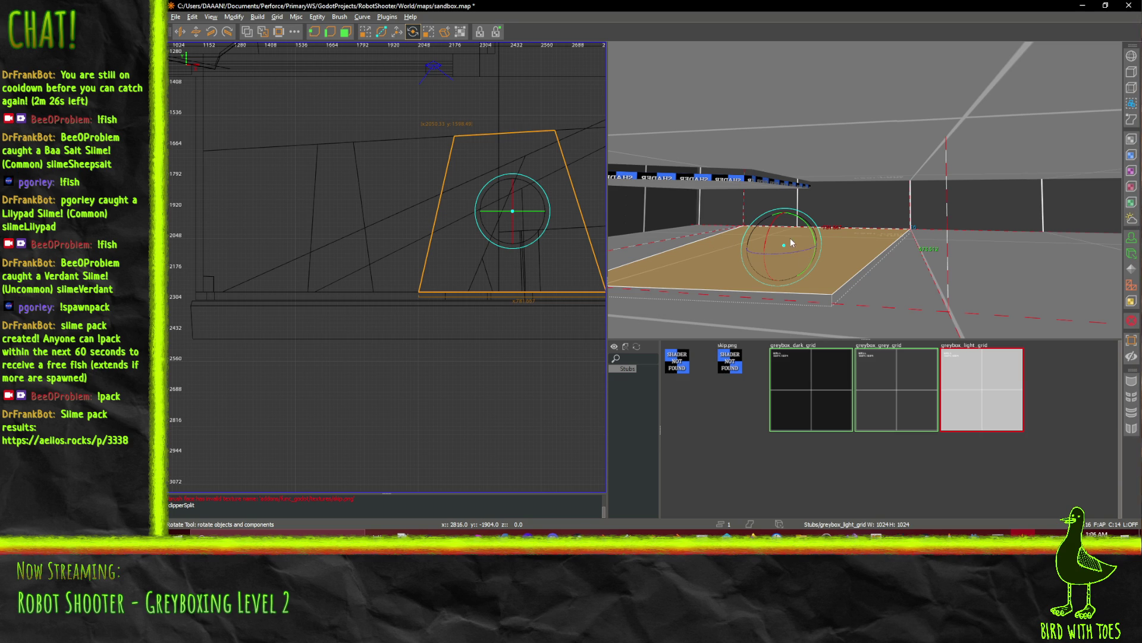
{"action": "mouse_move", "coordinate": [702, 250]}
{"action": "left_mouse_down"}
{"action": "mouse_move", "coordinate": [691, 248]}
{"action": "mouse_move", "coordinate": [716, 230]}
{"action": "mouse_move", "coordinate": [735, 236]}
{"action": "mouse_move", "coordinate": [865, 190]}
{"action": "left_mouse_up"}
{"action": "key", "text": "s"}
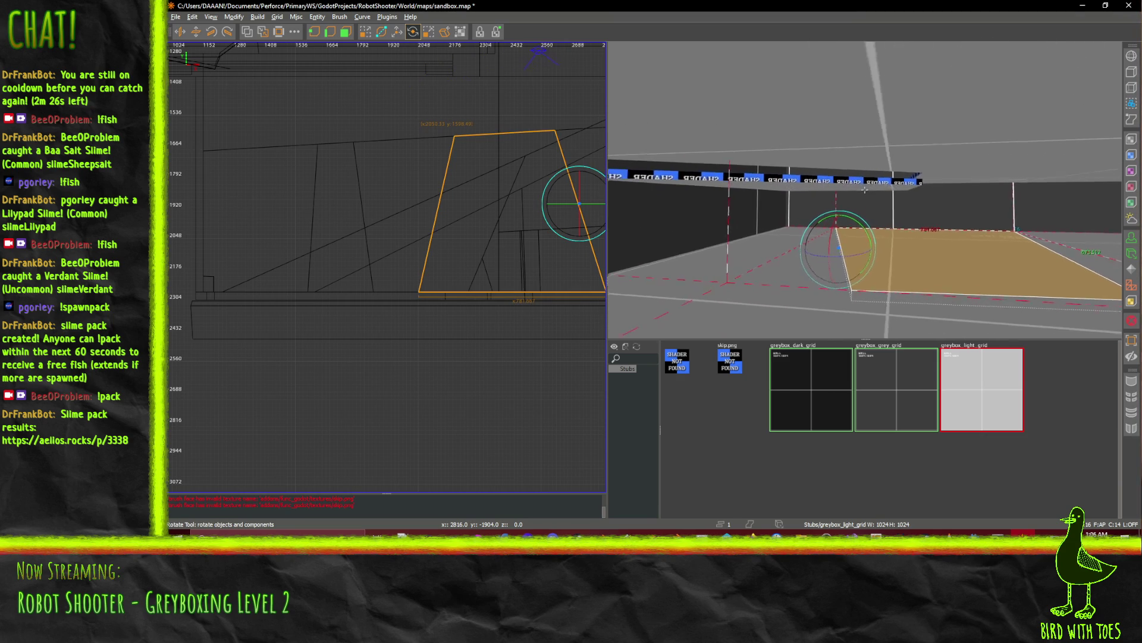
{"action": "key", "text": "d"}
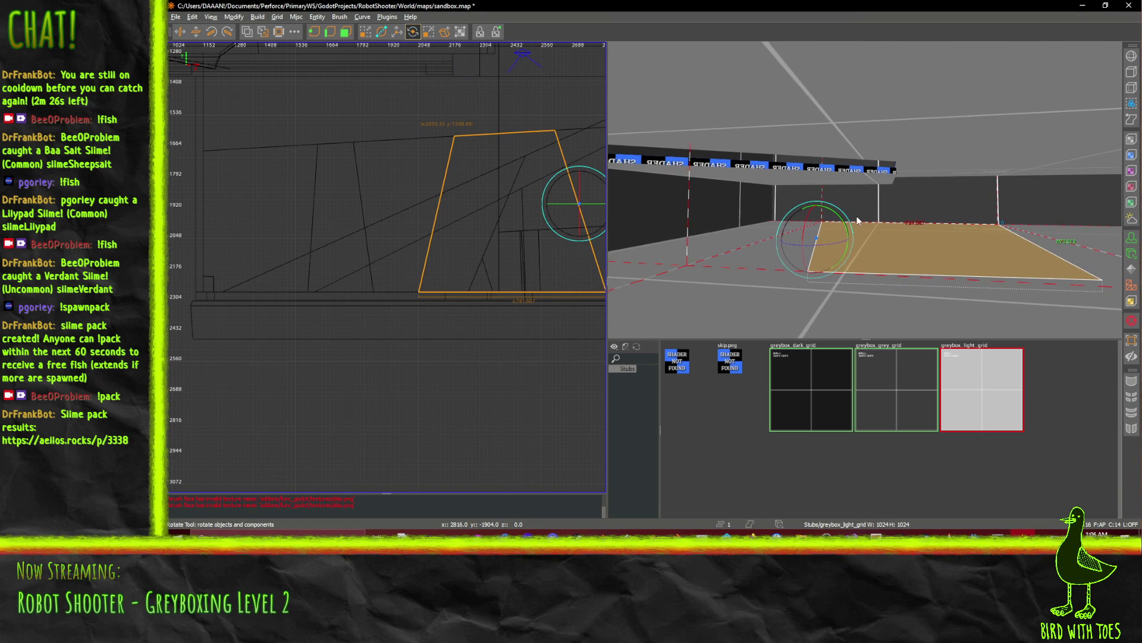
Tilt the floor piece slightly around the pivot so it slopes like a ramp.
{"action": "left_click_drag", "start_coordinate": [852, 222], "coordinate": [876, 223]}
{"action": "key", "text": "c"}
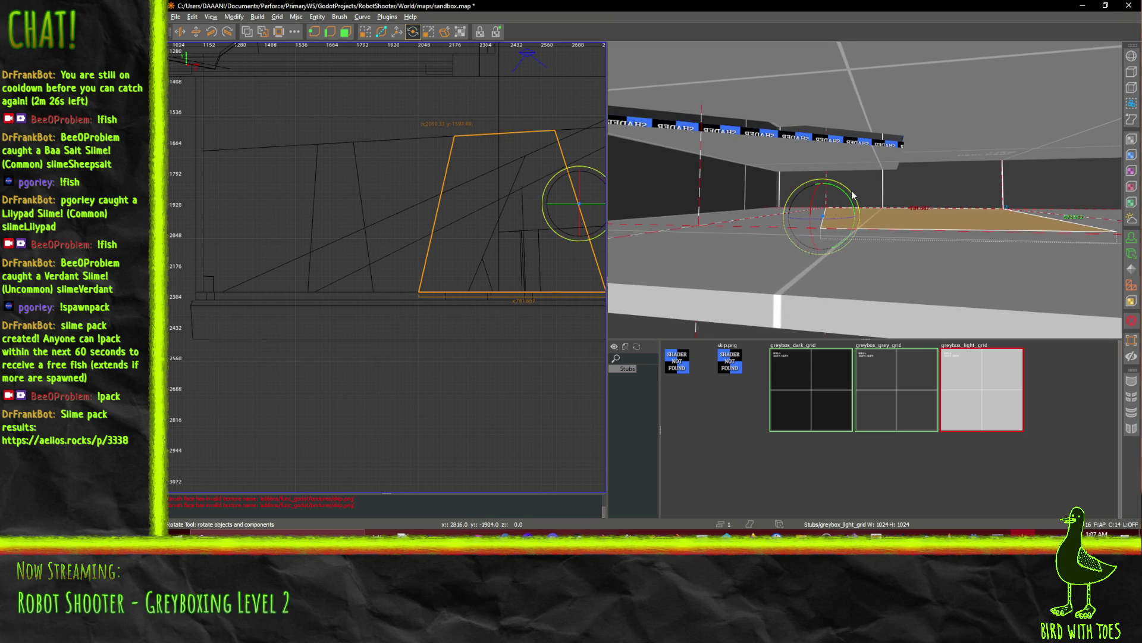
{"action": "left_click_drag", "start_coordinate": [852, 194], "coordinate": [862, 198]}
{"action": "key", "text": "d"}
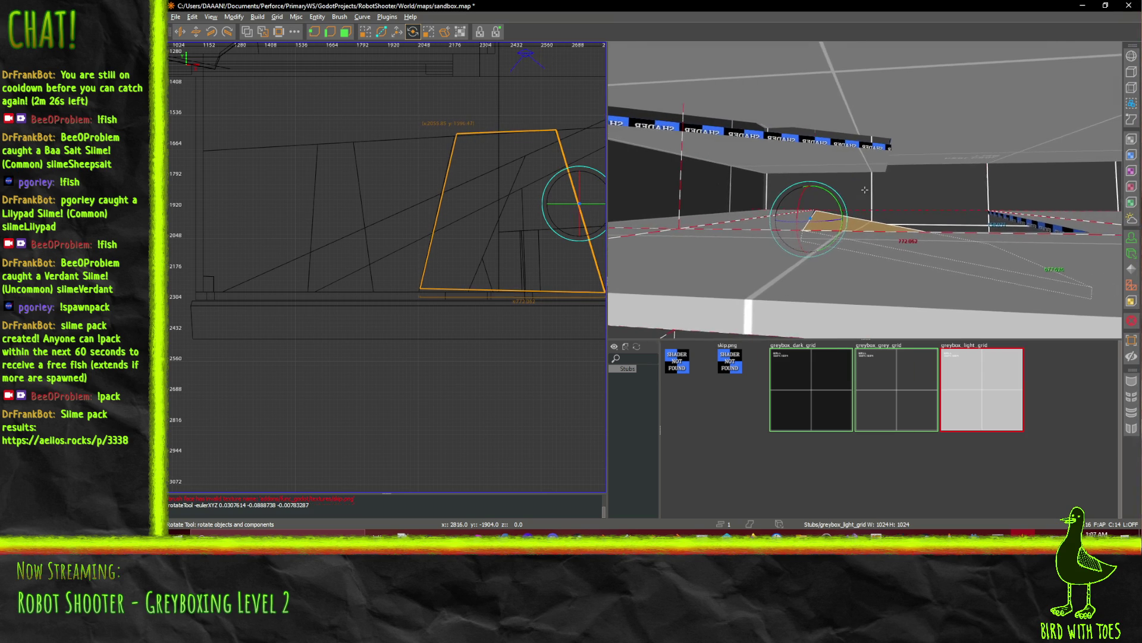
{"action": "key", "text": "Left"}
{"action": "key", "text": "w"}
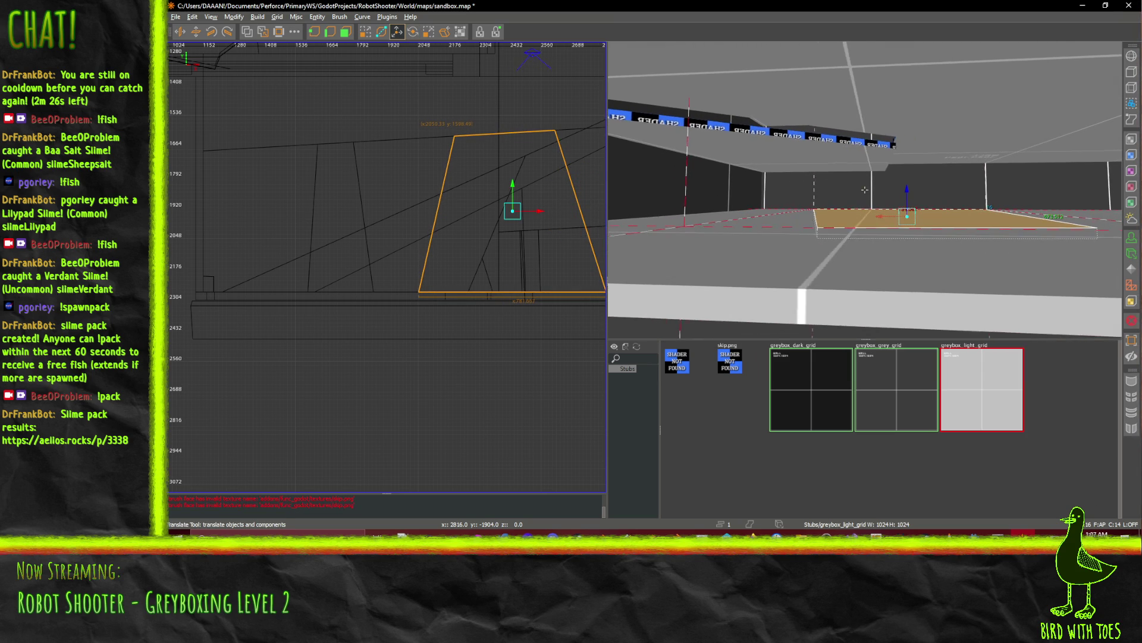
{"action": "key", "text": "d"}
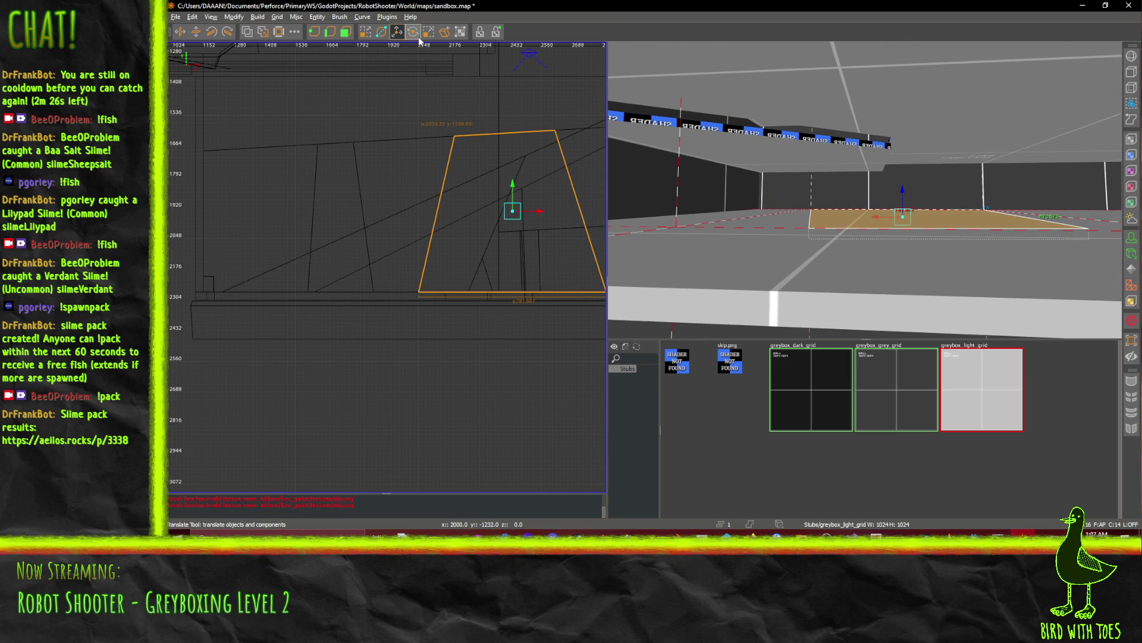
Pivot the floor piece about its left edge into a steeper ramp, then select the tan ceiling brush.
{"action": "left_click", "coordinate": [414, 36]}
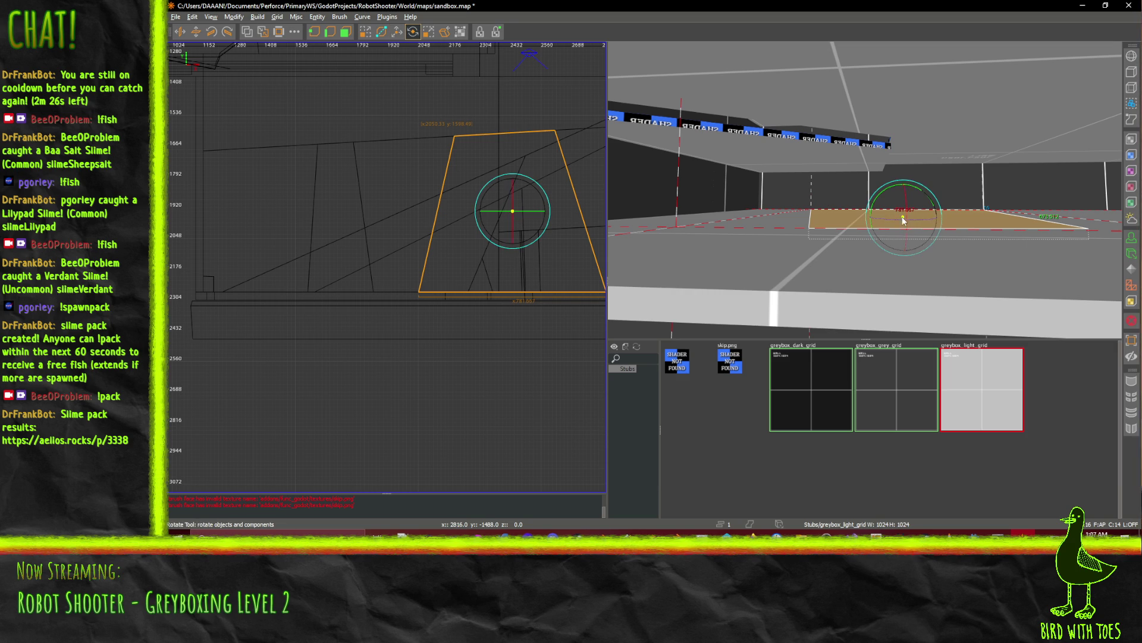
{"action": "mouse_move", "coordinate": [902, 220]}
{"action": "left_mouse_down"}
{"action": "mouse_move", "coordinate": [810, 223]}
{"action": "mouse_move", "coordinate": [837, 197]}
{"action": "left_mouse_up"}
{"action": "scroll", "coordinate": [851, 194], "scroll_direction": "up", "scroll_amount": 10}
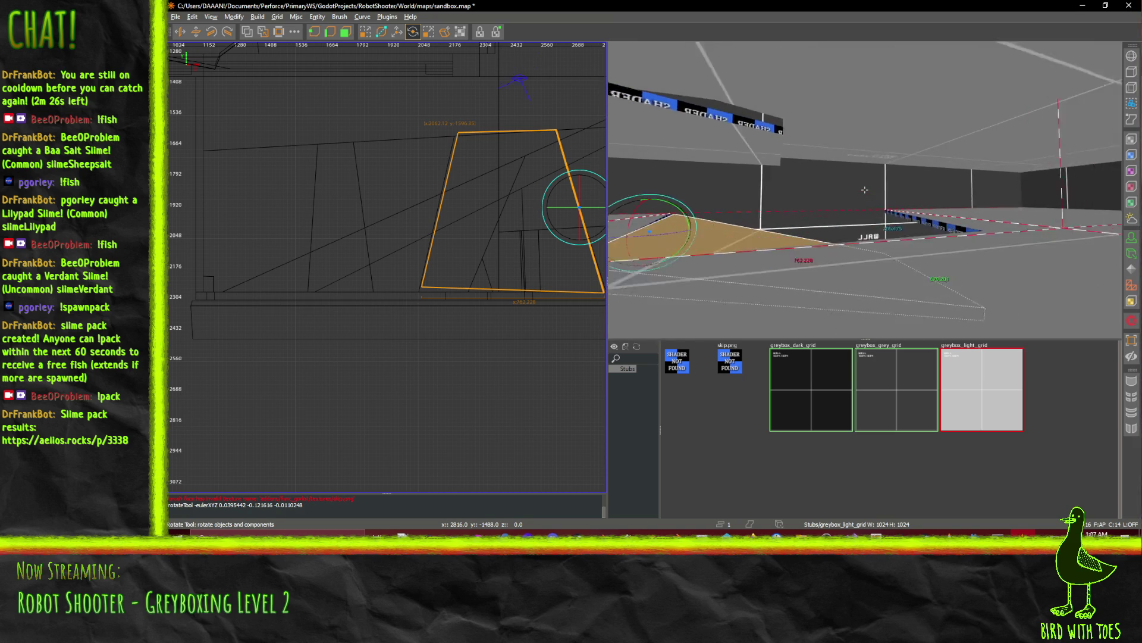
{"action": "scroll", "coordinate": [865, 189], "scroll_direction": "down", "scroll_amount": 15}
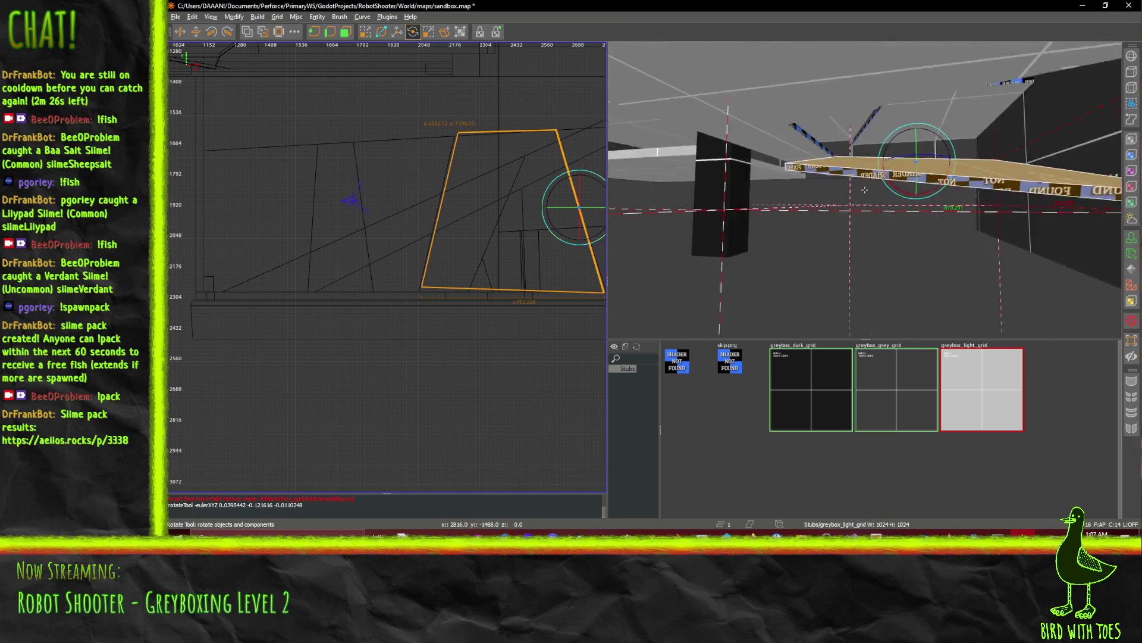
{"action": "key", "text": "Up"}
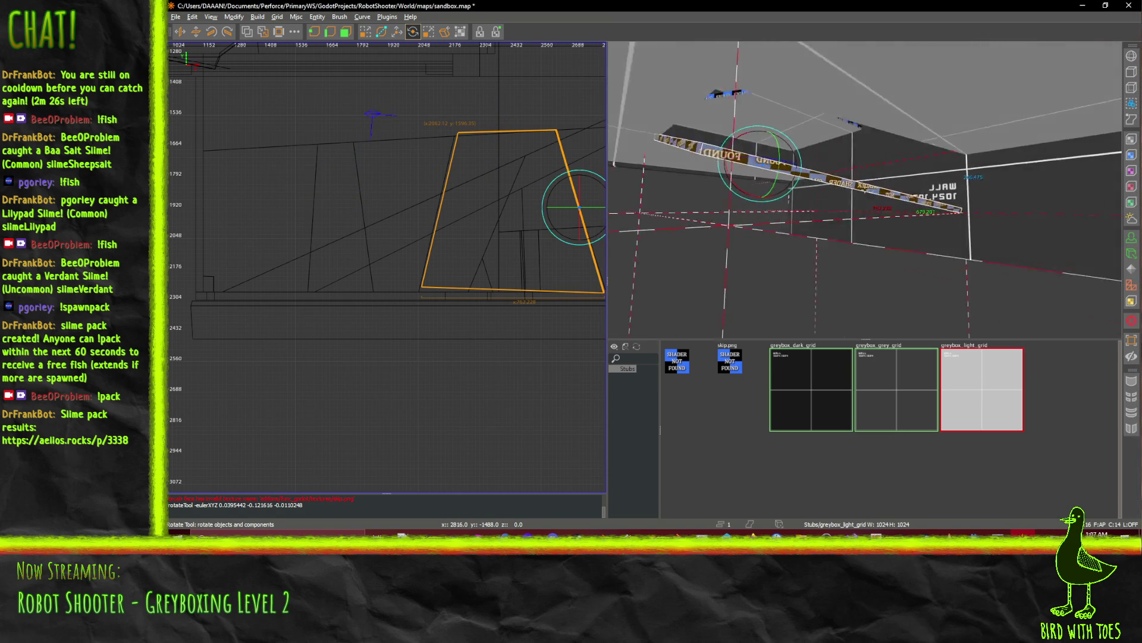
{"action": "key", "text": "Up"}
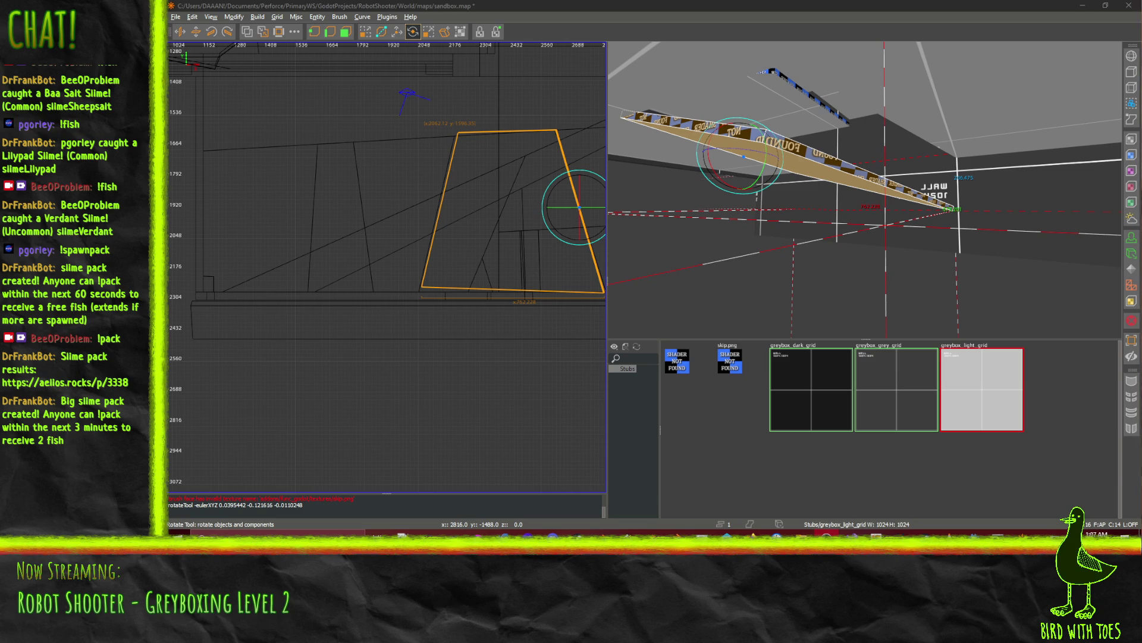
{"action": "scroll", "coordinate": [766, 132], "scroll_direction": "up", "scroll_amount": 10}
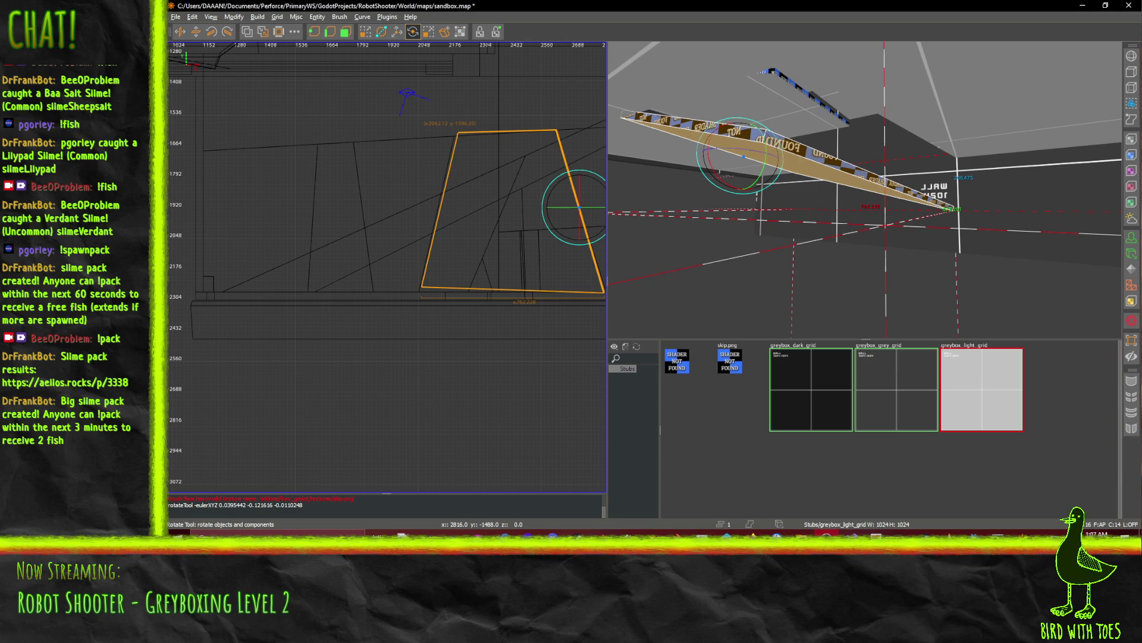
{"action": "scroll", "coordinate": [864, 189], "scroll_direction": "down", "scroll_amount": 10}
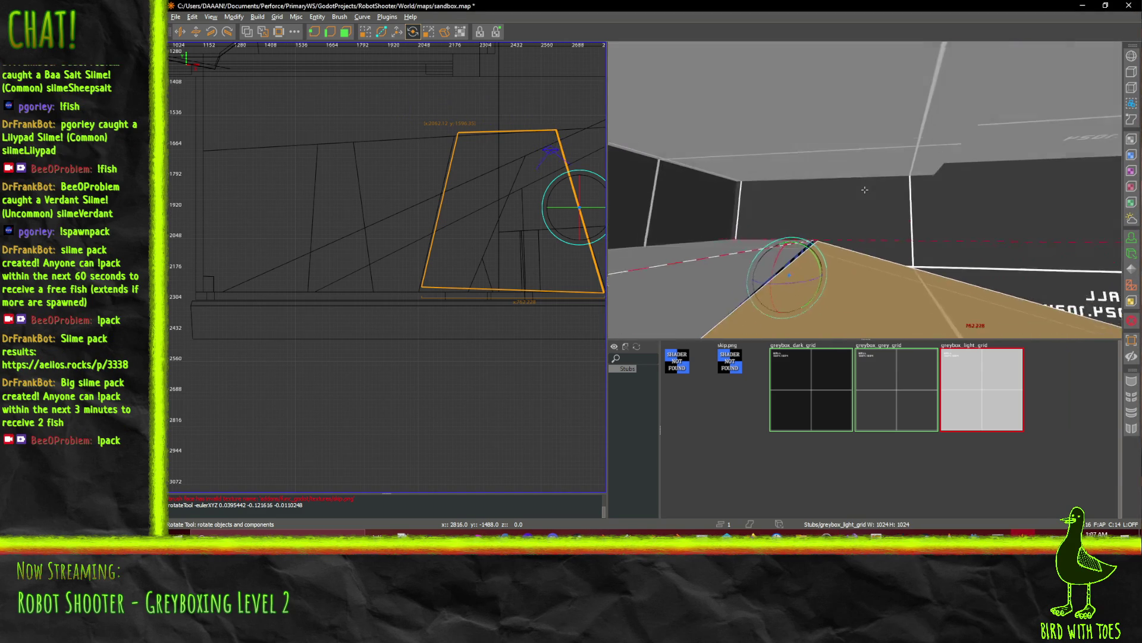
{"action": "scroll", "coordinate": [865, 189], "scroll_direction": "up", "scroll_amount": 10}
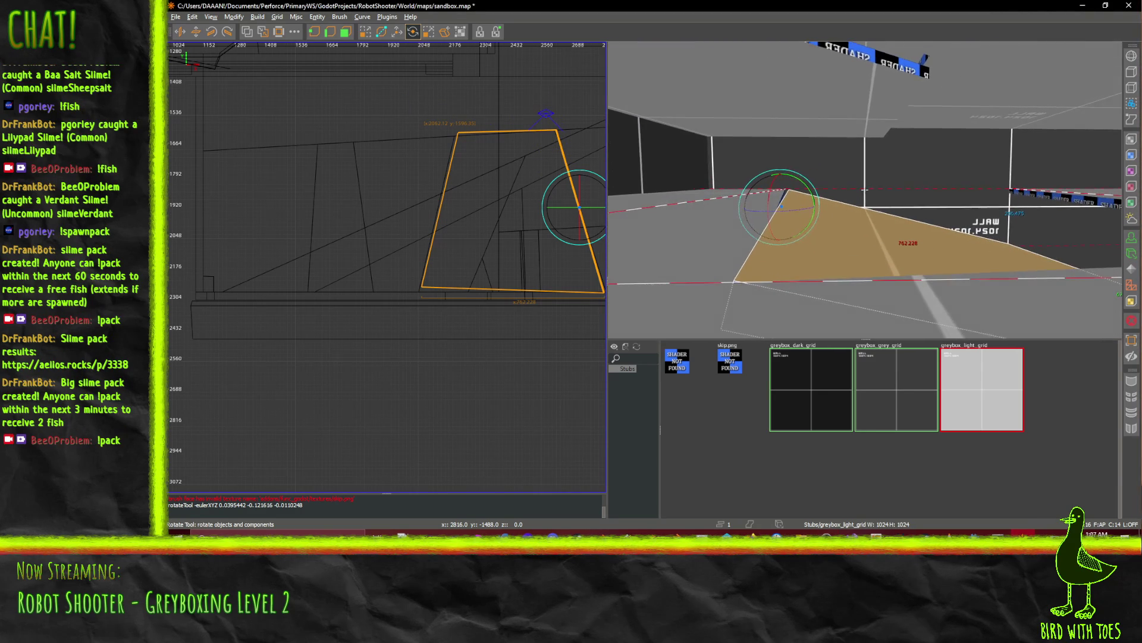
{"action": "scroll", "coordinate": [864, 189], "scroll_direction": "down", "scroll_amount": 10}
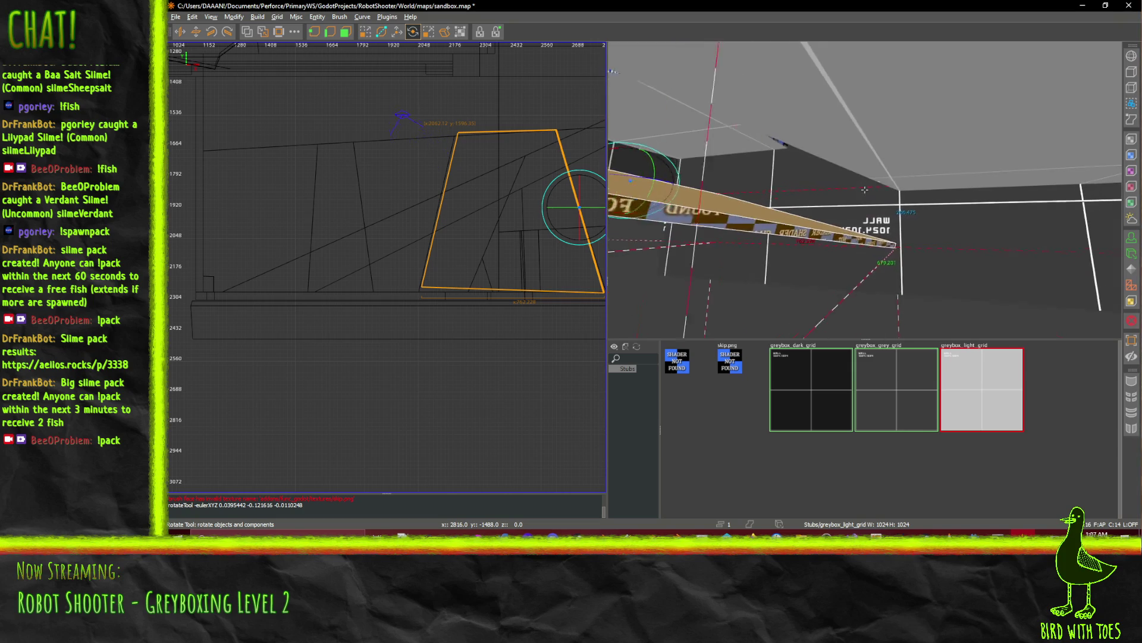
{"action": "left_click", "coordinate": [944, 139], "text": "shift"}
Lower the tan slab to floor level and tilt it about its edge with the rotate gizmo.
{"action": "key", "text": "w"}
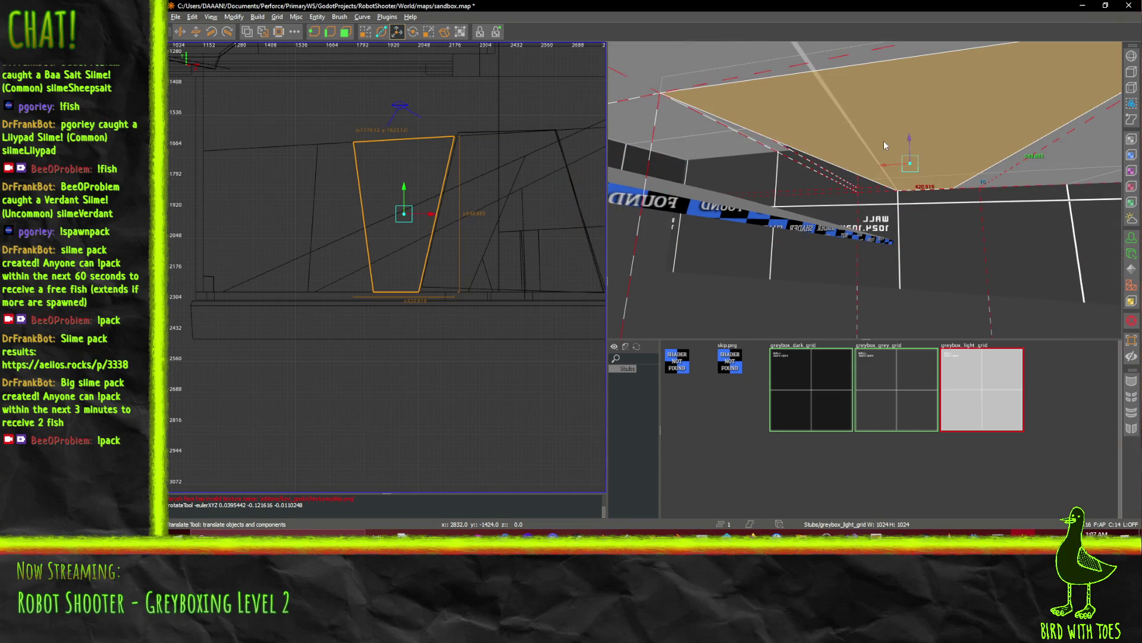
{"action": "mouse_move", "coordinate": [911, 141]}
{"action": "left_mouse_down"}
{"action": "mouse_move", "coordinate": [908, 237]}
{"action": "mouse_move", "coordinate": [864, 190]}
{"action": "left_mouse_up"}
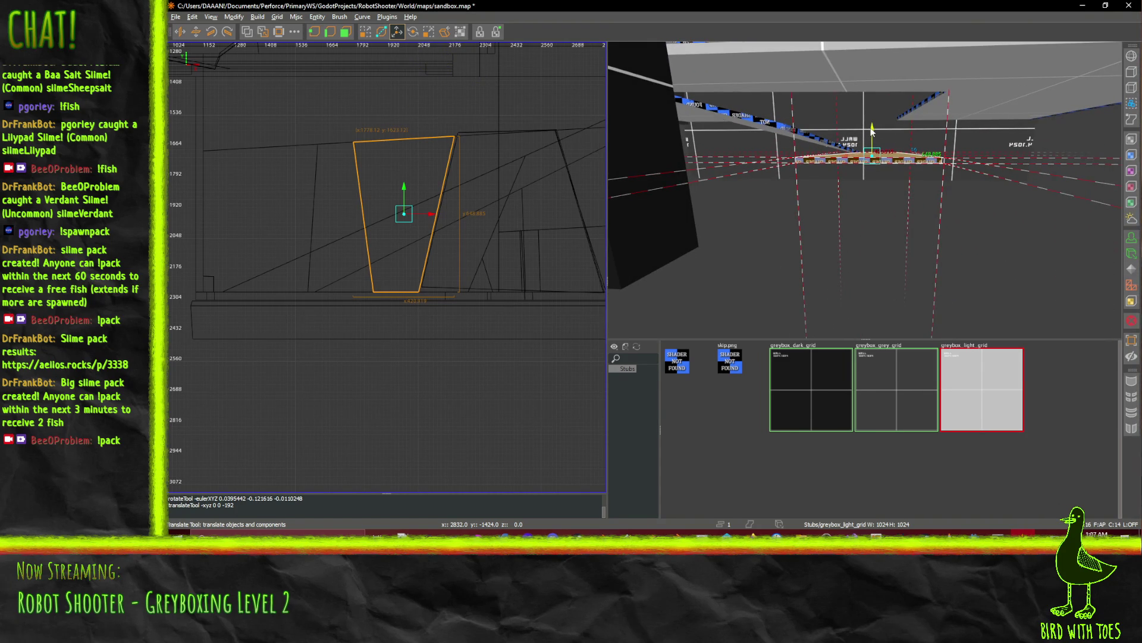
{"action": "mouse_move", "coordinate": [870, 129]}
{"action": "left_mouse_down"}
{"action": "mouse_move", "coordinate": [870, 150]}
{"action": "mouse_move", "coordinate": [870, 121]}
{"action": "mouse_move", "coordinate": [876, 142]}
{"action": "left_mouse_up"}
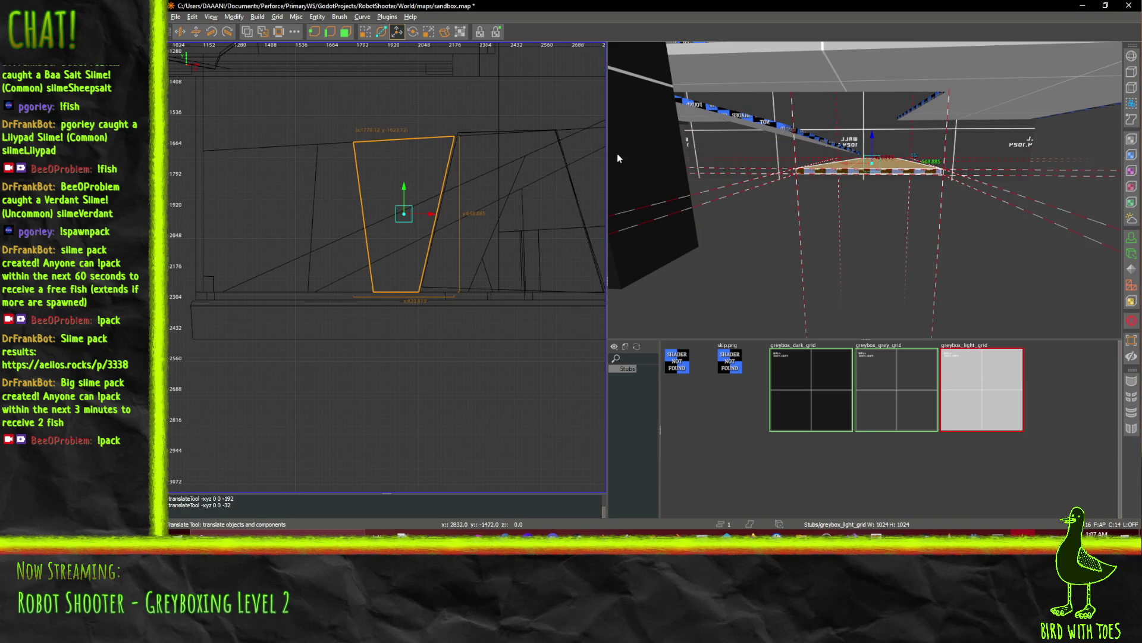
{"action": "left_click", "coordinate": [414, 33]}
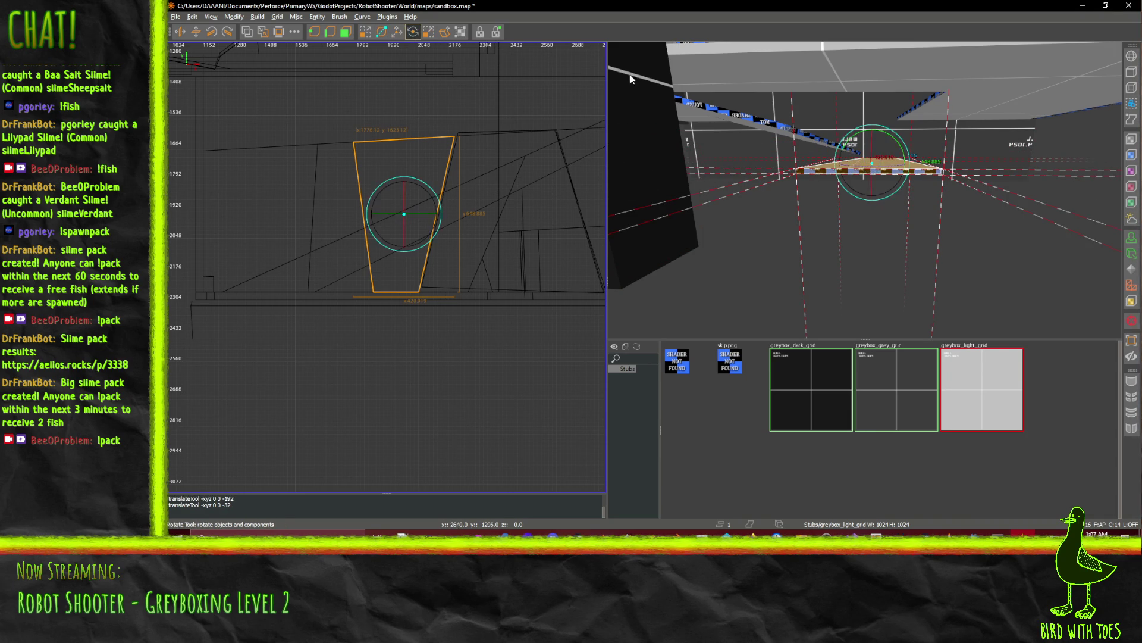
{"action": "left_click_drag", "start_coordinate": [872, 170], "coordinate": [809, 168]}
{"action": "key", "text": "Up"}
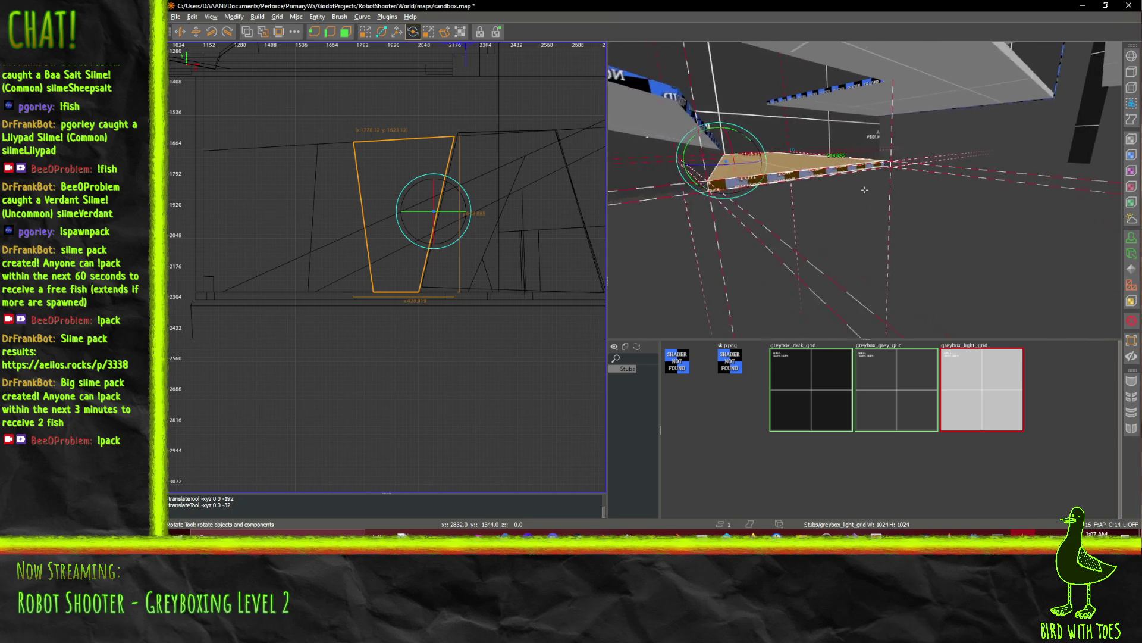
{"action": "key", "text": "Up"}
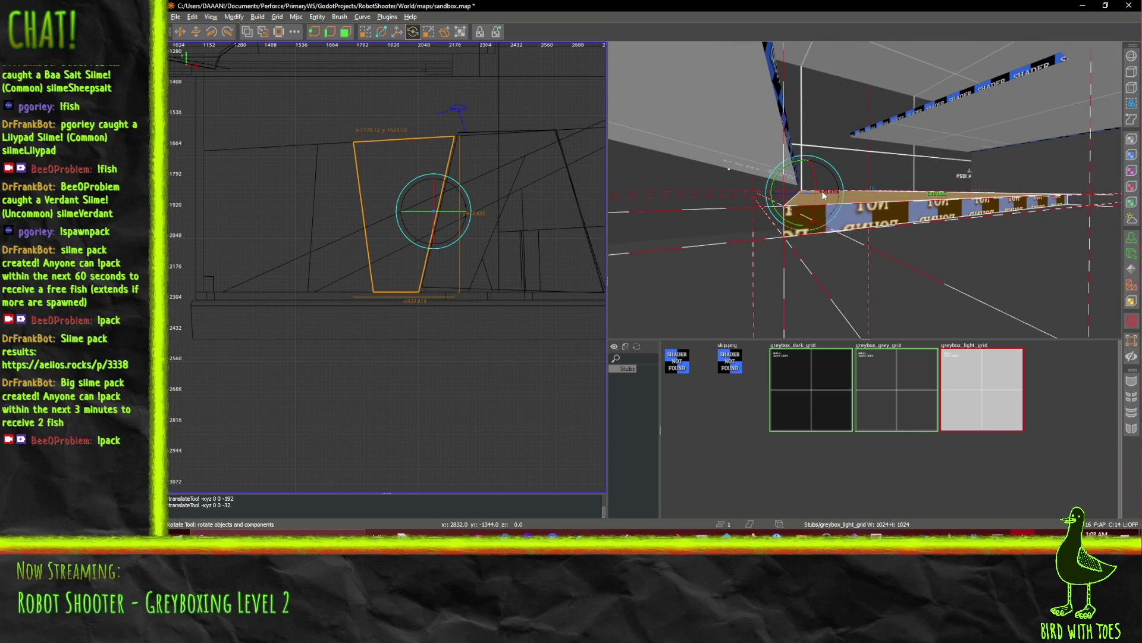
{"action": "left_click_drag", "start_coordinate": [835, 170], "coordinate": [839, 174]}
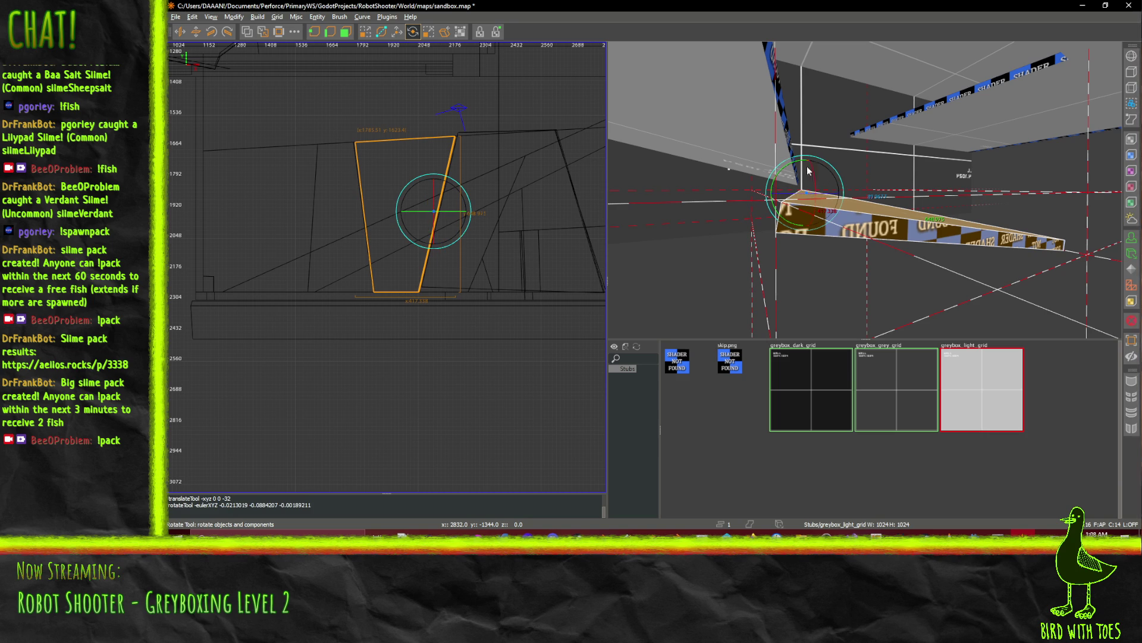
Raise the slab 64 units and rotate it further into a ramp angle.
{"action": "left_click", "coordinate": [397, 31]}
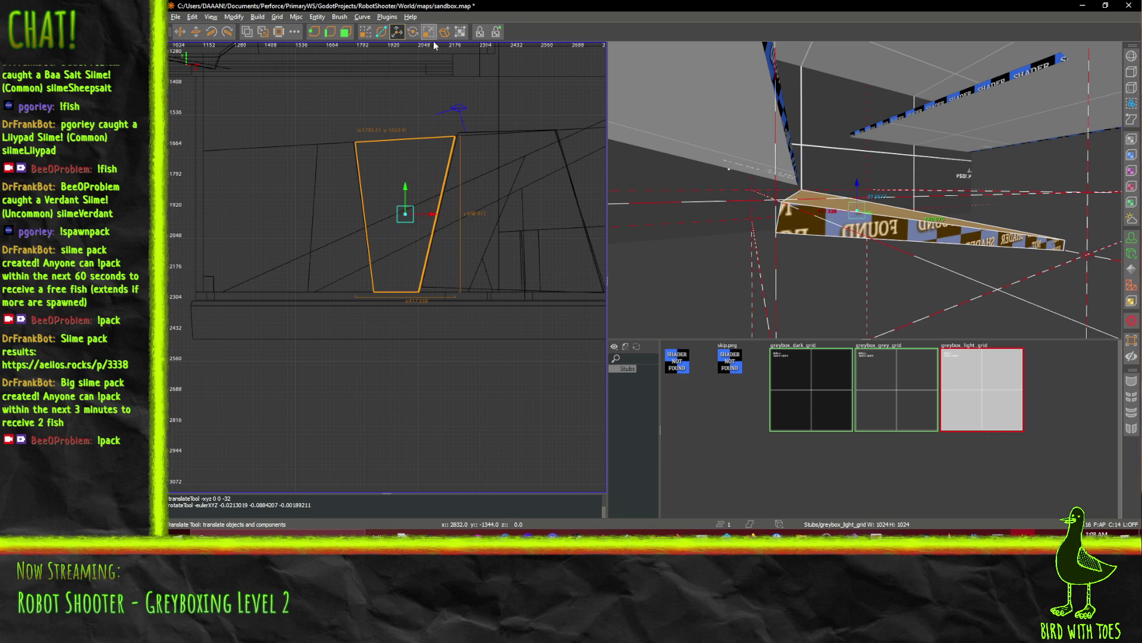
{"action": "mouse_move", "coordinate": [857, 187]}
{"action": "left_mouse_down"}
{"action": "mouse_move", "coordinate": [859, 160]}
{"action": "mouse_move", "coordinate": [864, 190]}
{"action": "left_mouse_up"}
{"action": "key", "text": "s"}
{"action": "key", "text": "s"}
{"action": "key", "text": "s"}
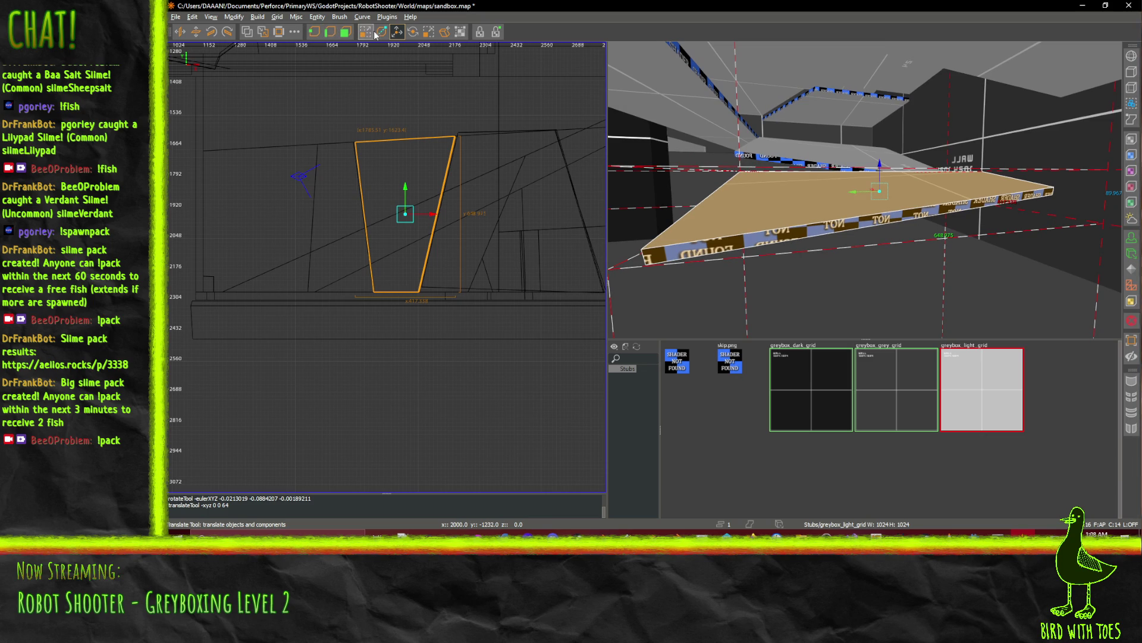
{"action": "left_click", "coordinate": [416, 34]}
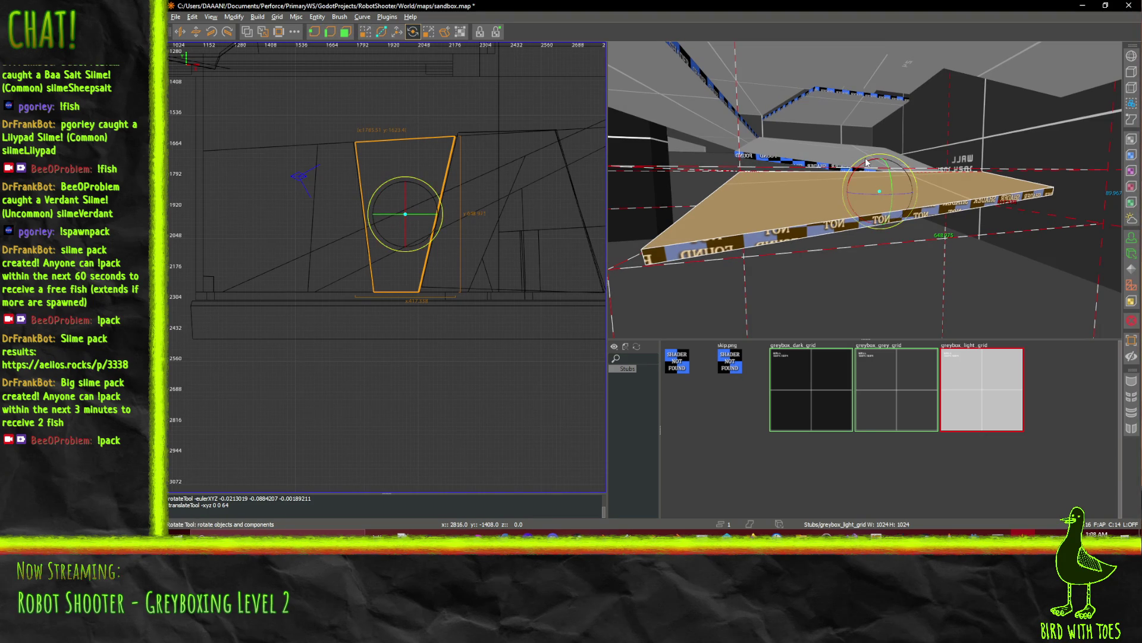
{"action": "left_click_drag", "start_coordinate": [867, 162], "coordinate": [932, 175]}
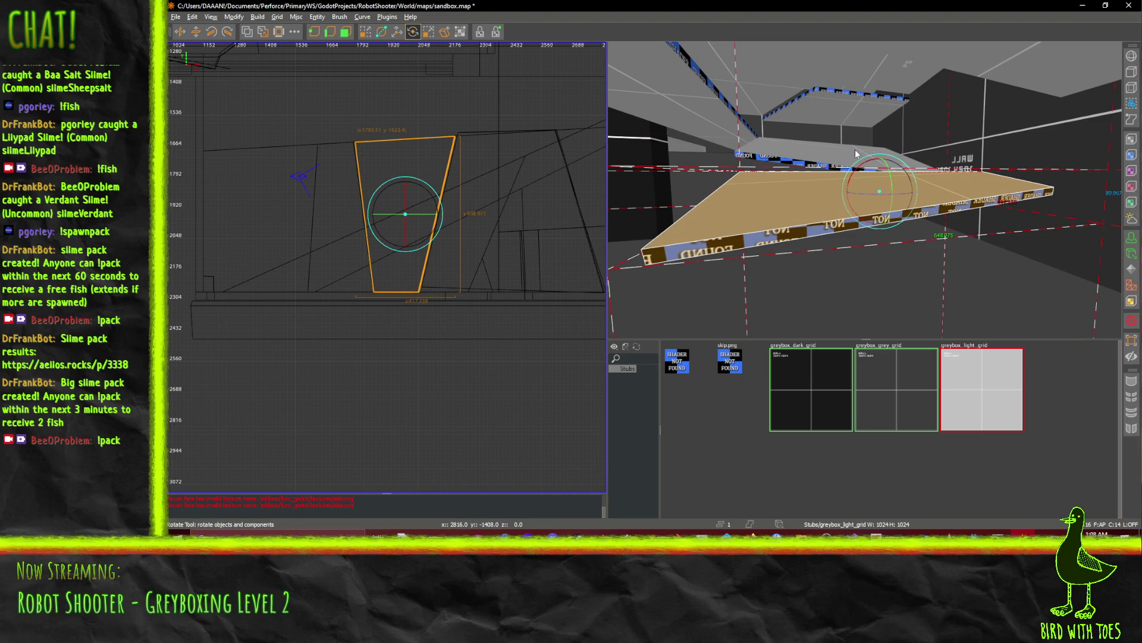
{"action": "left_click_drag", "start_coordinate": [869, 155], "coordinate": [873, 155]}
{"action": "right_click", "coordinate": [873, 156]}
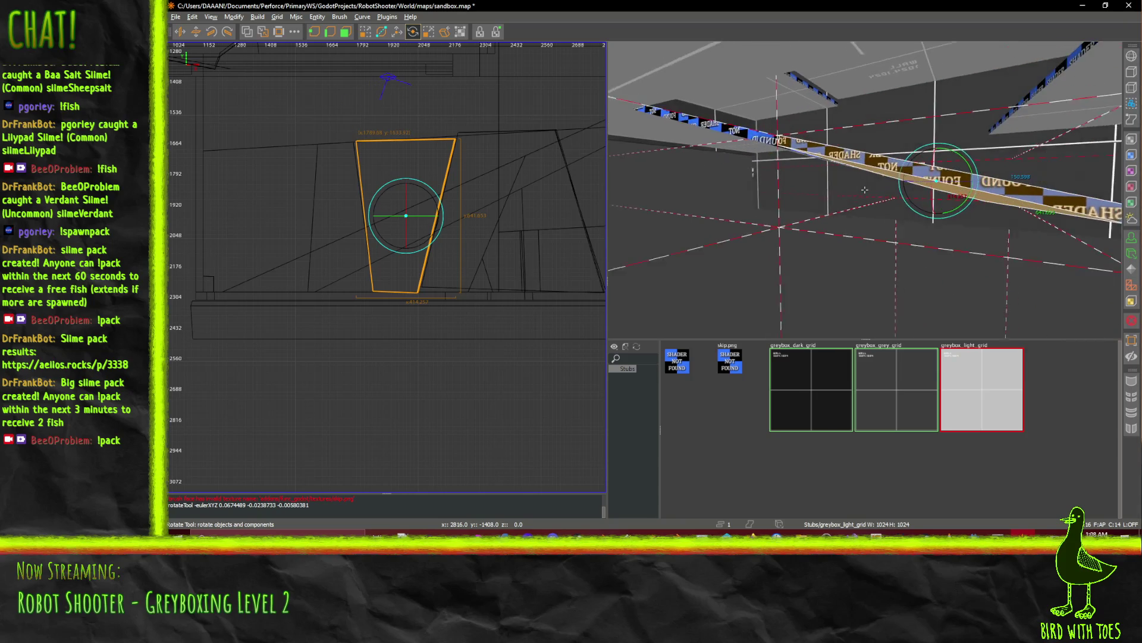
{"action": "key", "text": "w"}
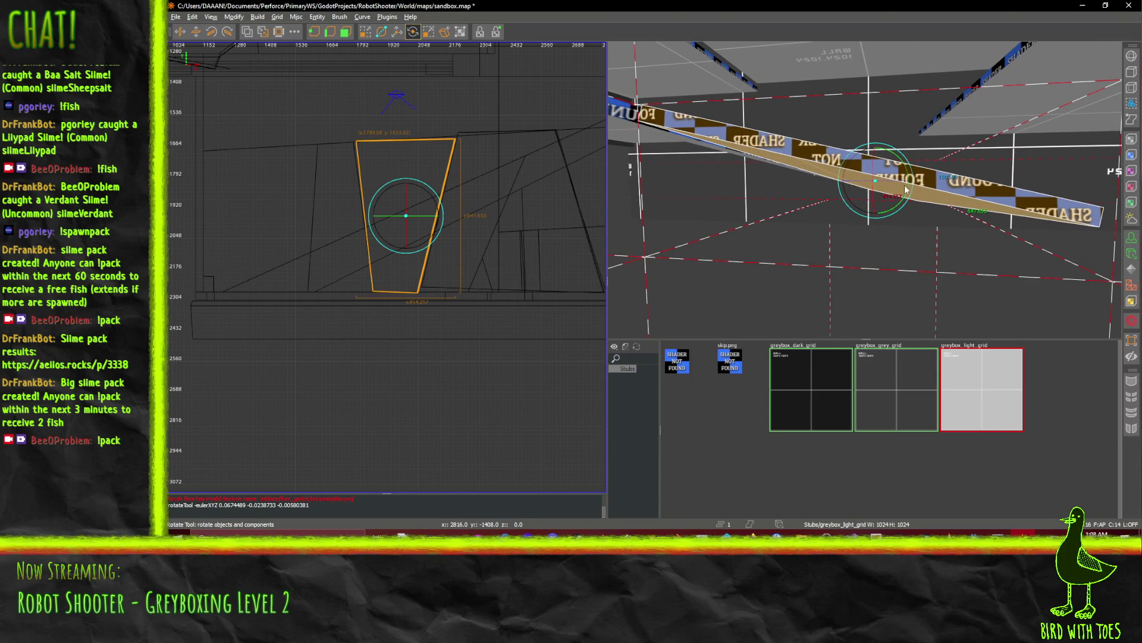
{"action": "left_click_drag", "start_coordinate": [912, 169], "coordinate": [861, 192]}
Nudge the ramp slab sideways one 16-unit grid step and inspect it from several angles.
{"action": "left_click", "coordinate": [396, 32]}
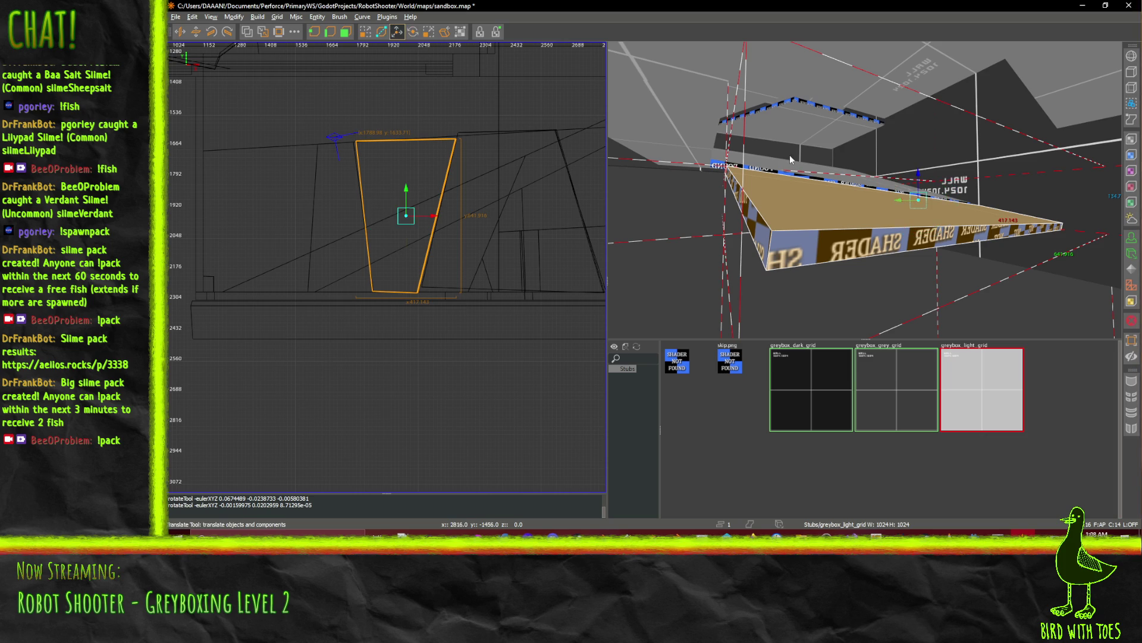
{"action": "key", "text": "Up"}
{"action": "right_click", "coordinate": [922, 174]}
{"action": "key", "text": "Up"}
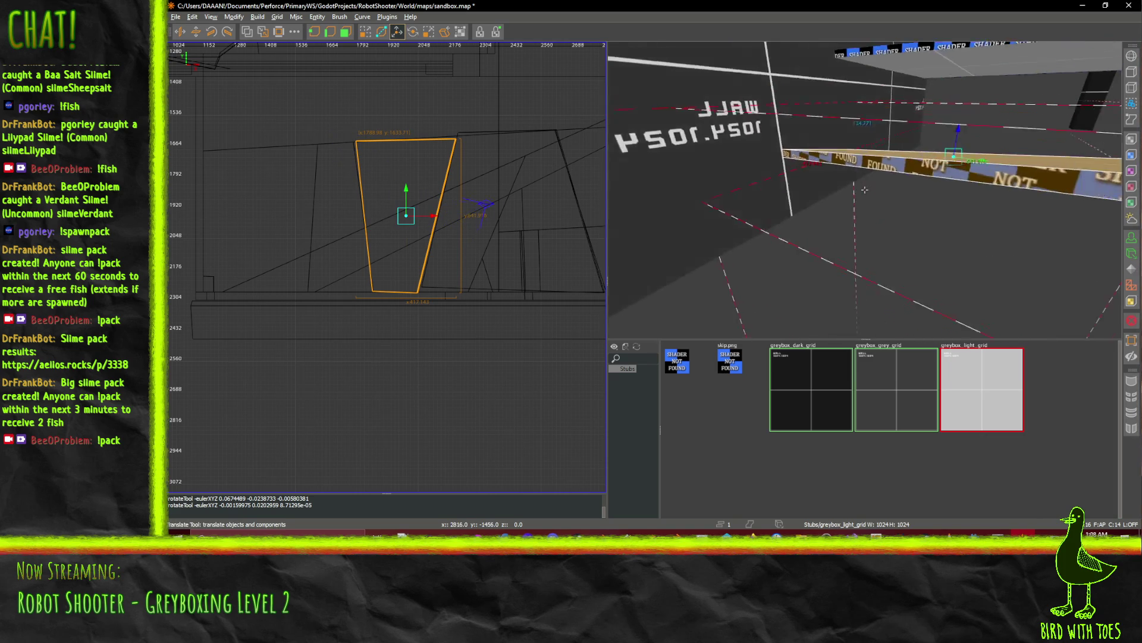
{"action": "key", "text": "Down"}
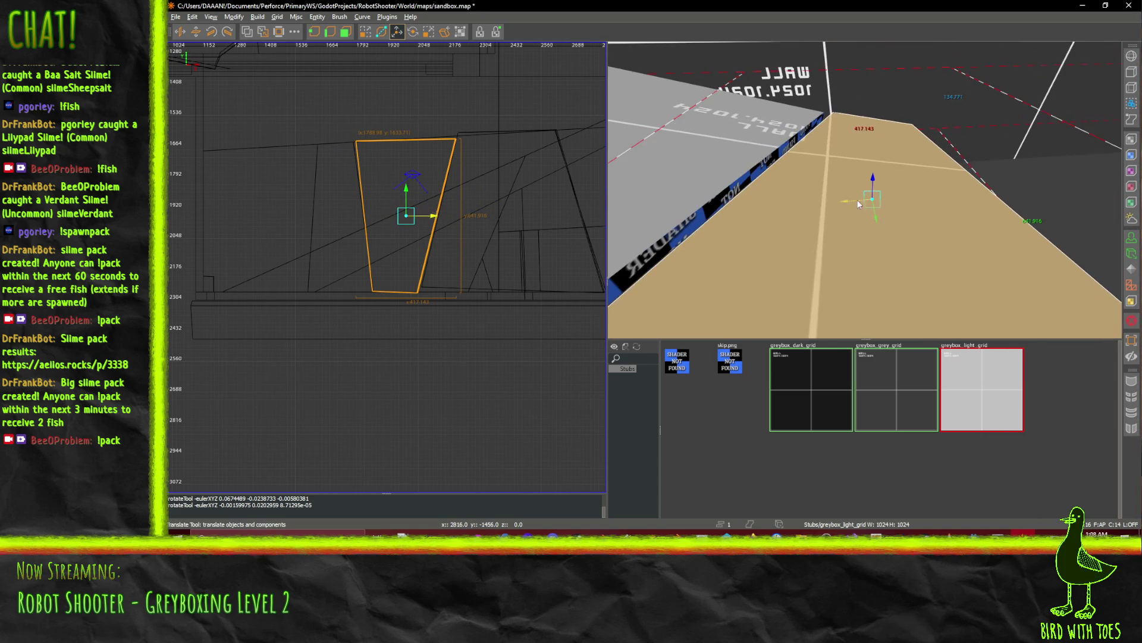
{"action": "left_click_drag", "start_coordinate": [847, 206], "coordinate": [852, 205]}
{"action": "right_click", "coordinate": [877, 176]}
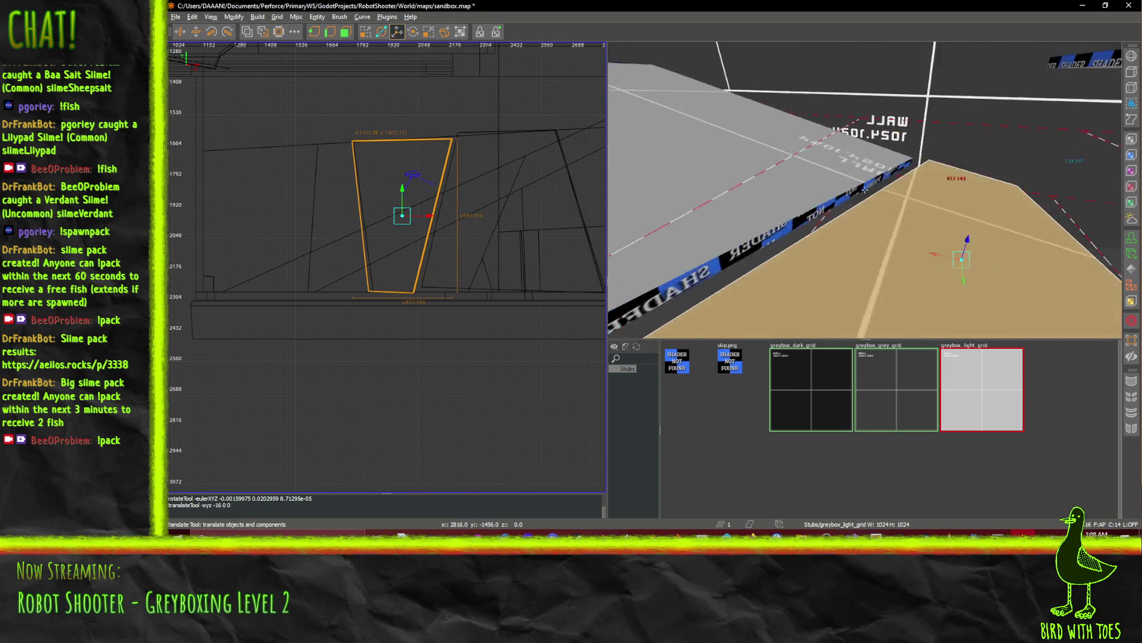
{"action": "mouse_move", "coordinate": [864, 189]}
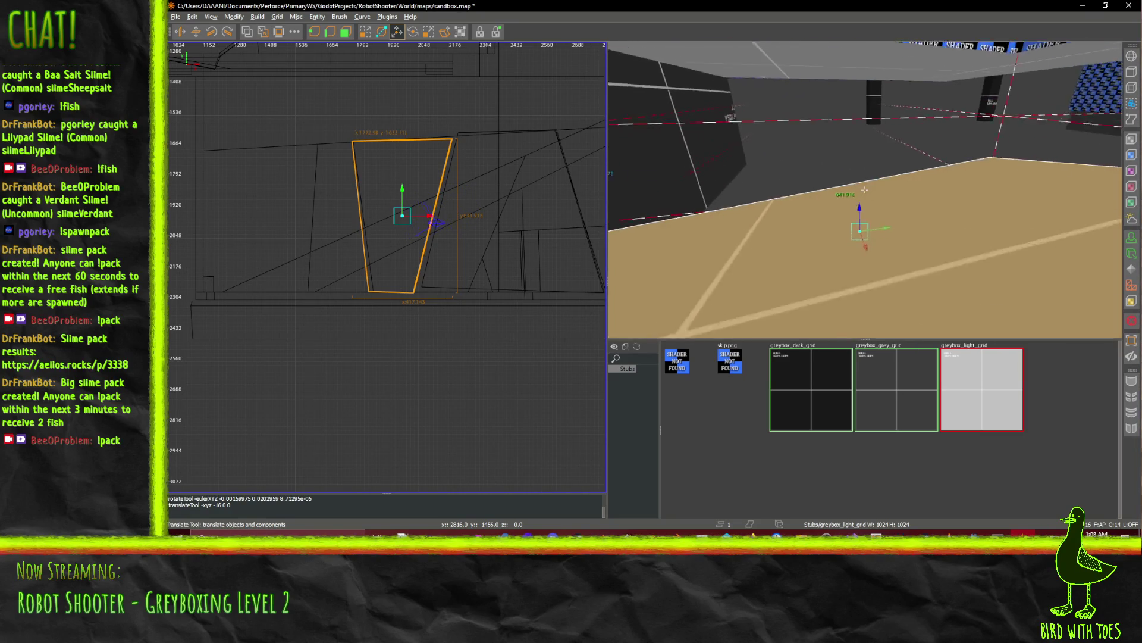
{"action": "key", "text": "Up"}
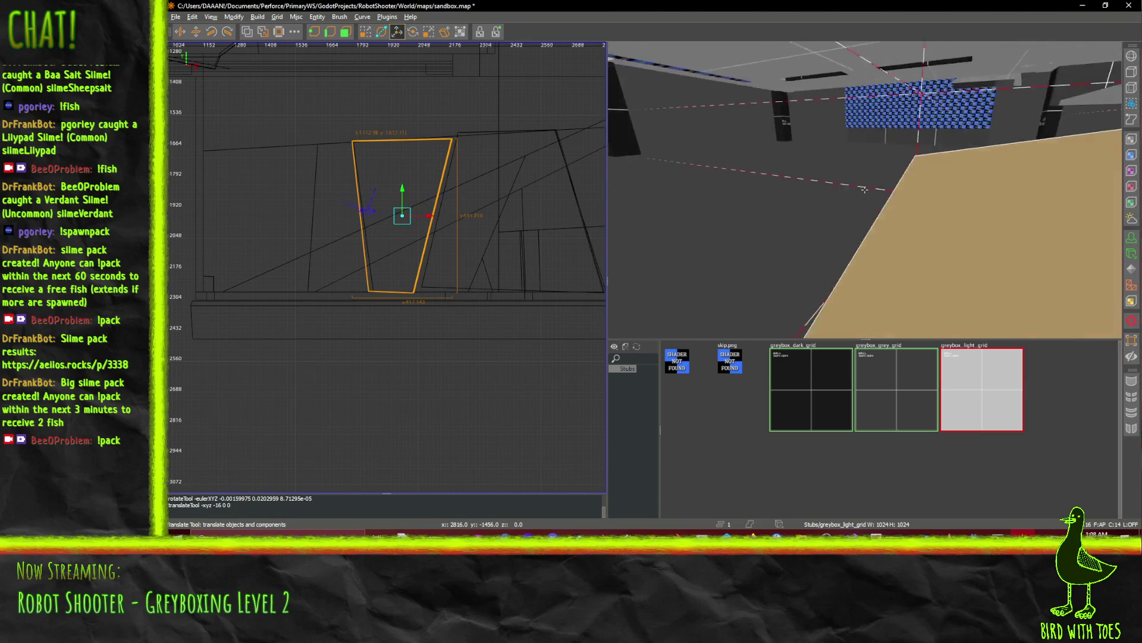
{"action": "key", "text": "Up"}
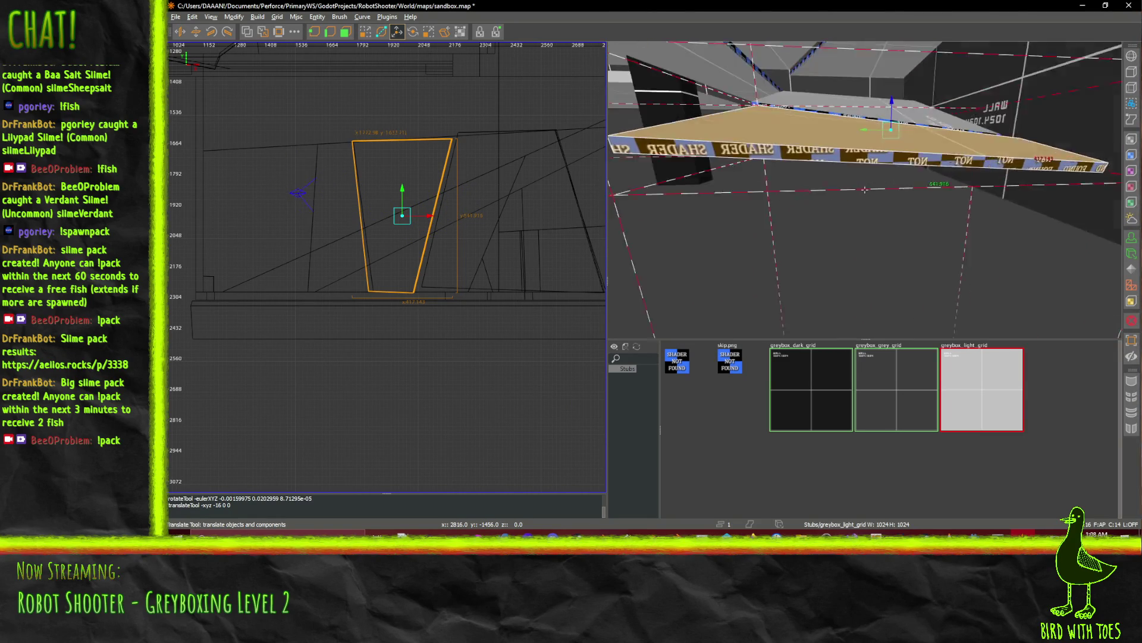
{"action": "key", "text": "Up"}
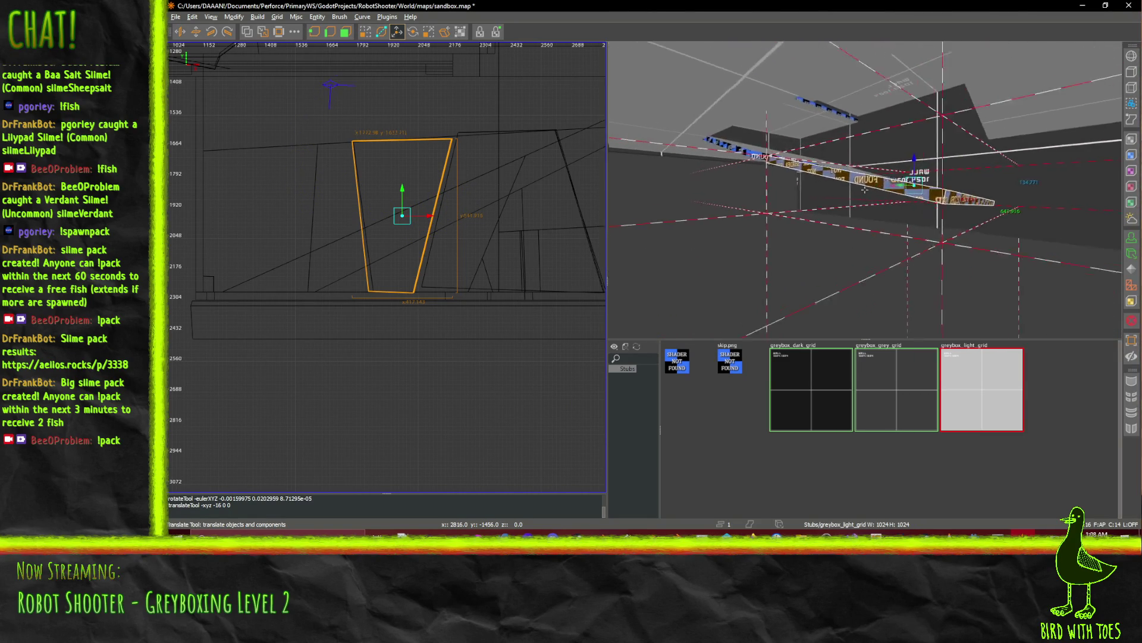
Select the thin ceiling-edge brush and undo an unwanted trial rotation.
{"action": "left_click", "coordinate": [835, 152], "text": "shift"}
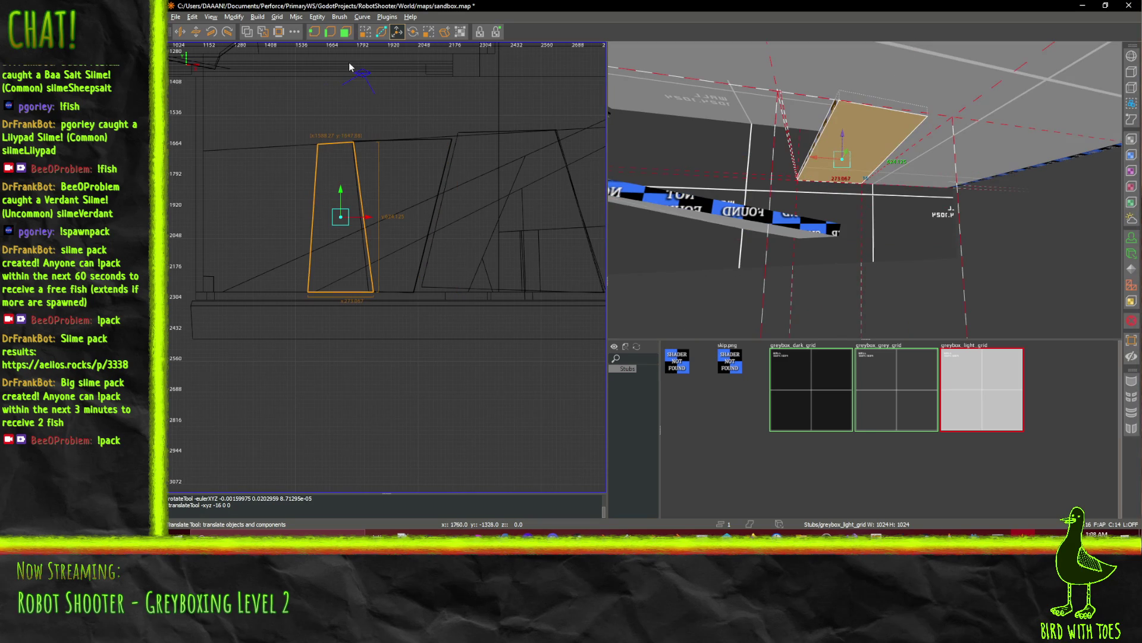
{"action": "right_click", "coordinate": [864, 189]}
{"action": "key", "text": "Up"}
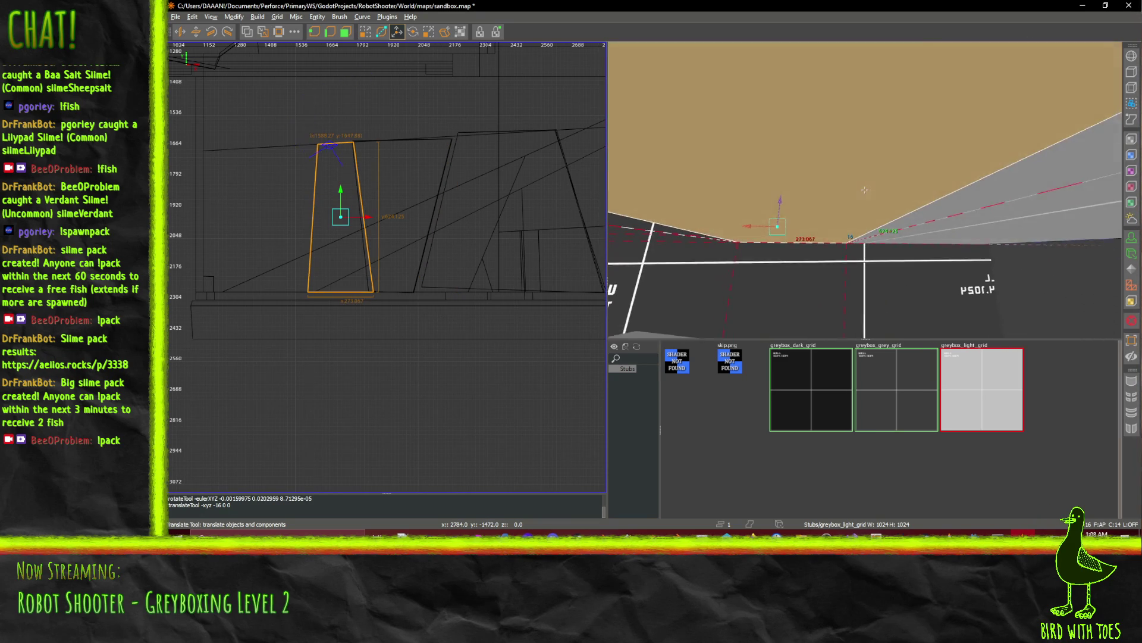
{"action": "key", "text": "Down"}
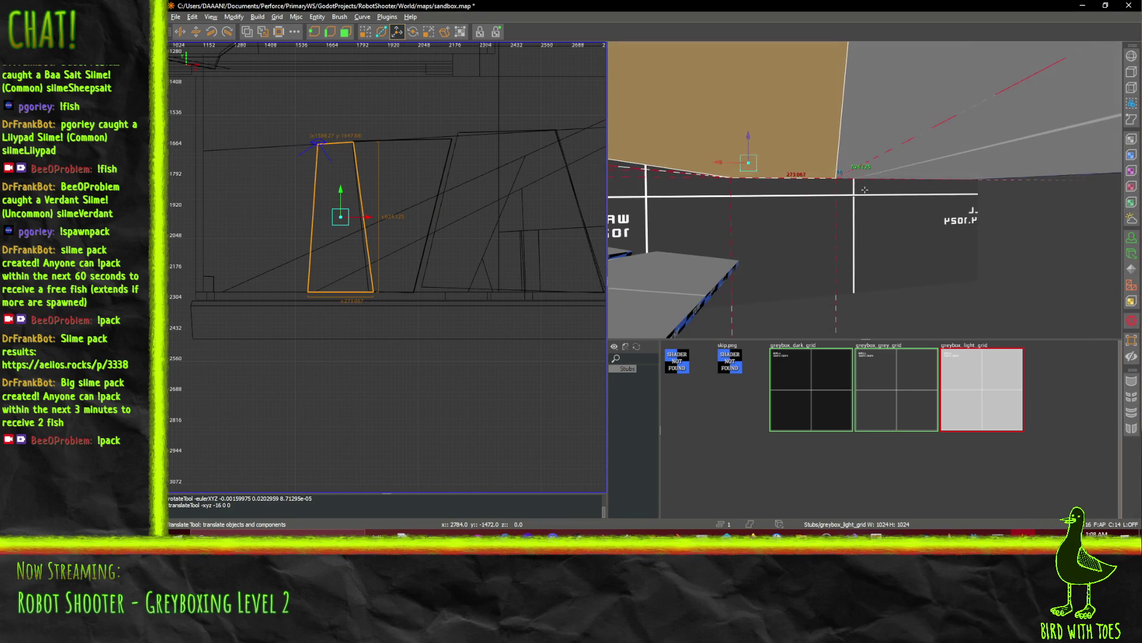
{"action": "left_click", "coordinate": [413, 33]}
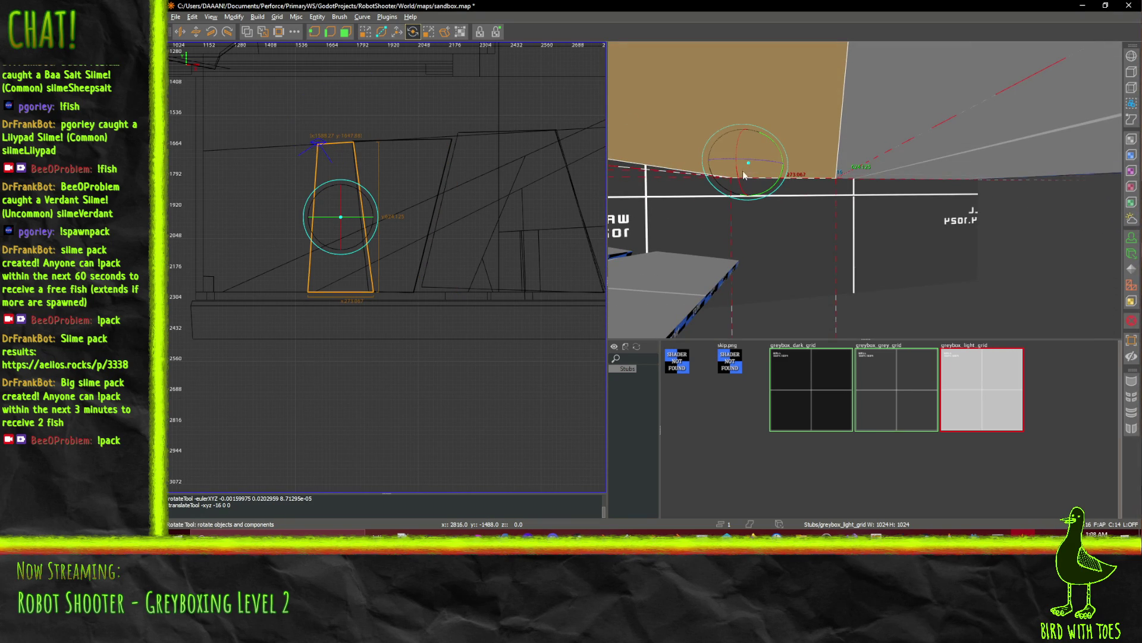
{"action": "mouse_move", "coordinate": [751, 166]}
{"action": "left_mouse_down"}
{"action": "mouse_move", "coordinate": [823, 159]}
{"action": "mouse_move", "coordinate": [864, 189]}
{"action": "left_mouse_up"}
{"action": "key", "text": "ctrl+z"}
Move the rotation pivot to the brush's edge and rotate the brush slightly.
{"action": "key", "text": "w"}
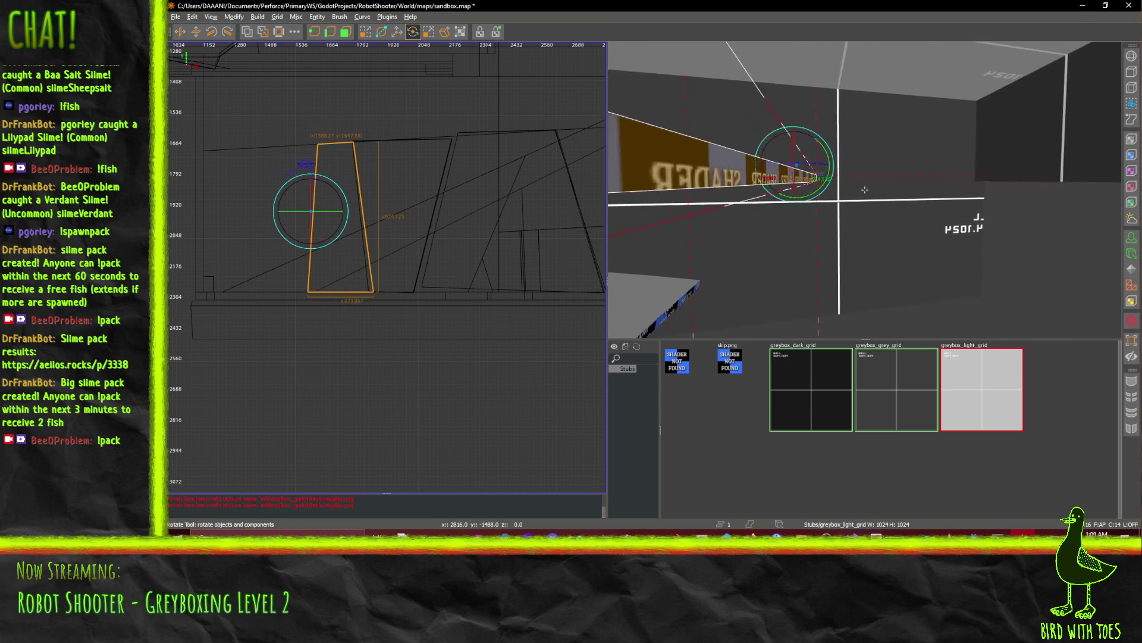
{"action": "key", "text": "s"}
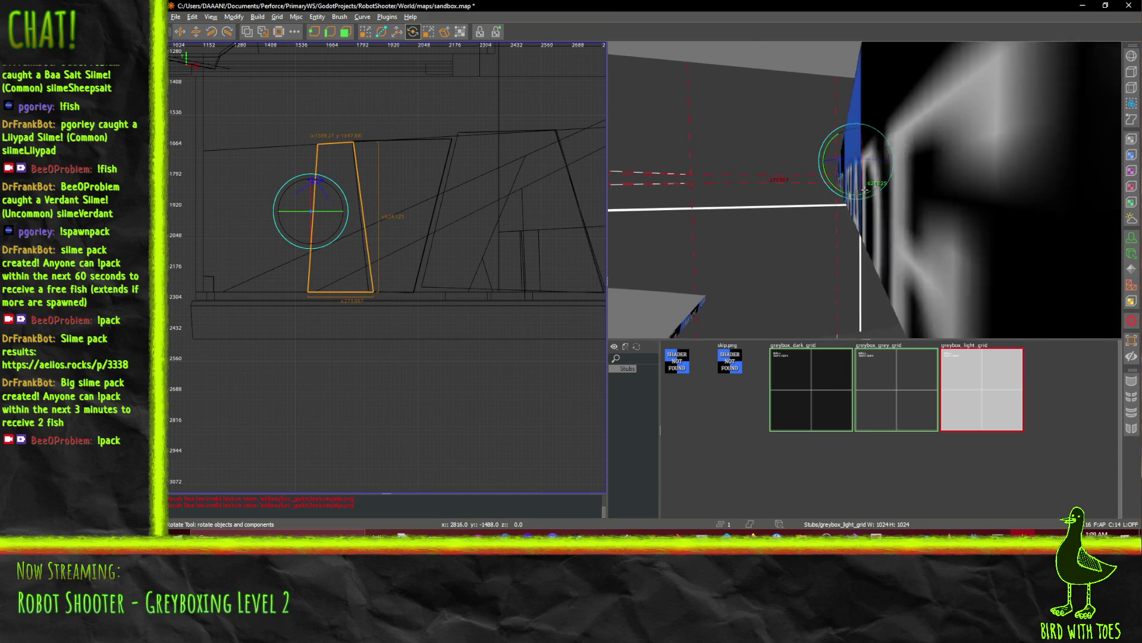
{"action": "mouse_move", "coordinate": [863, 189]}
{"action": "left_mouse_down"}
{"action": "mouse_move", "coordinate": [874, 199]}
{"action": "mouse_move", "coordinate": [850, 190]}
{"action": "left_mouse_up"}
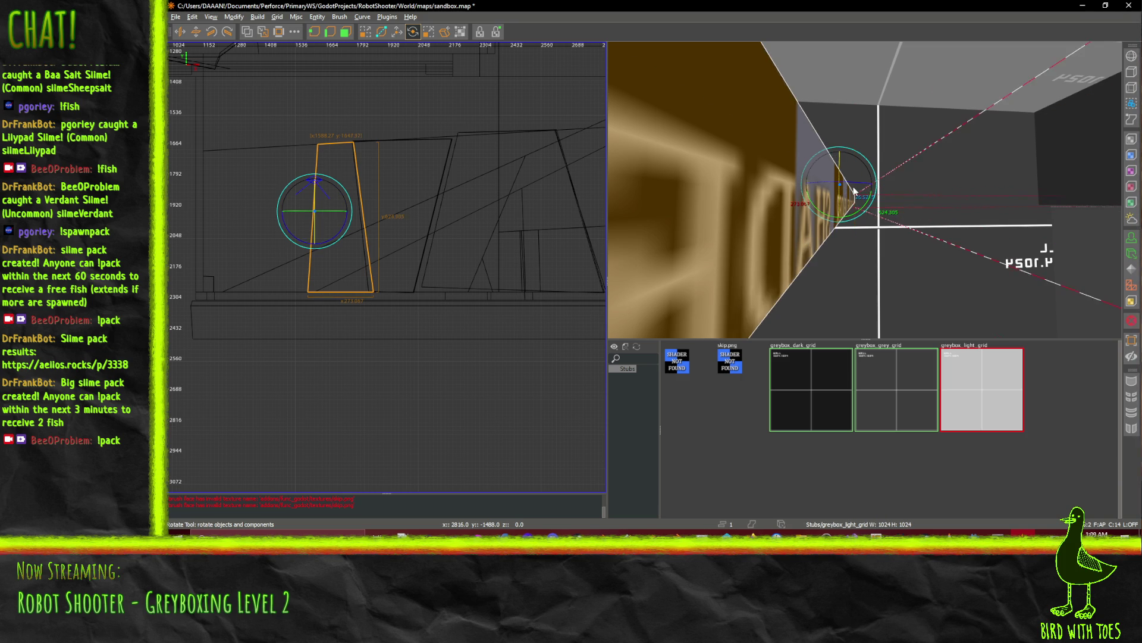
{"action": "left_click_drag", "start_coordinate": [840, 188], "coordinate": [850, 189]}
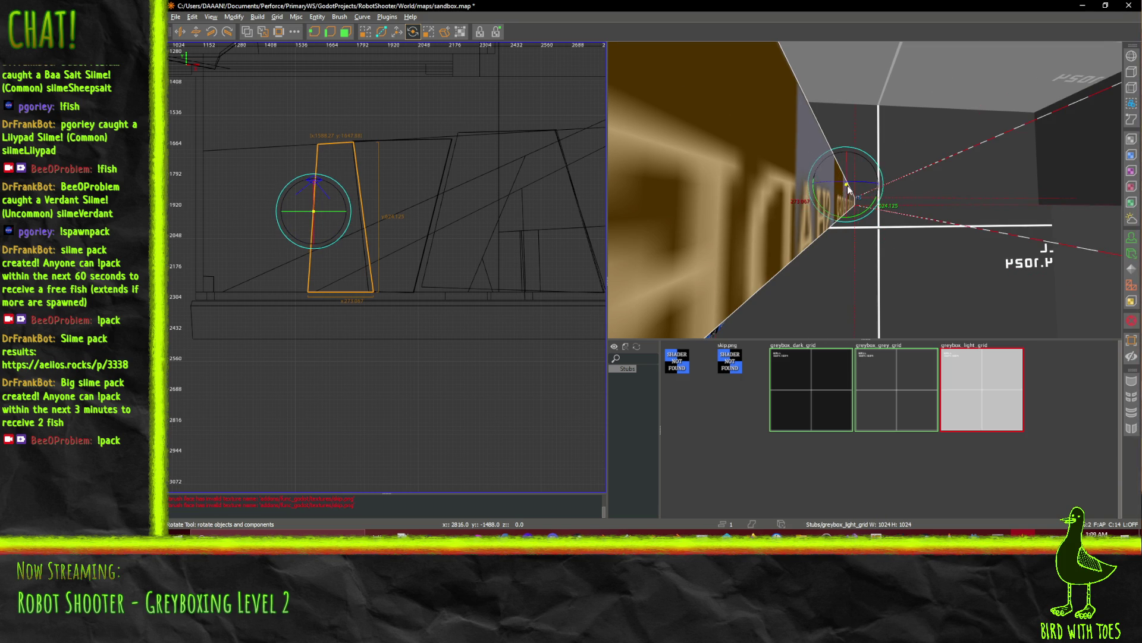
{"action": "left_click_drag", "start_coordinate": [870, 153], "coordinate": [865, 152]}
{"action": "right_click", "coordinate": [865, 152]}
{"action": "key", "text": "Down"}
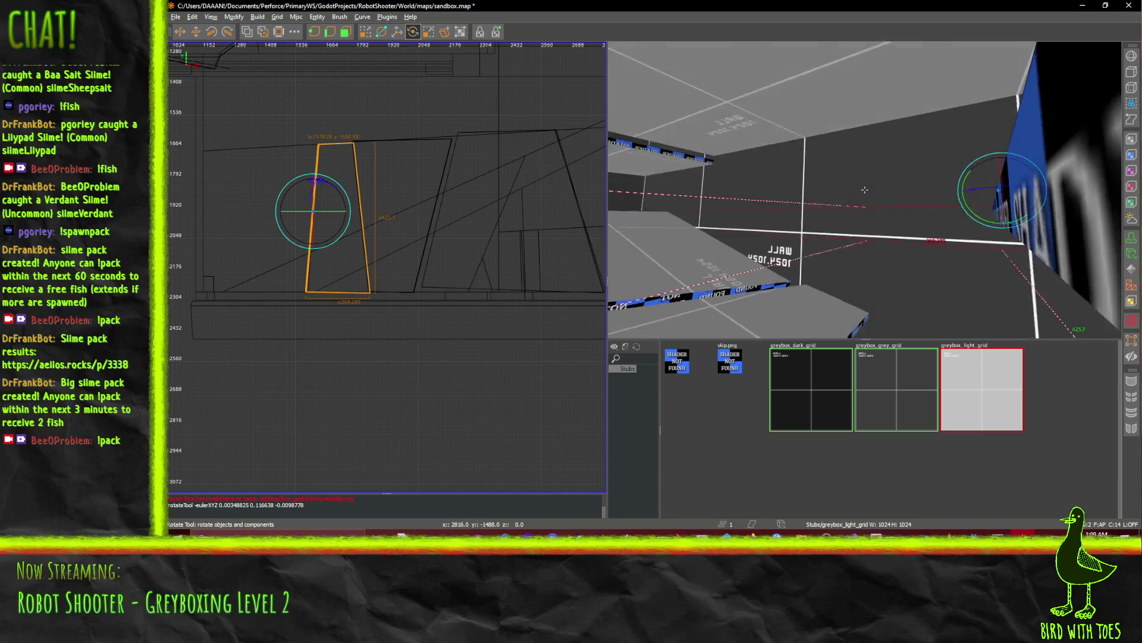
{"action": "key", "text": "Up"}
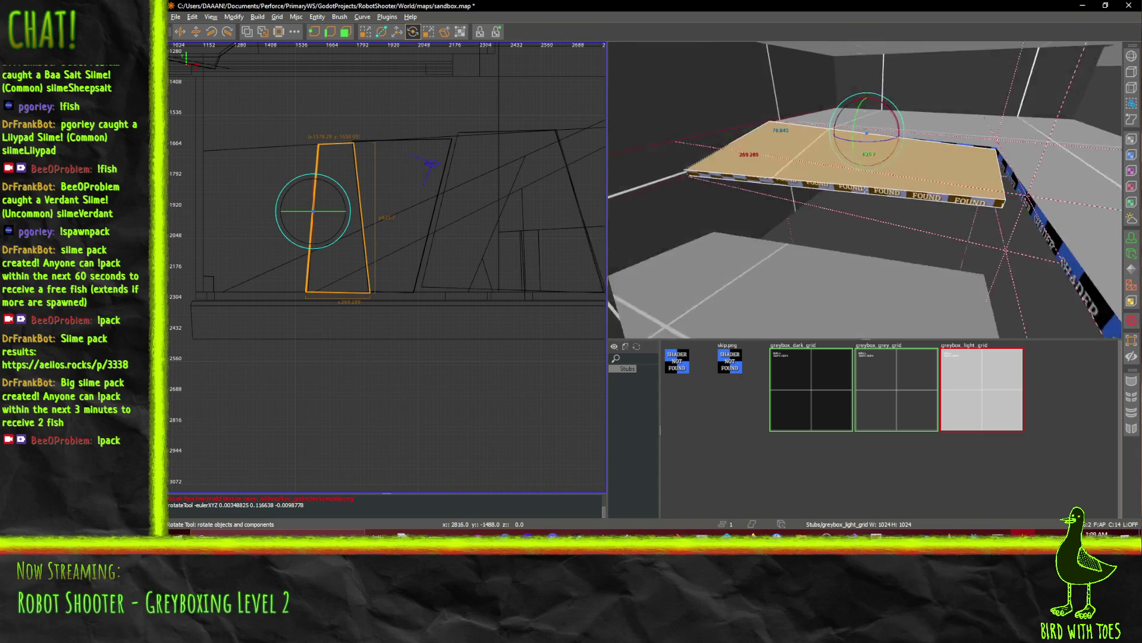
{"action": "key", "text": "Down"}
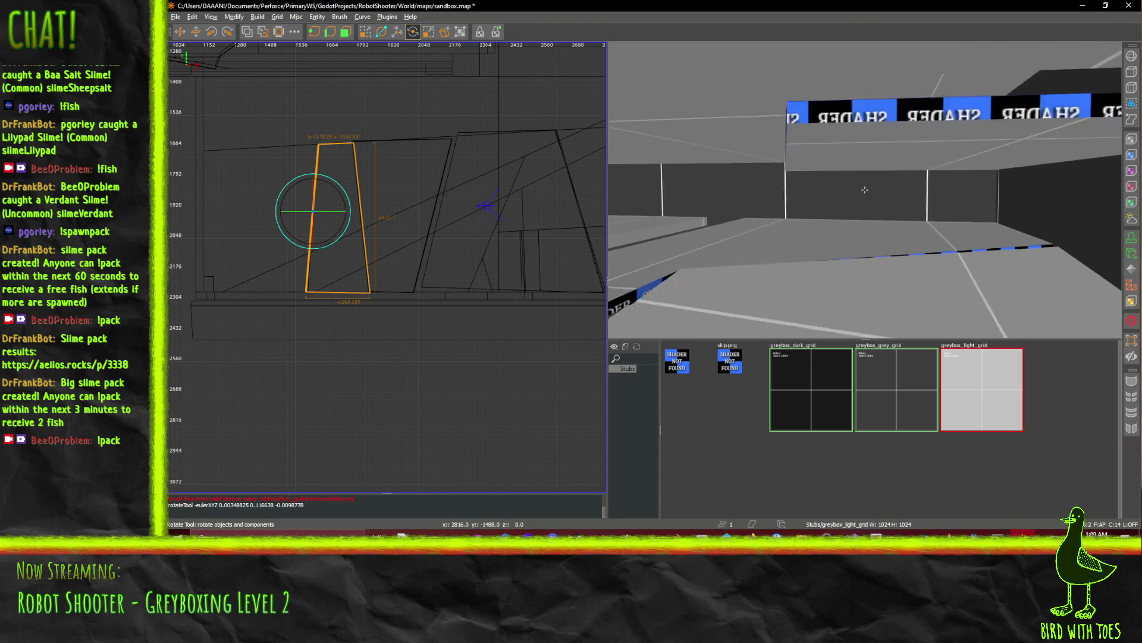
{"action": "key", "text": "Right"}
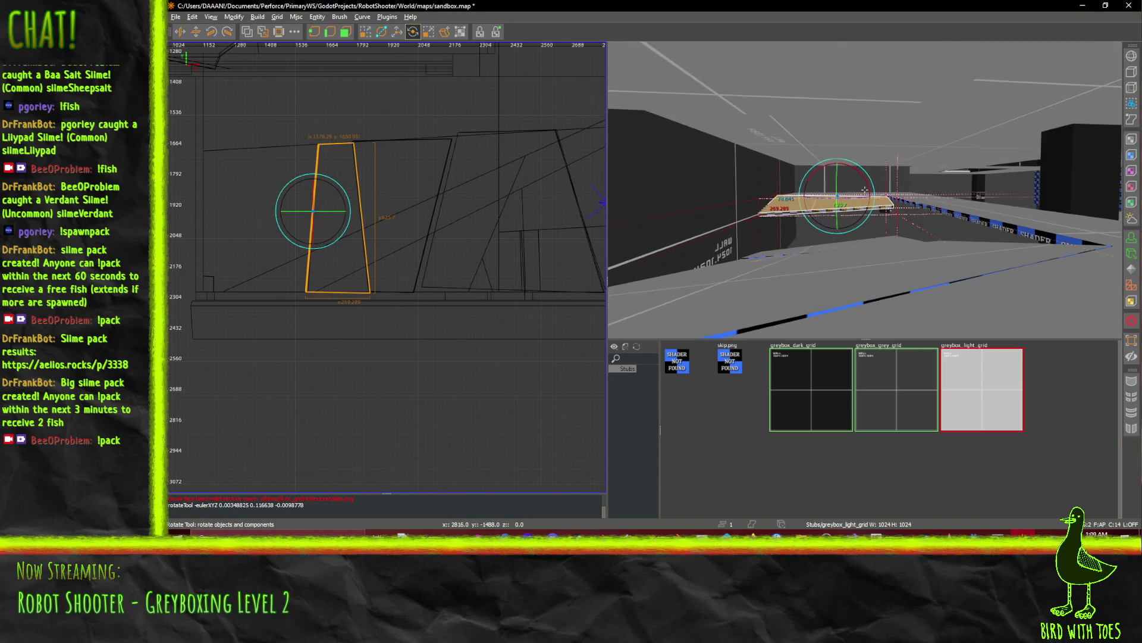
{"action": "key", "text": "Up"}
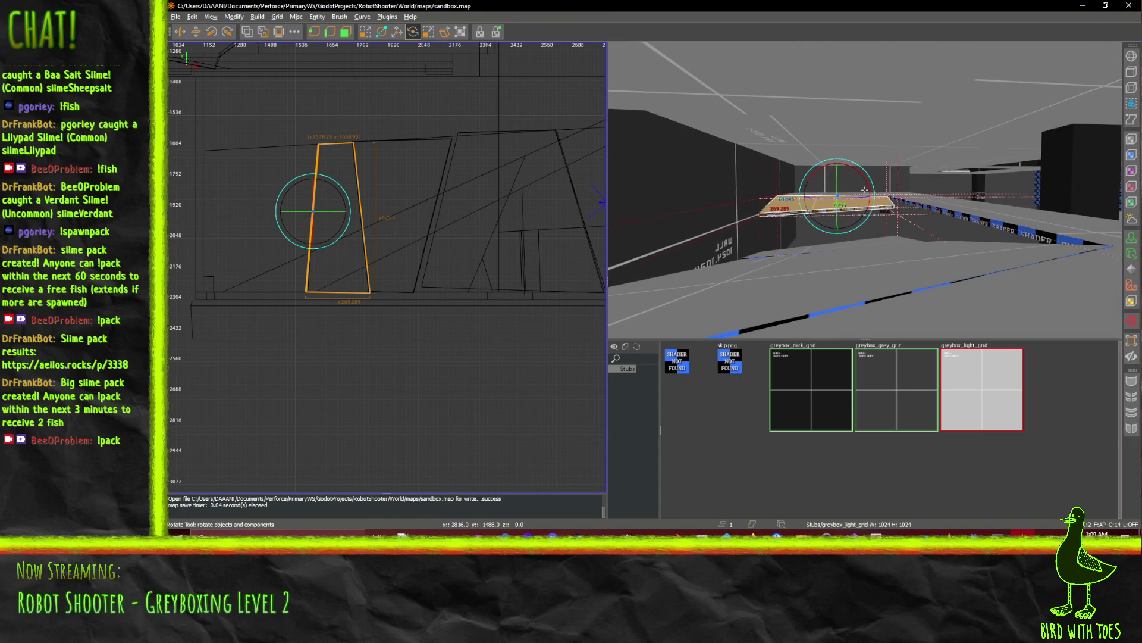
{"action": "key", "text": "Up"}
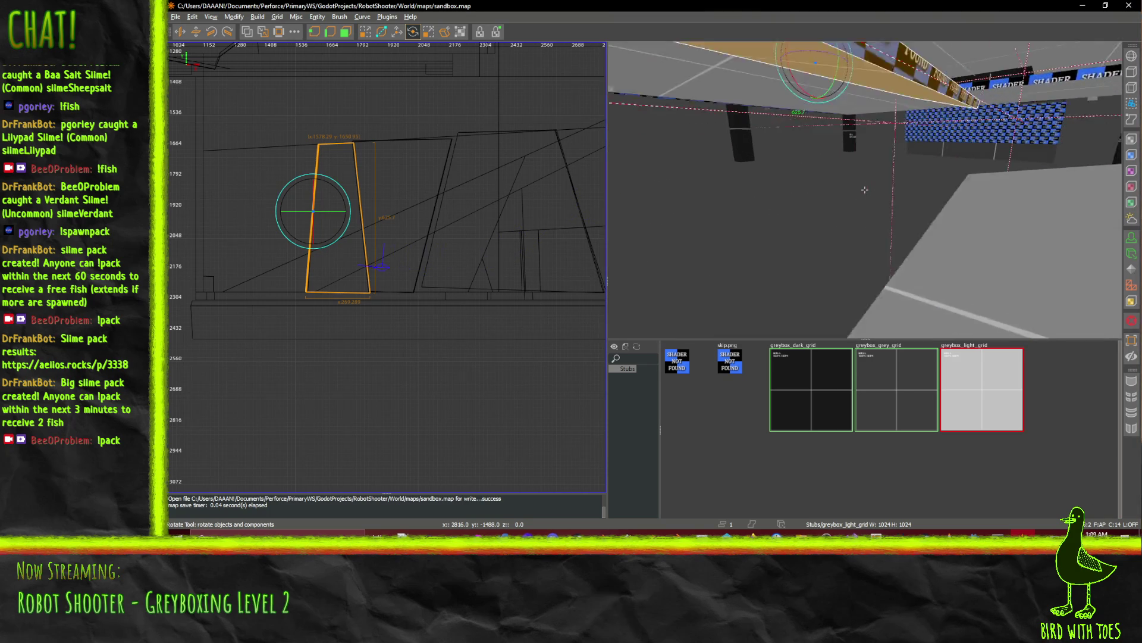
{"action": "key", "text": "Left"}
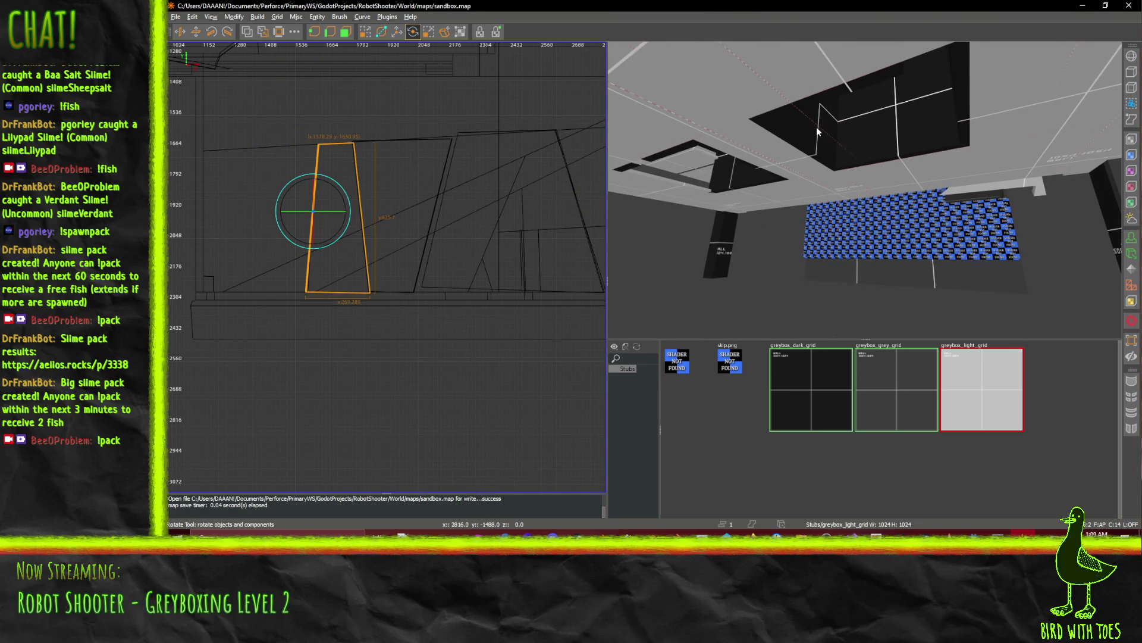
{"action": "left_click", "coordinate": [816, 127], "text": "ctrl+shift"}
{"action": "scroll", "coordinate": [865, 190], "scroll_direction": "up", "scroll_amount": 4}
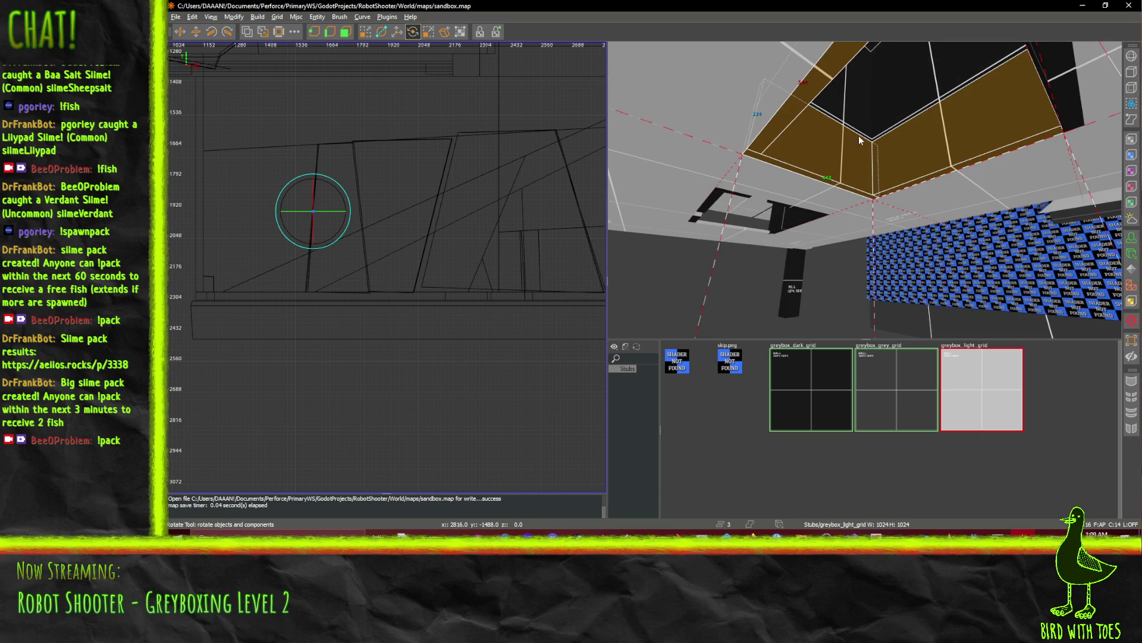
{"action": "mouse_move", "coordinate": [859, 141]}
{"action": "left_mouse_down"}
{"action": "mouse_move", "coordinate": [884, 183]}
{"action": "mouse_move", "coordinate": [864, 189]}
{"action": "mouse_move", "coordinate": [893, 188]}
{"action": "left_mouse_up"}
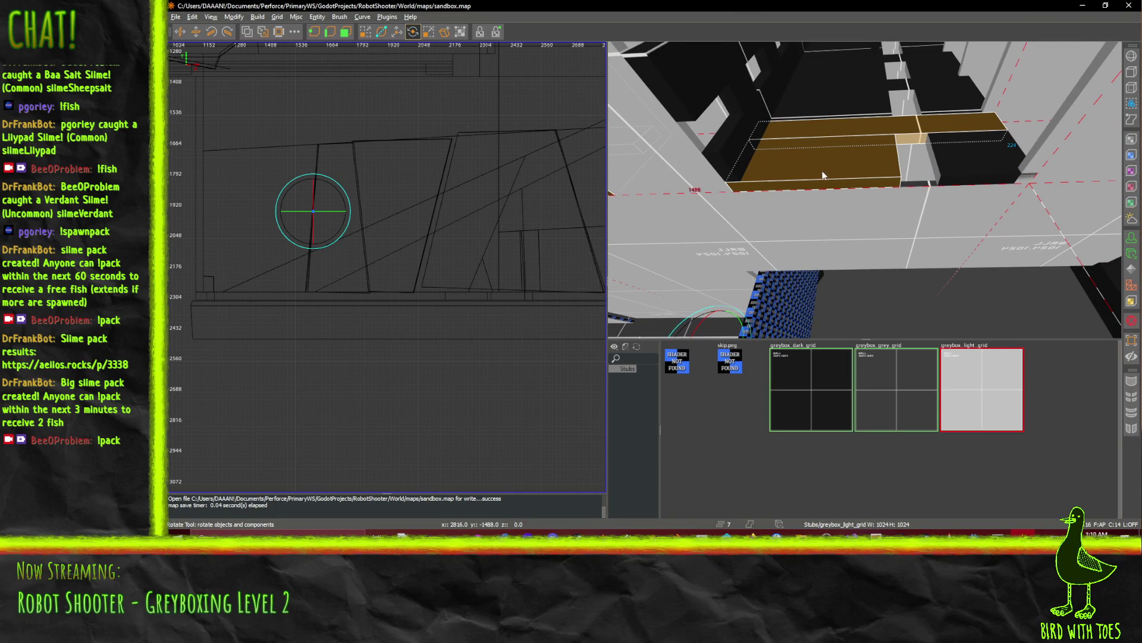
{"action": "left_click_drag", "start_coordinate": [865, 189], "coordinate": [865, 189]}
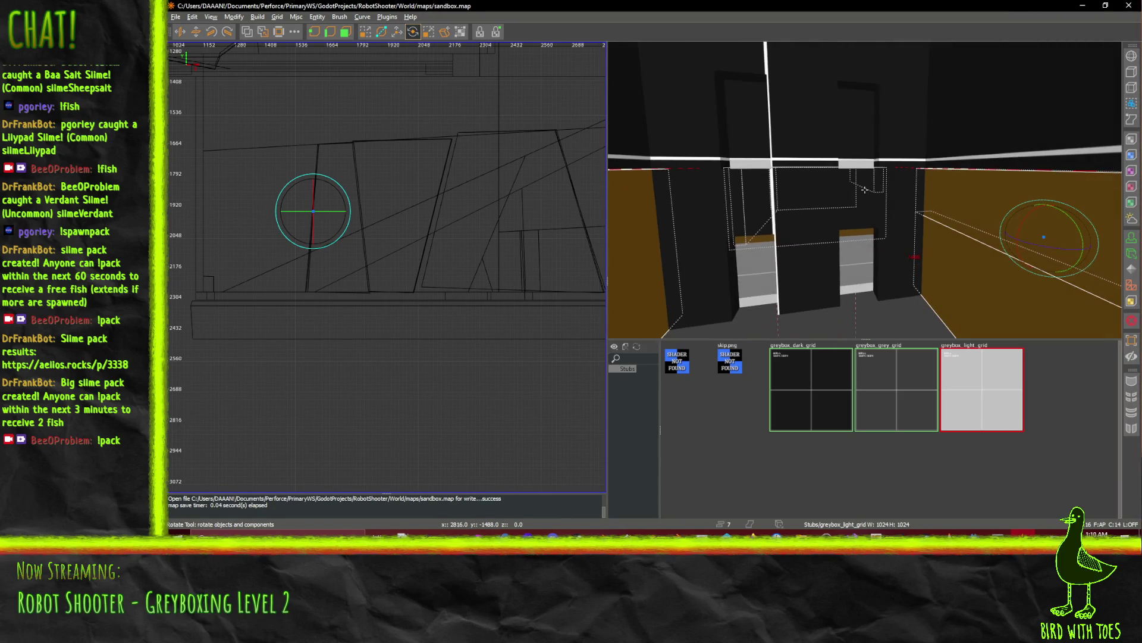
Raise the beam brush across the doorway by 16 units.
{"action": "left_click", "coordinate": [890, 207]}
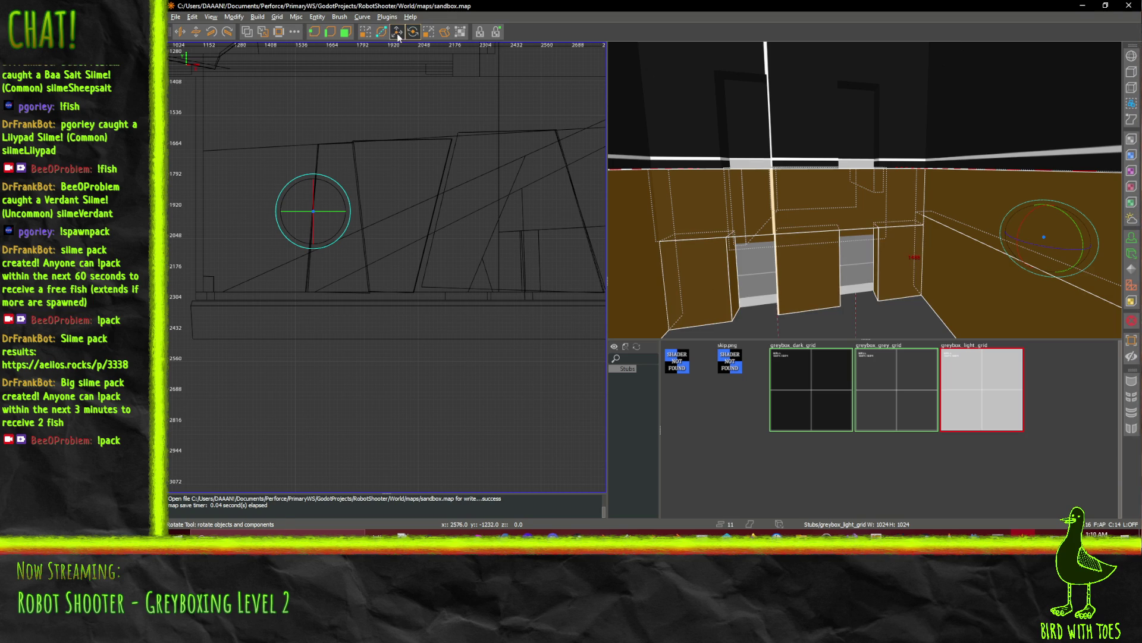
{"action": "left_click_drag", "start_coordinate": [810, 198], "coordinate": [810, 189]}
{"action": "right_click", "coordinate": [810, 189]}
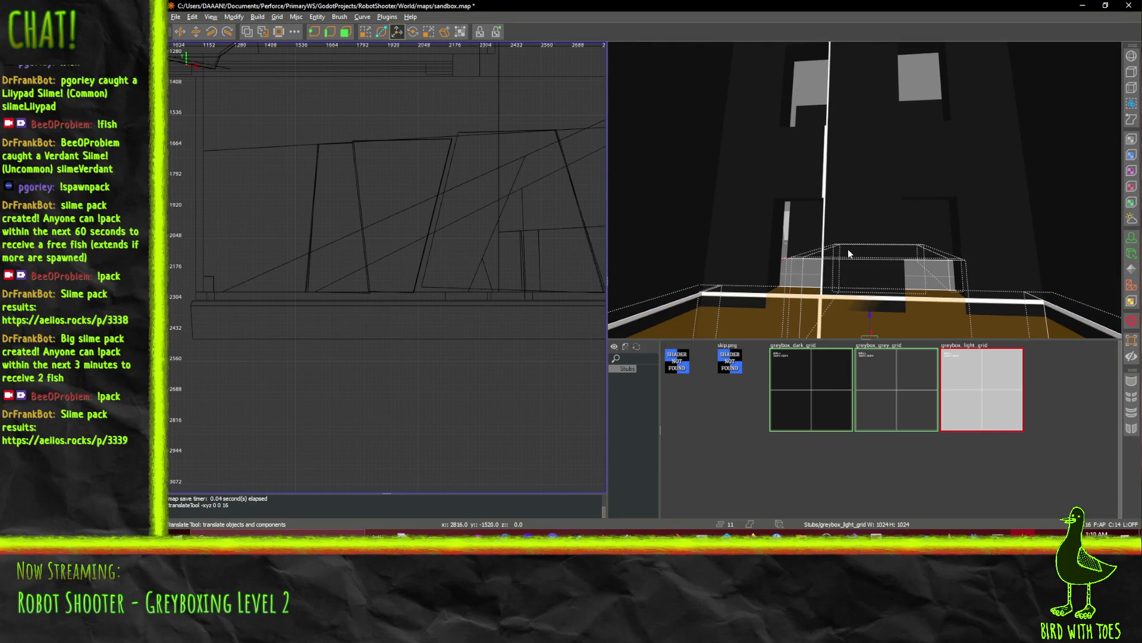
Select the doorway wall brushes, the lintel and the upper and lower right-wall brushes.
{"action": "left_click", "coordinate": [865, 196], "text": "shift"}
{"action": "right_click", "coordinate": [865, 189]}
{"action": "left_click", "coordinate": [992, 235], "text": "shift"}
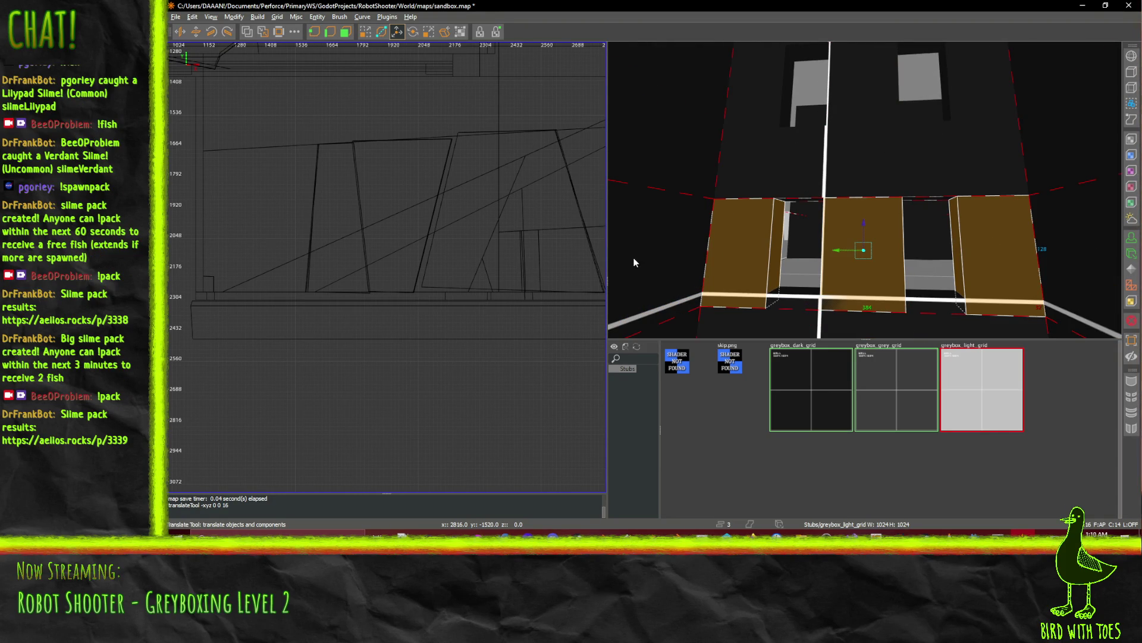
{"action": "left_click", "coordinate": [727, 244], "text": "shift"}
{"action": "left_click", "coordinate": [826, 176], "text": "shift"}
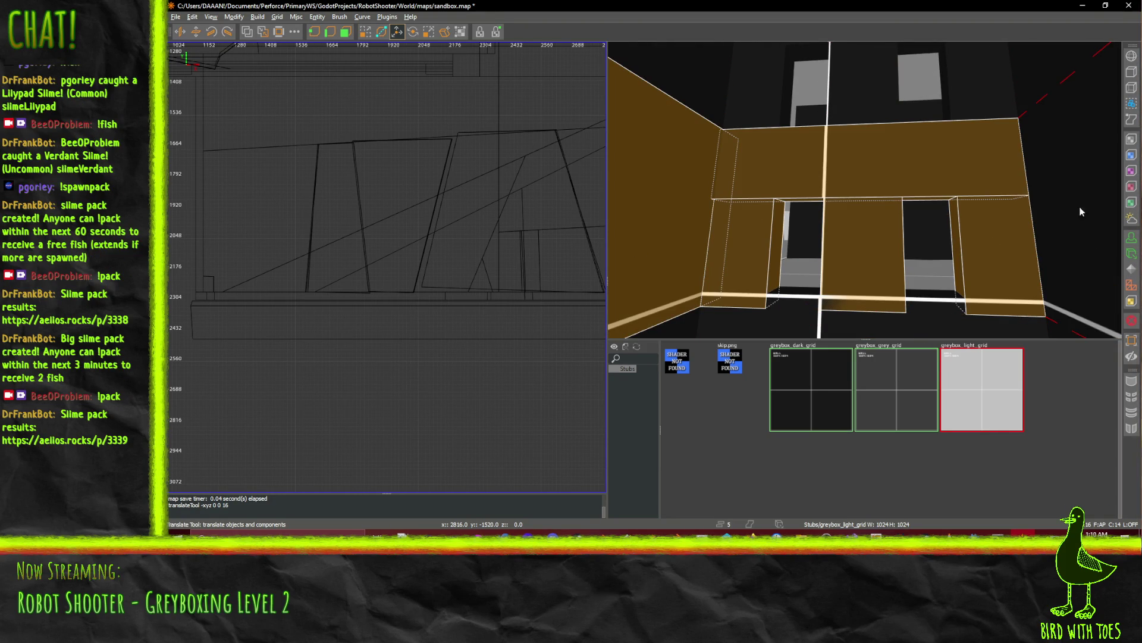
{"action": "left_click", "coordinate": [1098, 208], "text": "shift"}
{"action": "left_click", "coordinate": [1049, 148], "text": "shift"}
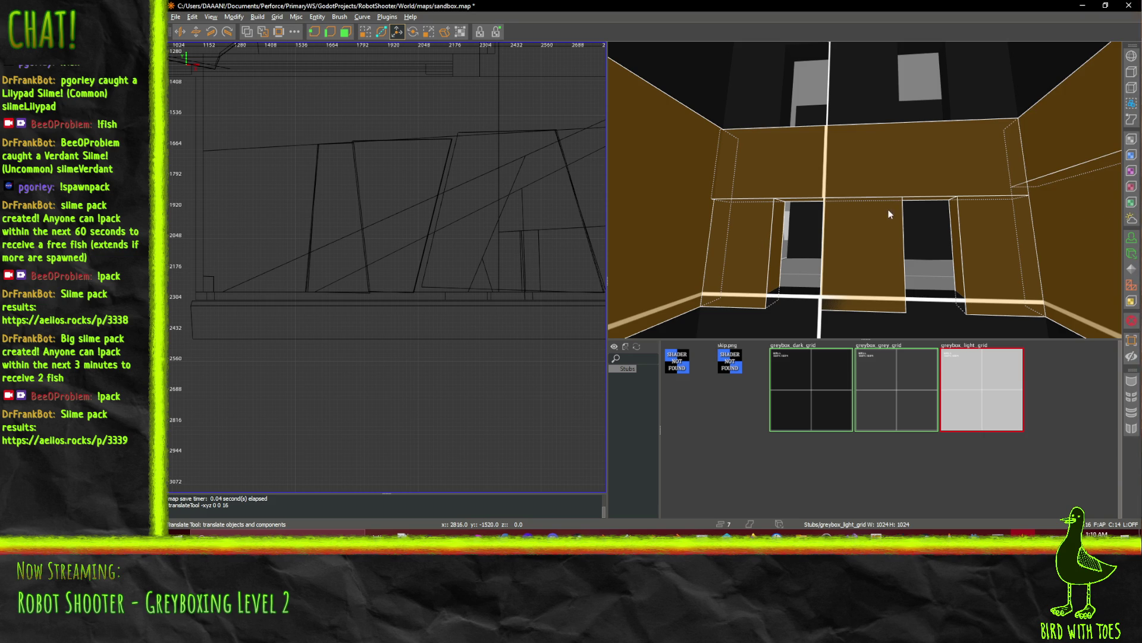
Select the dark wall brush and a brush face while searching for the next wall strip.
{"action": "key", "text": "w"}
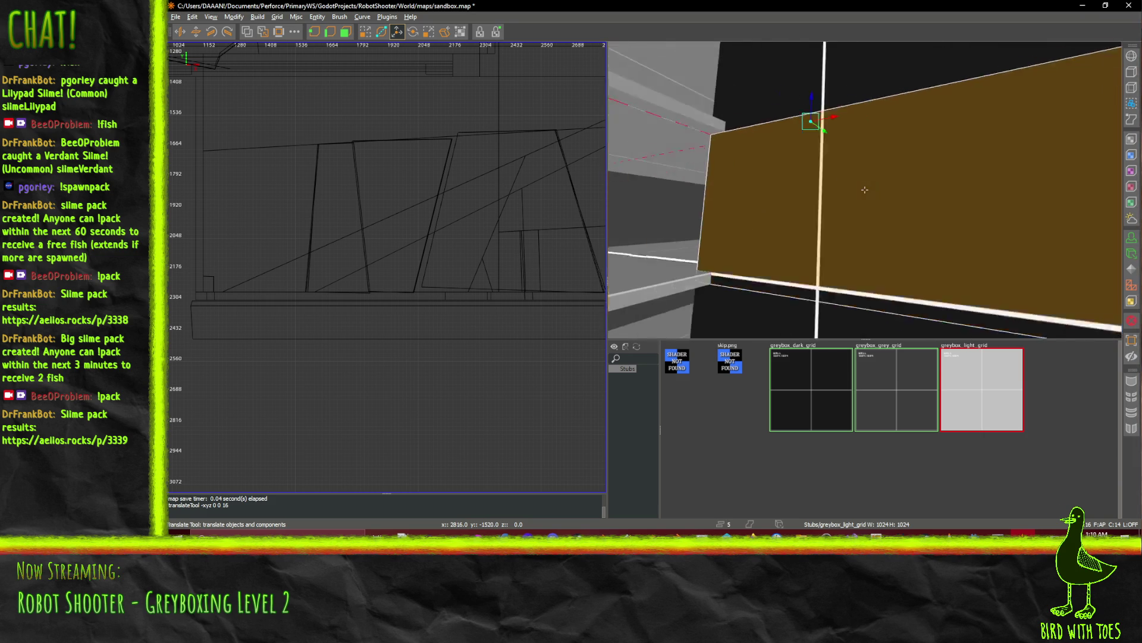
{"action": "right_click", "coordinate": [824, 178]}
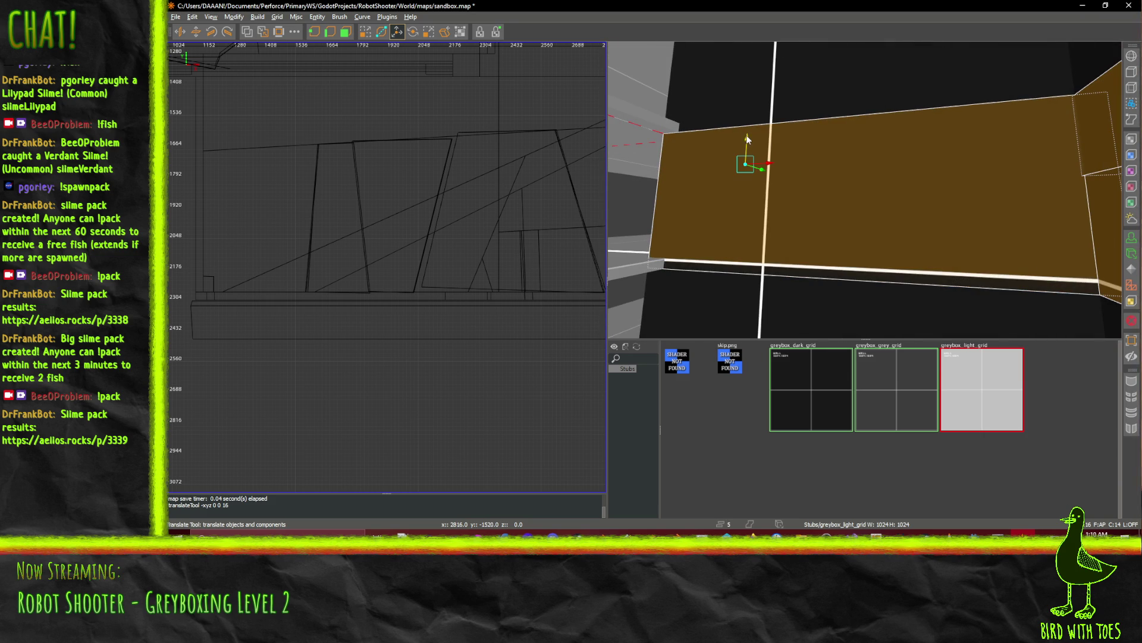
{"action": "right_click", "coordinate": [780, 135]}
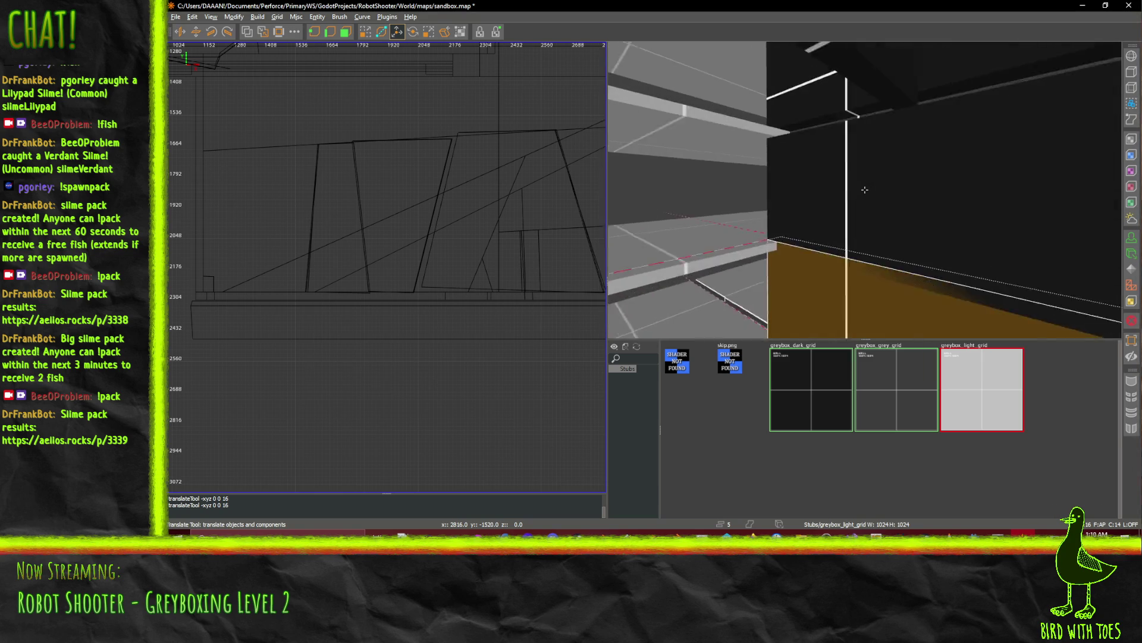
{"action": "right_click", "coordinate": [855, 200]}
{"action": "left_click", "coordinate": [802, 249], "text": "shift"}
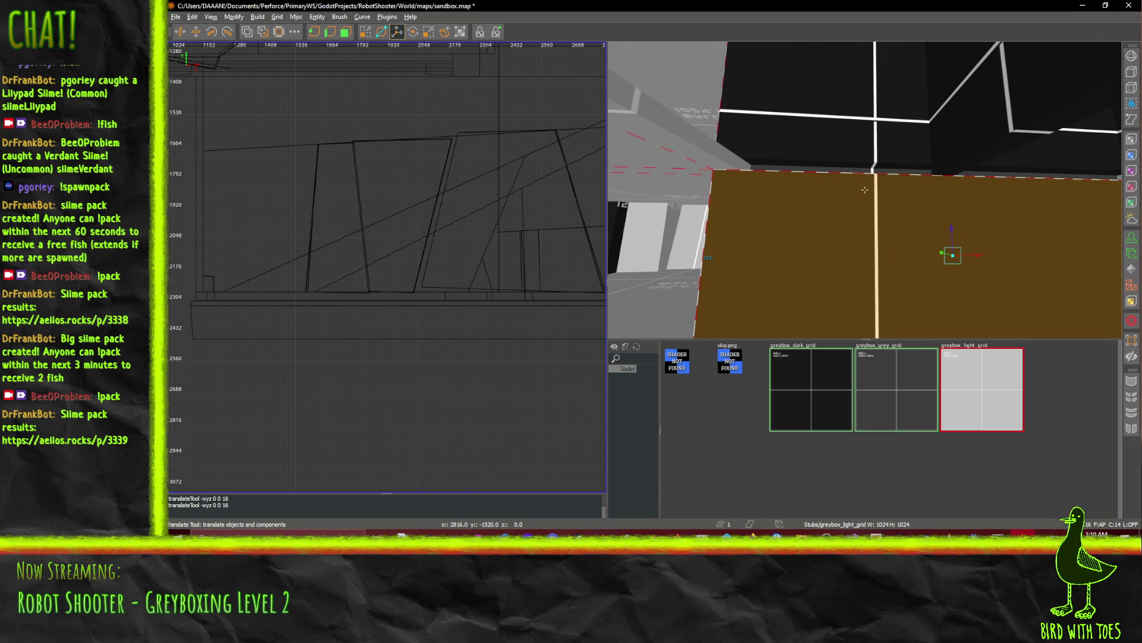
{"action": "right_click", "coordinate": [803, 249]}
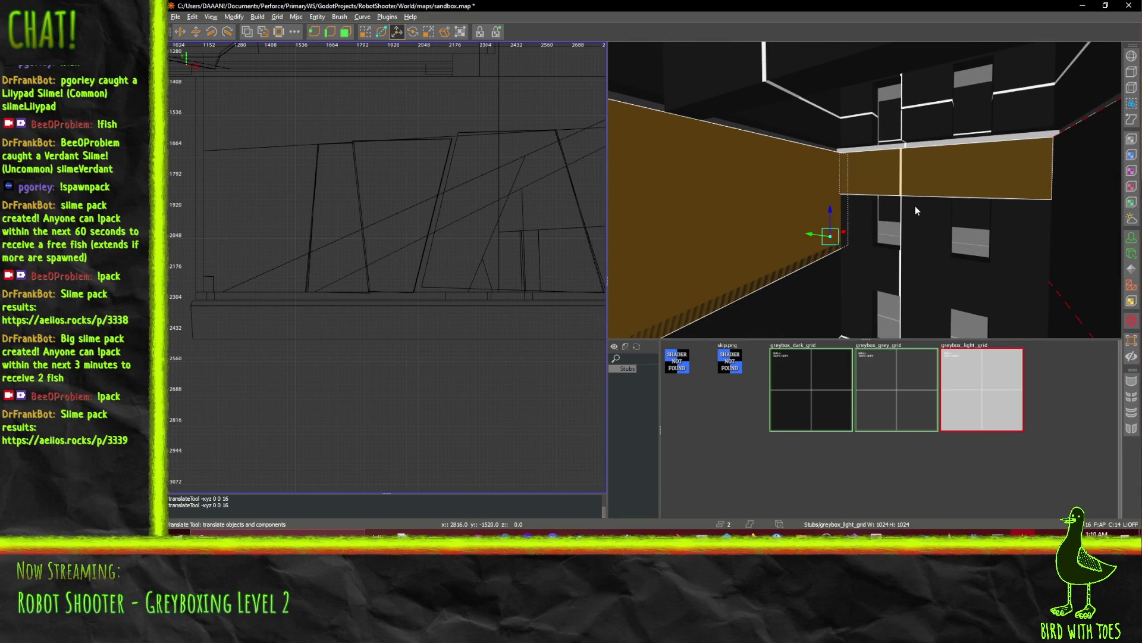
{"action": "right_click", "coordinate": [870, 114]}
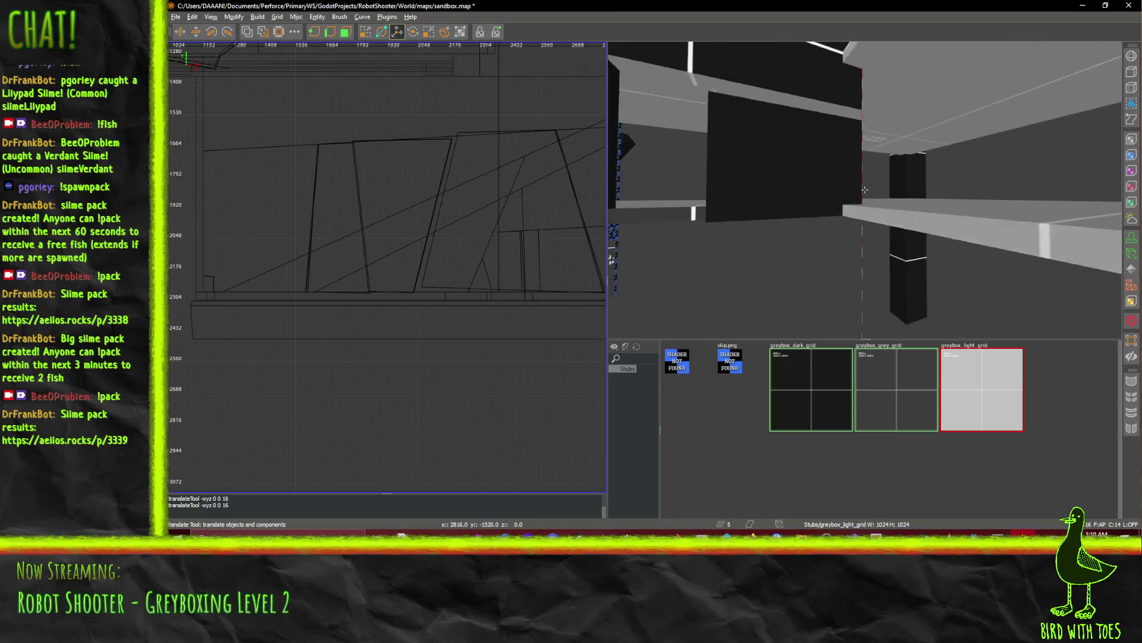
{"action": "right_click", "coordinate": [865, 191]}
{"action": "left_click", "coordinate": [874, 153], "text": "shift"}
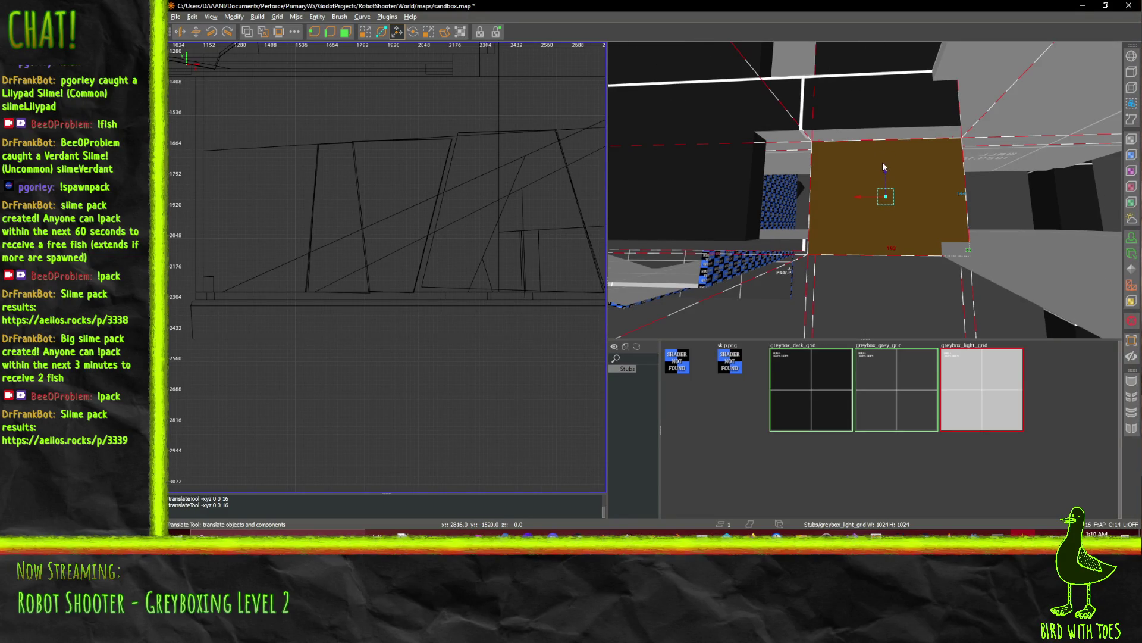
{"action": "right_click", "coordinate": [864, 190]}
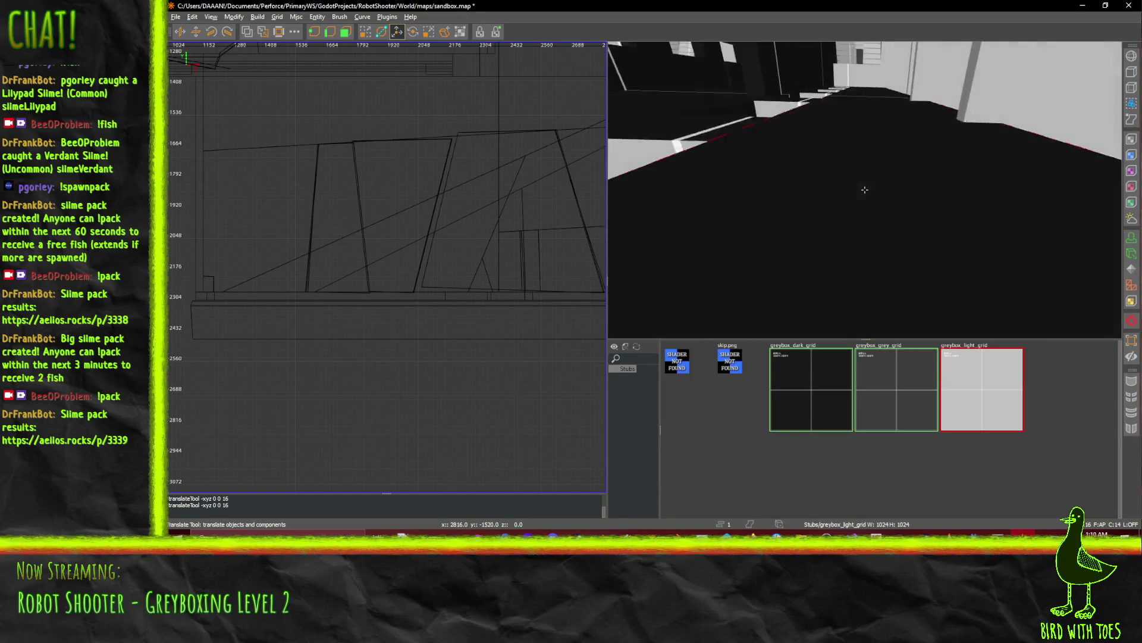
{"action": "mouse_move", "coordinate": [864, 189]}
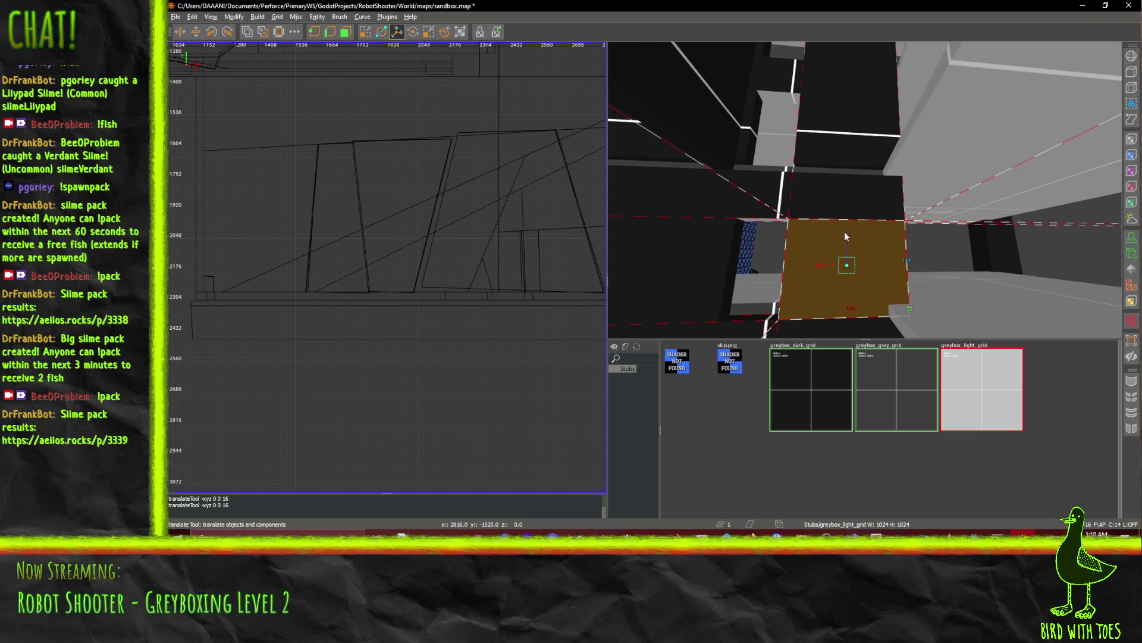
Switch the selection to the long wall strips and raise them 16 units.
{"action": "key", "text": "ctrl+z"}
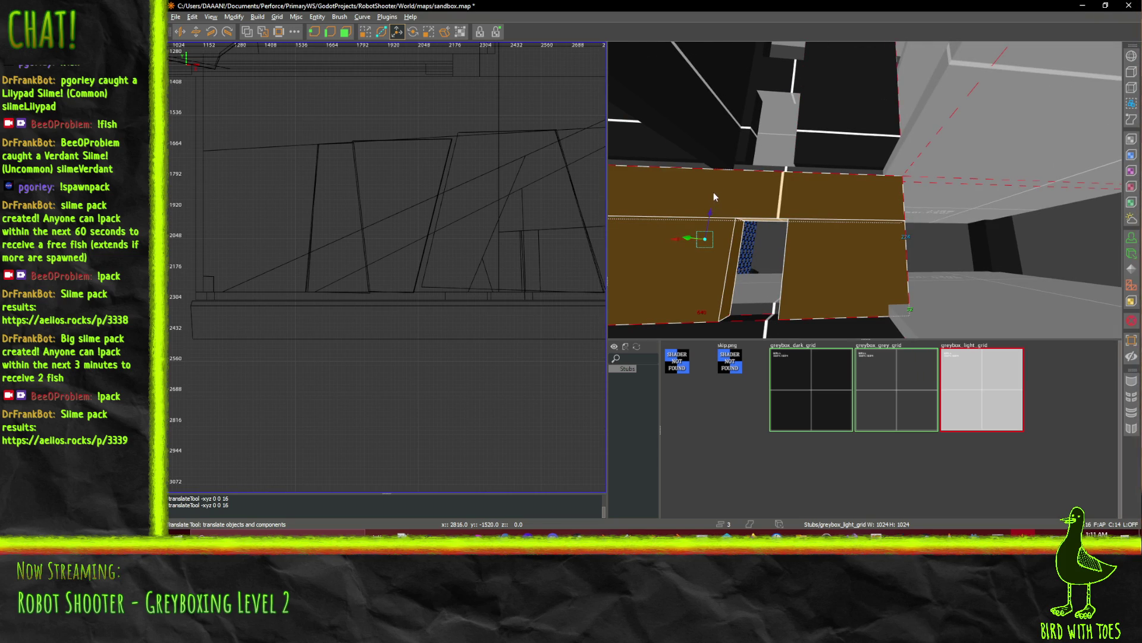
{"action": "left_click_drag", "start_coordinate": [711, 213], "coordinate": [709, 204]}
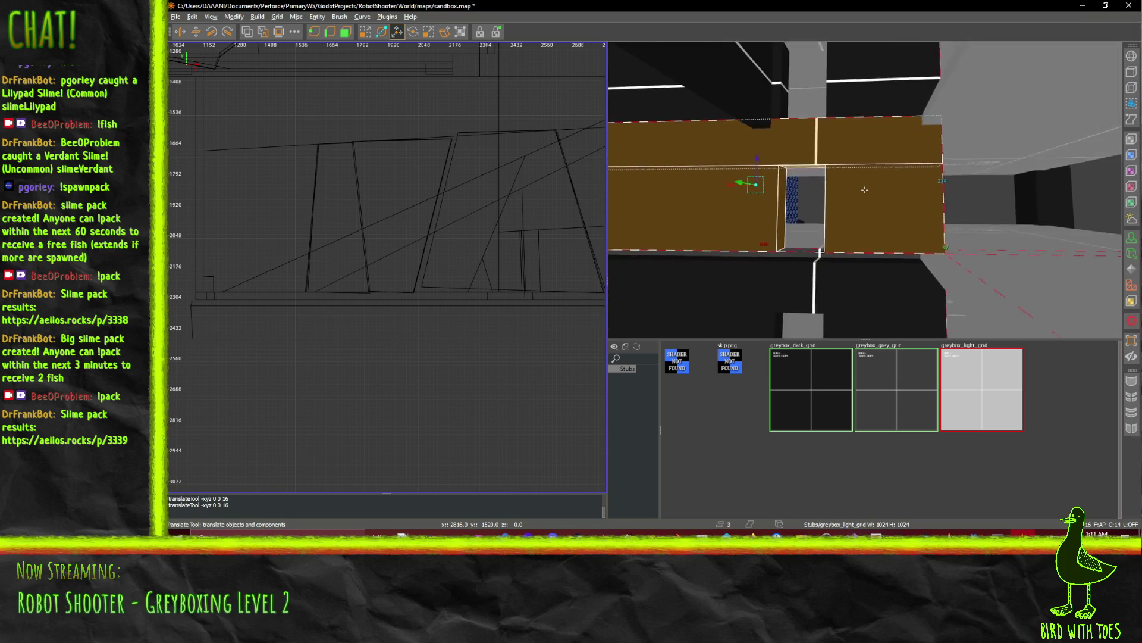
{"action": "left_click", "coordinate": [823, 227]}
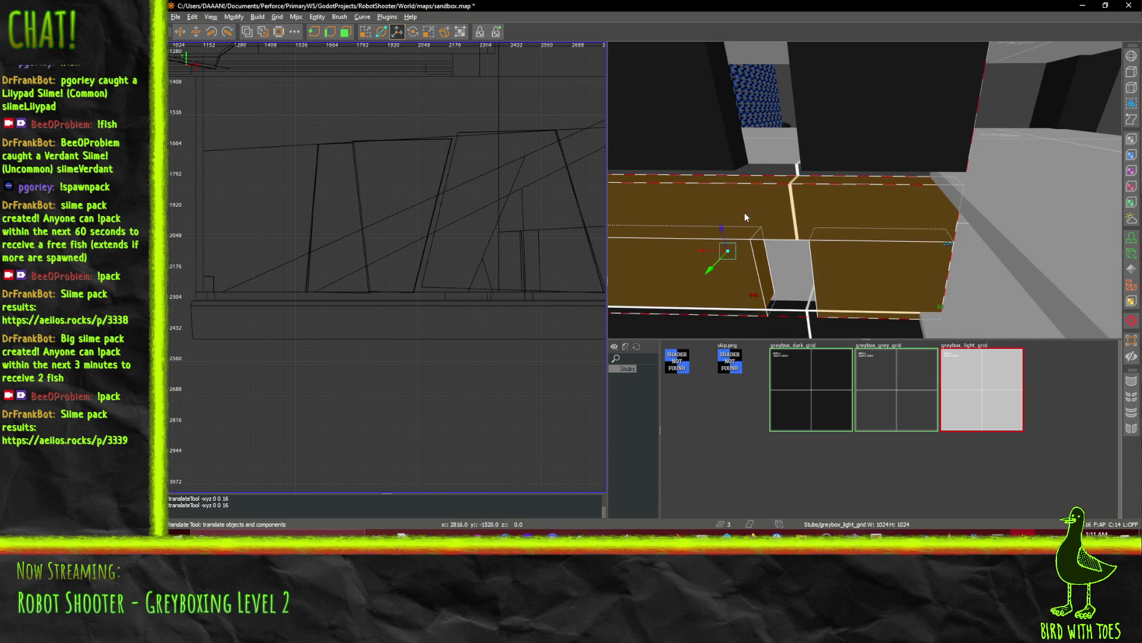
{"action": "left_click_drag", "start_coordinate": [724, 219], "coordinate": [865, 189]}
{"action": "right_click", "coordinate": [865, 190]}
{"action": "left_click", "coordinate": [945, 212], "text": "shift"}
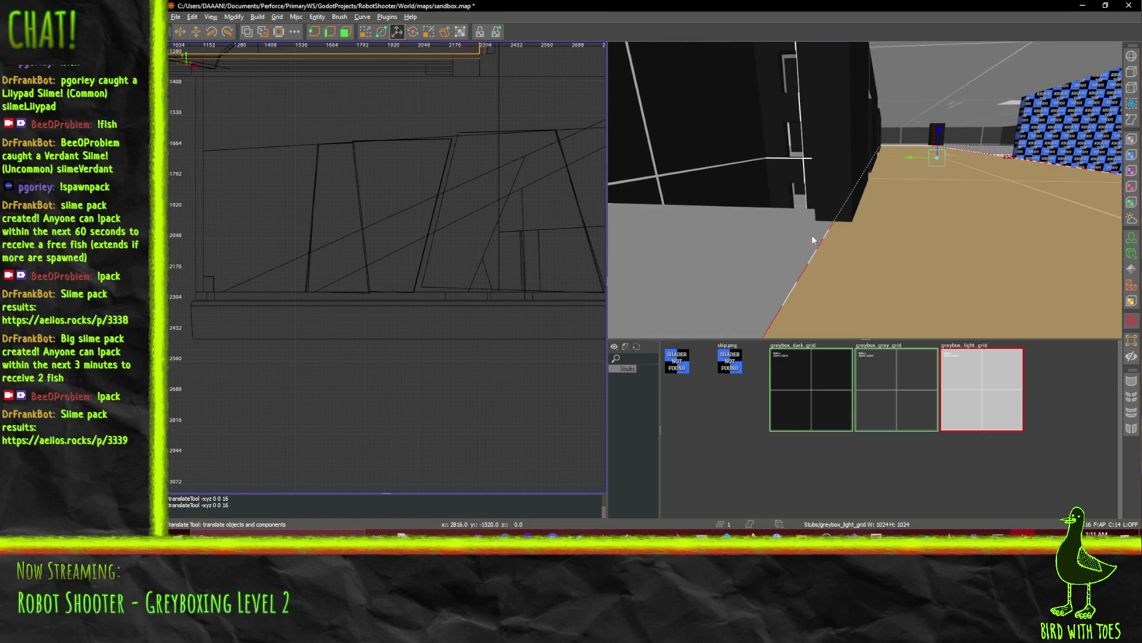
{"action": "key", "text": "d"}
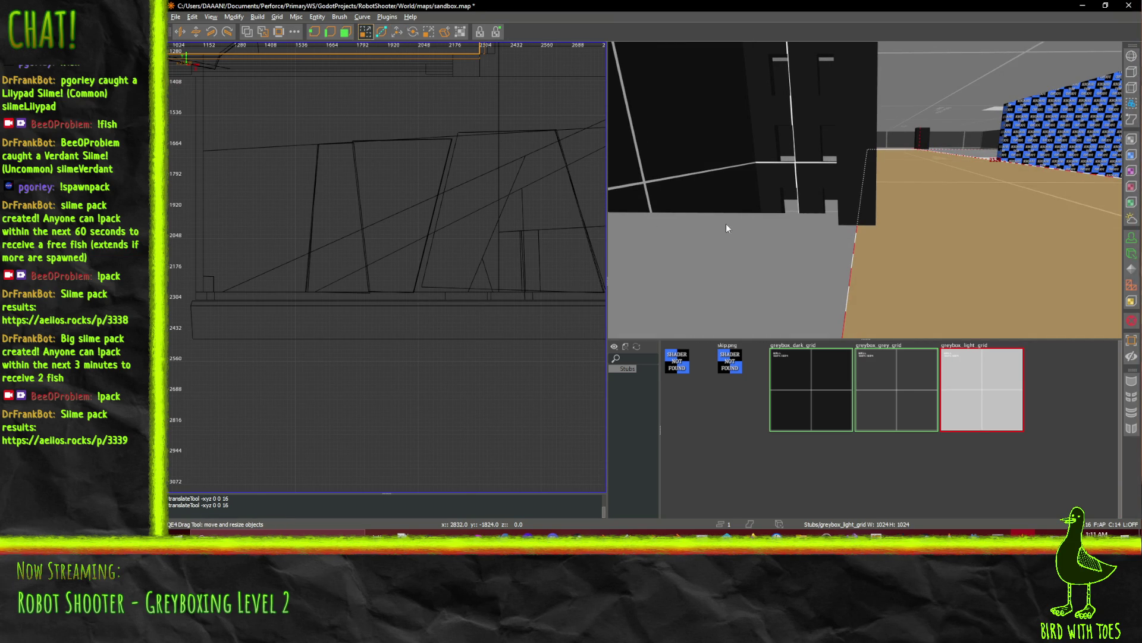
{"action": "left_click_drag", "start_coordinate": [865, 189], "coordinate": [864, 189]}
{"action": "right_click", "coordinate": [865, 189]}
{"action": "left_click", "coordinate": [940, 254], "text": "shift"}
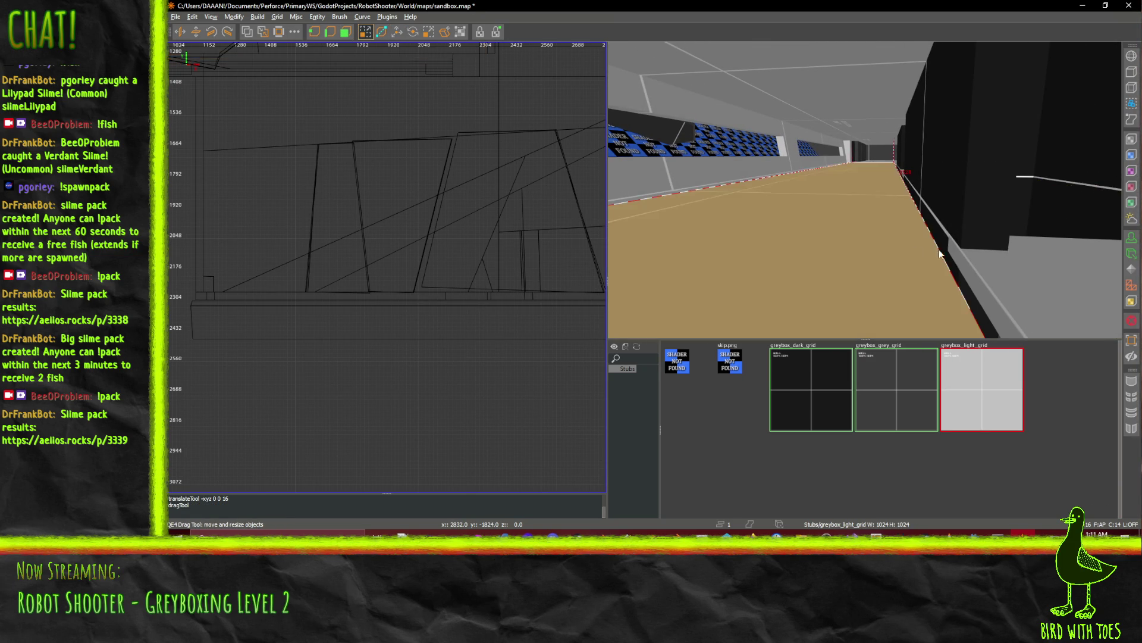
{"action": "left_click", "coordinate": [1006, 256], "text": "shift"}
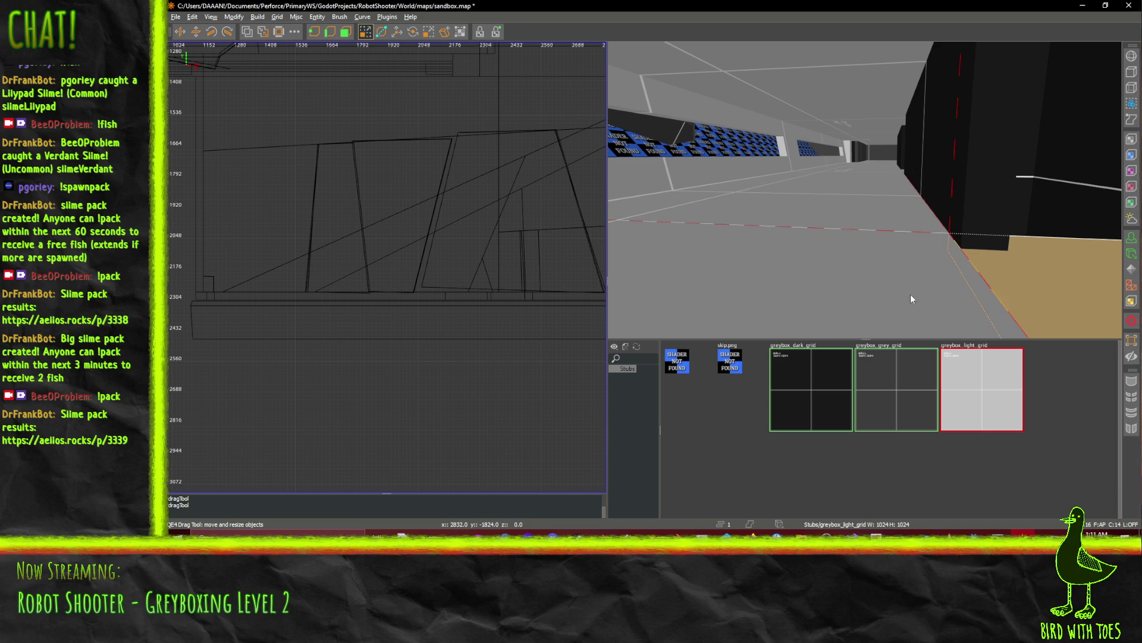
{"action": "key", "text": "Down"}
{"action": "key", "text": "Right"}
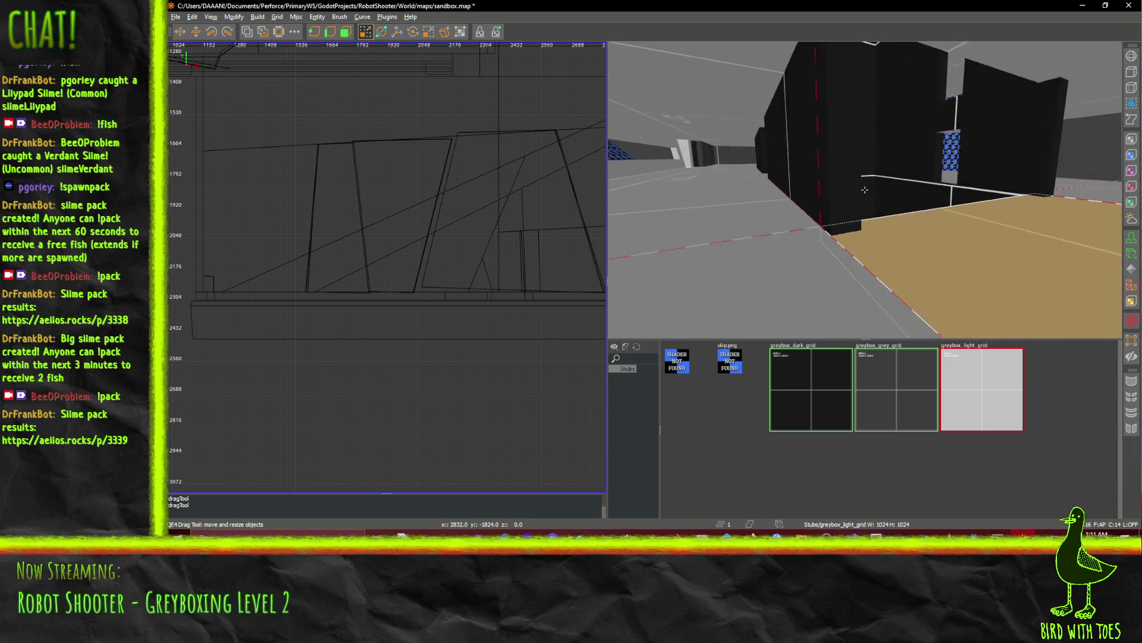
{"action": "left_click_drag", "start_coordinate": [816, 253], "coordinate": [832, 253]}
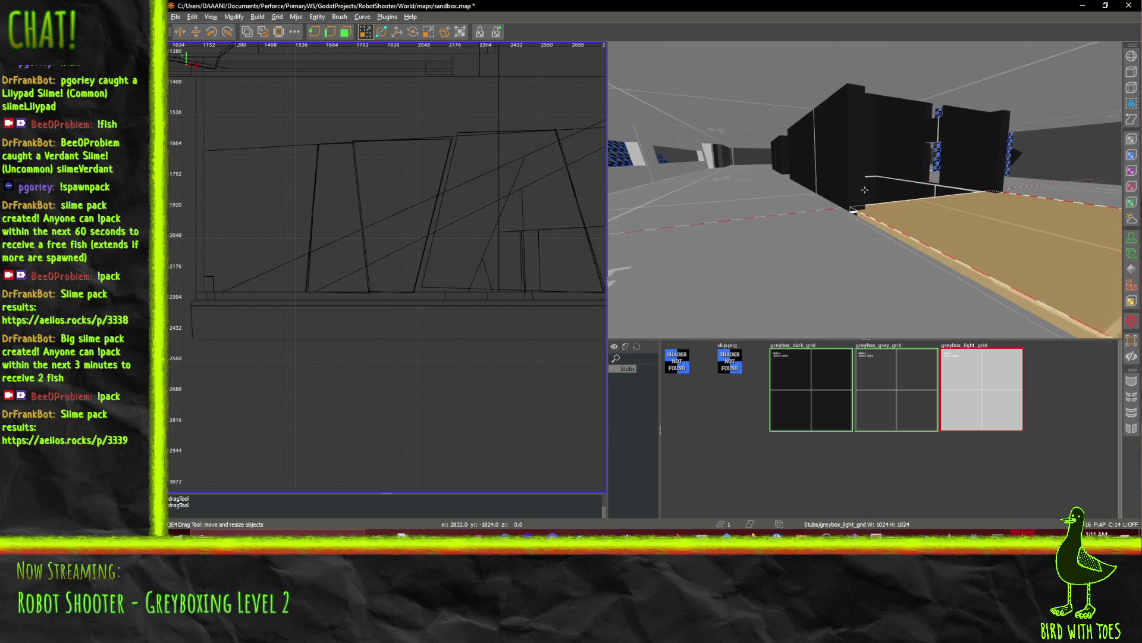
{"action": "key", "text": "Up"}
{"action": "right_click", "coordinate": [795, 262]}
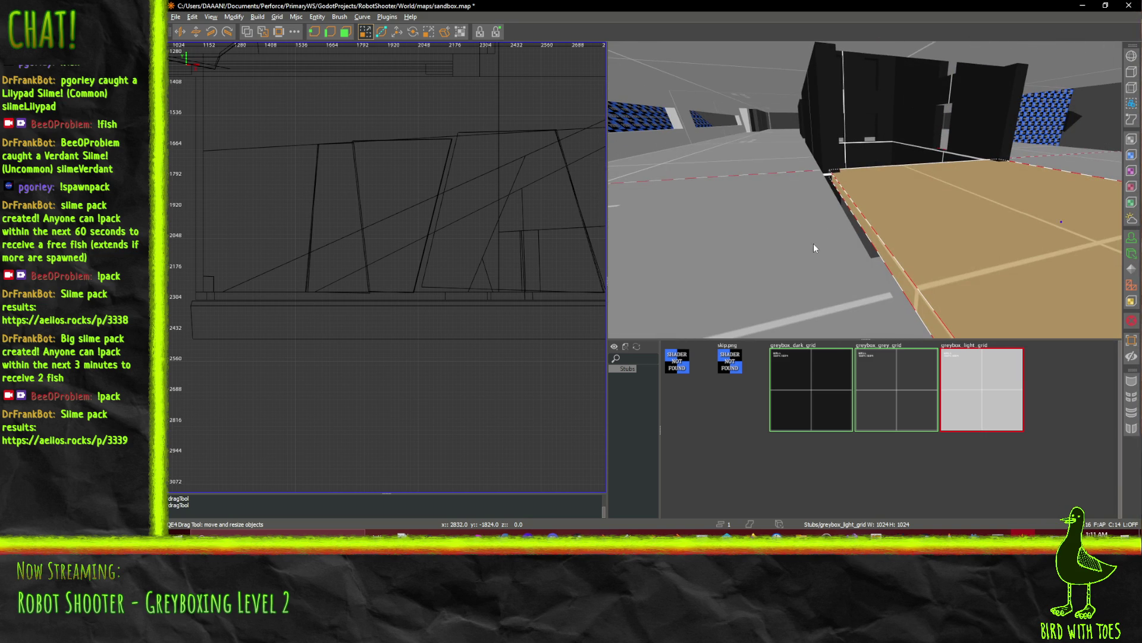
{"action": "right_click", "coordinate": [893, 209]}
{"action": "right_click", "coordinate": [874, 190]}
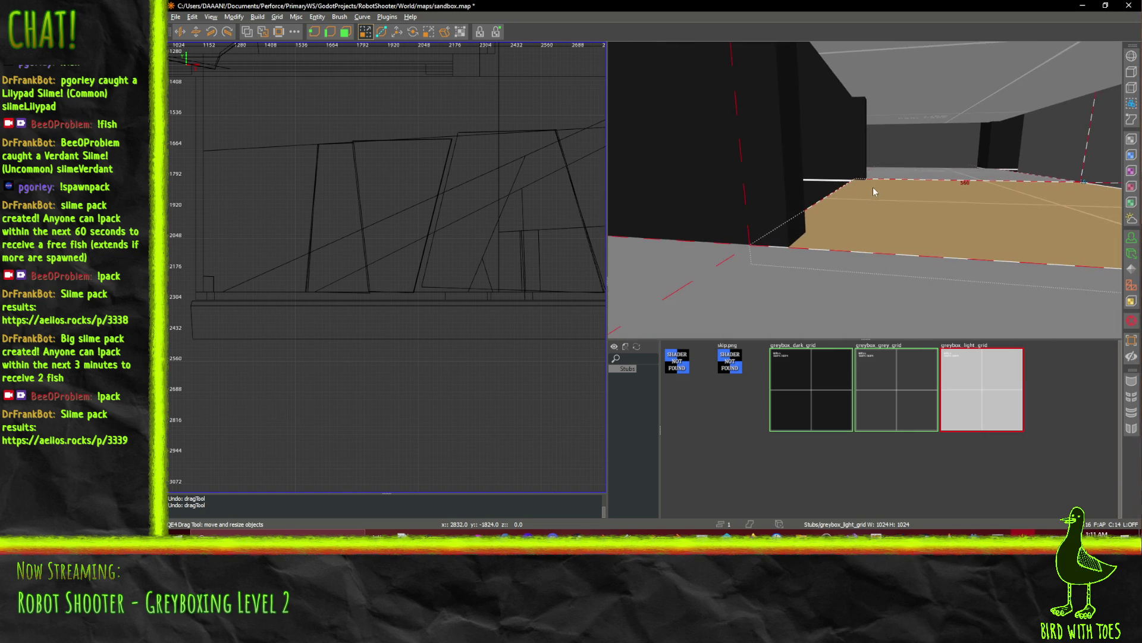
{"action": "key", "text": "Up"}
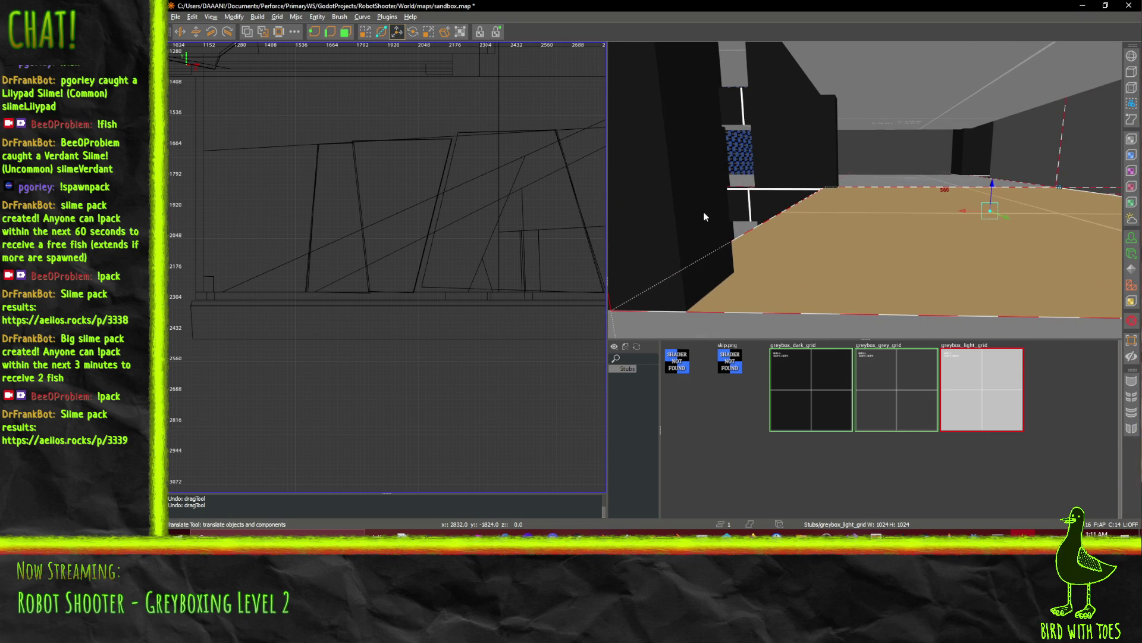
{"action": "right_click", "coordinate": [718, 218]}
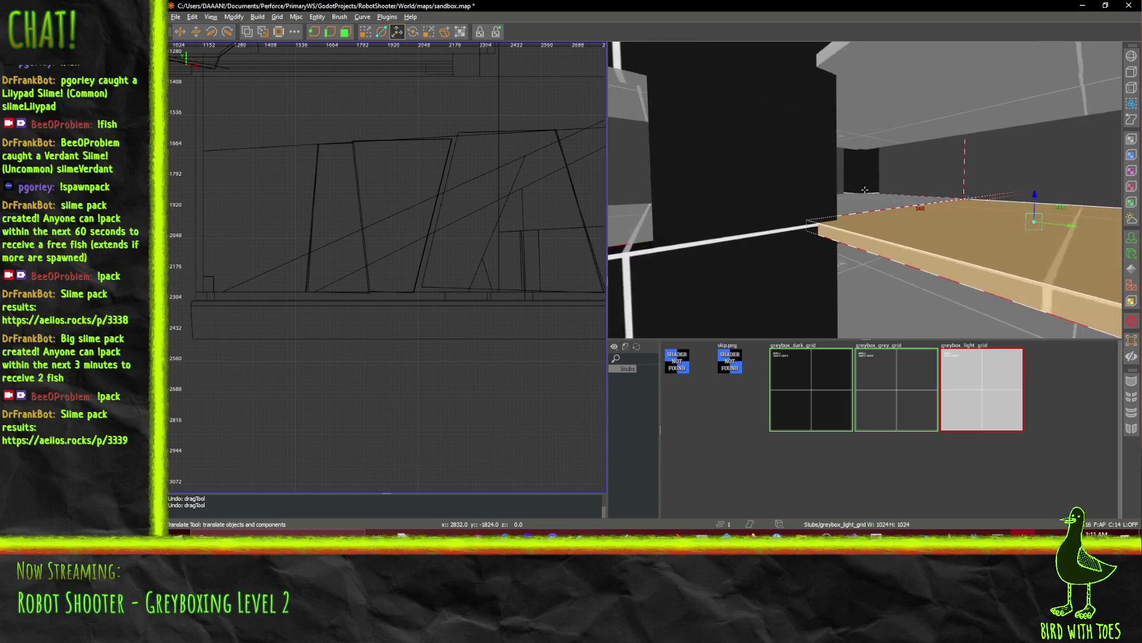
{"action": "right_click", "coordinate": [786, 254]}
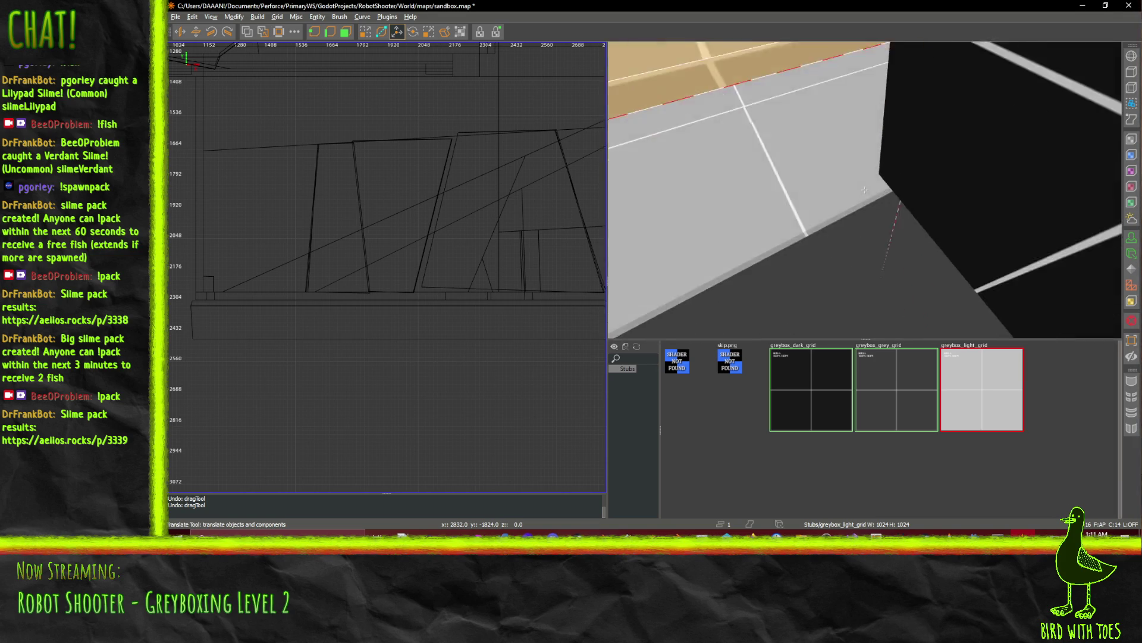
{"action": "right_click", "coordinate": [848, 224]}
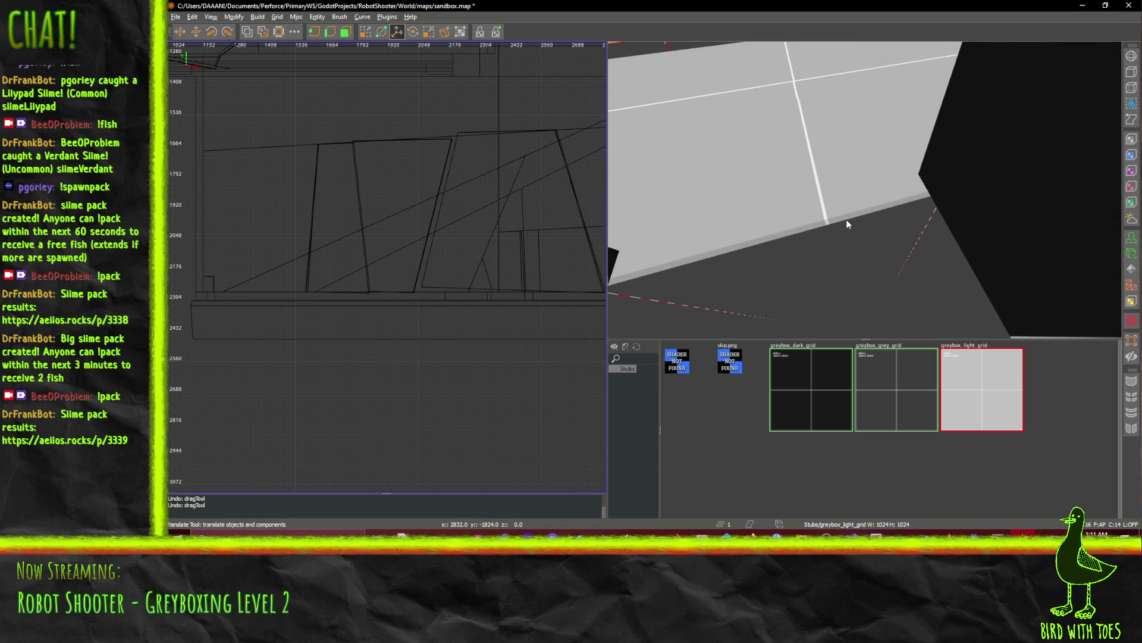
{"action": "right_click", "coordinate": [865, 190]}
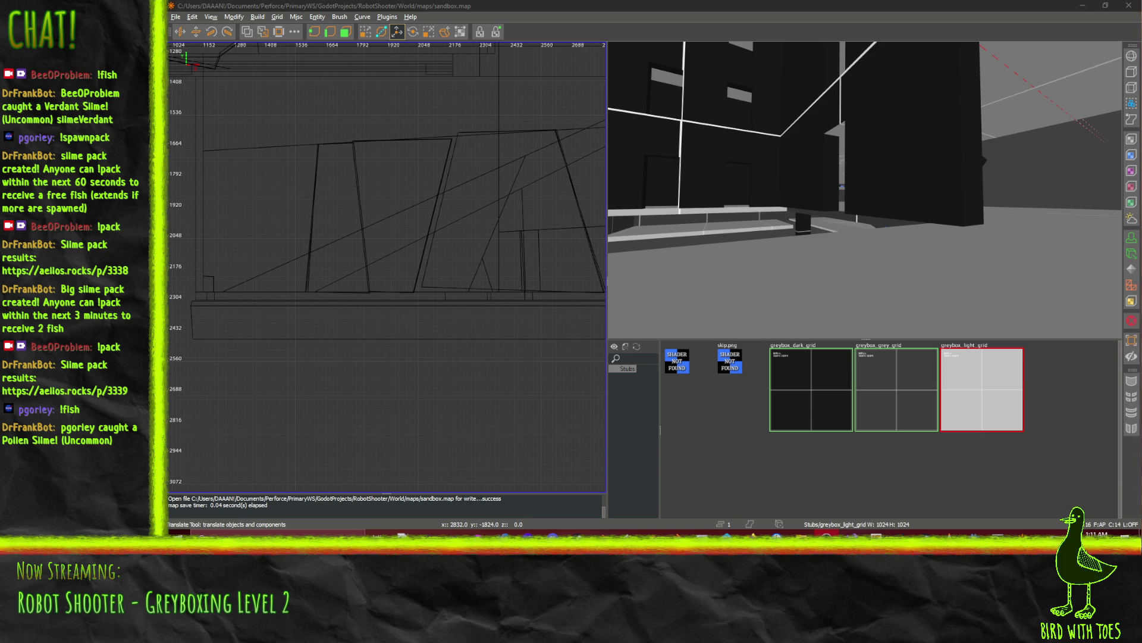
{"action": "right_click", "coordinate": [925, 190]}
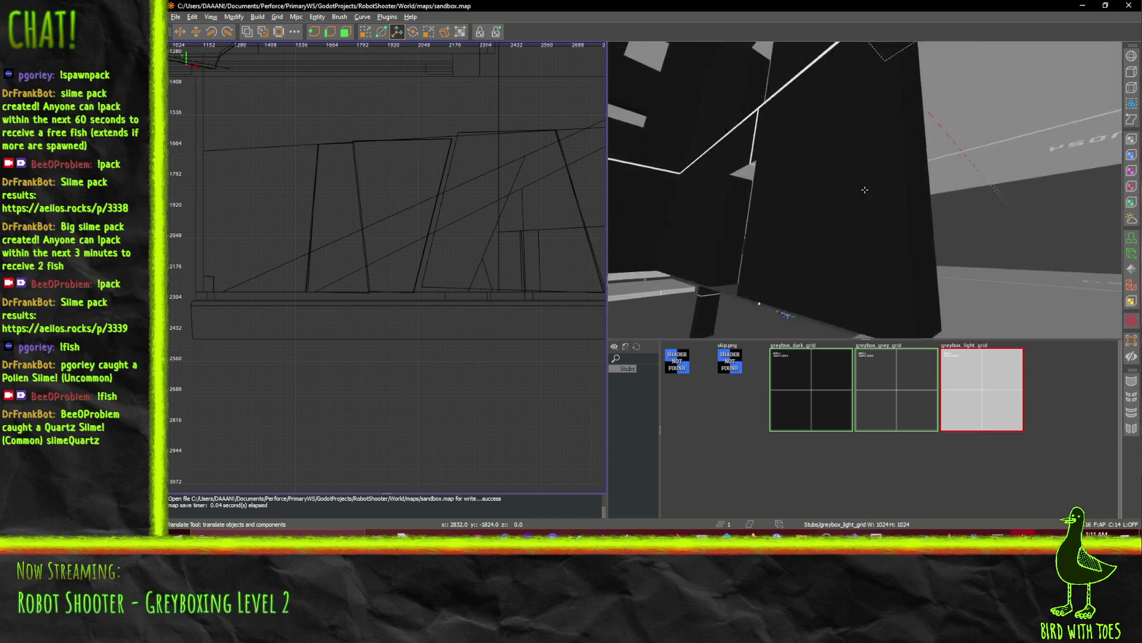
{"action": "key", "text": "w"}
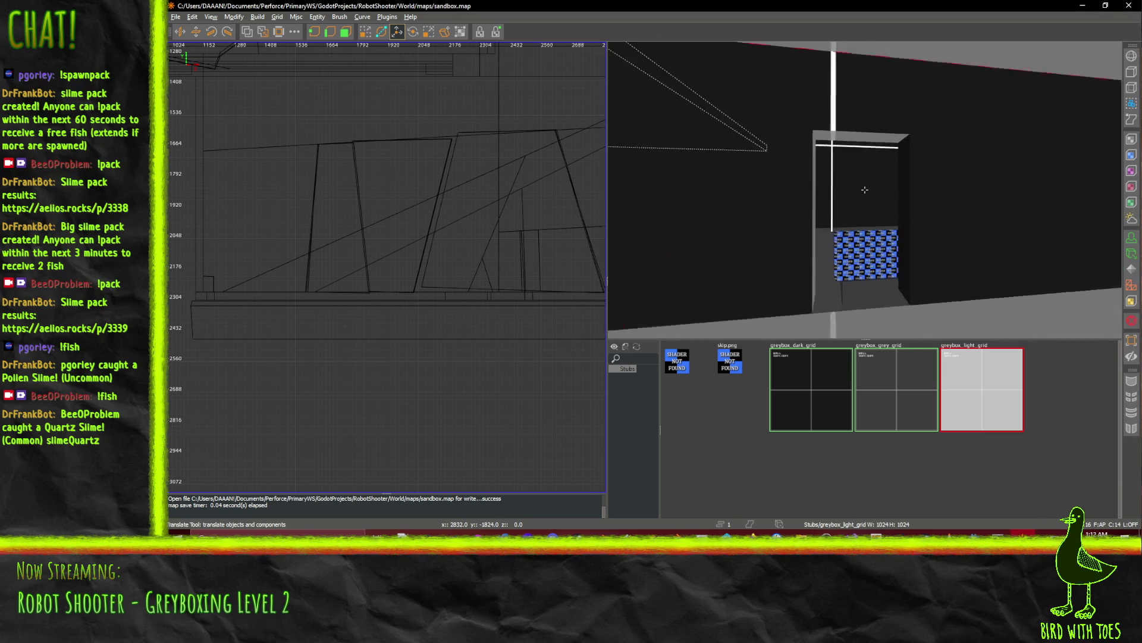
{"action": "key", "text": "w"}
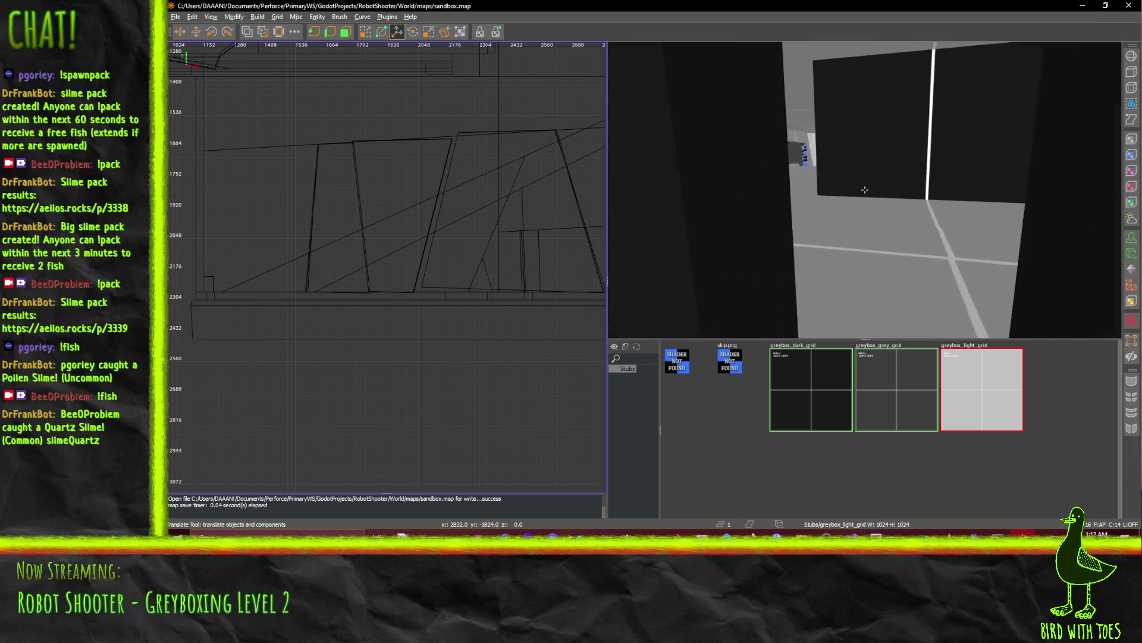
{"action": "key", "text": "w"}
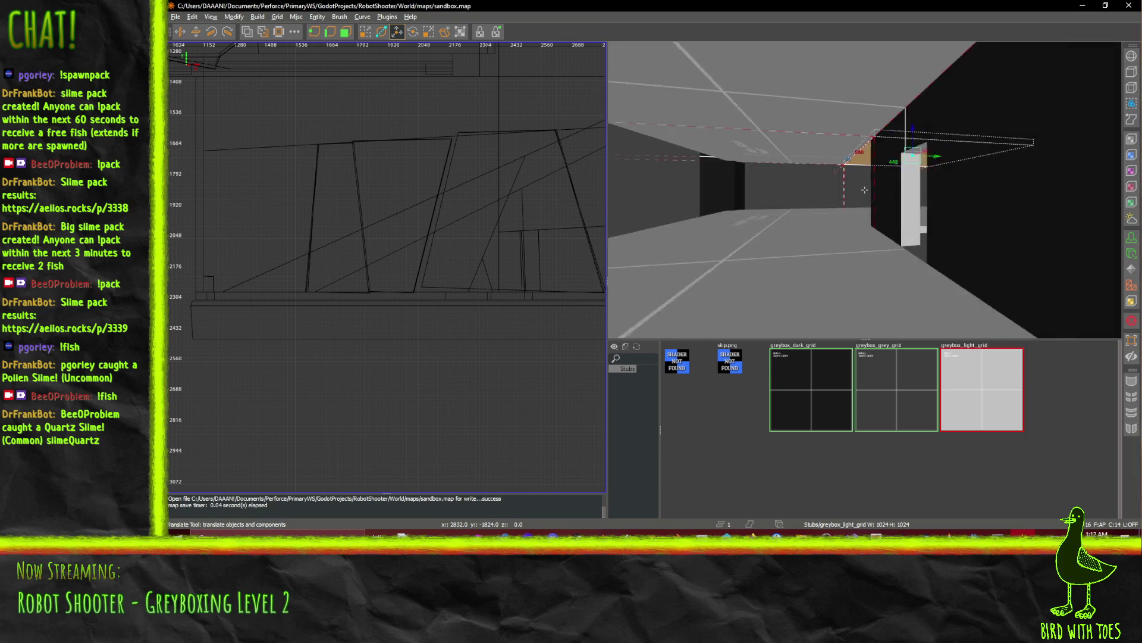
{"action": "key", "text": "w"}
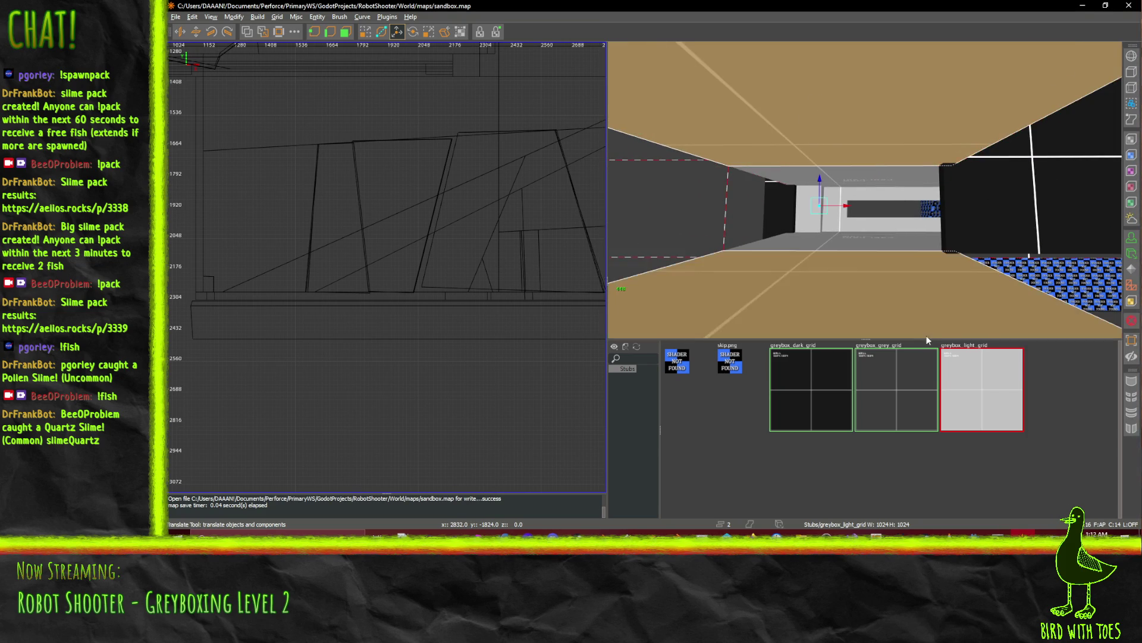
{"action": "key", "text": "w"}
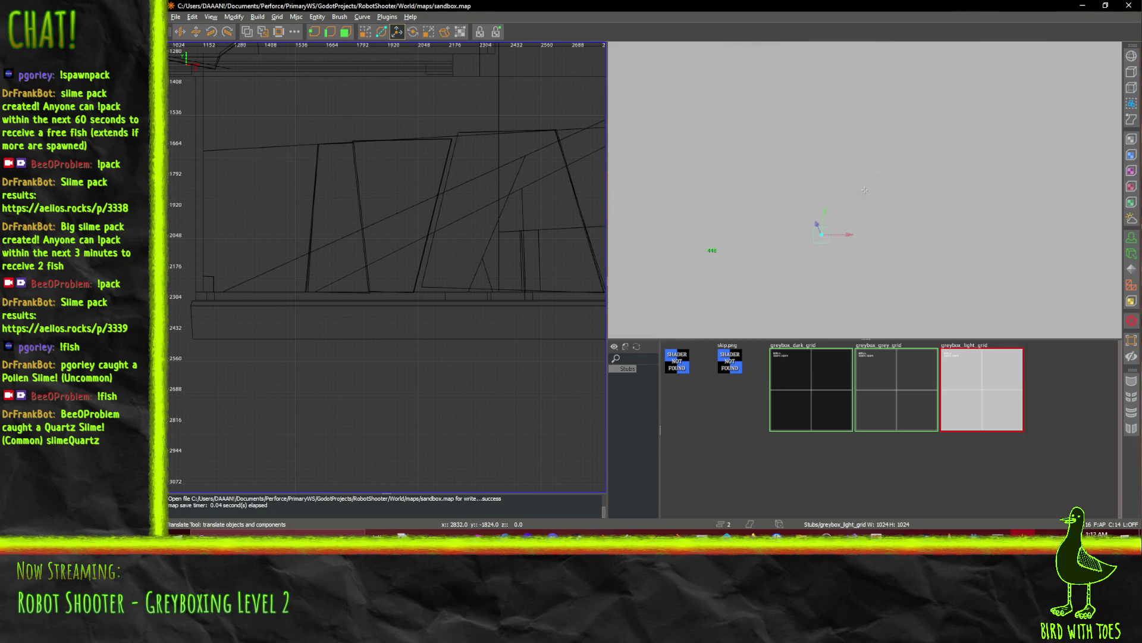
{"action": "right_click", "coordinate": [873, 182]}
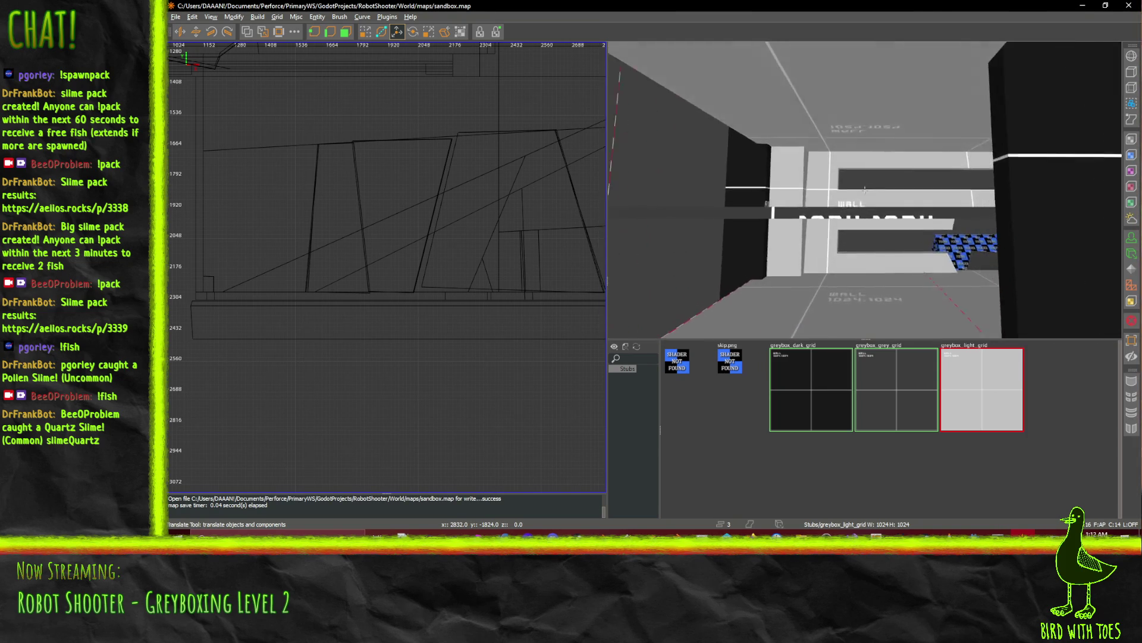
{"action": "right_click", "coordinate": [855, 178]}
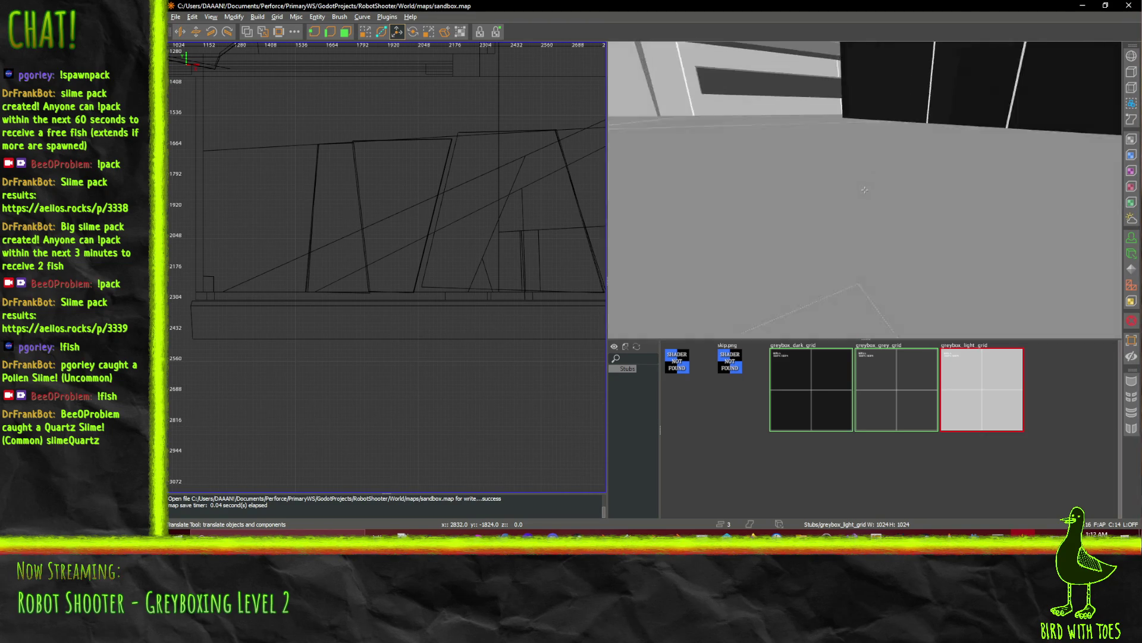
{"action": "right_click", "coordinate": [866, 191]}
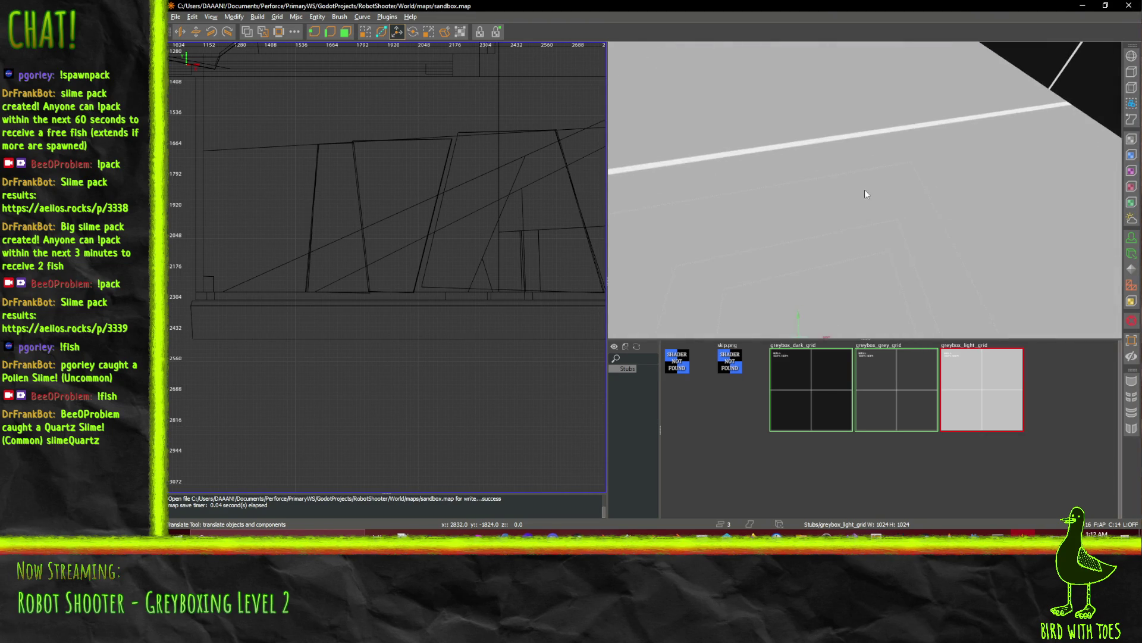
{"action": "right_click", "coordinate": [901, 147]}
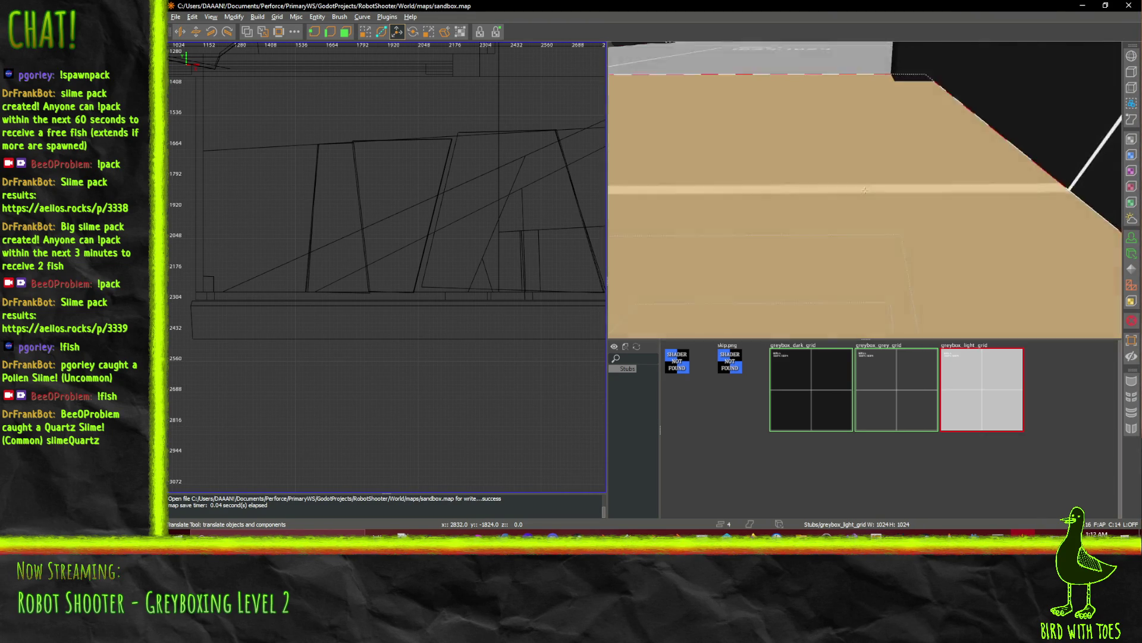
Pull the selected brush's right face in from x 544 to 528 in the top view.
{"action": "left_click_drag", "start_coordinate": [600, 216], "coordinate": [442, 68]}
{"action": "scroll", "coordinate": [455, 192], "scroll_direction": "up", "scroll_amount": 5}
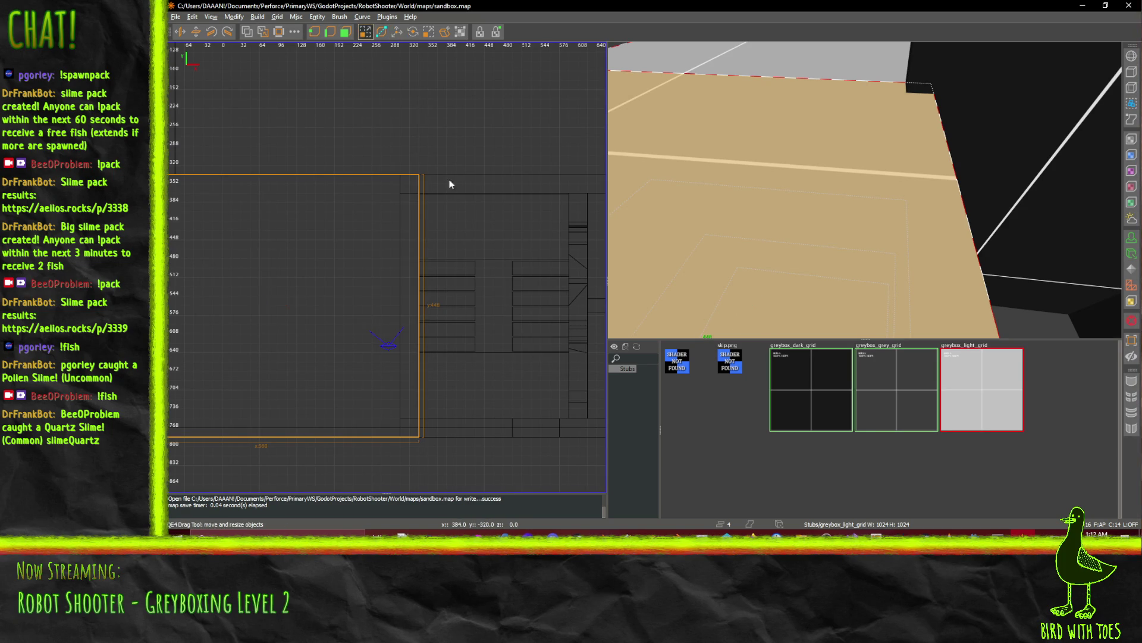
{"action": "left_click_drag", "start_coordinate": [467, 254], "coordinate": [466, 255]}
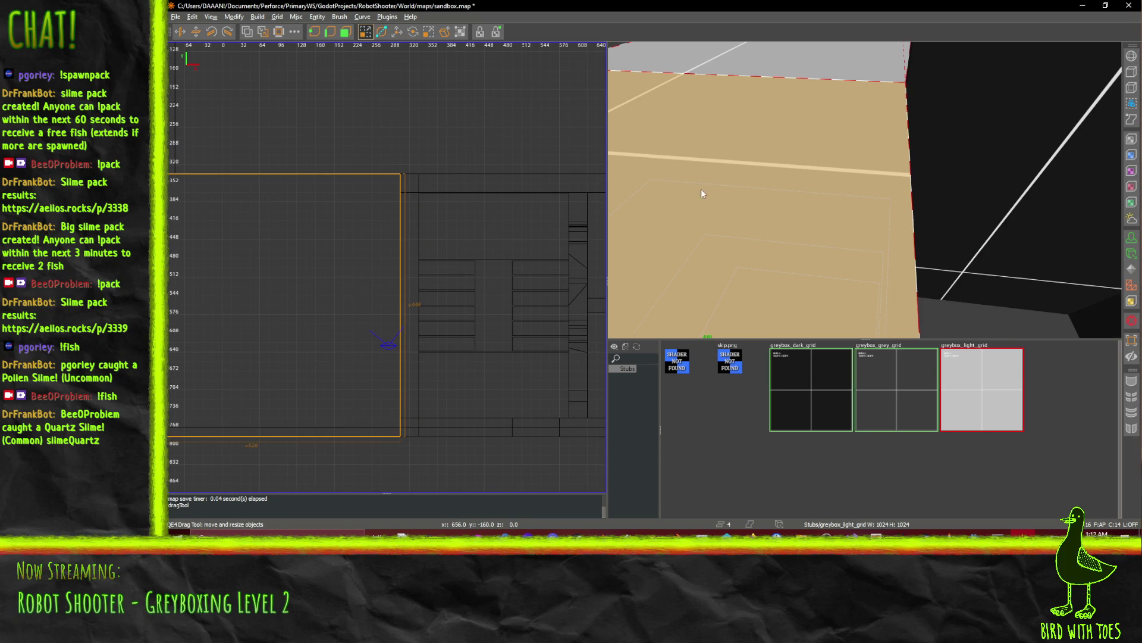
Select the floor brush while flying the 3D camera around the level.
{"action": "left_click_drag", "start_coordinate": [702, 192], "coordinate": [864, 189]}
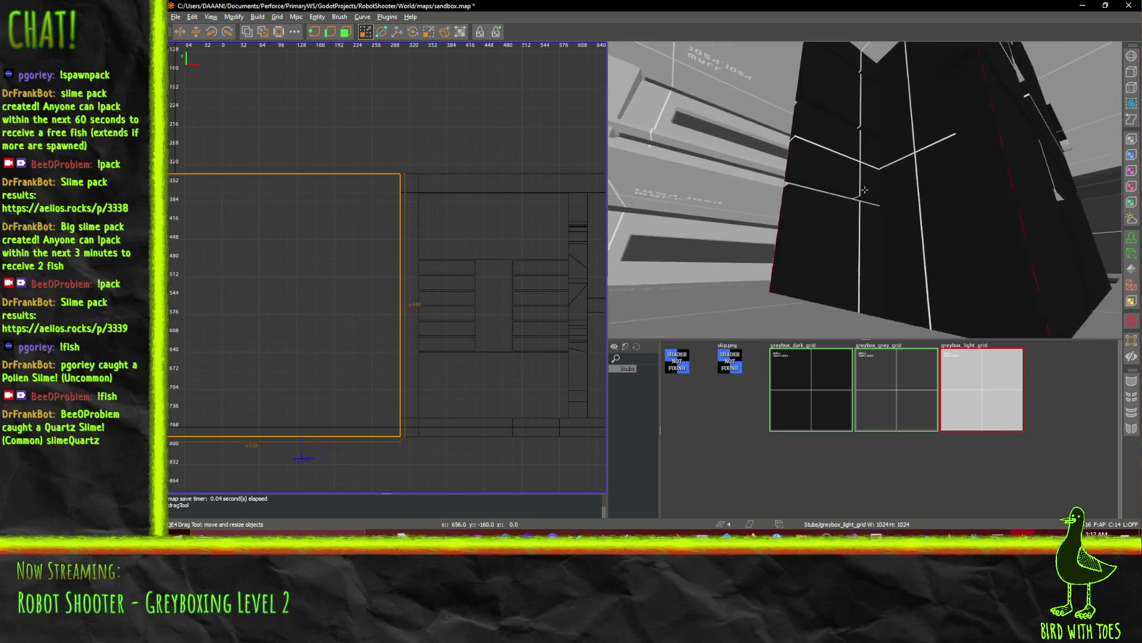
{"action": "scroll", "coordinate": [864, 189], "scroll_direction": "up", "scroll_amount": 10}
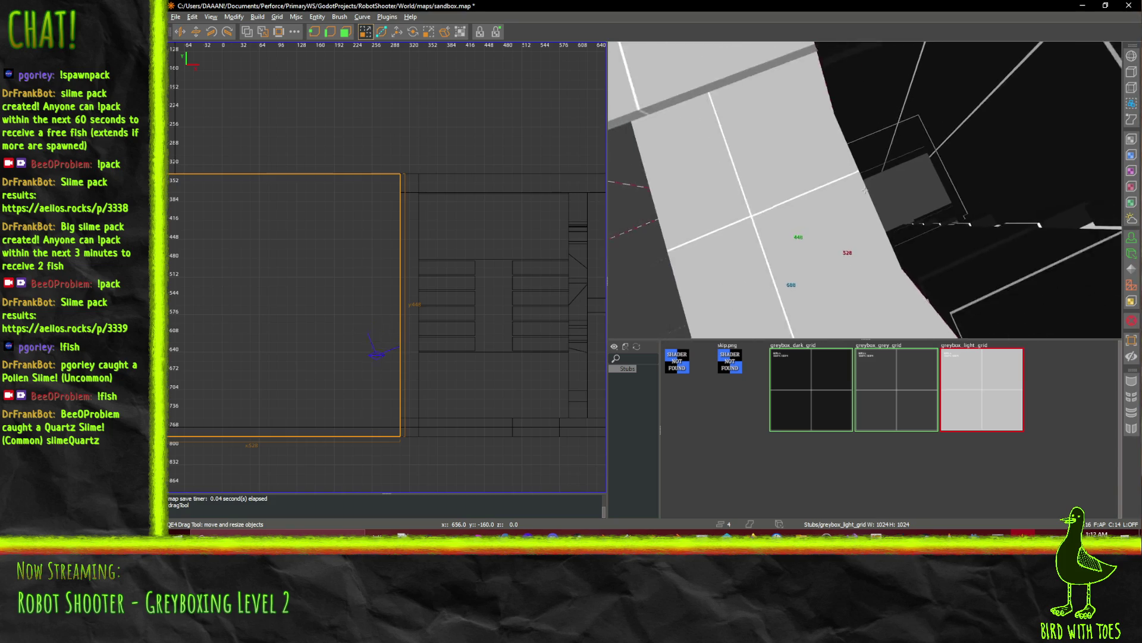
{"action": "scroll", "coordinate": [864, 189], "scroll_direction": "down", "scroll_amount": 10}
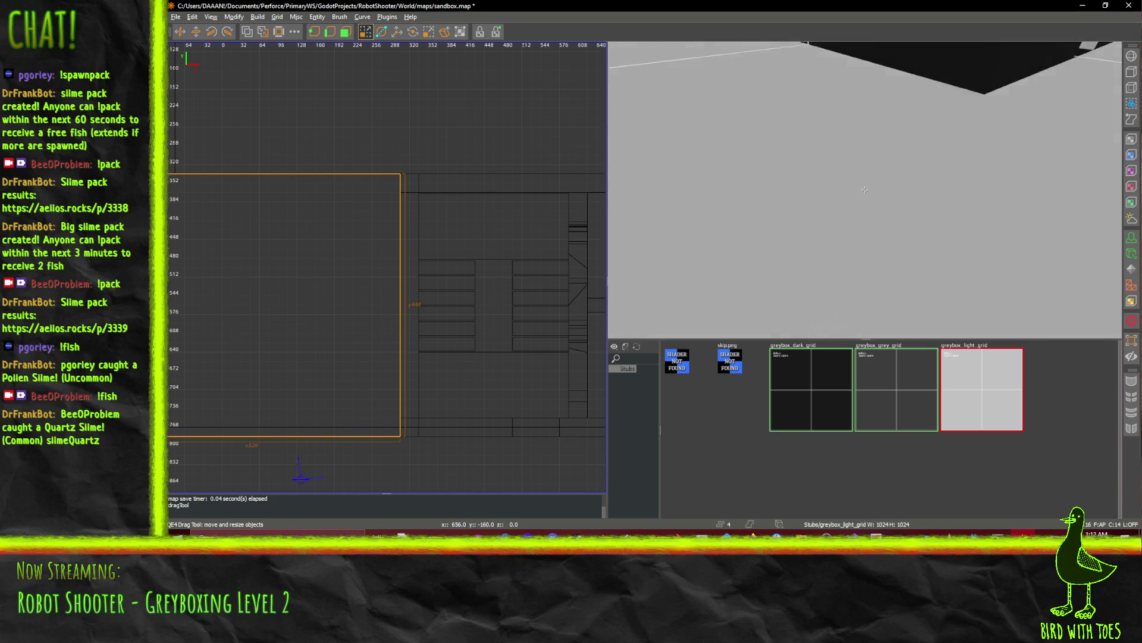
{"action": "scroll", "coordinate": [865, 190], "scroll_direction": "up", "scroll_amount": 10}
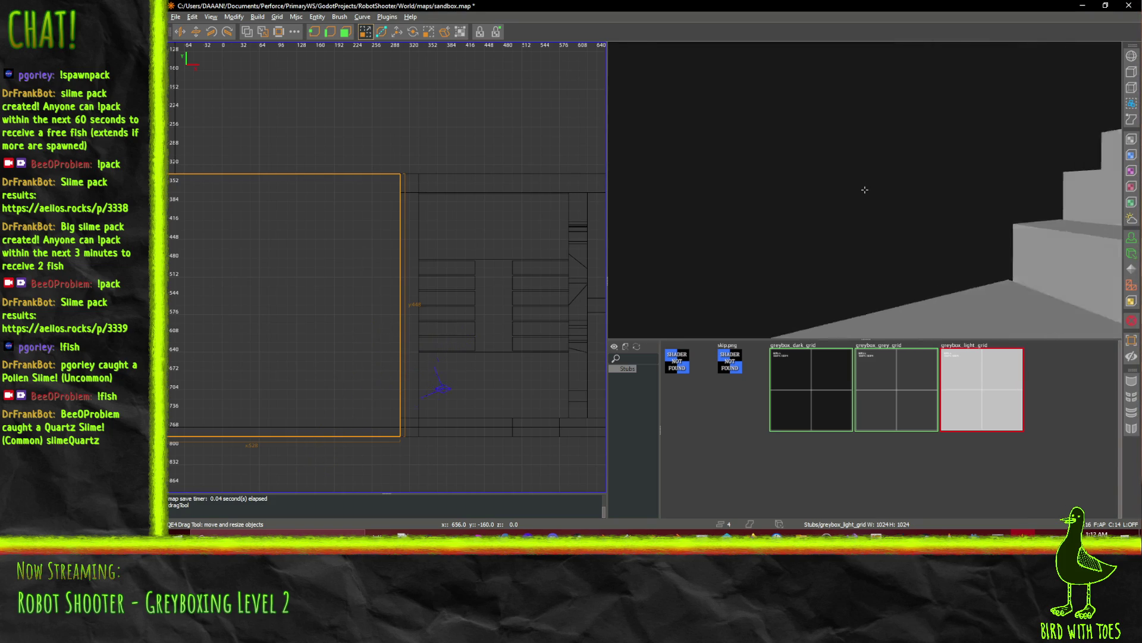
{"action": "scroll", "coordinate": [865, 189], "scroll_direction": "down", "scroll_amount": 5}
{"action": "right_click", "coordinate": [864, 189]}
{"action": "left_click", "coordinate": [868, 244], "text": "shift"}
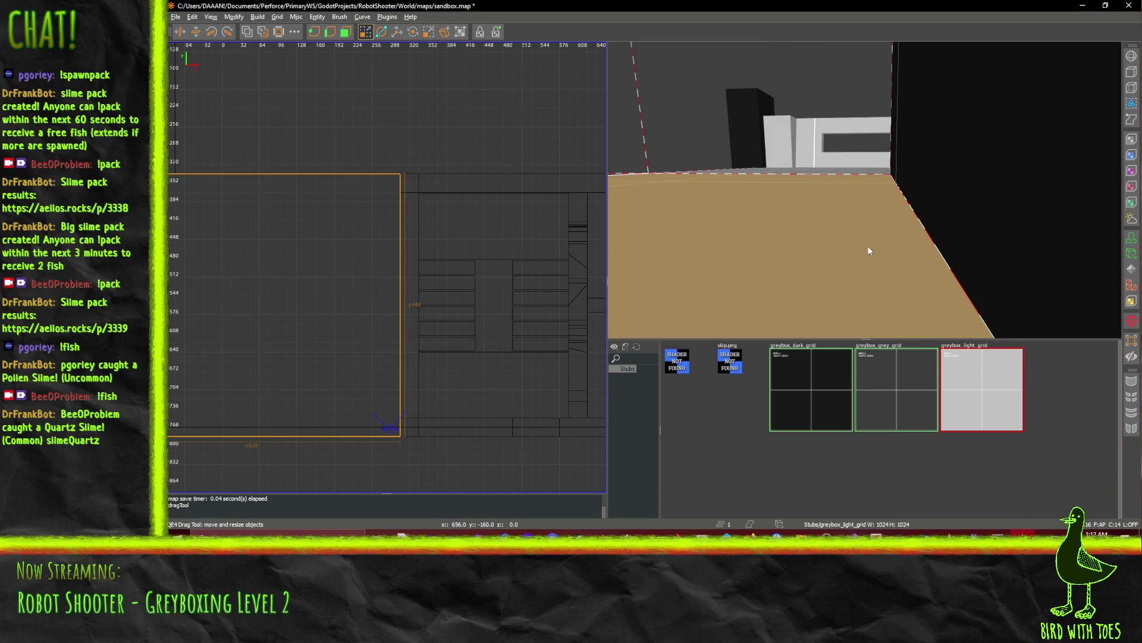
{"action": "right_click", "coordinate": [917, 224]}
{"action": "scroll", "coordinate": [865, 189], "scroll_direction": "down", "scroll_amount": 8}
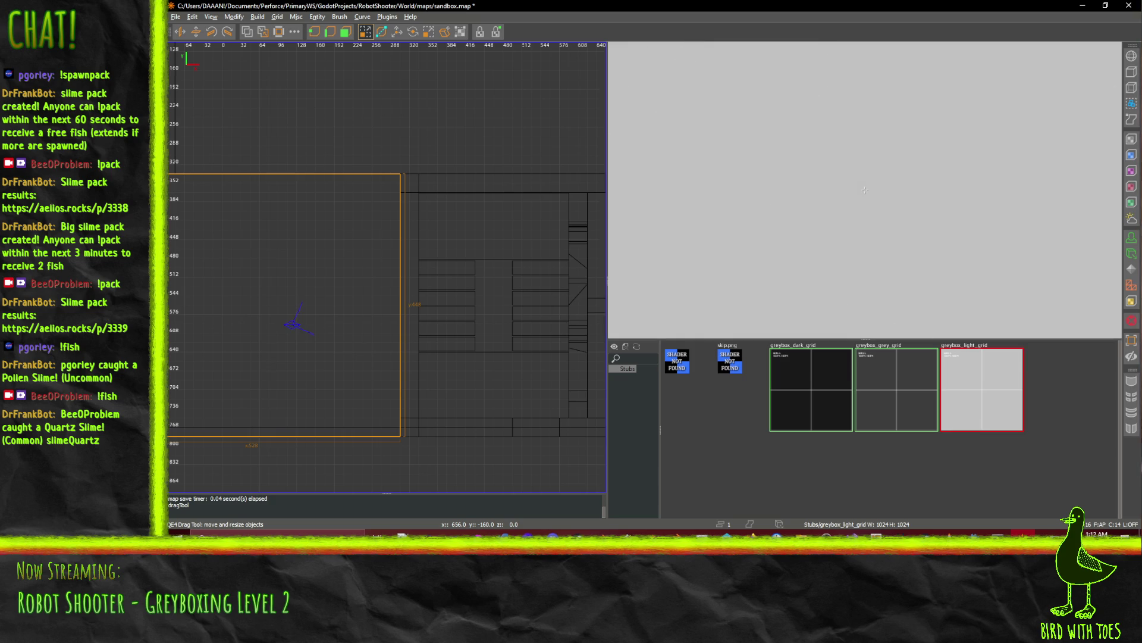
{"action": "scroll", "coordinate": [864, 189], "scroll_direction": "up", "scroll_amount": 5}
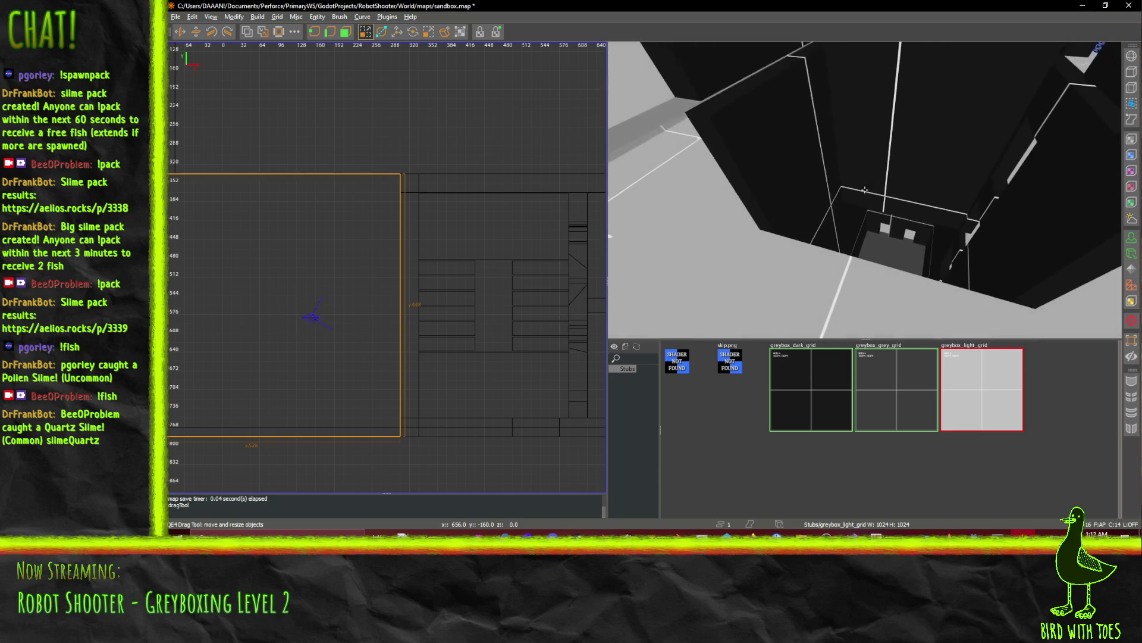
{"action": "scroll", "coordinate": [865, 189], "scroll_direction": "down", "scroll_amount": 6}
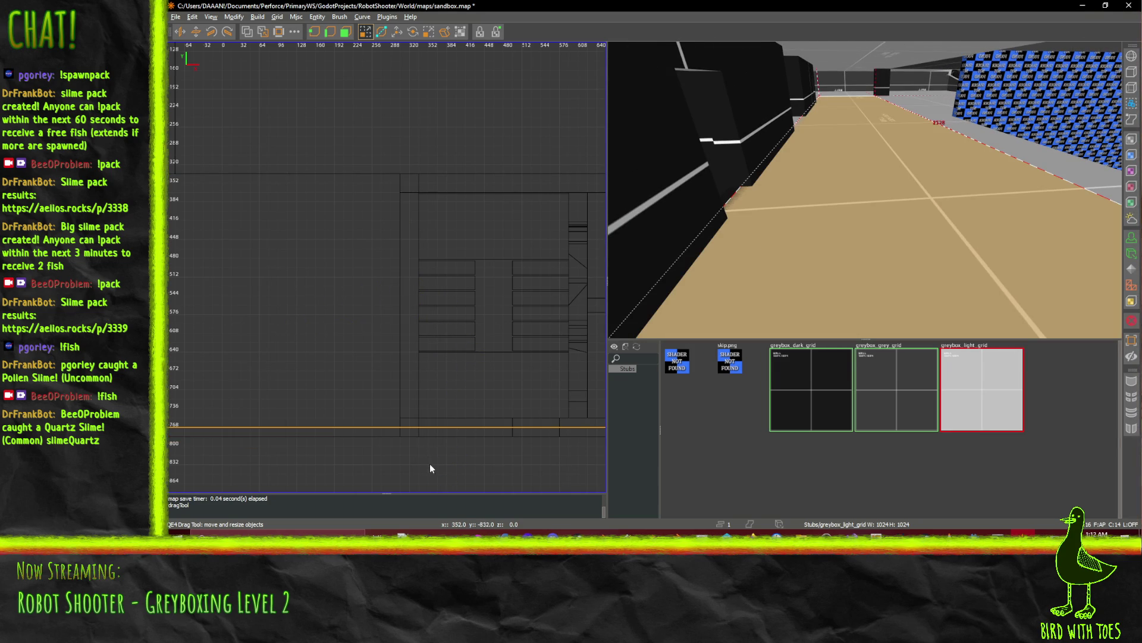
{"action": "scroll", "coordinate": [865, 190], "scroll_direction": "up", "scroll_amount": 10}
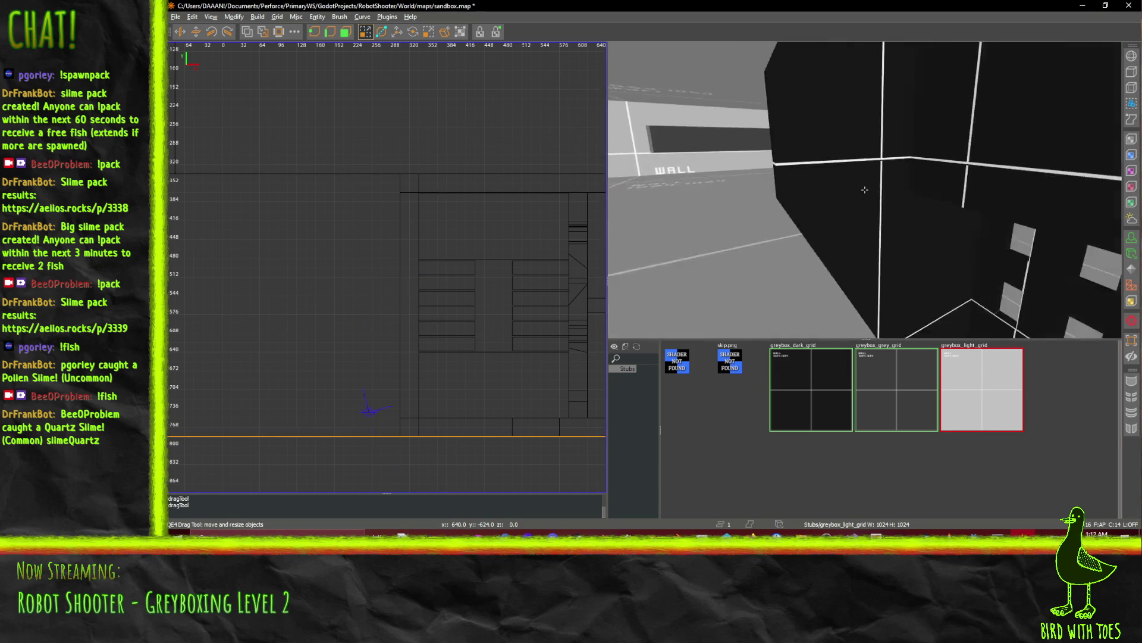
{"action": "right_click", "coordinate": [864, 189]}
{"action": "right_click", "coordinate": [846, 238]}
{"action": "scroll", "coordinate": [865, 190], "scroll_direction": "down", "scroll_amount": 10}
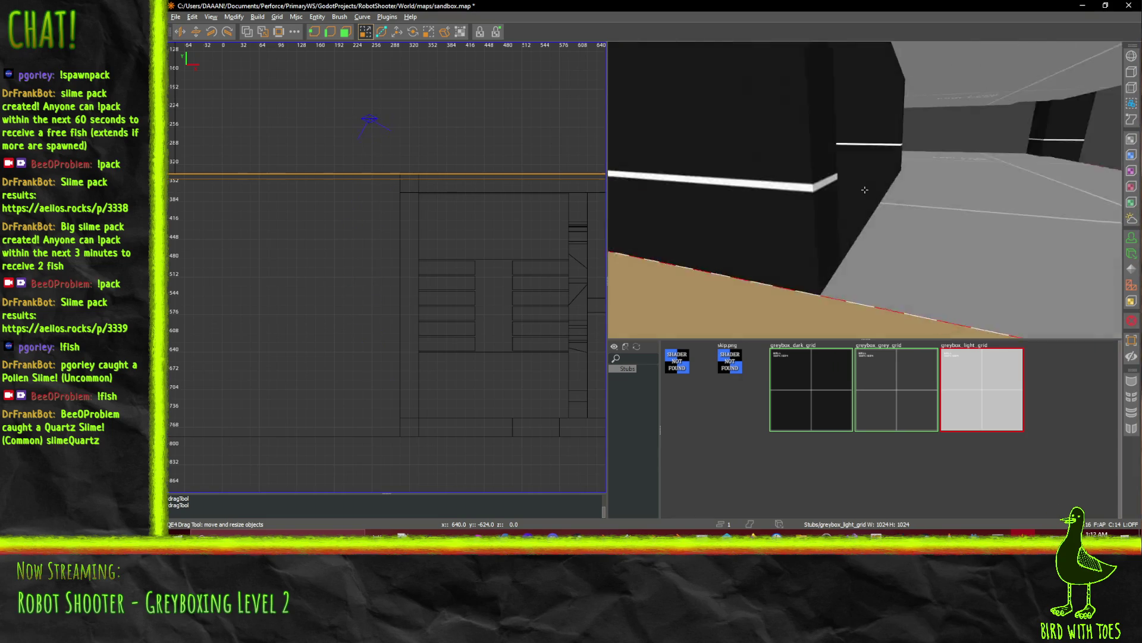
{"action": "scroll", "coordinate": [865, 189], "scroll_direction": "down", "scroll_amount": 5}
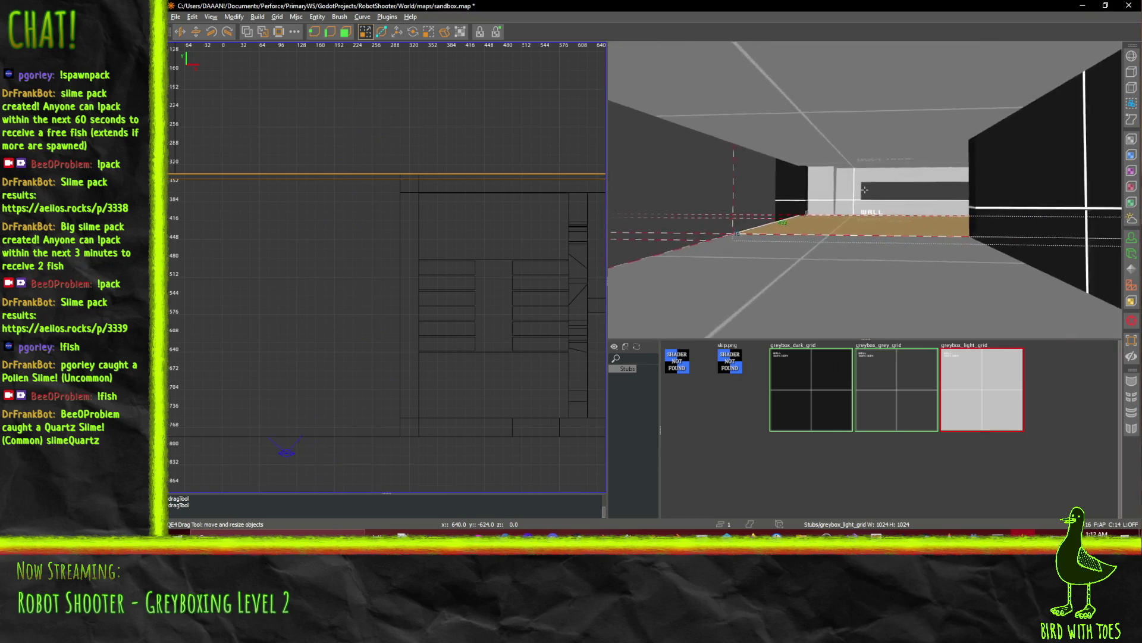
{"action": "scroll", "coordinate": [865, 189], "scroll_direction": "down", "scroll_amount": 5}
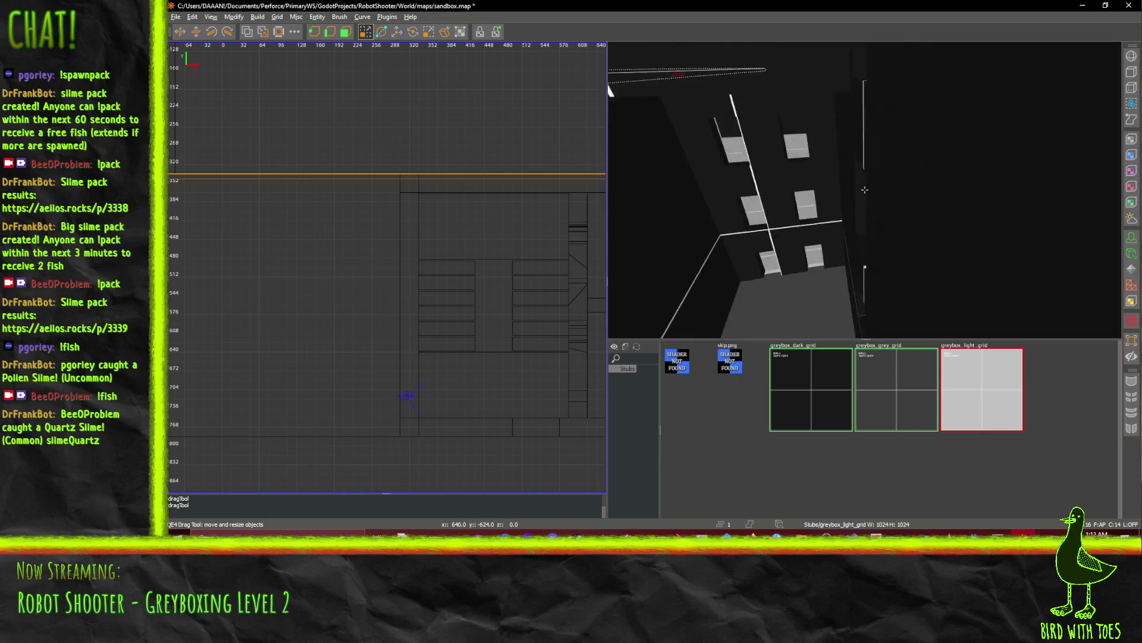
{"action": "scroll", "coordinate": [864, 189], "scroll_direction": "down", "scroll_amount": 3}
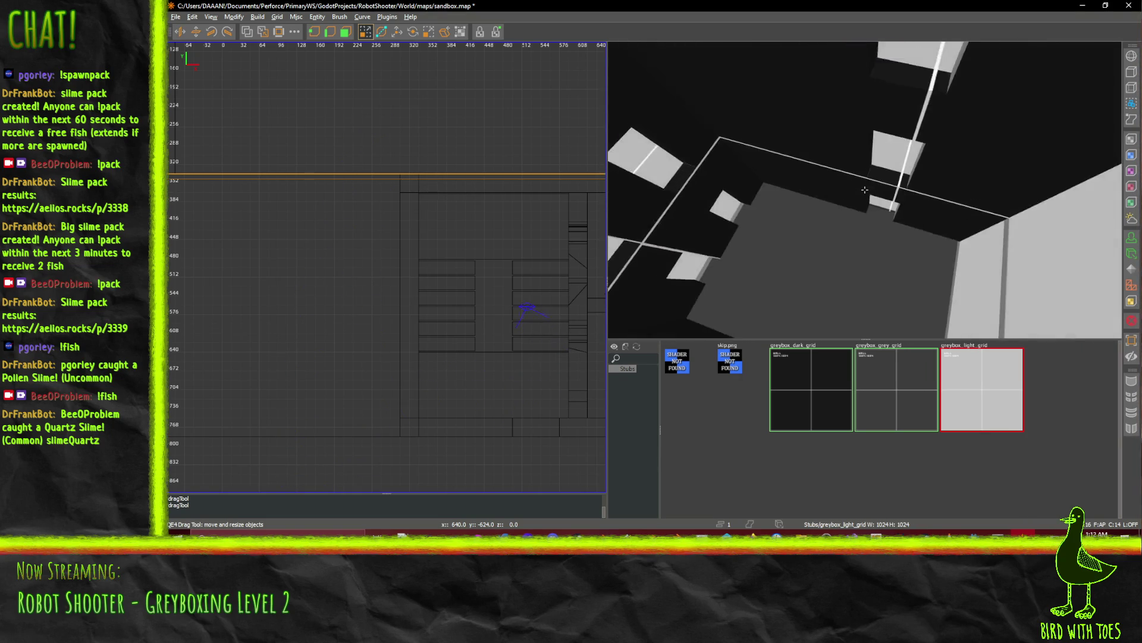
{"action": "scroll", "coordinate": [865, 189], "scroll_direction": "down", "scroll_amount": 5}
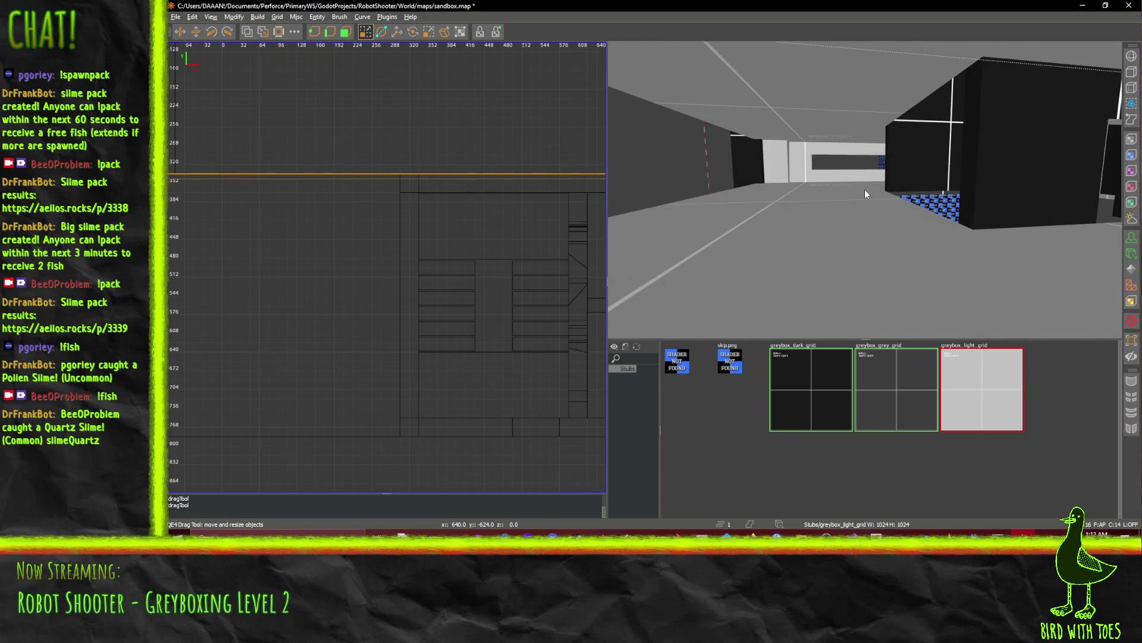
Save sandbox.map.
{"action": "key", "text": "ctrl+s"}
{"action": "right_click", "coordinate": [867, 189]}
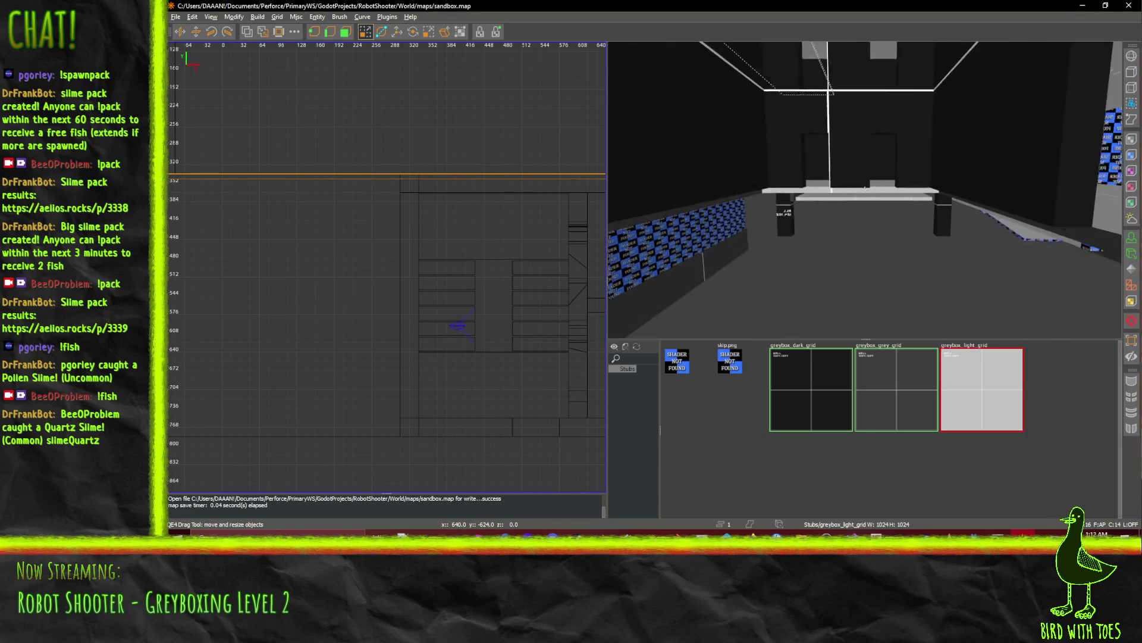
{"action": "scroll", "coordinate": [864, 189], "scroll_direction": "down", "scroll_amount": 3}
{"action": "key", "text": "s"}
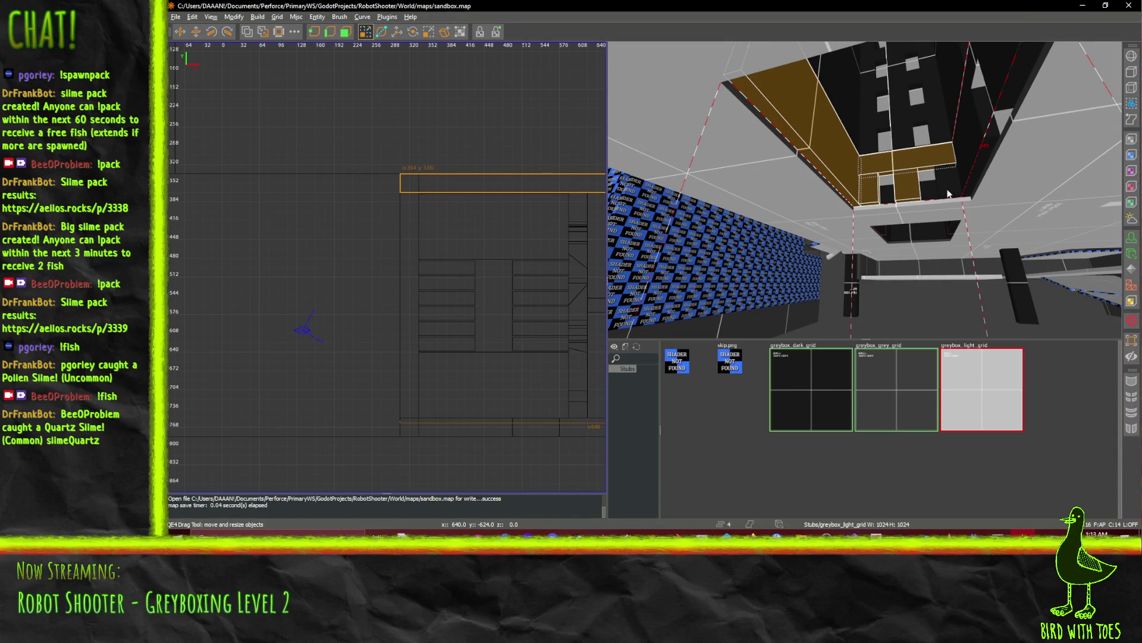
Add the neighbouring ceiling brush and two more brushes to the selection.
{"action": "key", "text": "w"}
{"action": "right_click", "coordinate": [897, 127]}
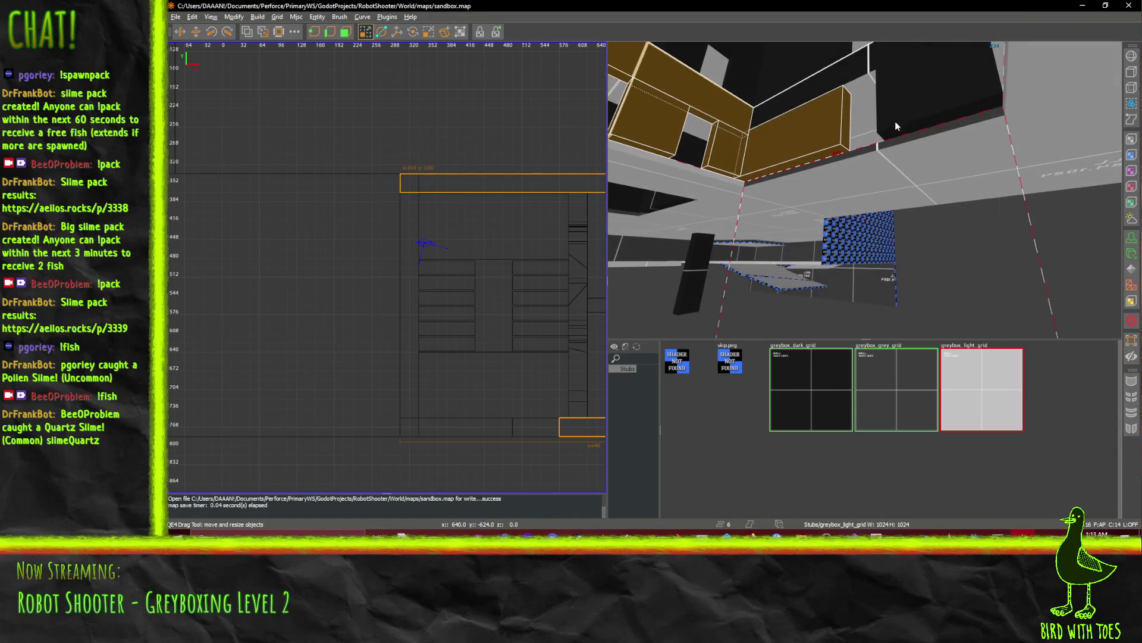
{"action": "right_click", "coordinate": [937, 166]}
{"action": "key", "text": "w"}
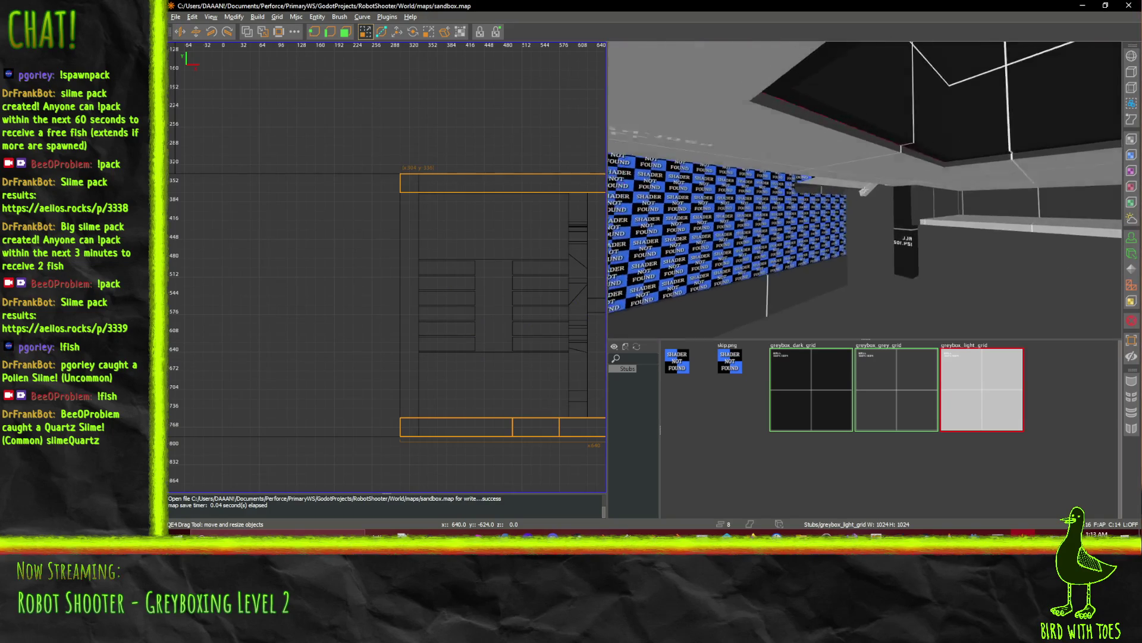
{"action": "right_click", "coordinate": [686, 228]}
{"action": "left_click", "coordinate": [857, 232], "text": "shift"}
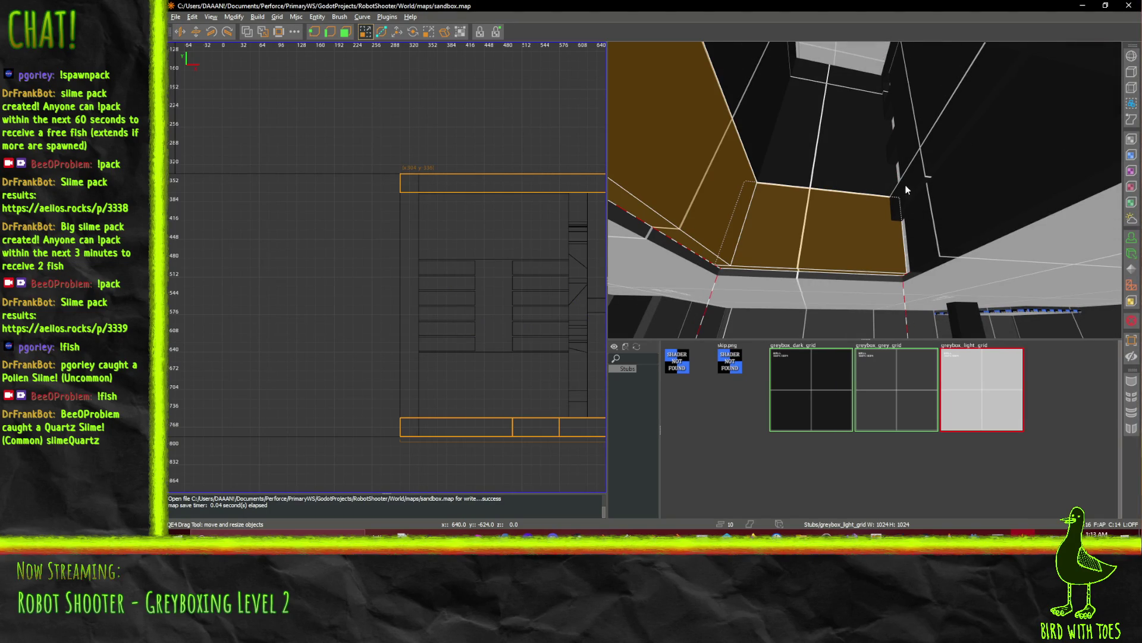
{"action": "left_click", "coordinate": [907, 189], "text": "shift"}
{"action": "left_click", "coordinate": [929, 196], "text": "shift"}
{"action": "right_click", "coordinate": [916, 197]}
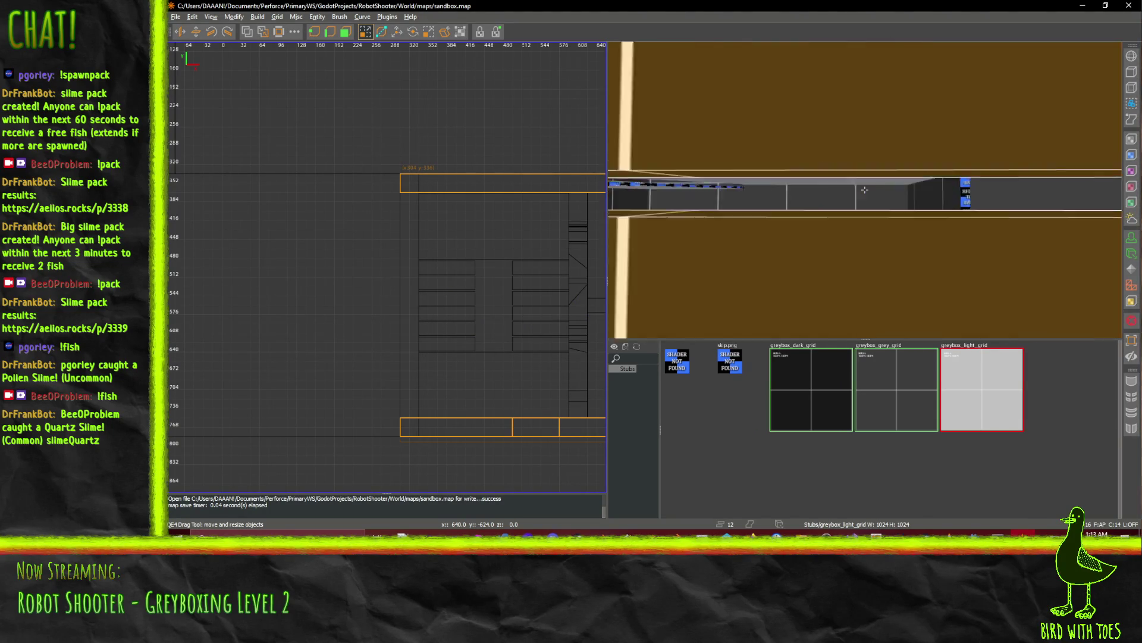
{"action": "right_click", "coordinate": [838, 208]}
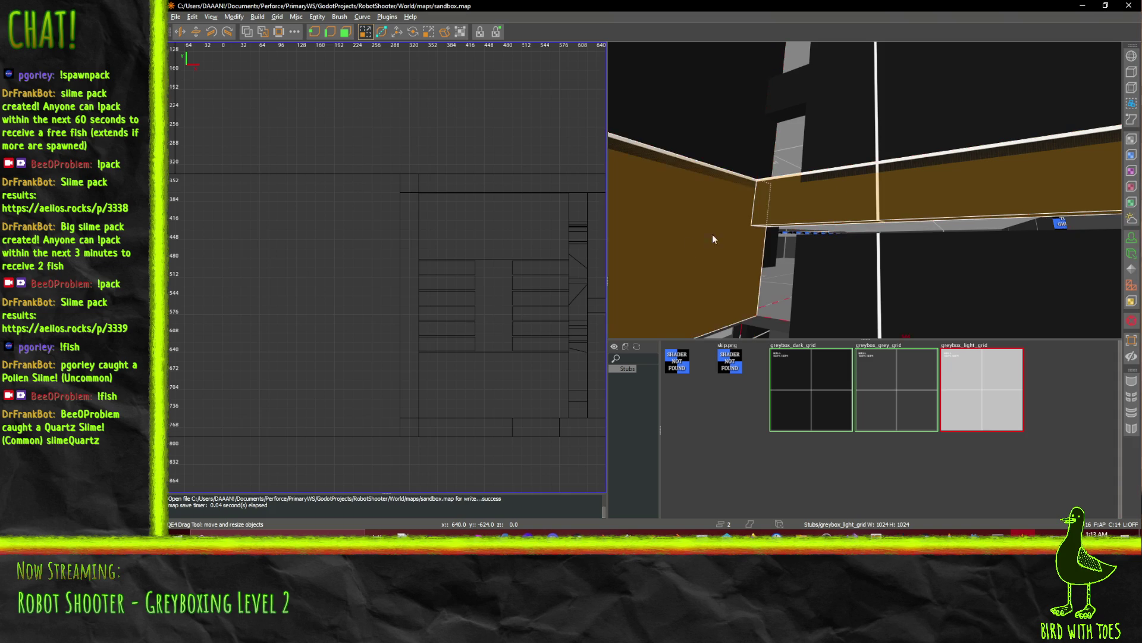
{"action": "right_click", "coordinate": [777, 150]}
{"action": "right_click", "coordinate": [833, 202]}
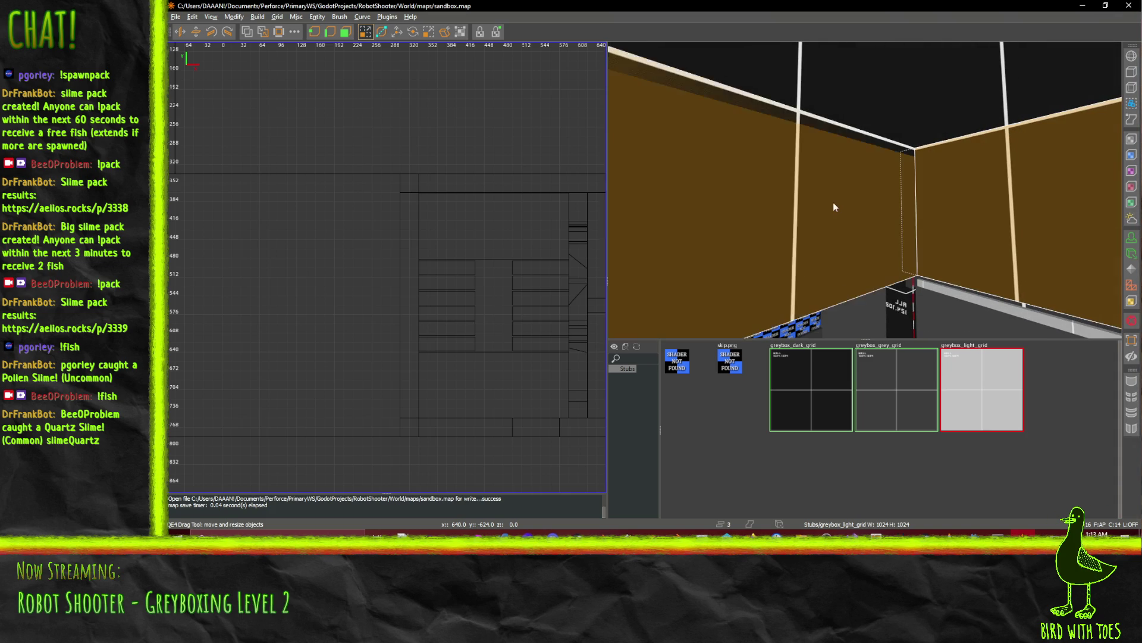
{"action": "right_click", "coordinate": [877, 203]}
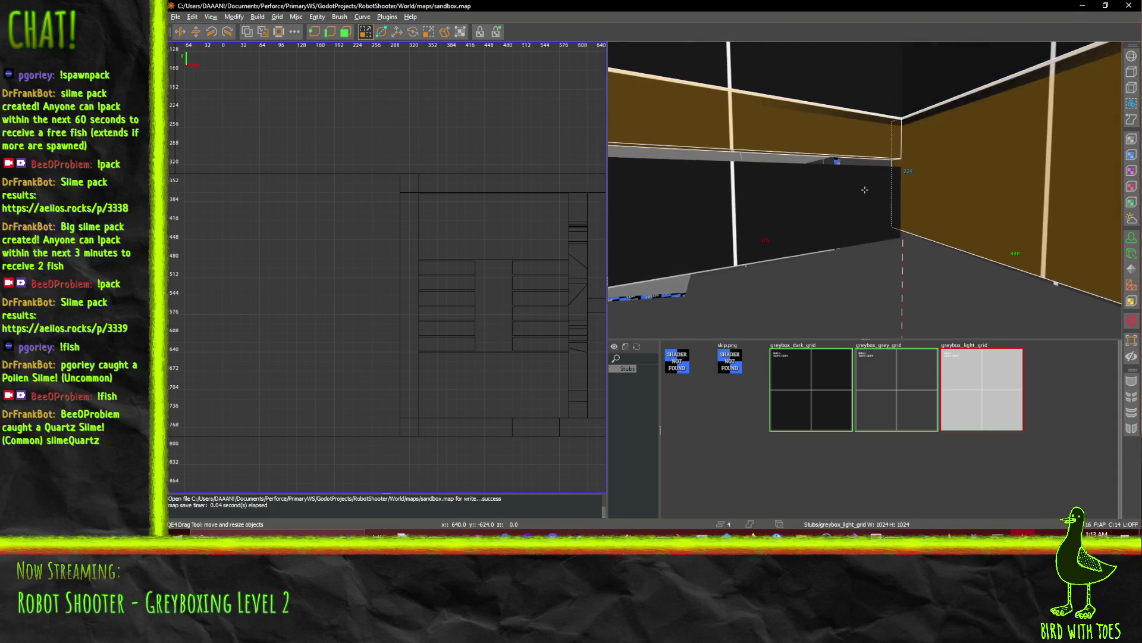
{"action": "right_click", "coordinate": [865, 190]}
Lower the selected brown walls by 16 units.
{"action": "key", "text": "w"}
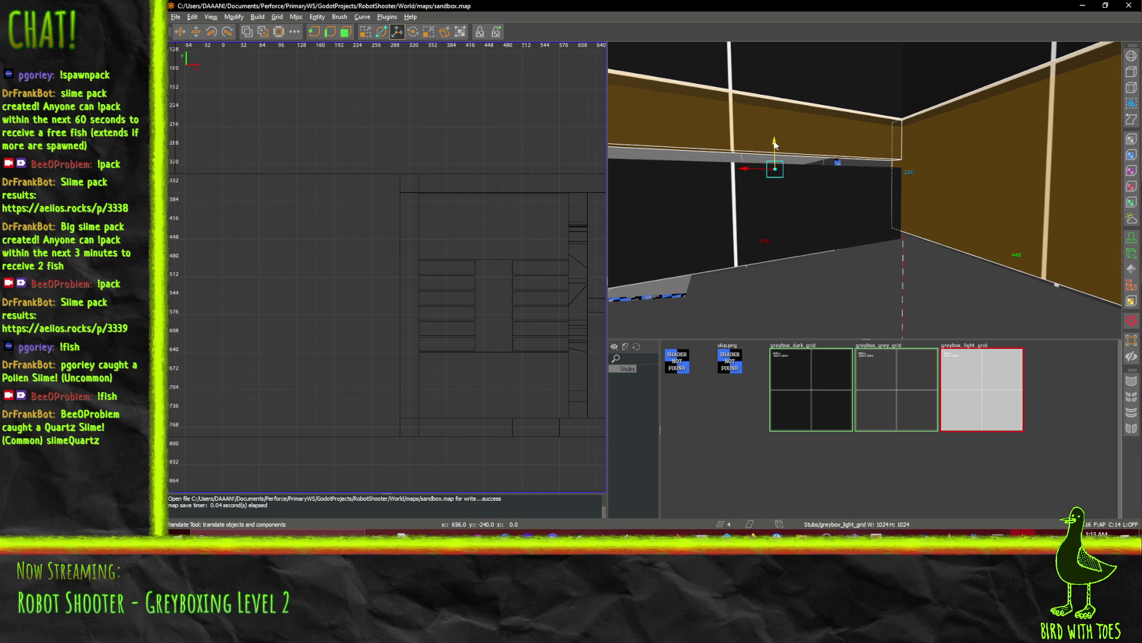
{"action": "left_click_drag", "start_coordinate": [776, 155], "coordinate": [785, 169]}
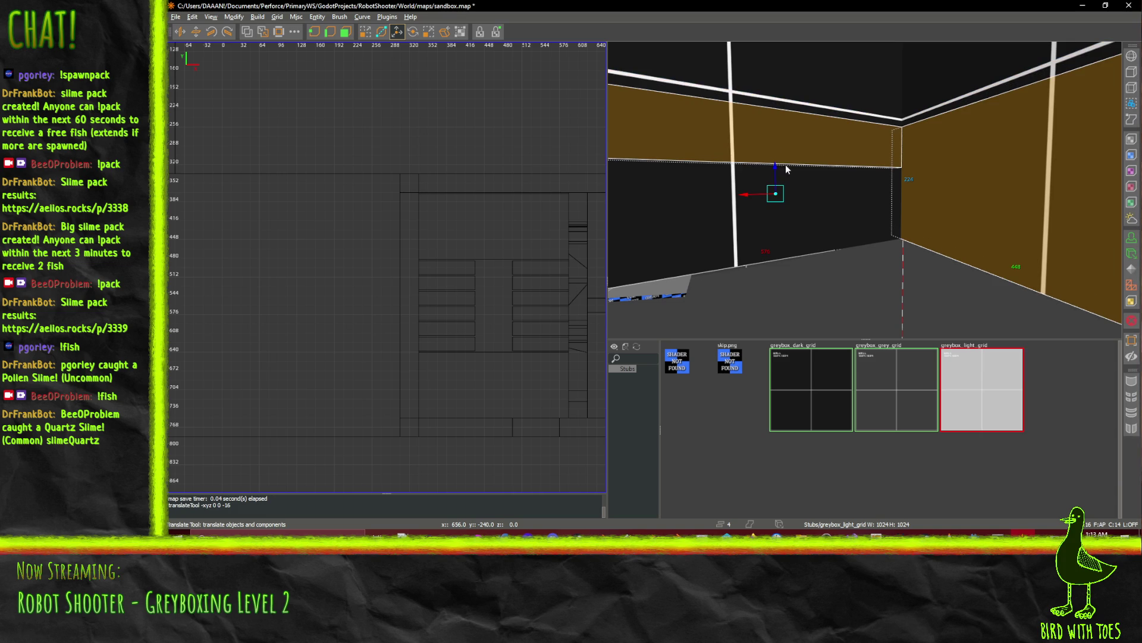
{"action": "right_click", "coordinate": [843, 216]}
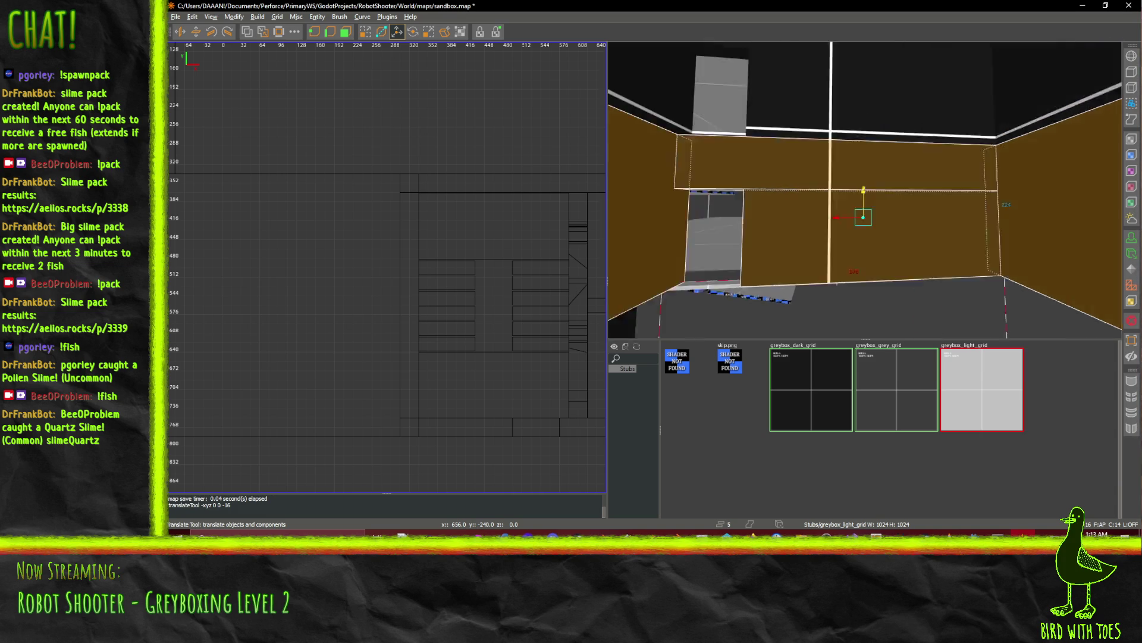
{"action": "right_click", "coordinate": [864, 189]}
Add the dark wall, several further wall brushes and the black wall to the selection.
{"action": "left_click", "coordinate": [910, 188], "text": "shift"}
{"action": "right_click", "coordinate": [911, 188]}
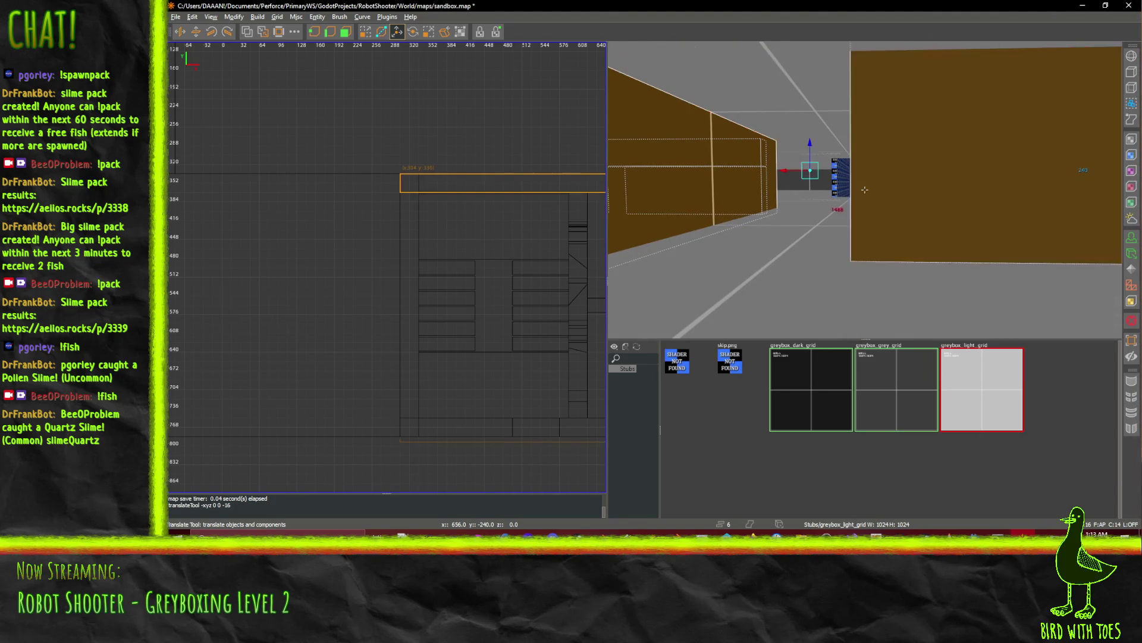
{"action": "right_click", "coordinate": [865, 189]}
{"action": "left_click", "coordinate": [805, 199], "text": "shift"}
{"action": "left_click", "coordinate": [729, 187], "text": "shift"}
{"action": "left_click", "coordinate": [694, 149], "text": "shift"}
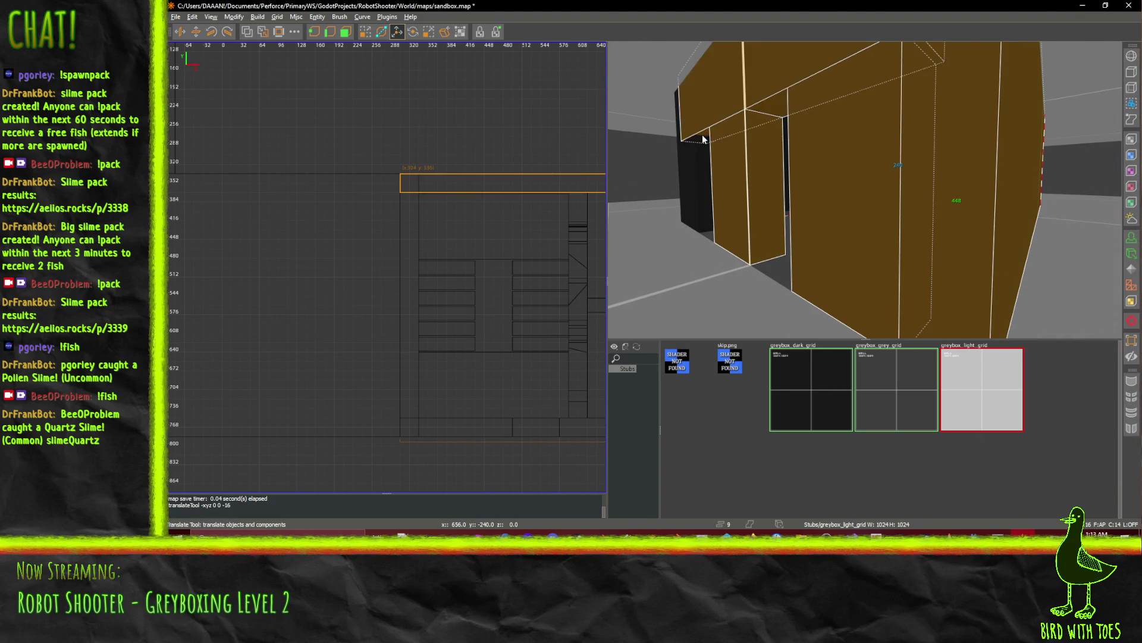
{"action": "left_click", "coordinate": [681, 142], "text": "shift"}
{"action": "right_click", "coordinate": [695, 155]}
{"action": "key", "text": "s"}
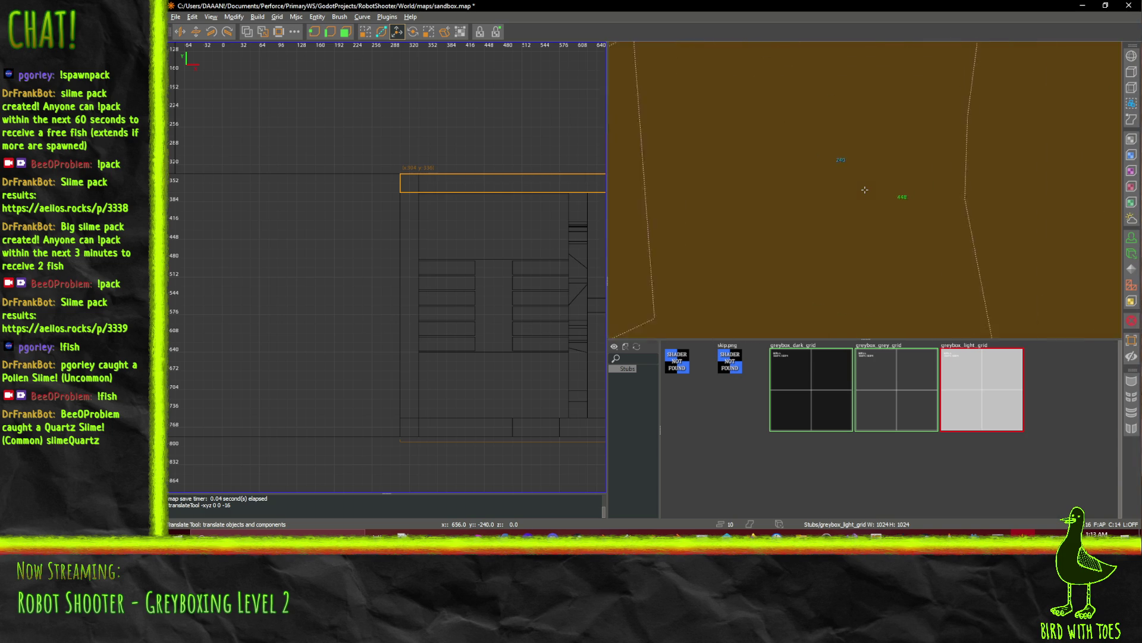
{"action": "right_click", "coordinate": [864, 189]}
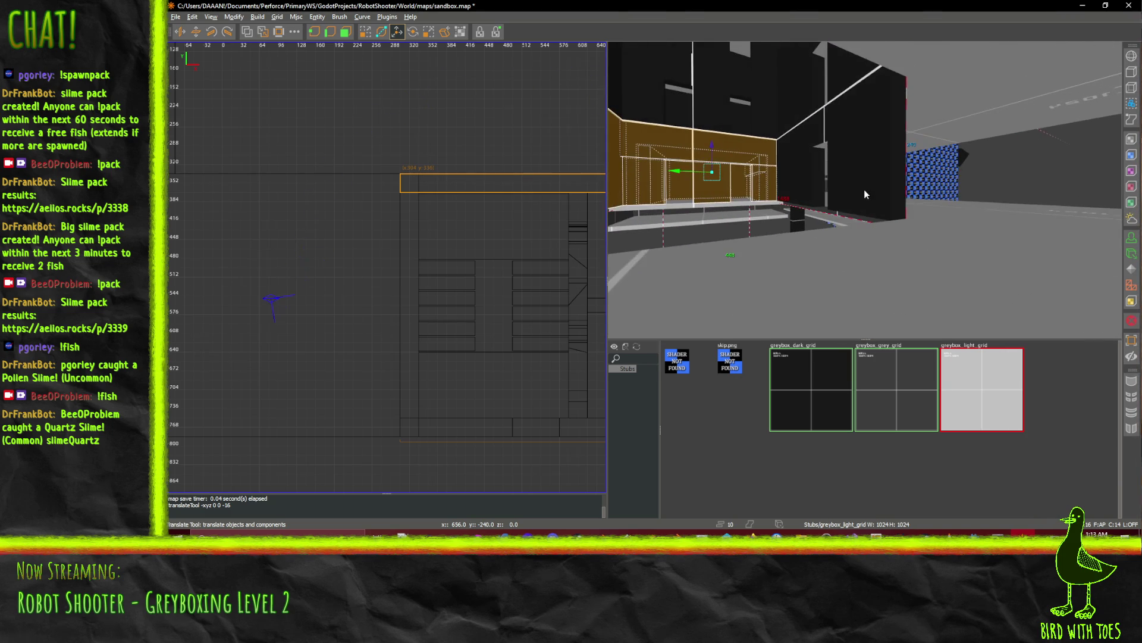
{"action": "left_click", "coordinate": [873, 160], "text": "shift"}
{"action": "right_click", "coordinate": [873, 160]}
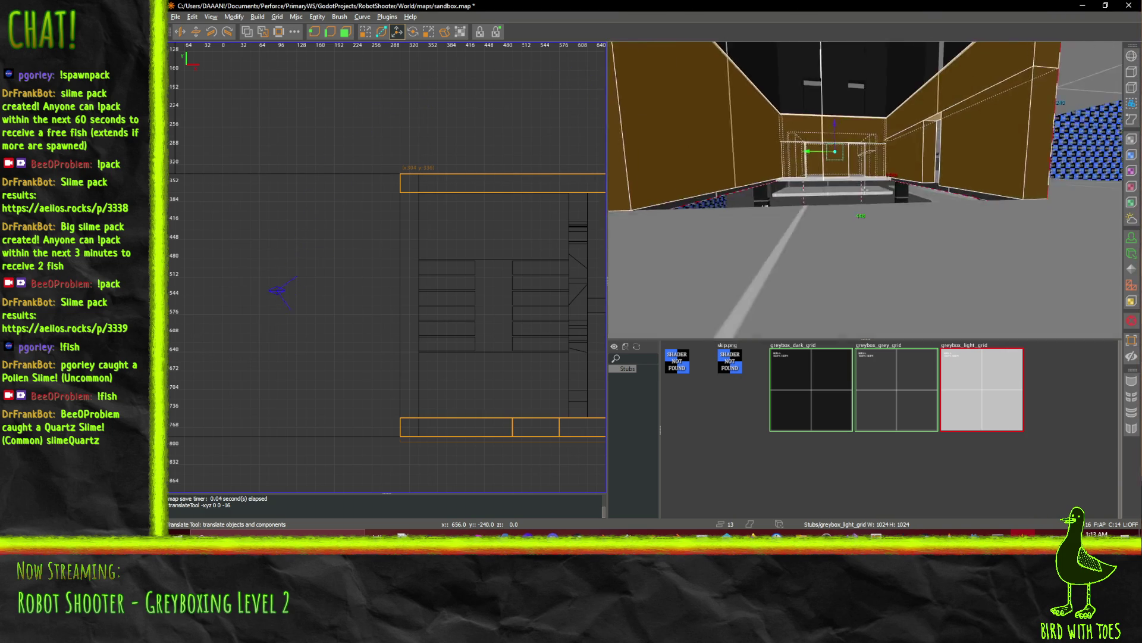
{"action": "key", "text": "s"}
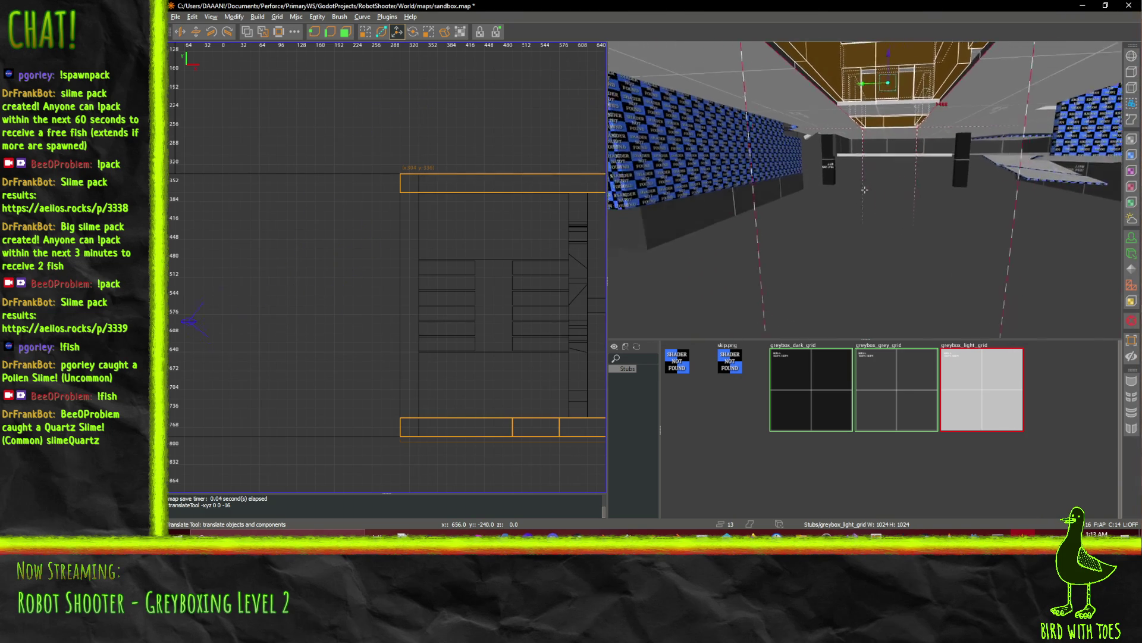
{"action": "right_click", "coordinate": [773, 238]}
Centre the 2D view on the selection and switch it to the XZ side view.
{"action": "key", "text": "ctrl+shift+Tab"}
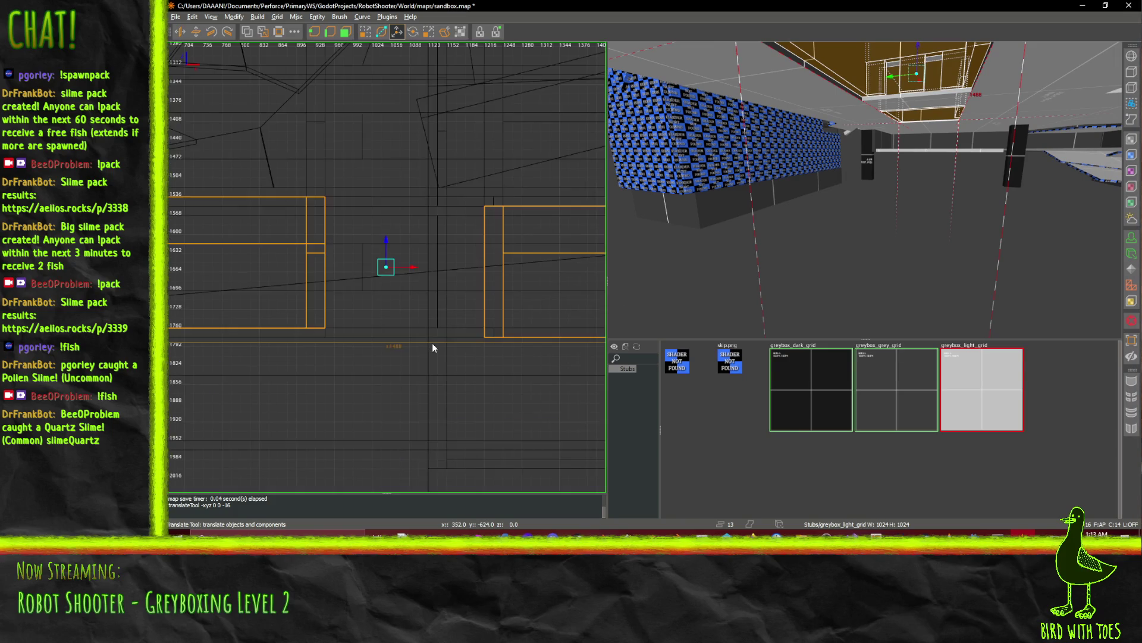
{"action": "key", "text": "ctrl+Tab"}
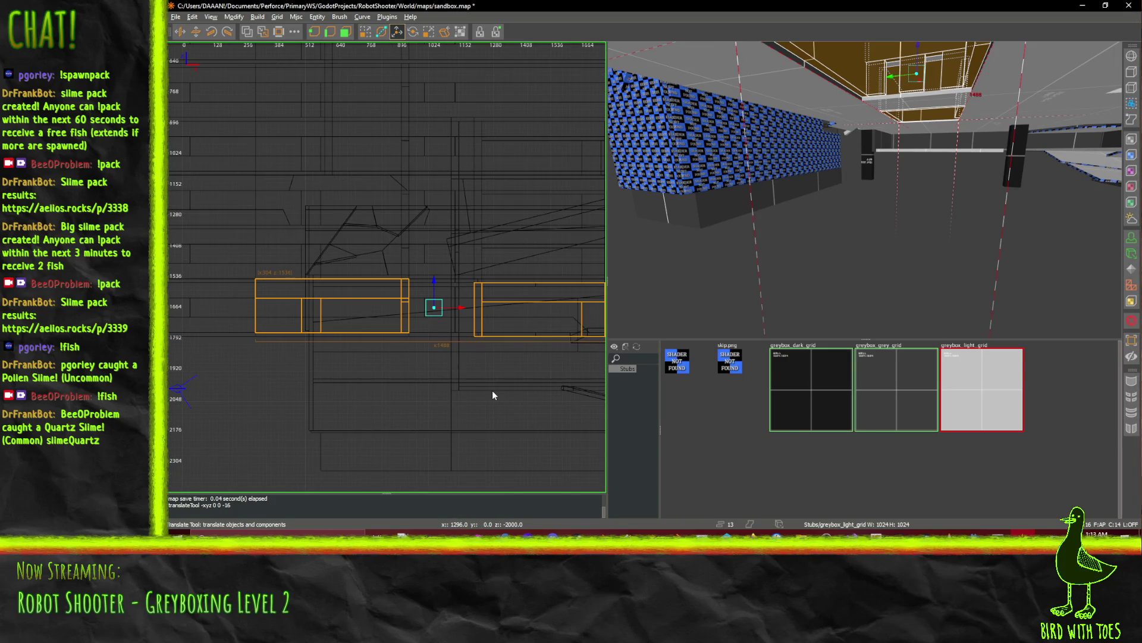
{"action": "mouse_move", "coordinate": [492, 390]}
{"action": "left_mouse_down"}
{"action": "mouse_move", "coordinate": [410, 261]}
{"action": "mouse_move", "coordinate": [425, 237]}
{"action": "left_mouse_up"}
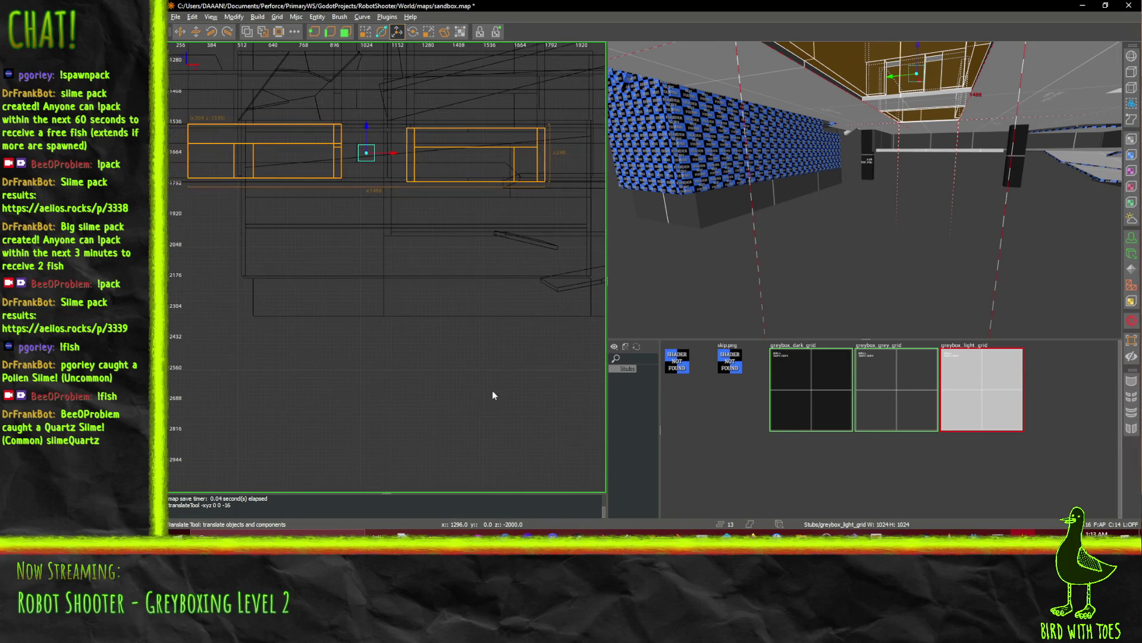
Paste a copy of the wall brushes 576 units below the originals and stretch their tops taller.
{"action": "key", "text": "ctrl+v"}
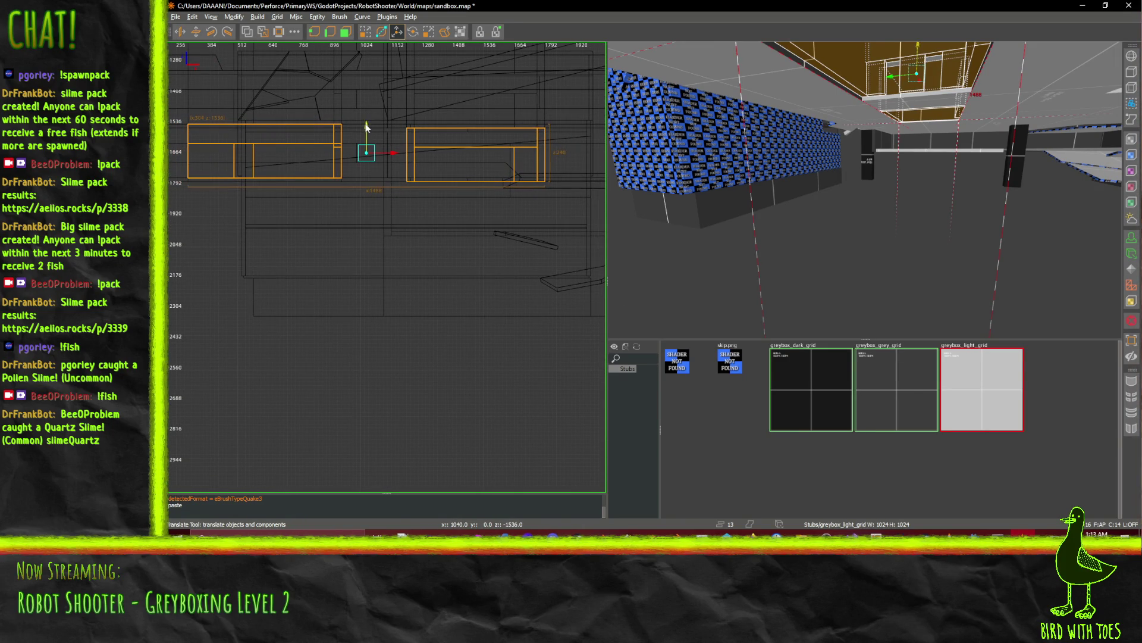
{"action": "left_click_drag", "start_coordinate": [367, 127], "coordinate": [369, 263]}
{"action": "right_click", "coordinate": [862, 191]}
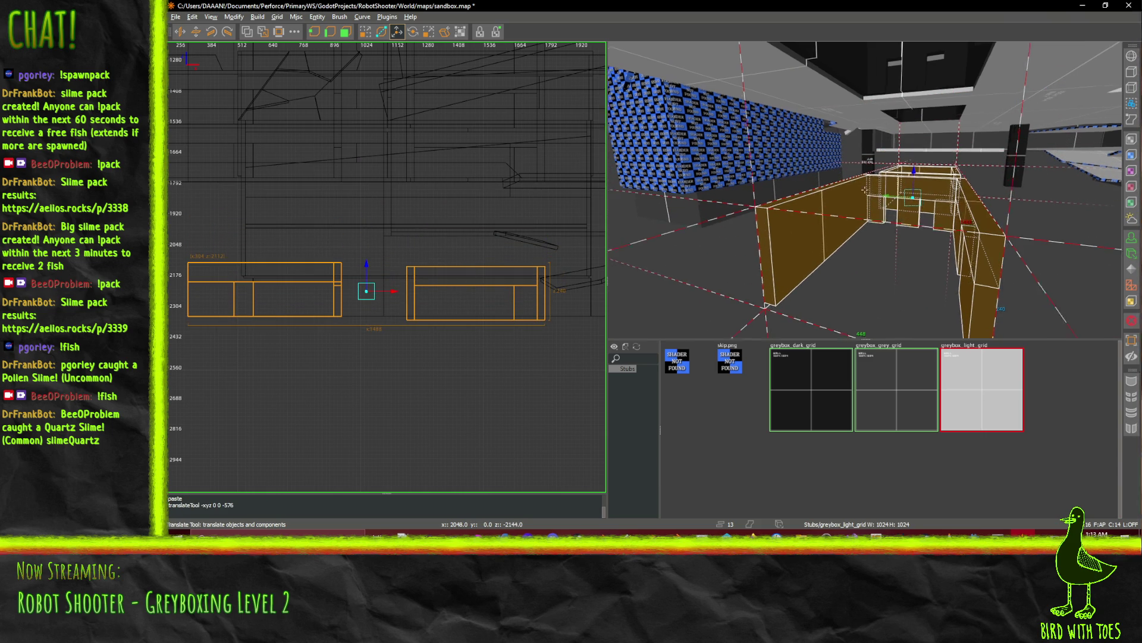
{"action": "key", "text": "w"}
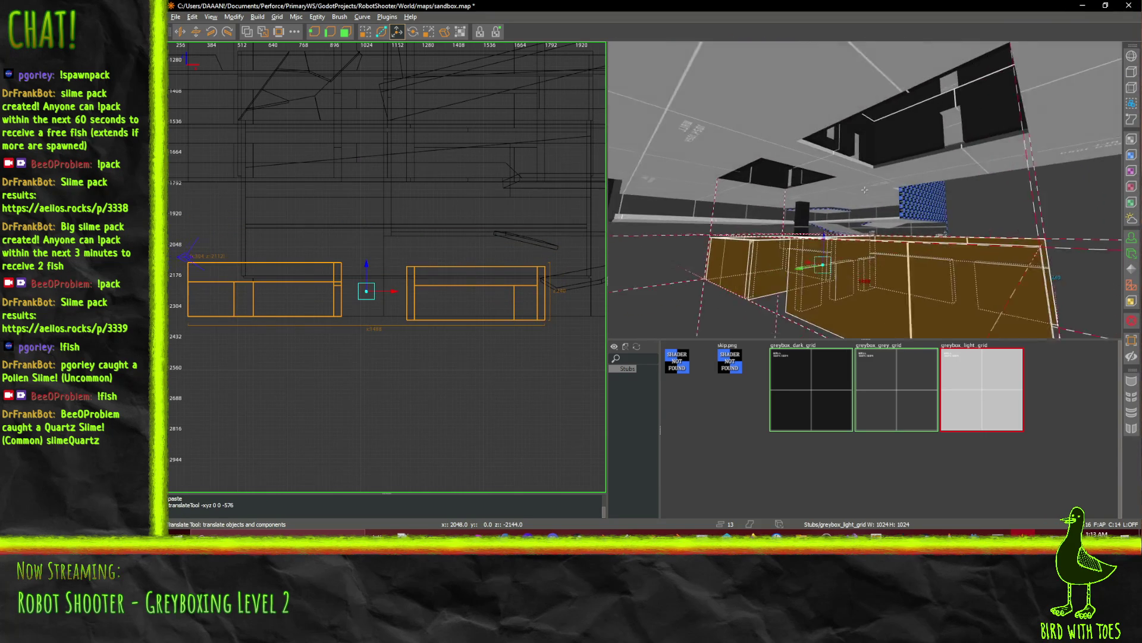
{"action": "key", "text": "s"}
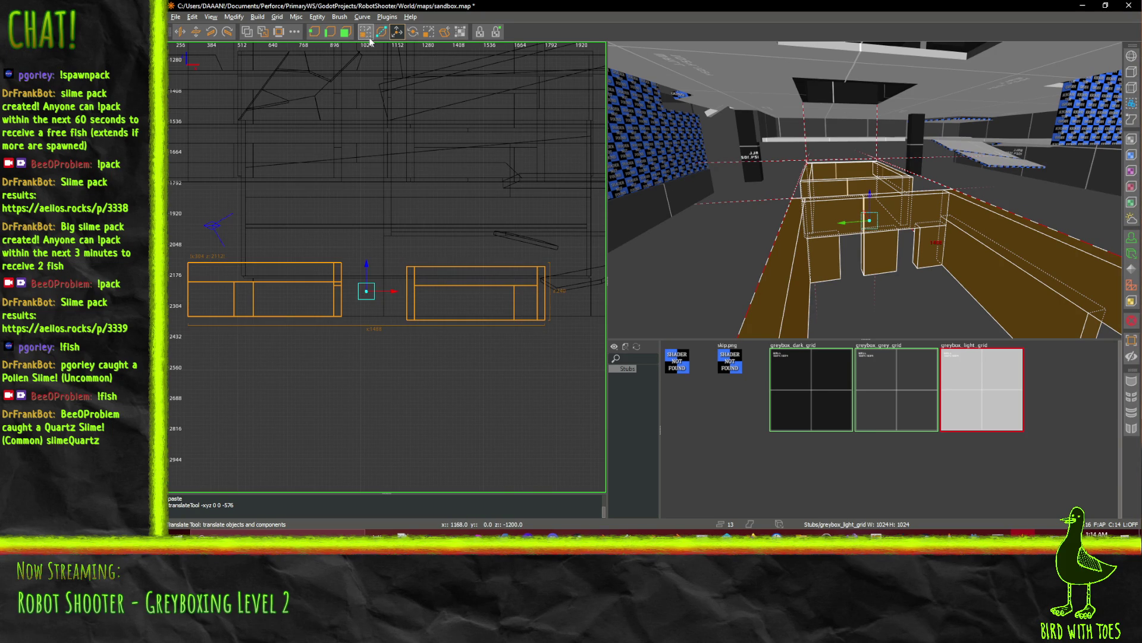
{"action": "left_click_drag", "start_coordinate": [423, 244], "coordinate": [422, 164]}
{"action": "right_click", "coordinate": [791, 167]}
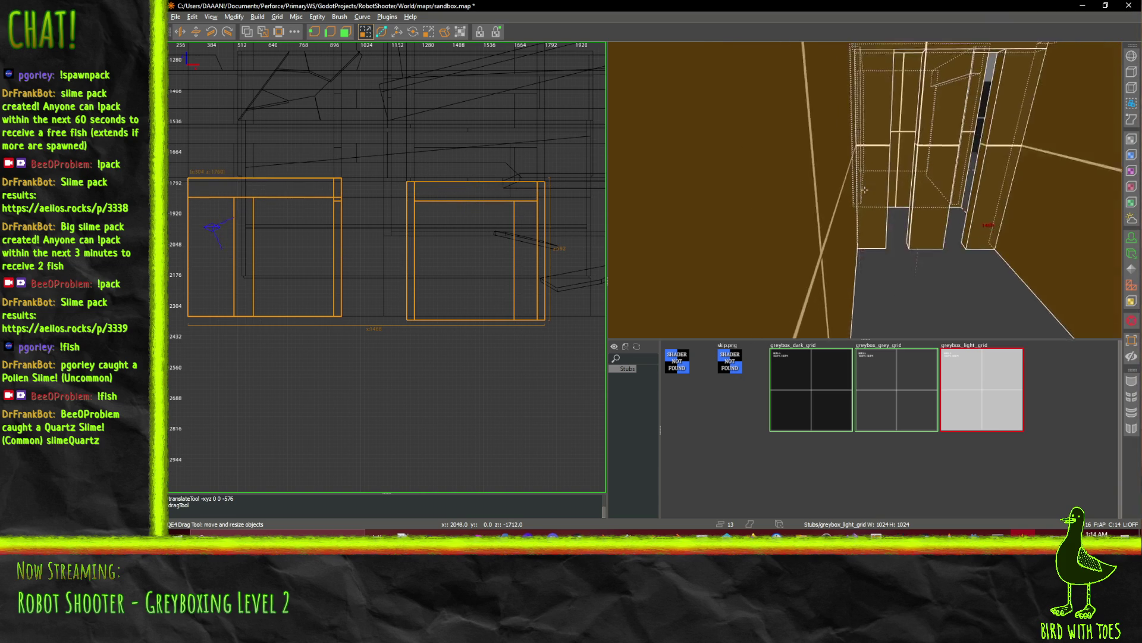
Undo the previous stretch and clear the large brush selection.
{"action": "key", "text": "ctrl+z"}
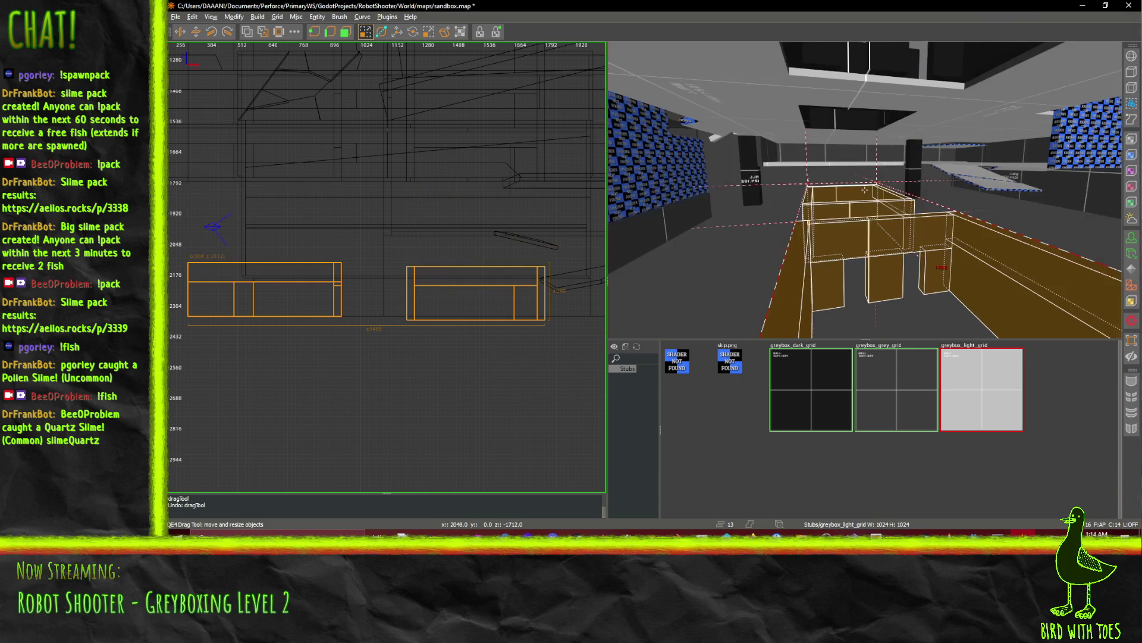
{"action": "key", "text": "w"}
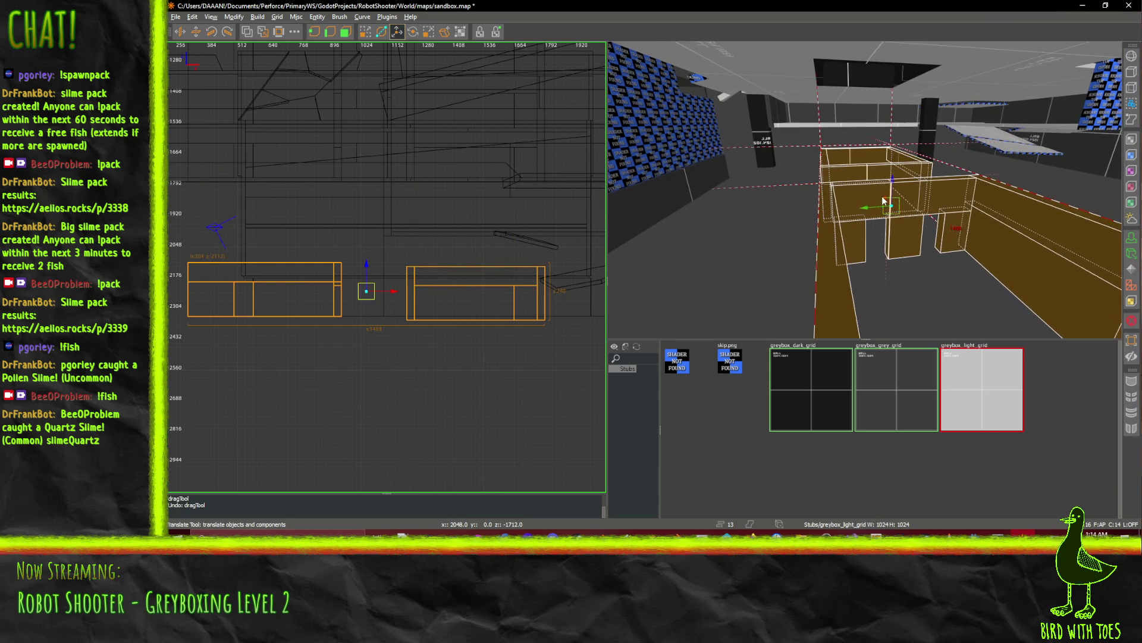
{"action": "key", "text": "Escape"}
Select the crossbeam, the dark box and the adjacent wall brushes.
{"action": "left_click", "coordinate": [864, 189], "text": "shift"}
{"action": "left_click", "coordinate": [836, 267], "text": "shift"}
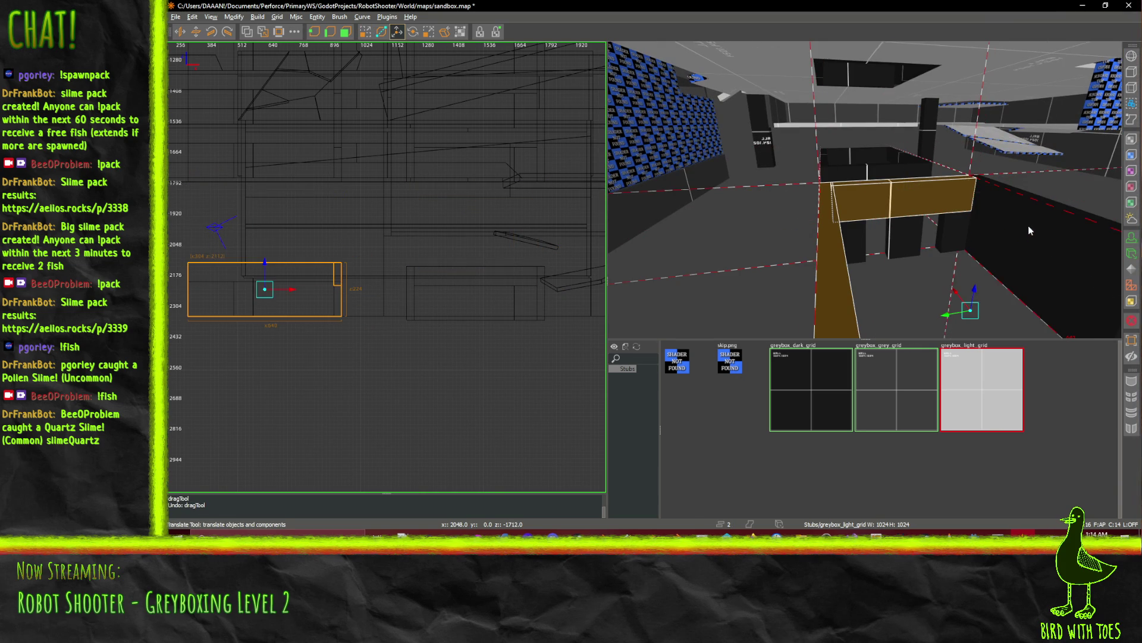
{"action": "right_click", "coordinate": [1000, 238]}
{"action": "left_click", "coordinate": [864, 190]}
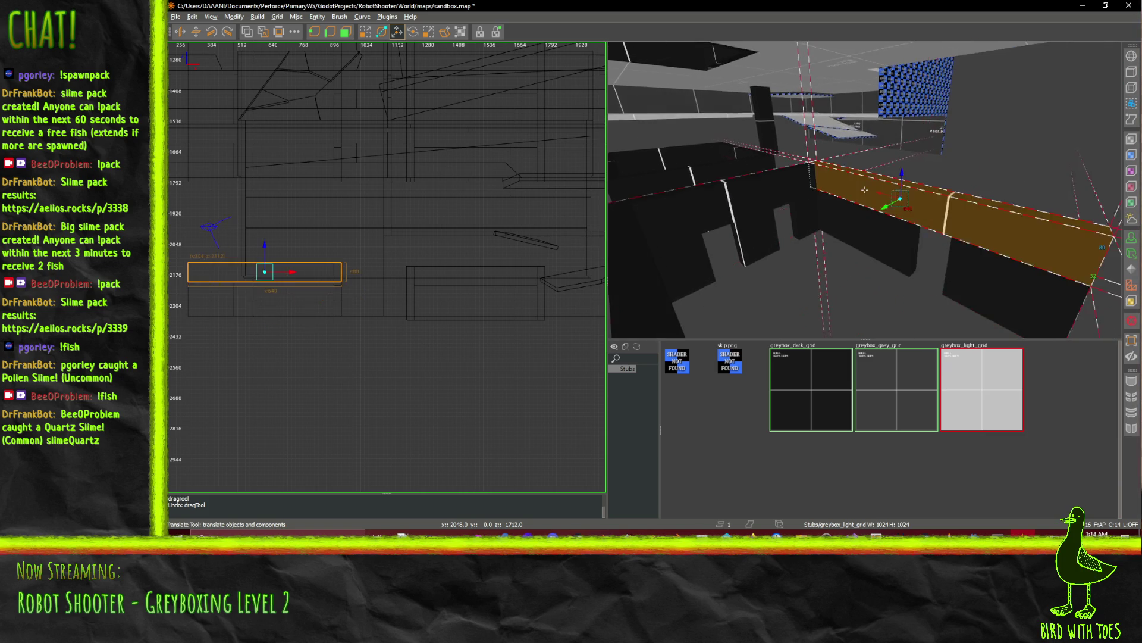
{"action": "left_click", "coordinate": [865, 190], "text": "shift"}
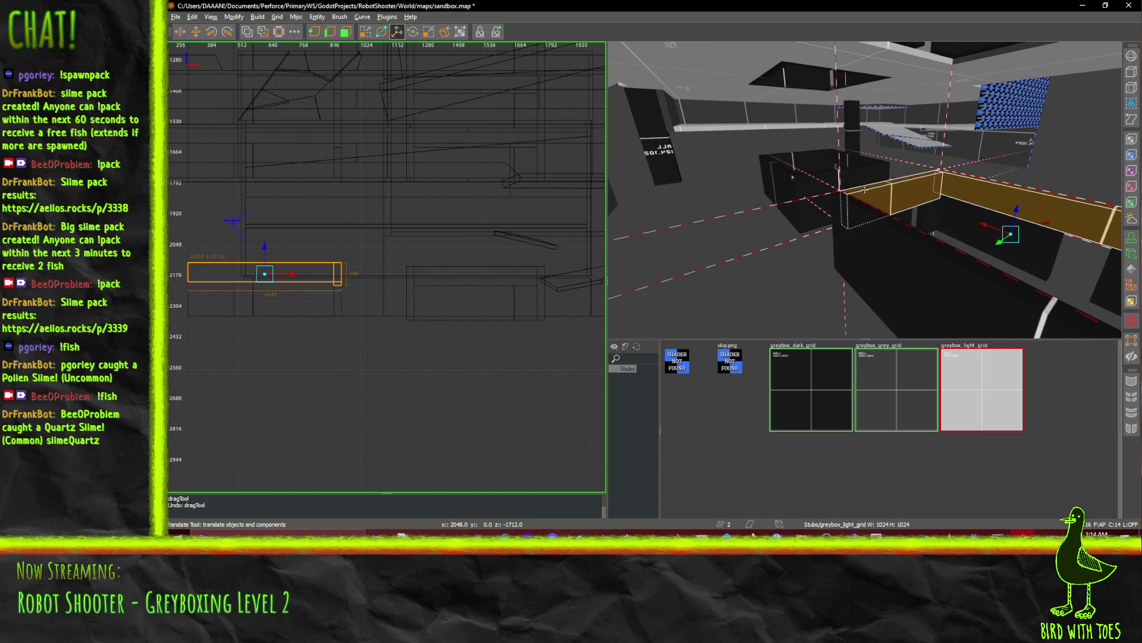
{"action": "left_click", "coordinate": [866, 220], "text": "shift"}
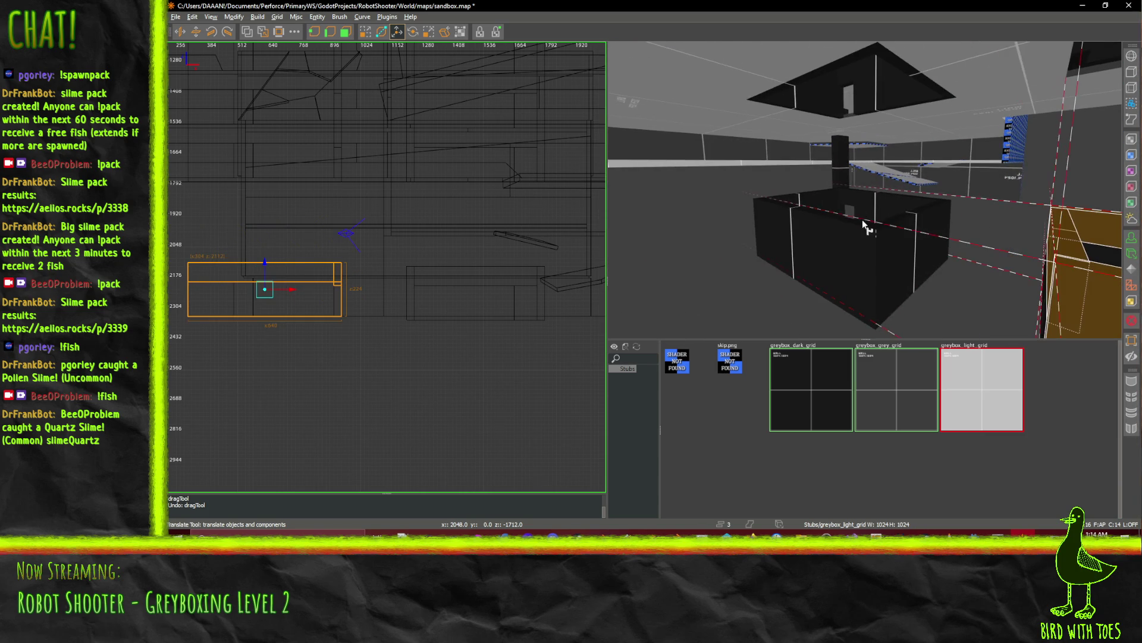
{"action": "left_click", "coordinate": [866, 225], "text": "shift"}
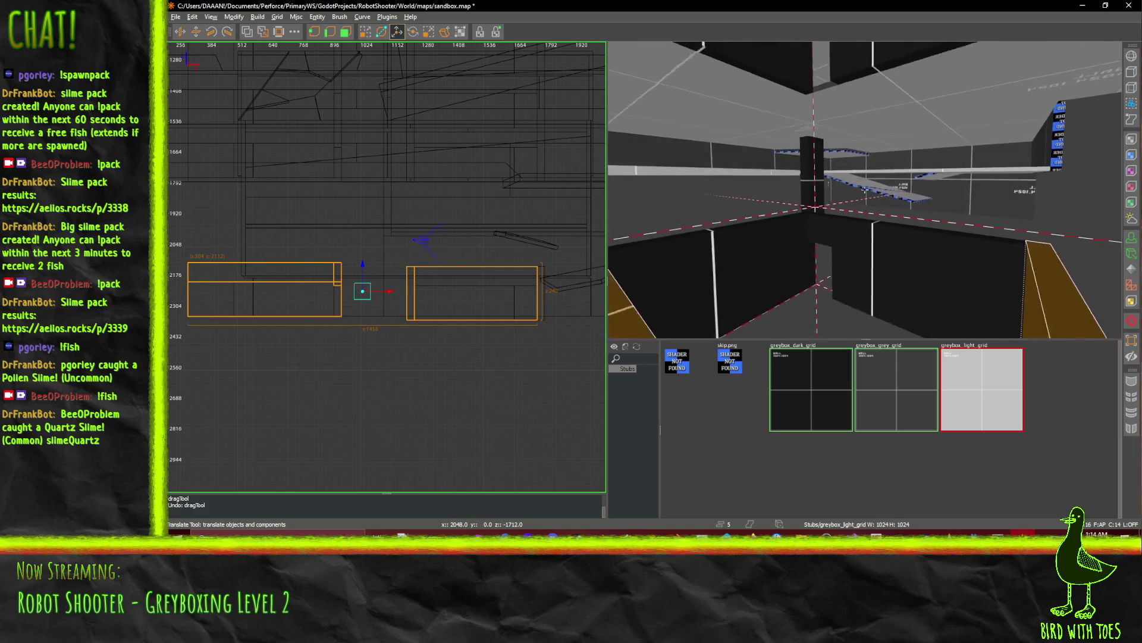
{"action": "left_click", "coordinate": [827, 230], "text": "shift"}
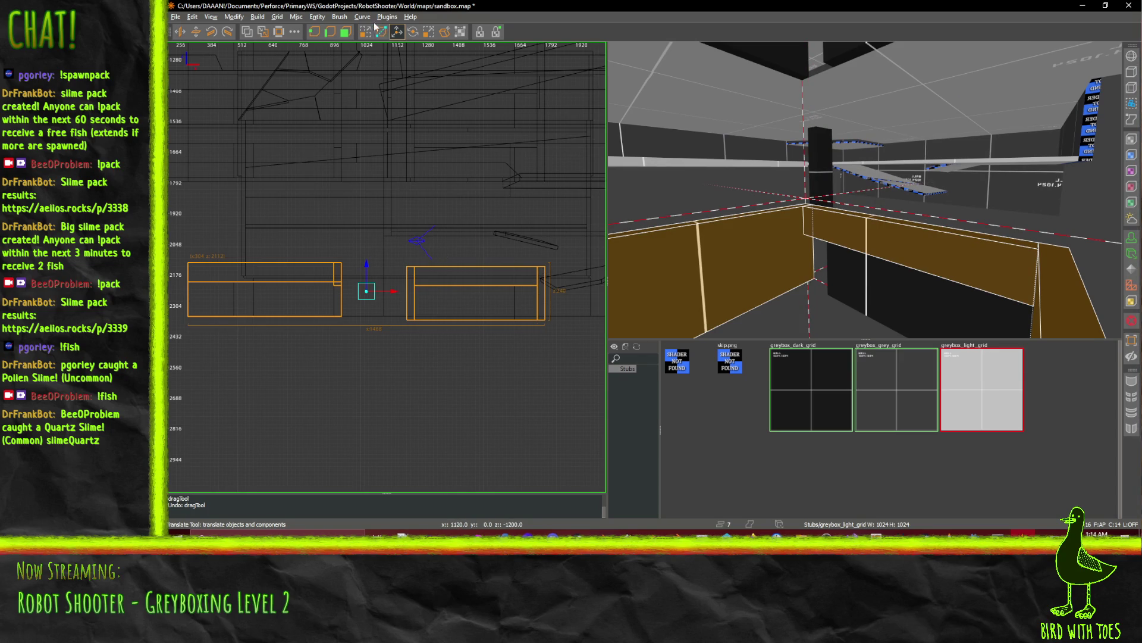
Stretch the selected brushes' tops up to about the 1792 grid line in the side view.
{"action": "left_click_drag", "start_coordinate": [470, 216], "coordinate": [470, 138]}
{"action": "scroll", "coordinate": [865, 189], "scroll_direction": "up", "scroll_amount": 5}
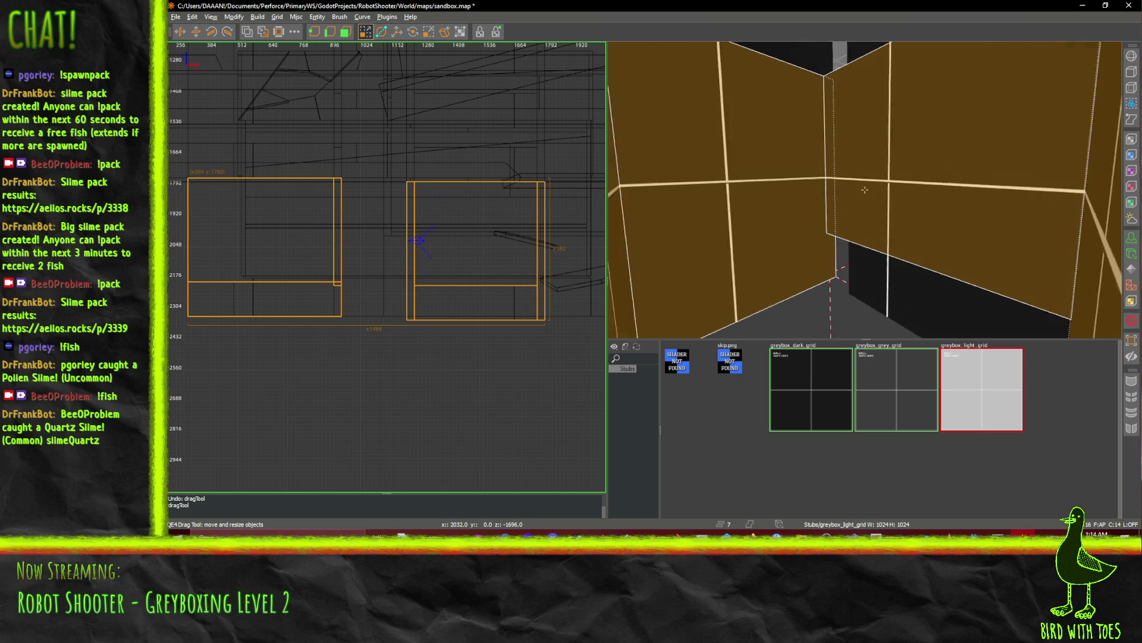
{"action": "scroll", "coordinate": [864, 189], "scroll_direction": "down", "scroll_amount": 5}
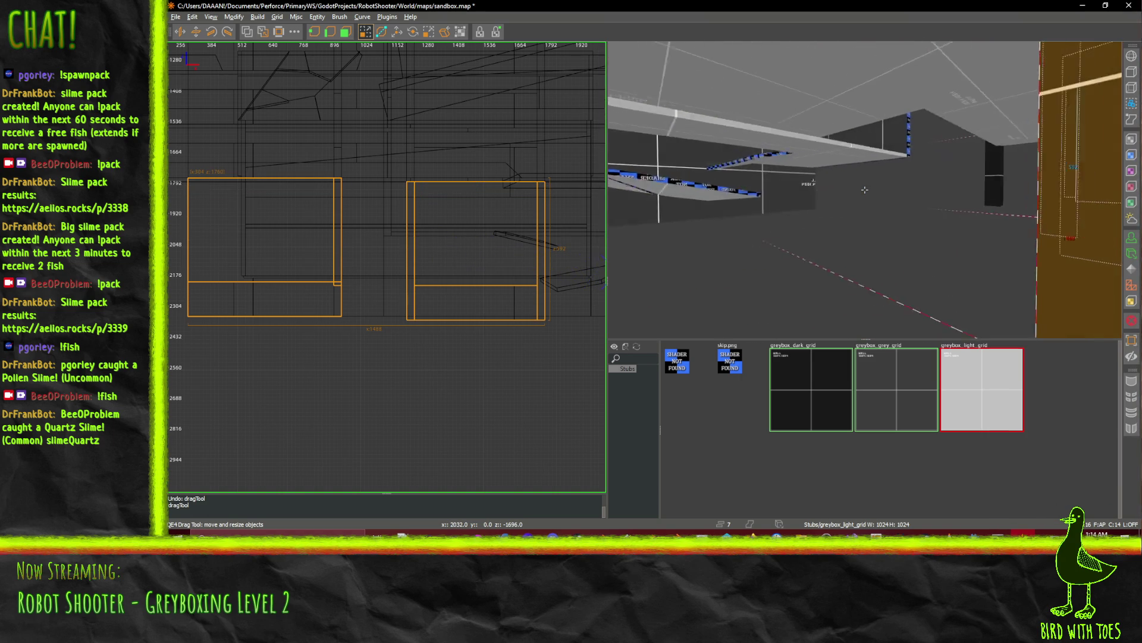
{"action": "key", "text": "ctrl+u"}
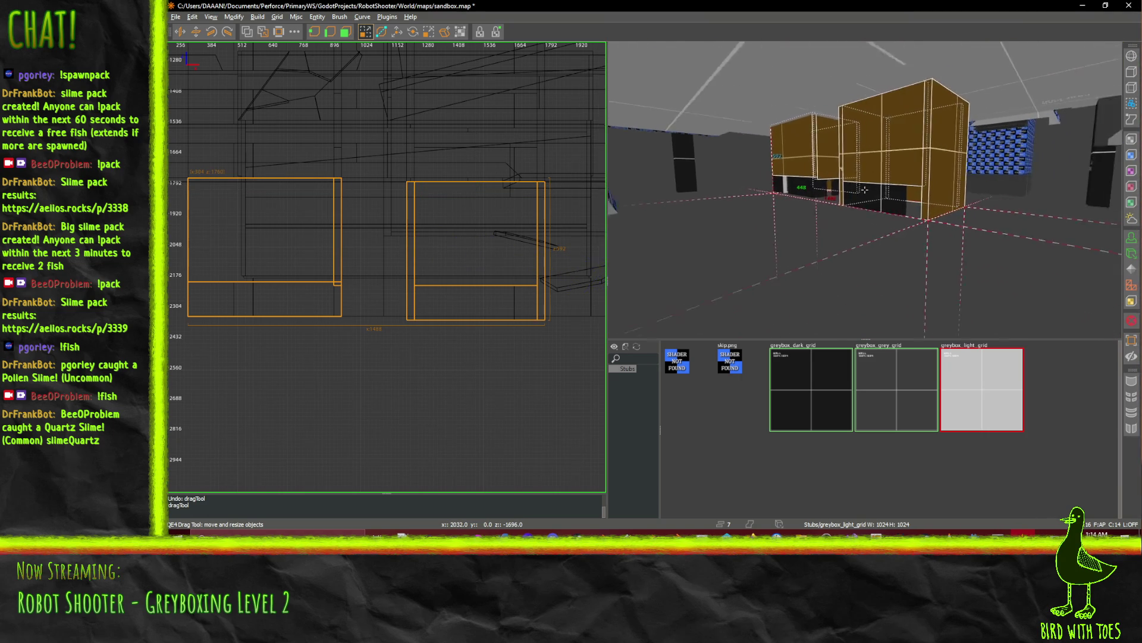
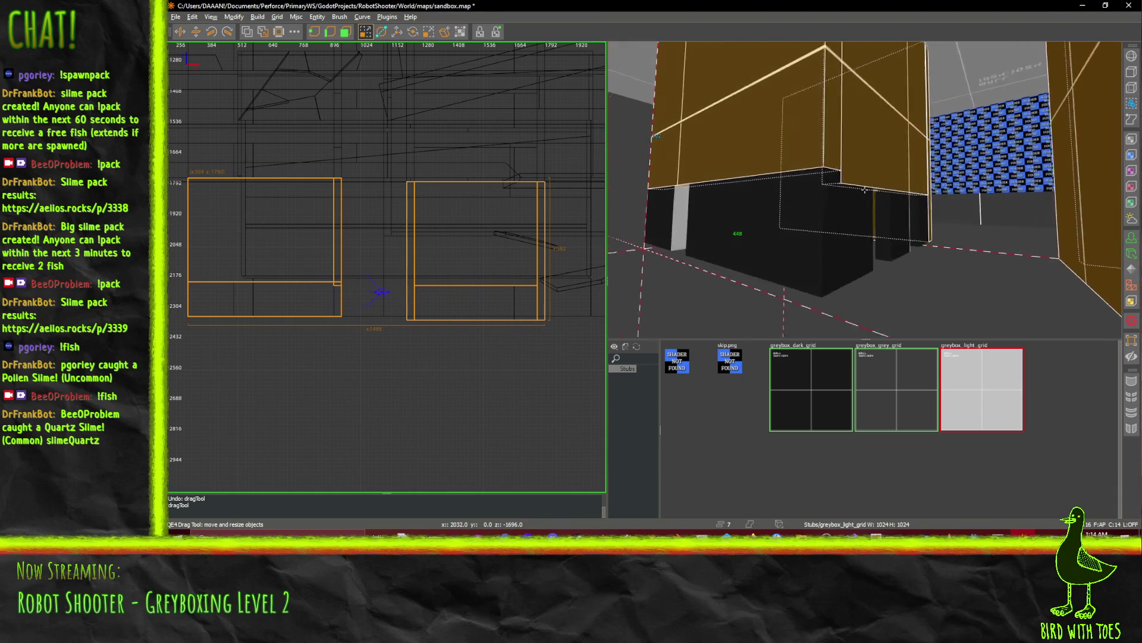
Fly the 3D camera under the overhanging ceiling to face the ceiling brush and pillar.
{"action": "key", "text": "a"}
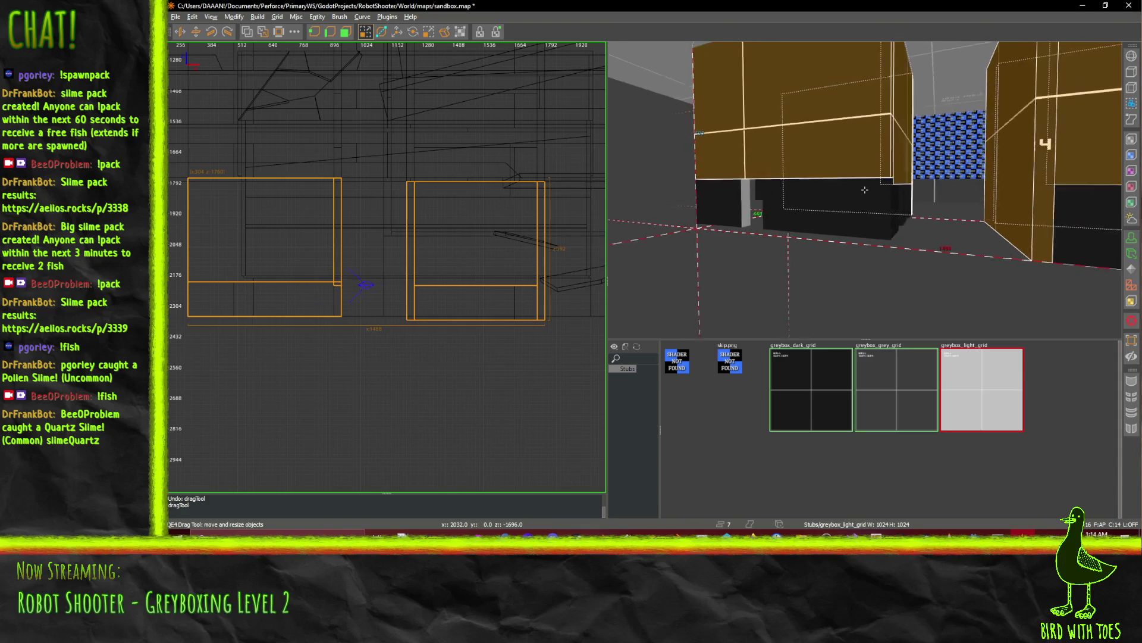
{"action": "key", "text": "d"}
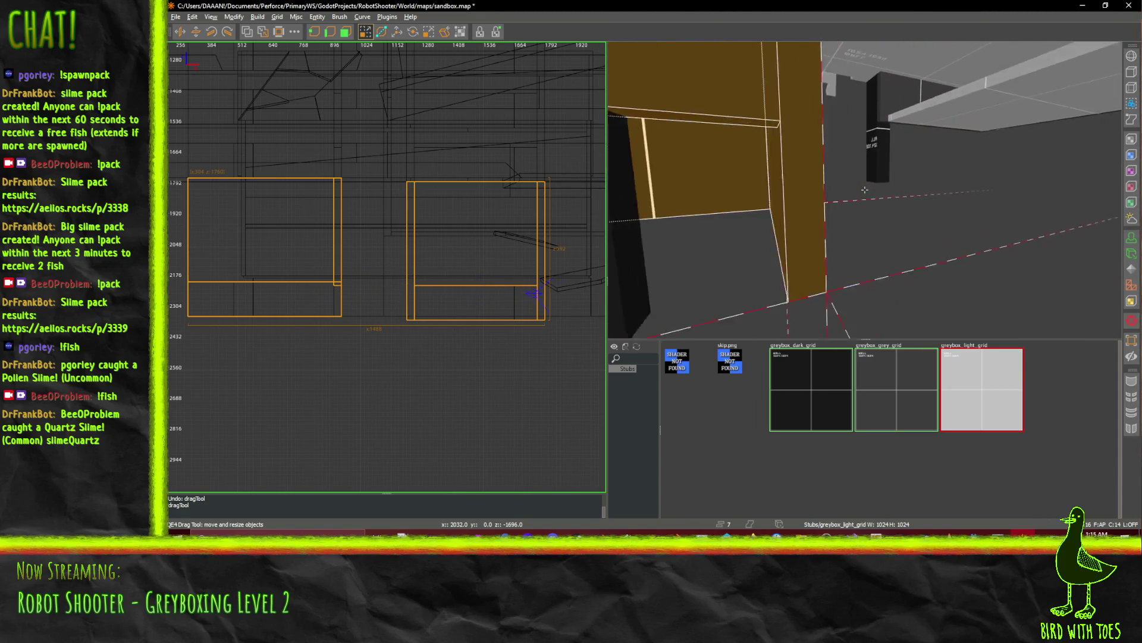
{"action": "key", "text": "d"}
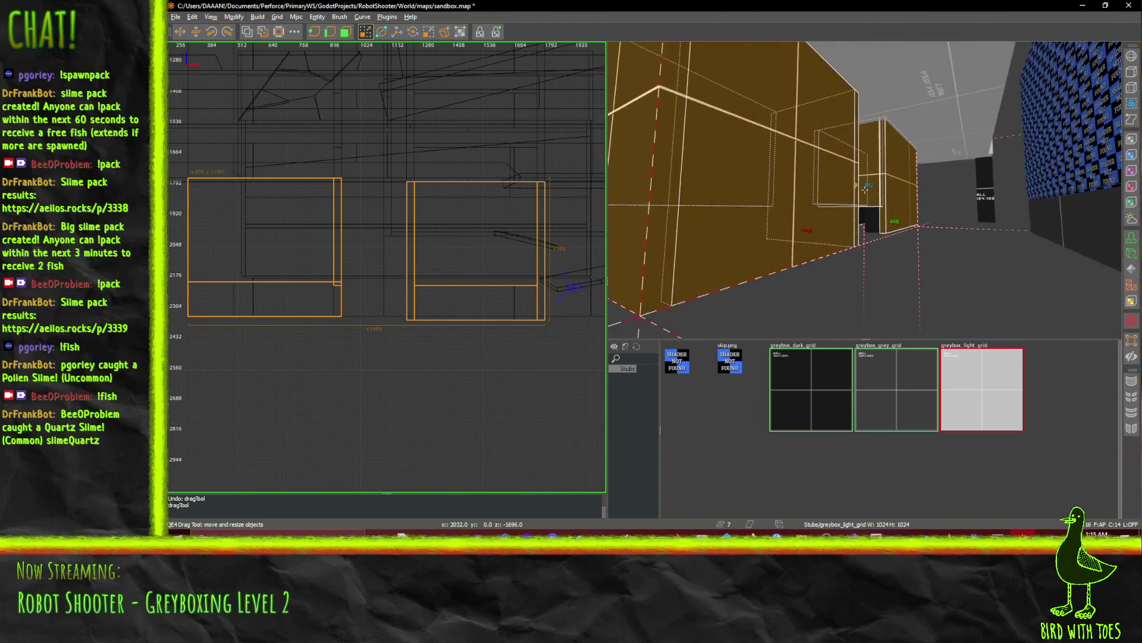
{"action": "key", "text": "d"}
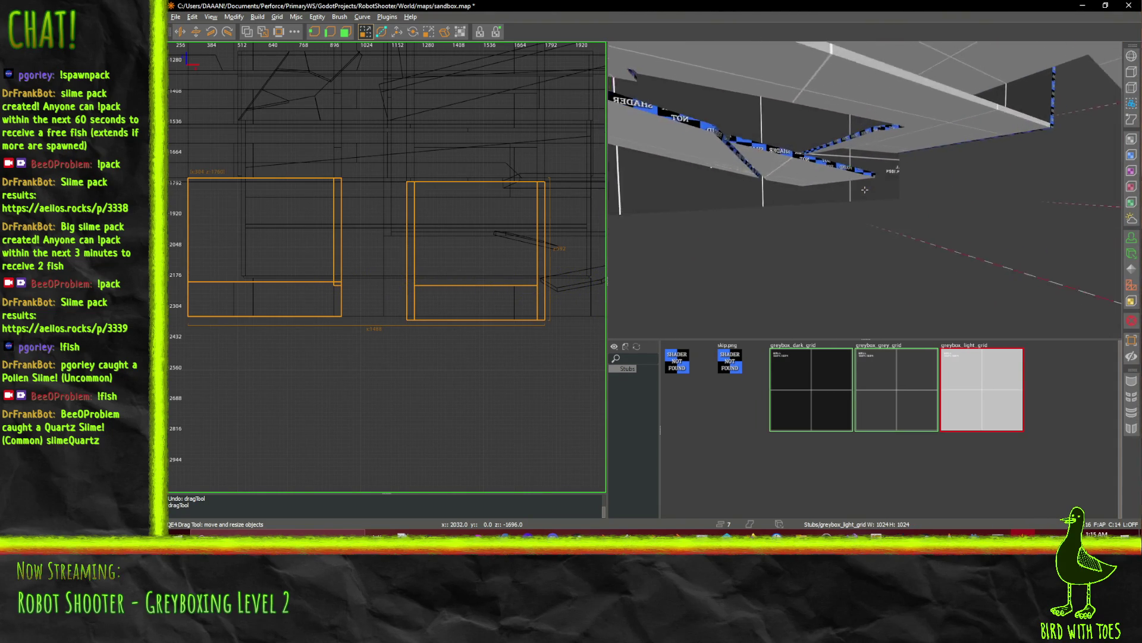
{"action": "key", "text": "d"}
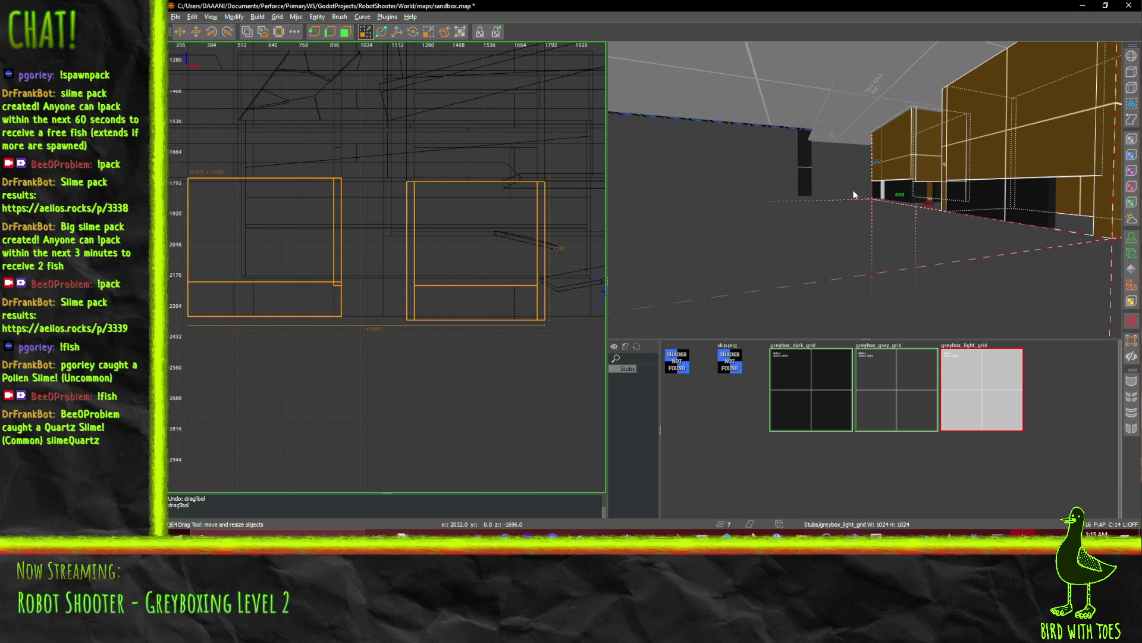
{"action": "right_click", "coordinate": [854, 189]}
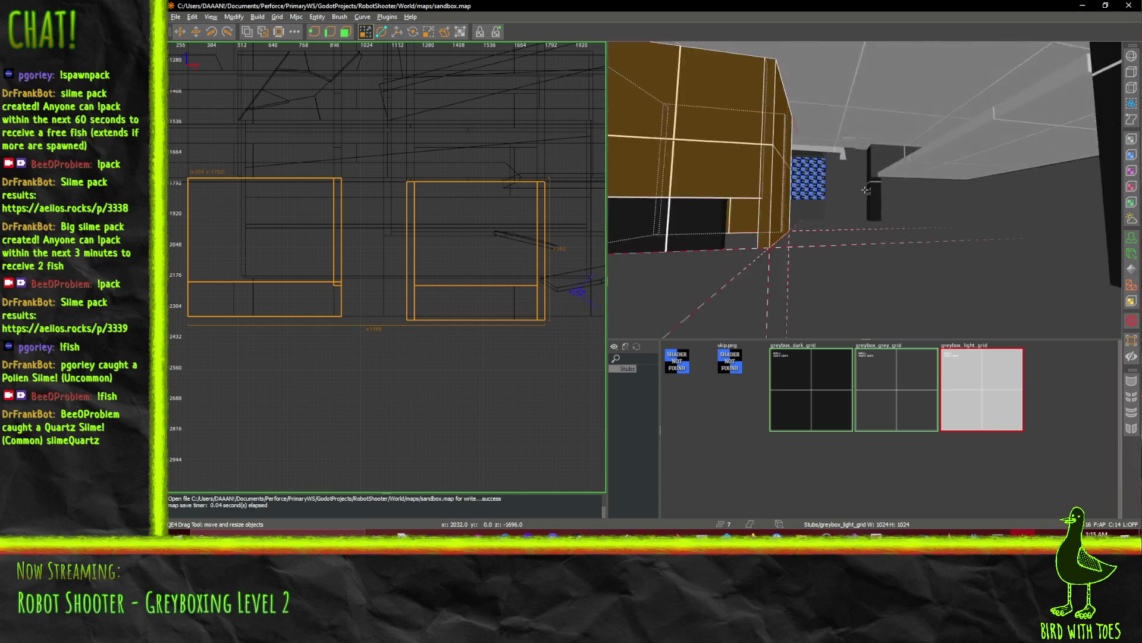
{"action": "key", "text": "w"}
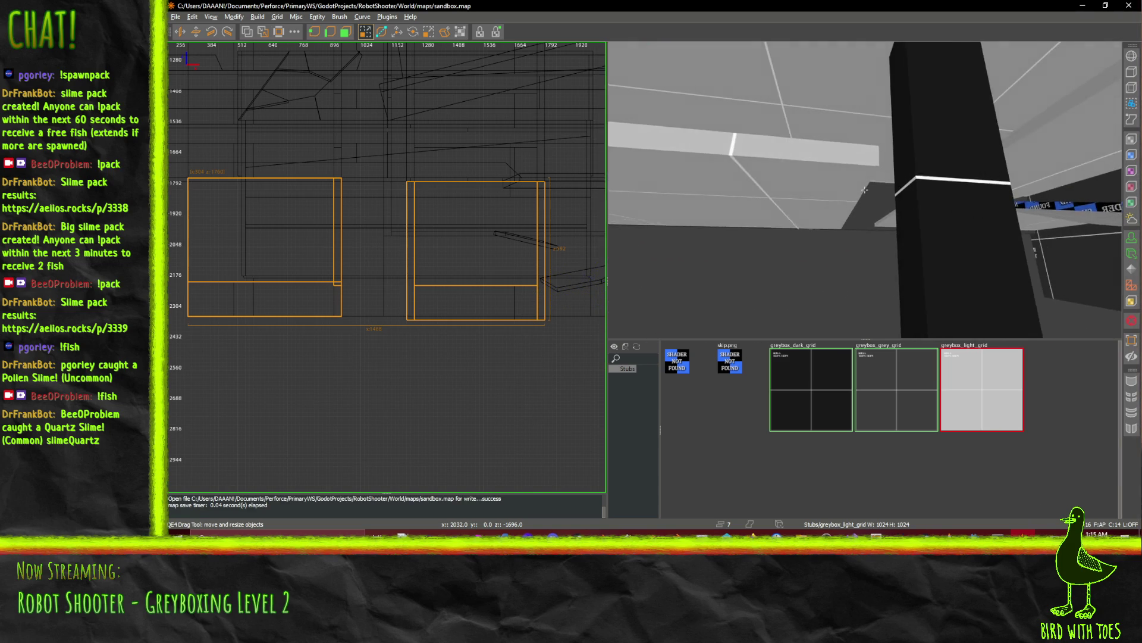
{"action": "key", "text": "s"}
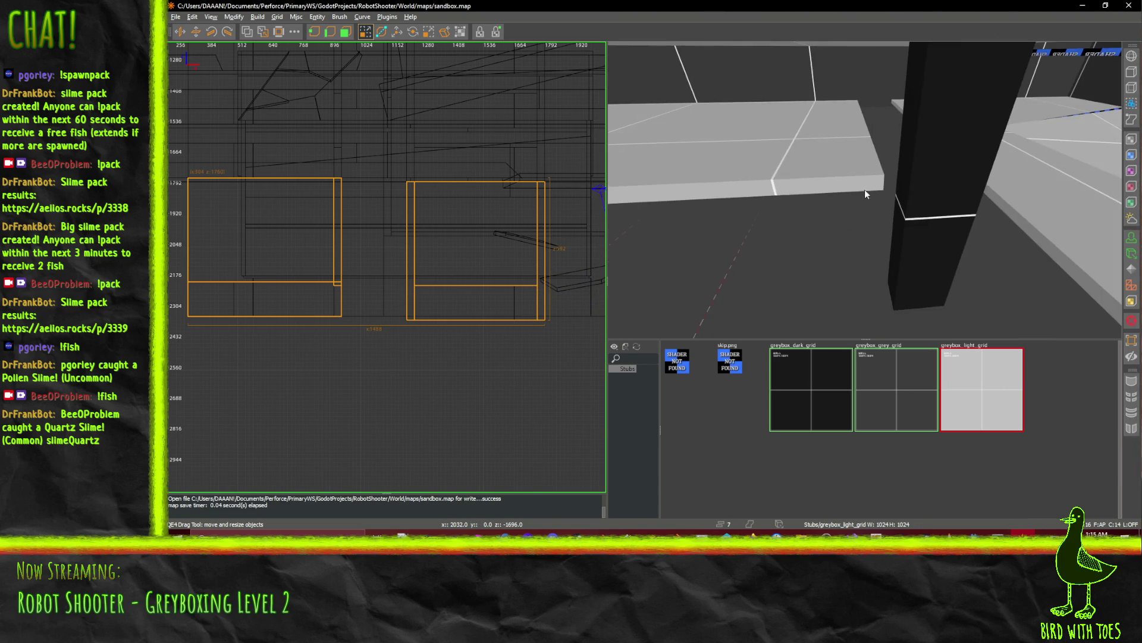
{"action": "right_click", "coordinate": [866, 189]}
Select the tan ceiling brush and stretch its face out to meet the dark support pillar.
{"action": "left_click", "coordinate": [810, 167]}
{"action": "left_click_drag", "start_coordinate": [889, 134], "coordinate": [906, 133]}
{"action": "right_click", "coordinate": [905, 133]}
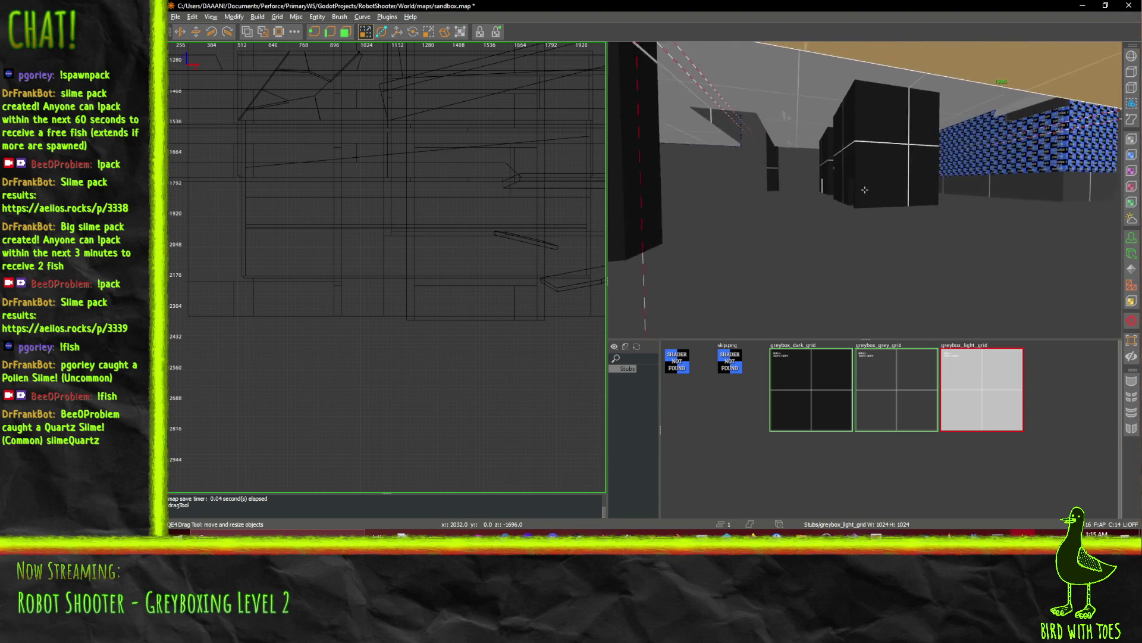
{"action": "key", "text": "Down"}
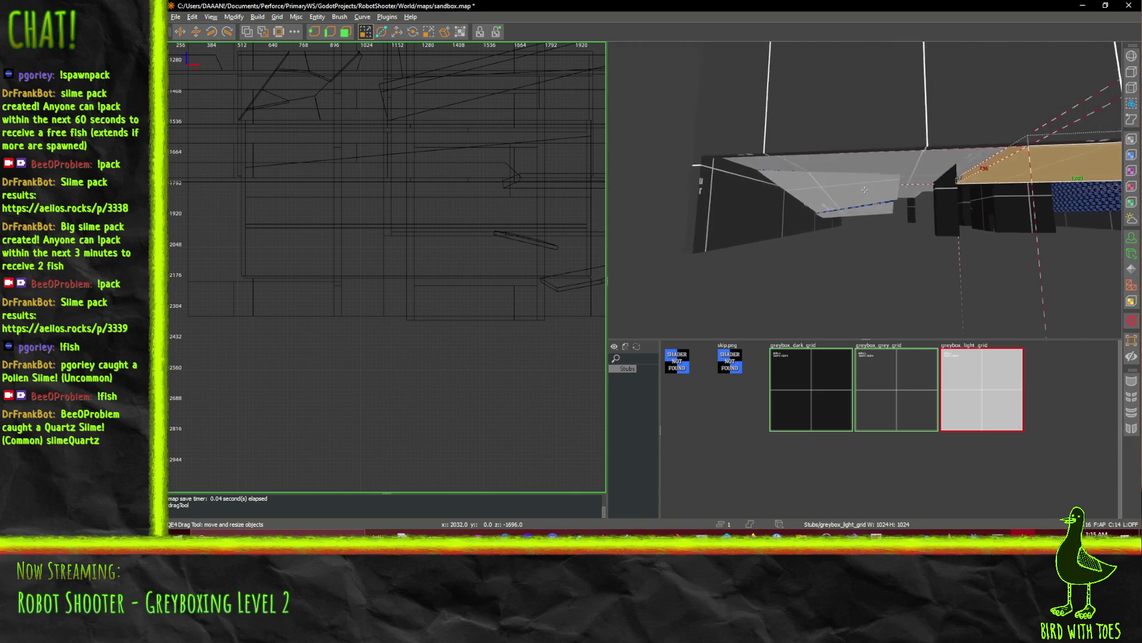
{"action": "right_click", "coordinate": [856, 151]}
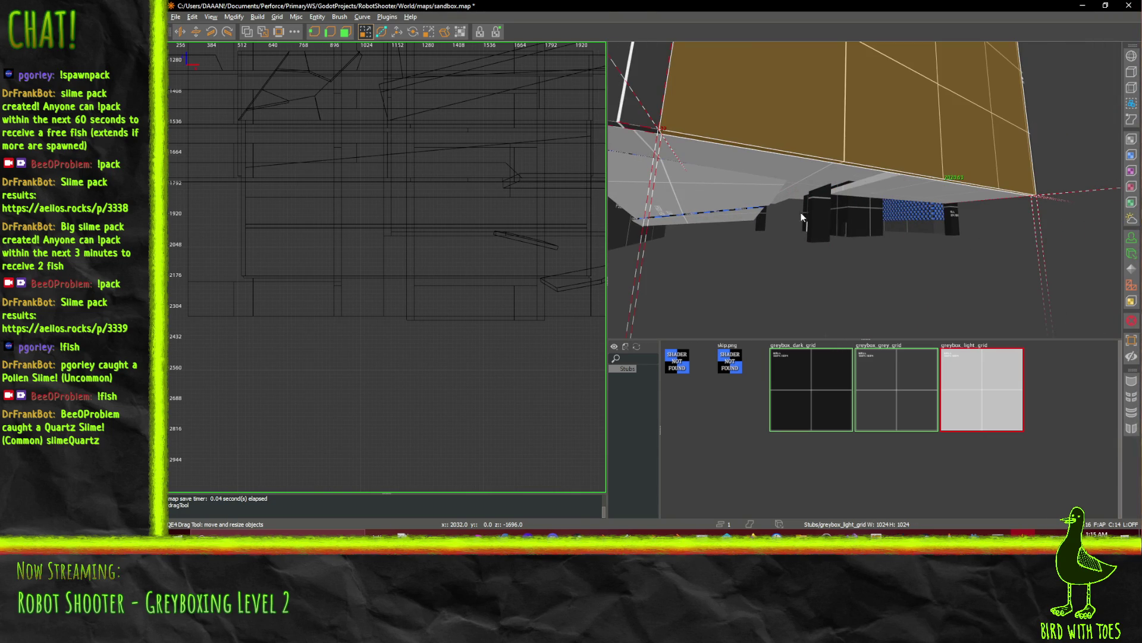
{"action": "key", "text": "Left"}
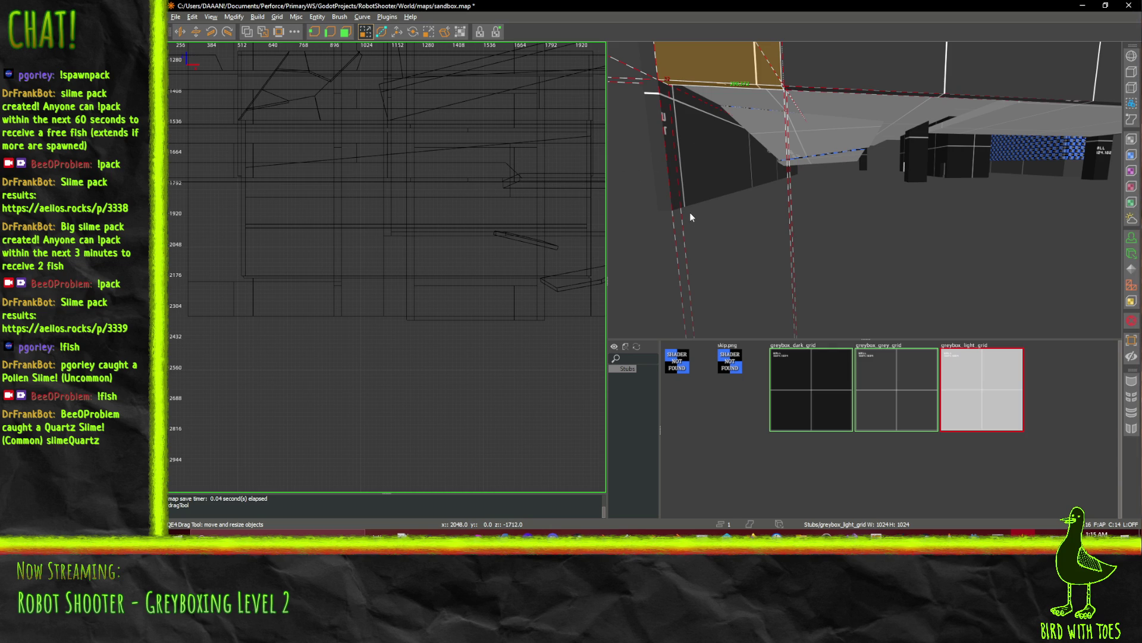
Draw a new thin brush beside the wall and narrow it to 64 units.
{"action": "left_click_drag", "start_coordinate": [685, 212], "coordinate": [720, 208]}
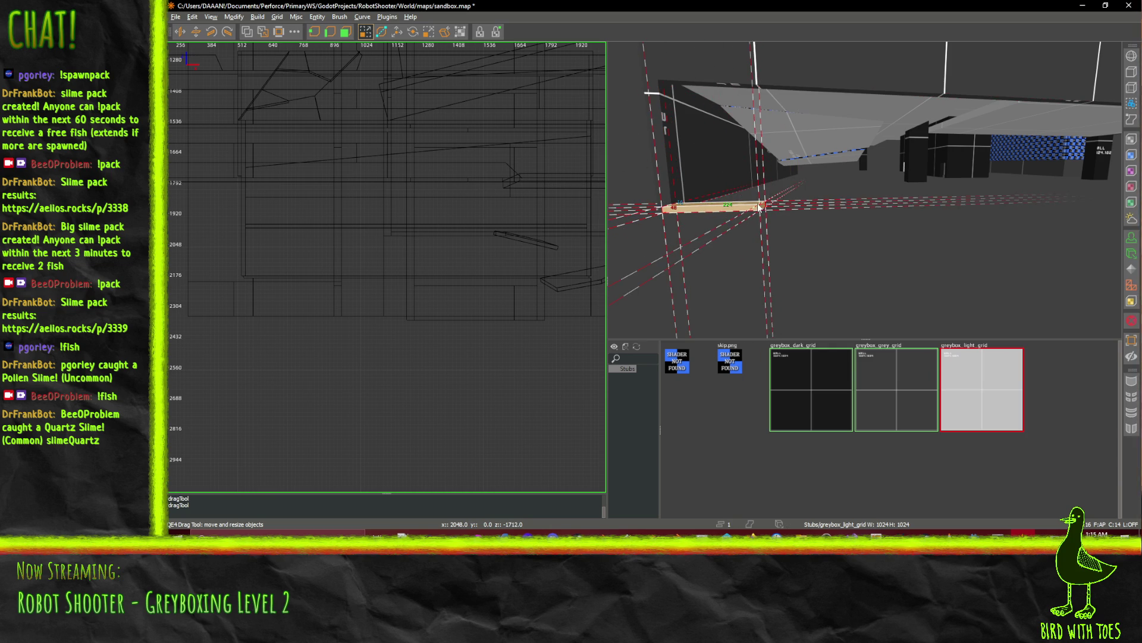
{"action": "right_click", "coordinate": [758, 206]}
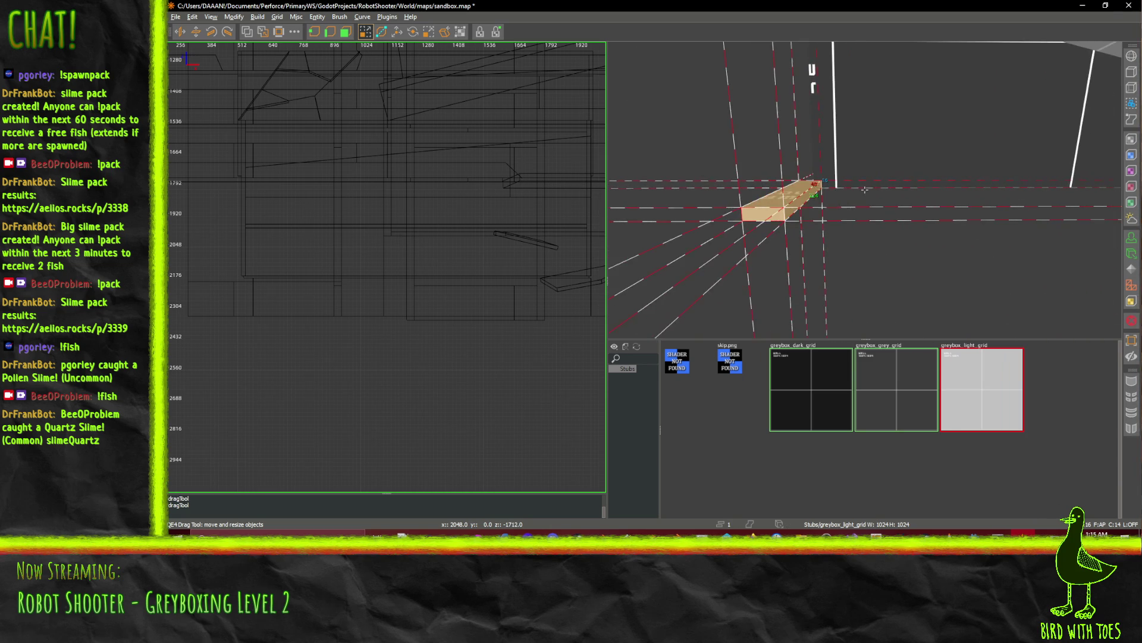
{"action": "left_click_drag", "start_coordinate": [724, 206], "coordinate": [737, 207]}
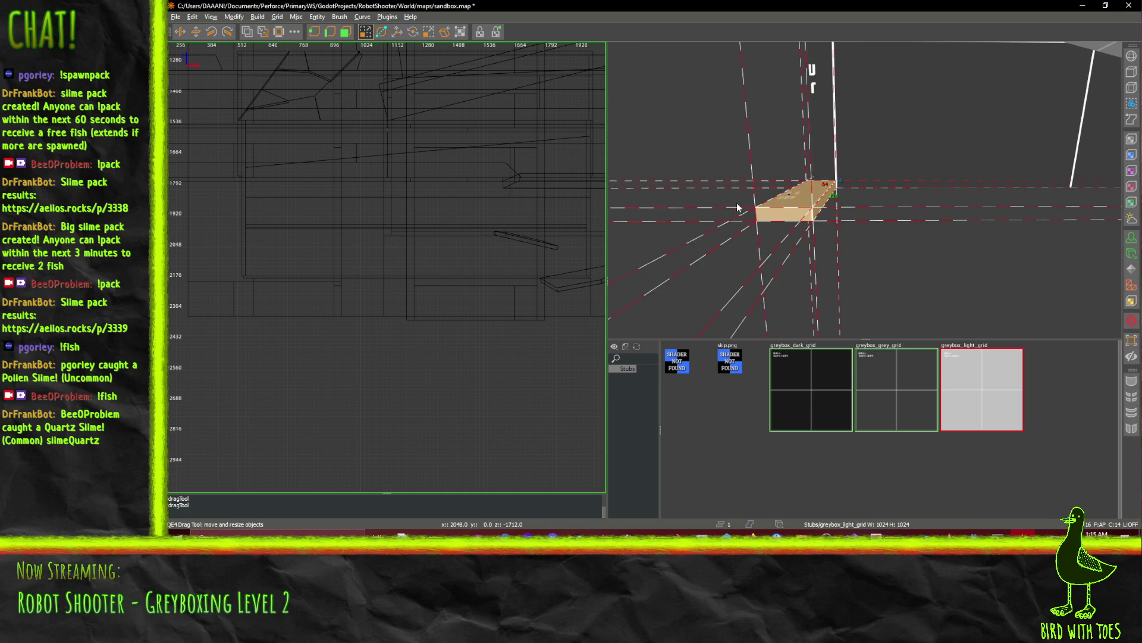
{"action": "key", "text": "Down"}
{"action": "key", "text": "Down"}
{"action": "key", "text": "Down"}
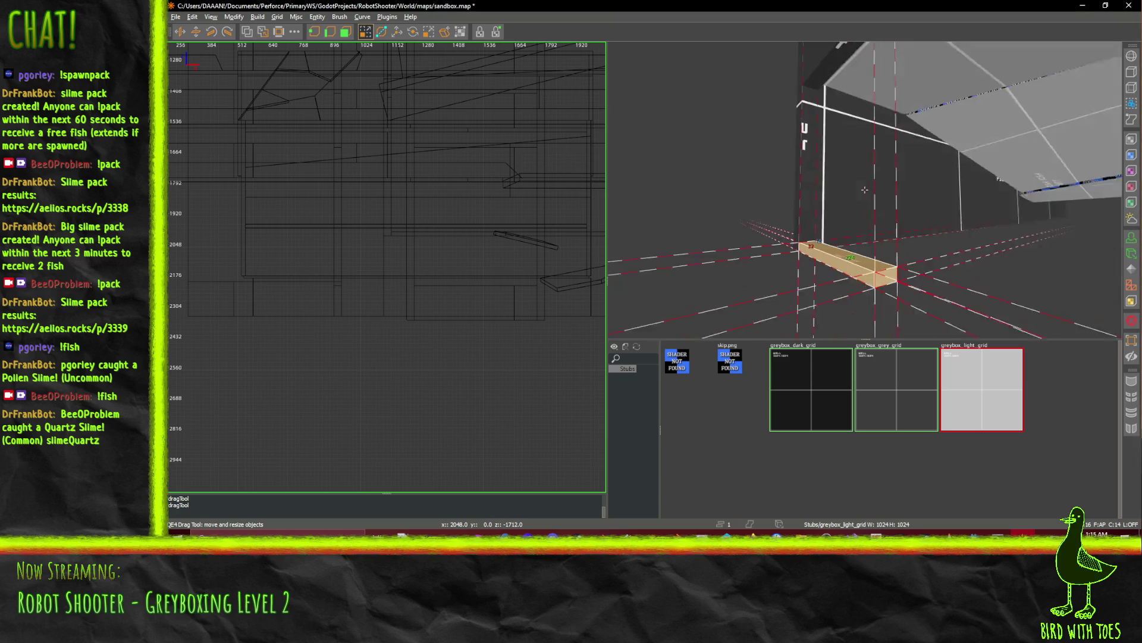
{"action": "right_click", "coordinate": [842, 258]}
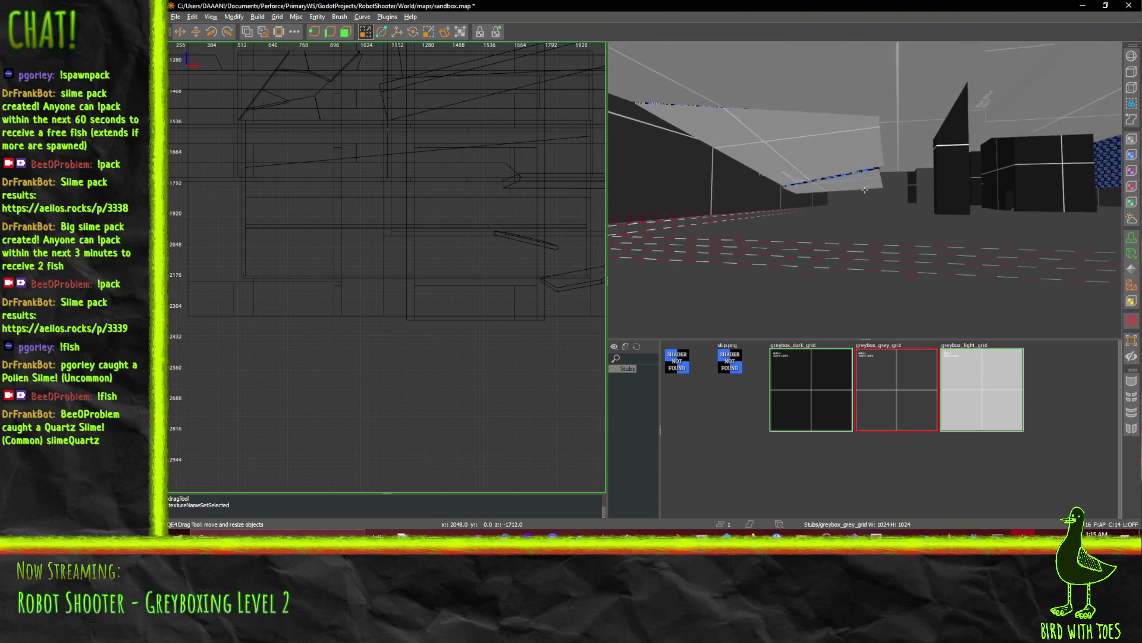
{"action": "right_click", "coordinate": [864, 189]}
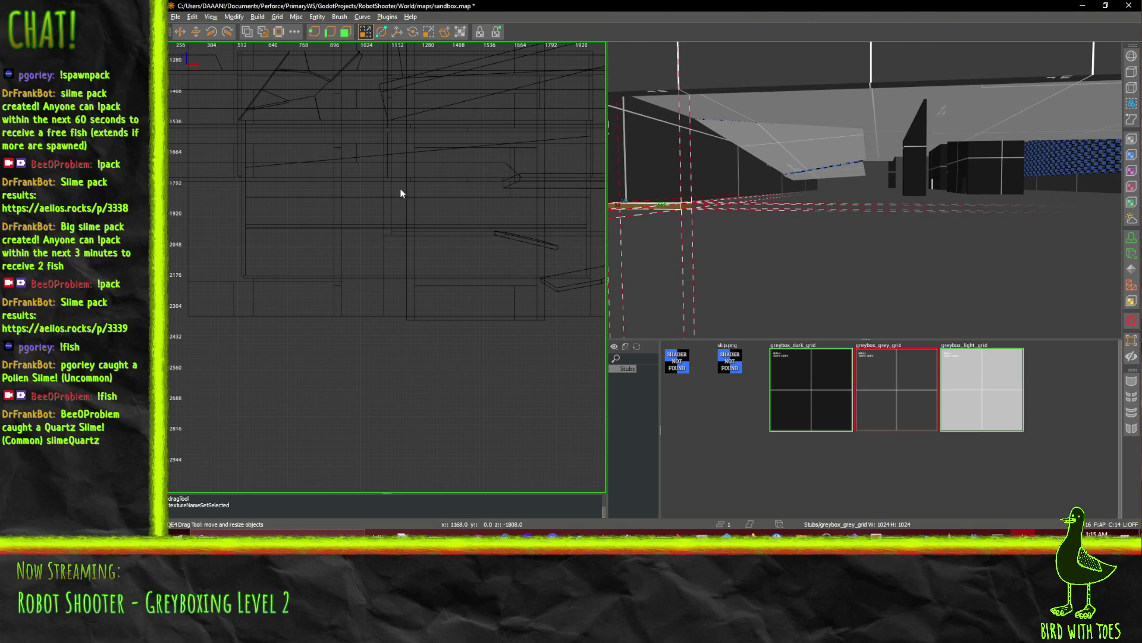
{"action": "scroll", "coordinate": [424, 309], "scroll_direction": "down", "scroll_amount": 5}
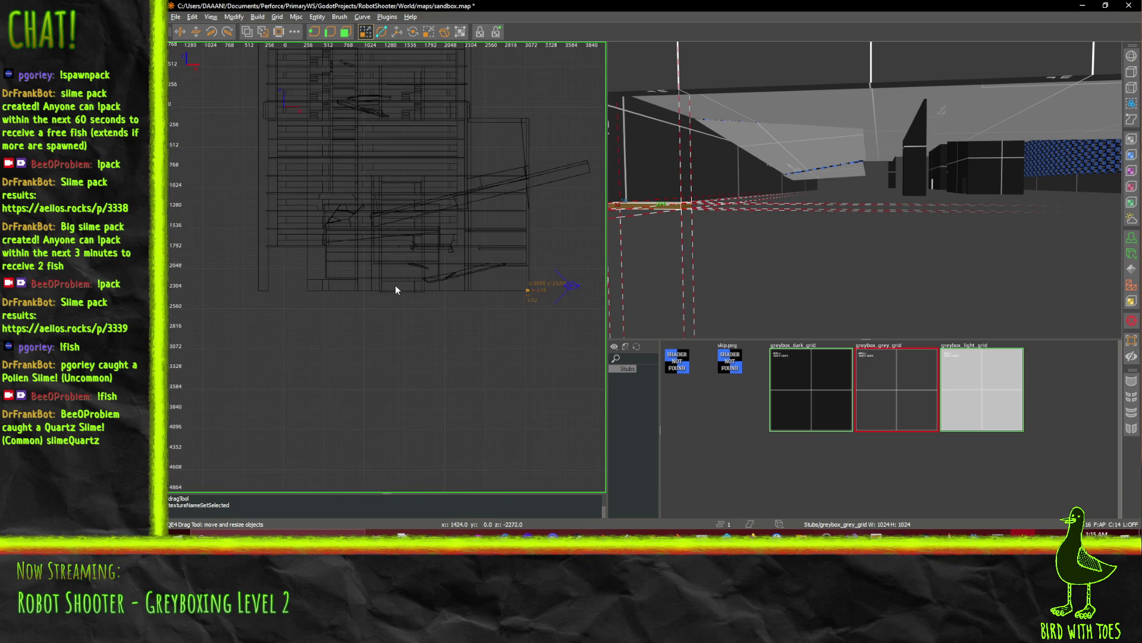
In the side view, extend the new brush far right into a long ledge, then go to Godot.
{"action": "left_click_drag", "start_coordinate": [592, 310], "coordinate": [452, 287]}
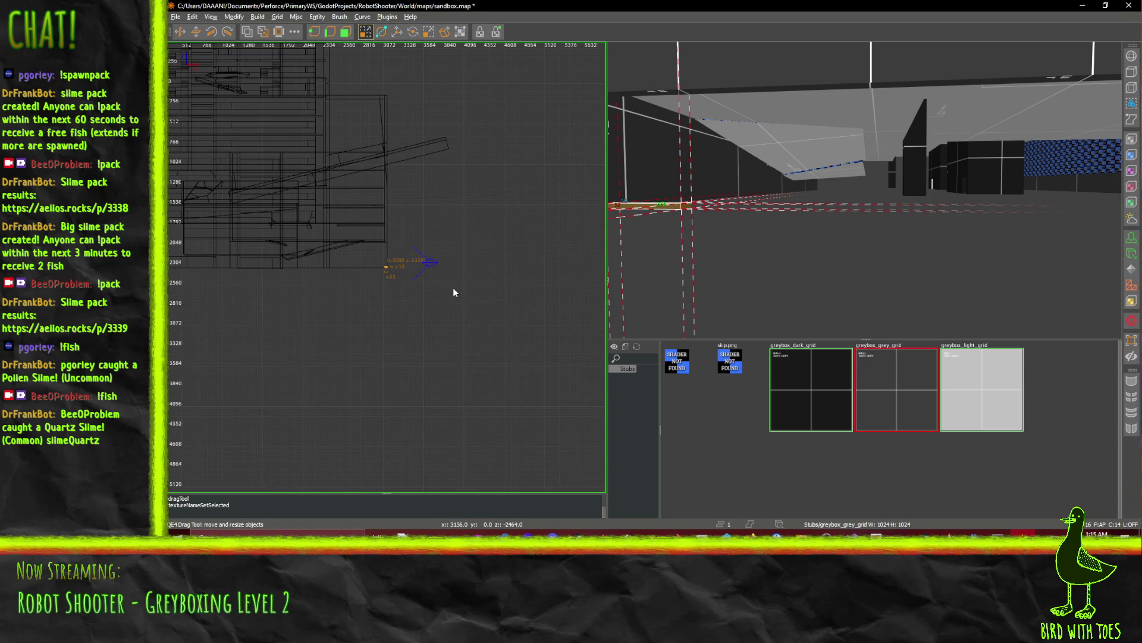
{"action": "key", "text": "ctrl+Tab"}
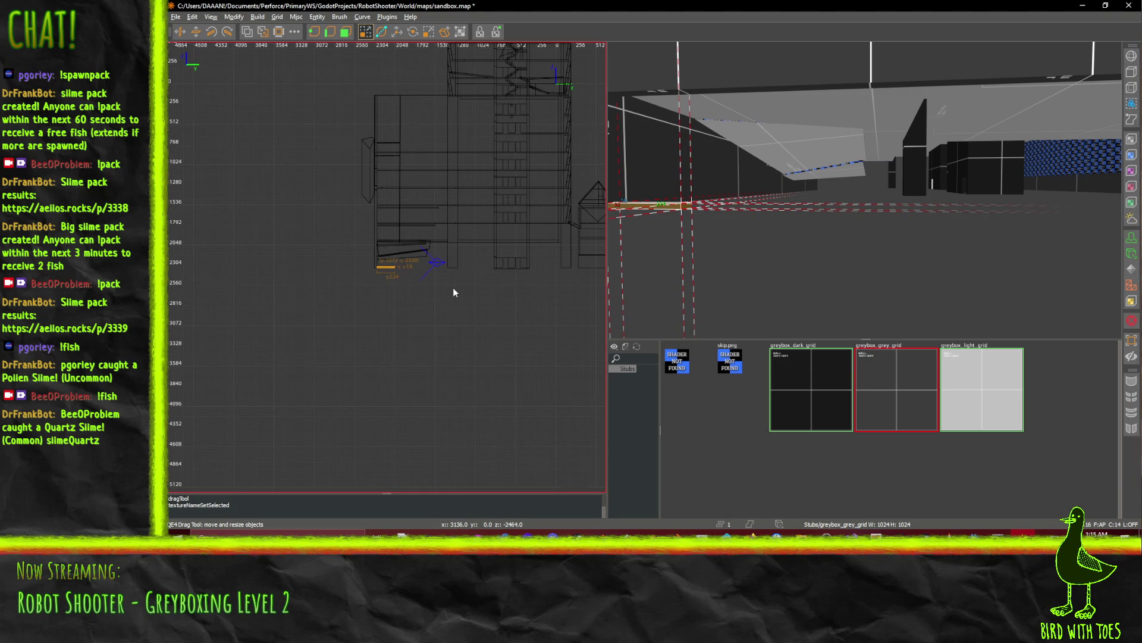
{"action": "scroll", "coordinate": [453, 291], "scroll_direction": "up", "scroll_amount": 5}
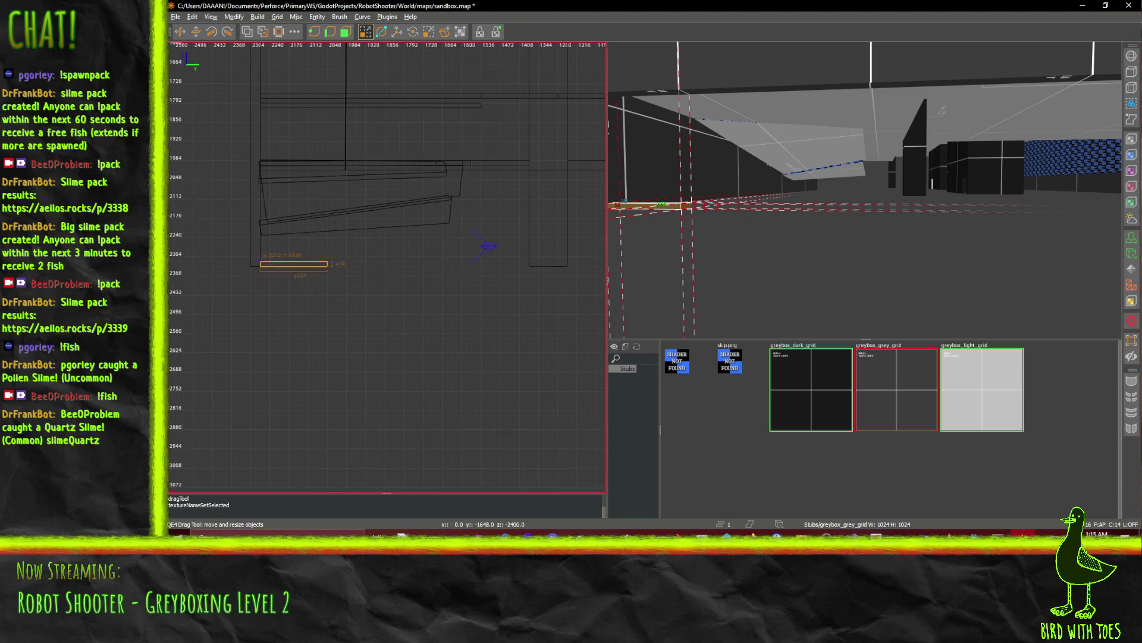
{"action": "left_click_drag", "start_coordinate": [581, 166], "coordinate": [594, 167]}
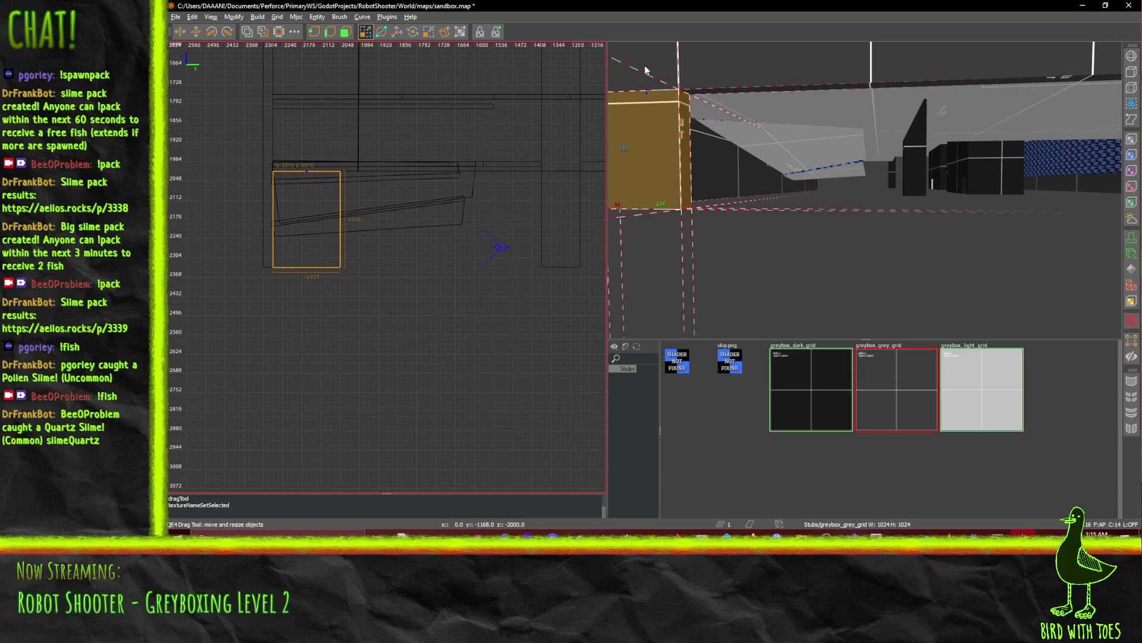
{"action": "mouse_move", "coordinate": [441, 238]}
{"action": "left_mouse_down"}
{"action": "mouse_move", "coordinate": [643, 249]}
{"action": "mouse_move", "coordinate": [338, 234]}
{"action": "mouse_move", "coordinate": [384, 237]}
{"action": "left_mouse_up"}
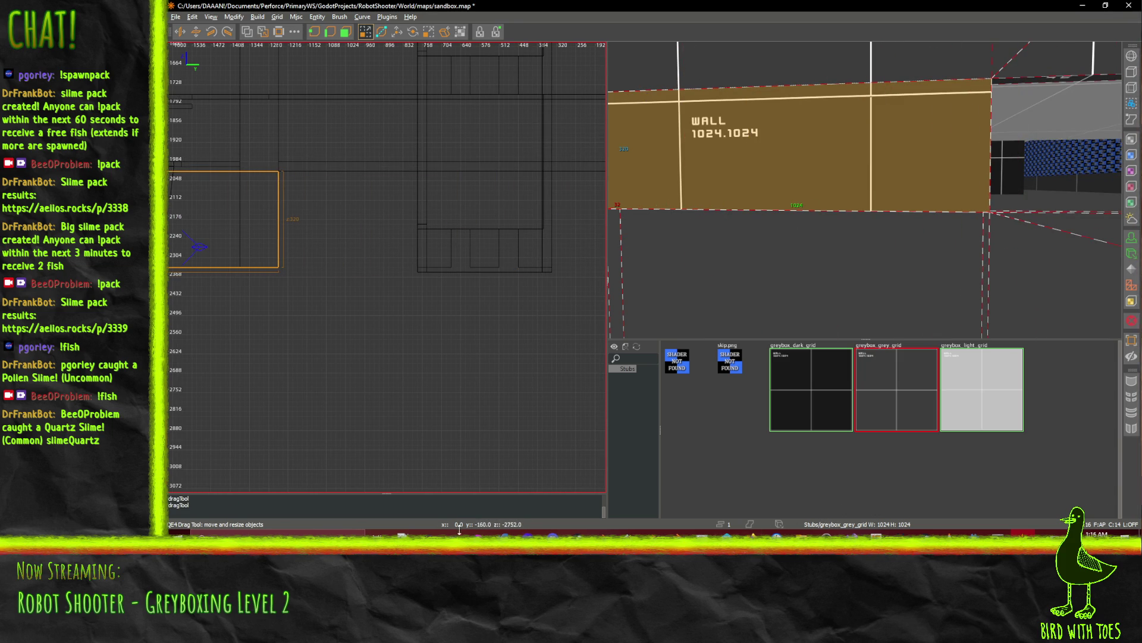
{"action": "key", "text": "alt+Tab"}
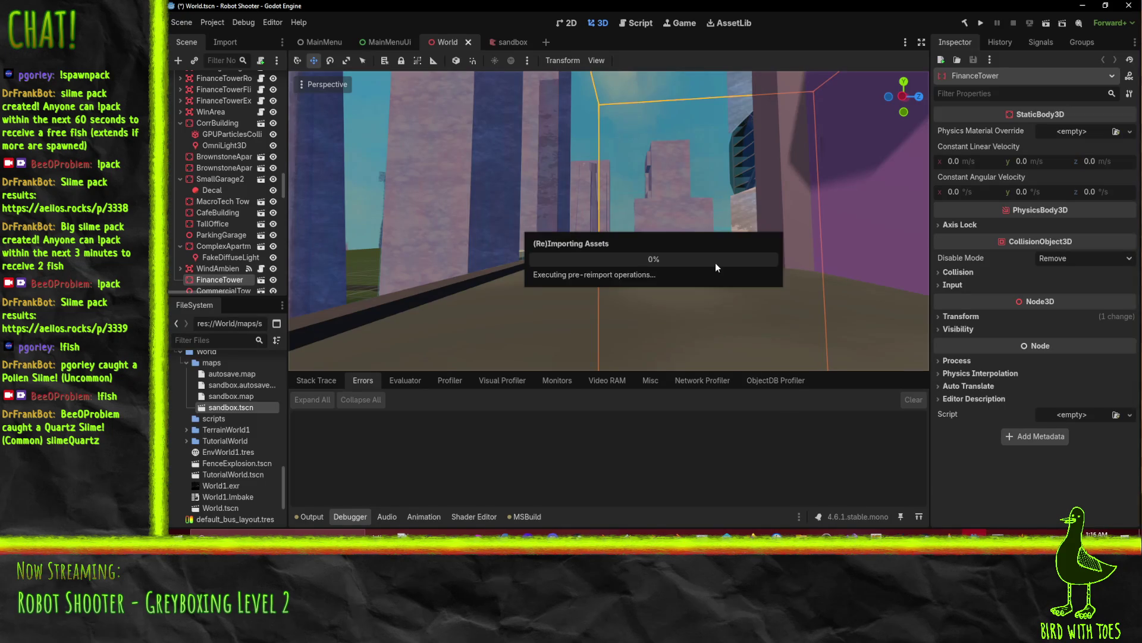
Fly the World viewport camera over the street toward the FinanceTower to inspect the reimported map.
{"action": "mouse_move", "coordinate": [926, 300]}
{"action": "left_mouse_down"}
{"action": "mouse_move", "coordinate": [744, 220]}
{"action": "mouse_move", "coordinate": [625, 196]}
{"action": "mouse_move", "coordinate": [589, 244]}
{"action": "mouse_move", "coordinate": [554, 238]}
{"action": "mouse_move", "coordinate": [613, 238]}
{"action": "mouse_move", "coordinate": [583, 238]}
{"action": "left_mouse_up"}
{"action": "key", "text": "w"}
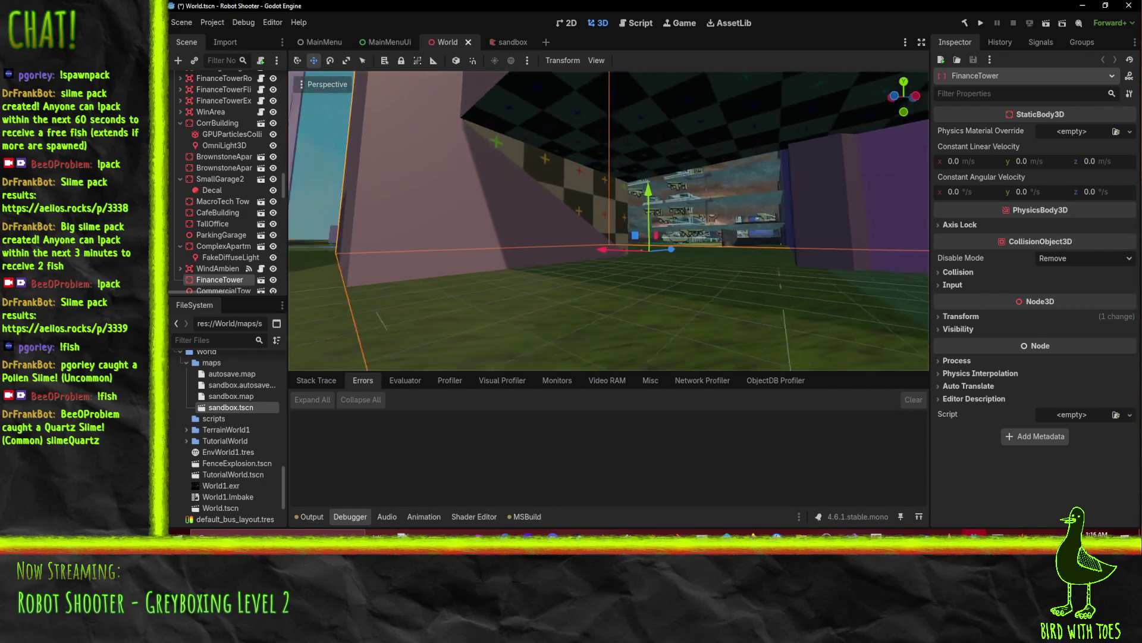
{"action": "key", "text": "w"}
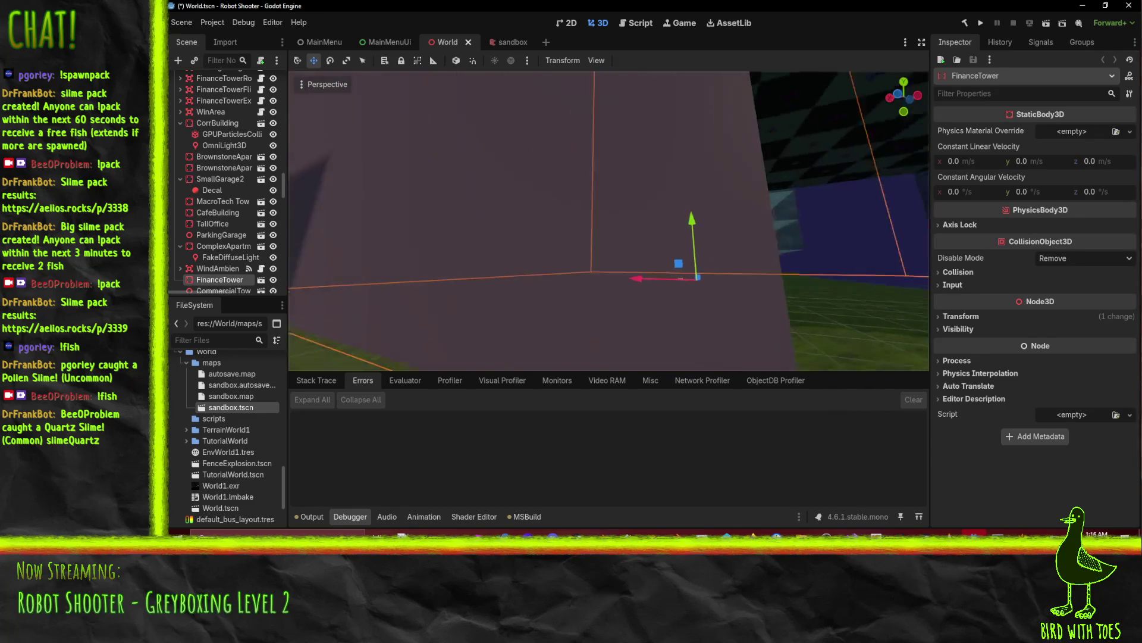
{"action": "key", "text": "w"}
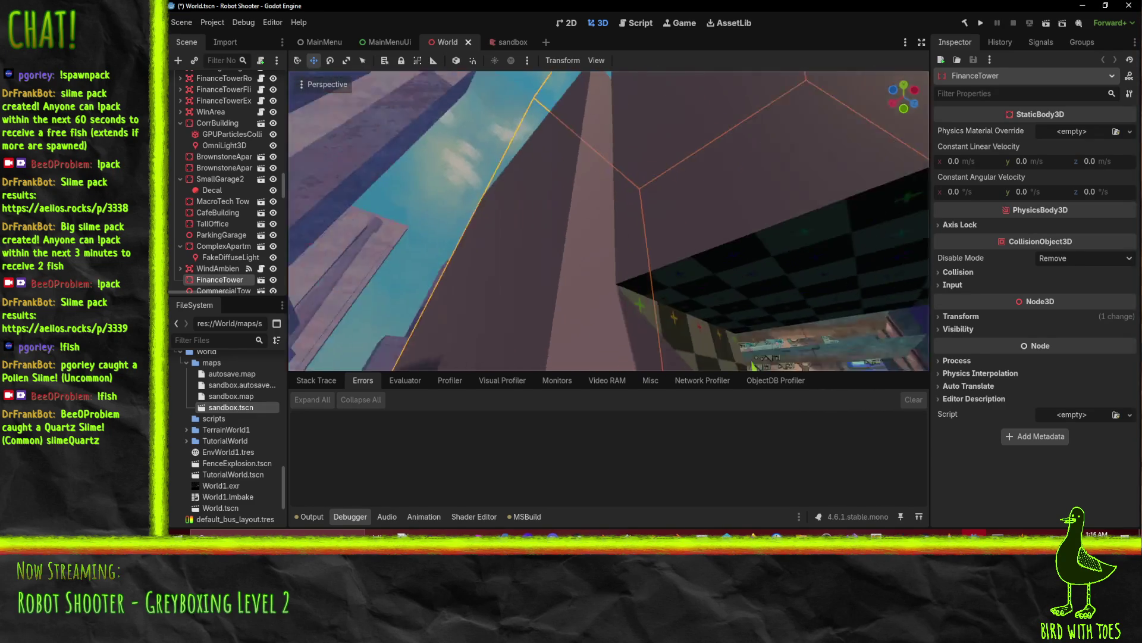
{"action": "key", "text": "w"}
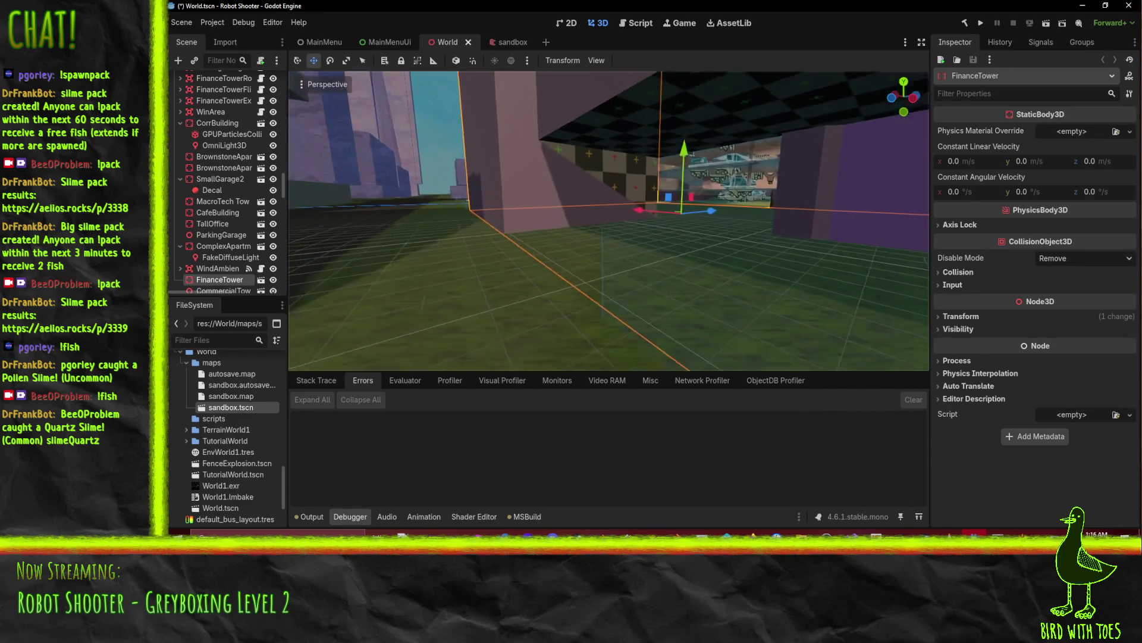
{"action": "key", "text": "w"}
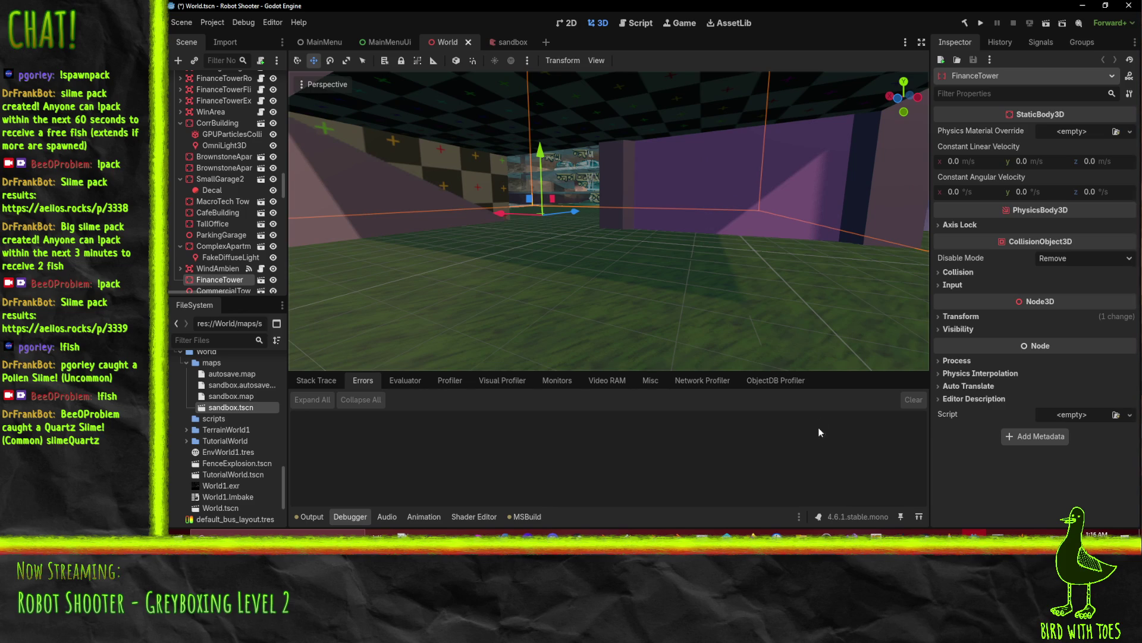
{"action": "key", "text": "alt+Tab"}
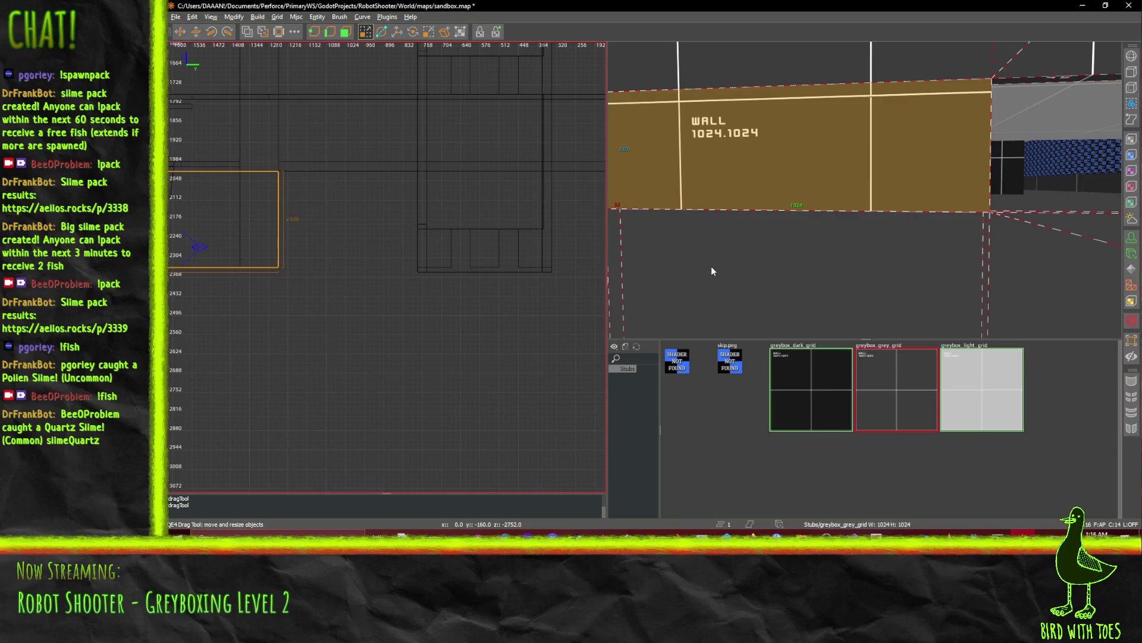
{"action": "scroll", "coordinate": [484, 255], "scroll_direction": "up", "scroll_amount": 3}
{"action": "scroll", "coordinate": [481, 254], "scroll_direction": "up", "scroll_amount": 2}
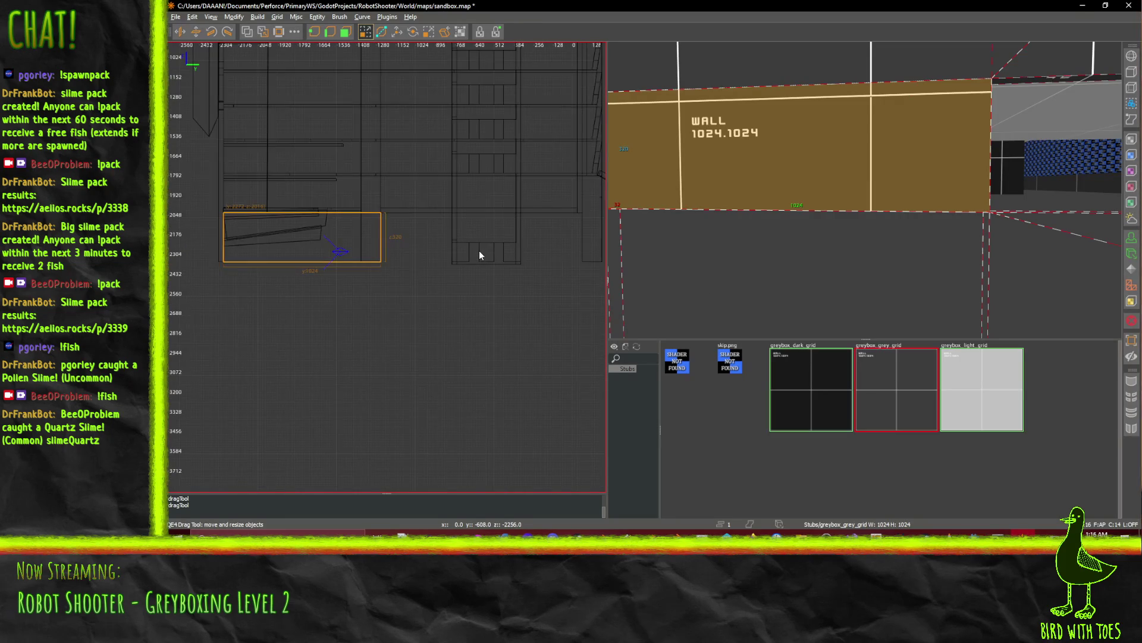
{"action": "scroll", "coordinate": [507, 242], "scroll_direction": "up", "scroll_amount": 3}
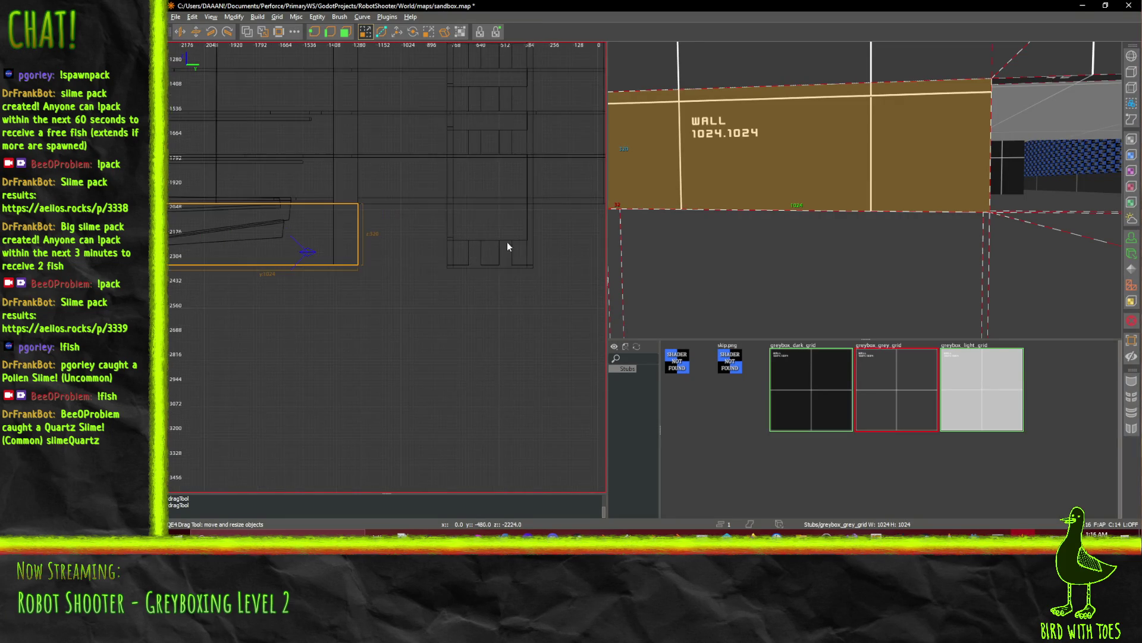
{"action": "scroll", "coordinate": [865, 189], "scroll_direction": "up", "scroll_amount": 3}
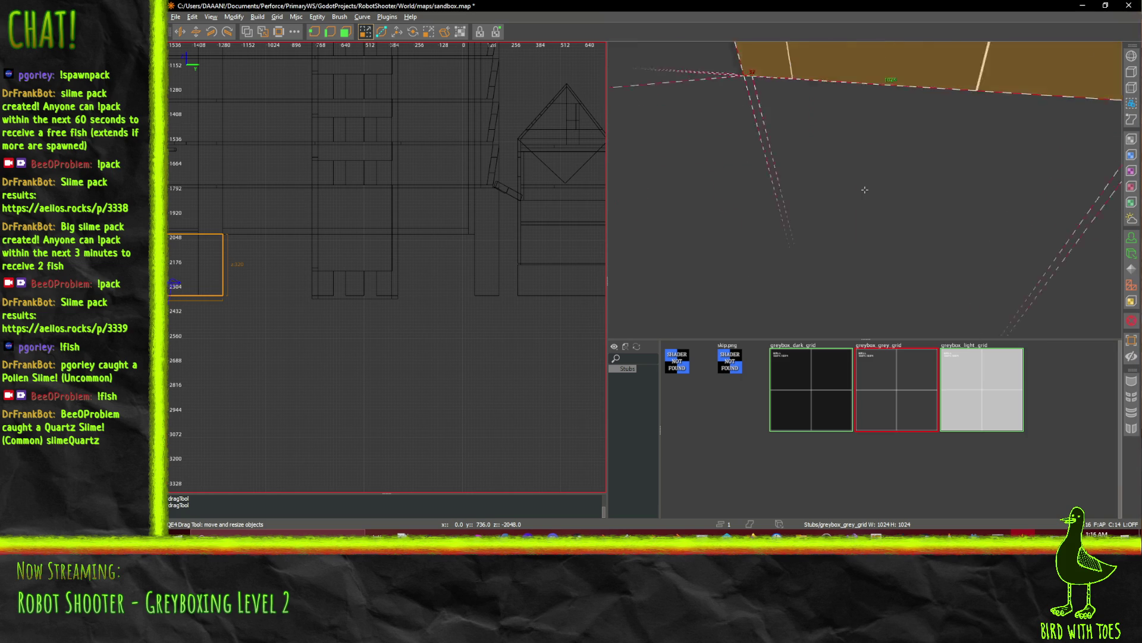
{"action": "scroll", "coordinate": [865, 189], "scroll_direction": "down", "scroll_amount": 5}
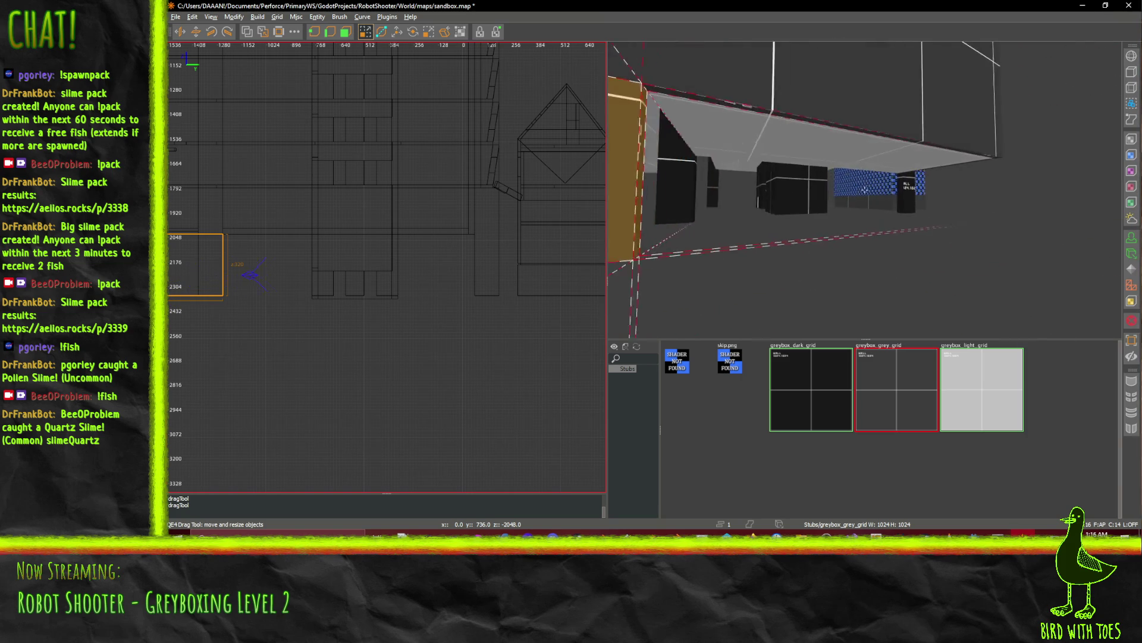
{"action": "scroll", "coordinate": [864, 189], "scroll_direction": "up", "scroll_amount": 10}
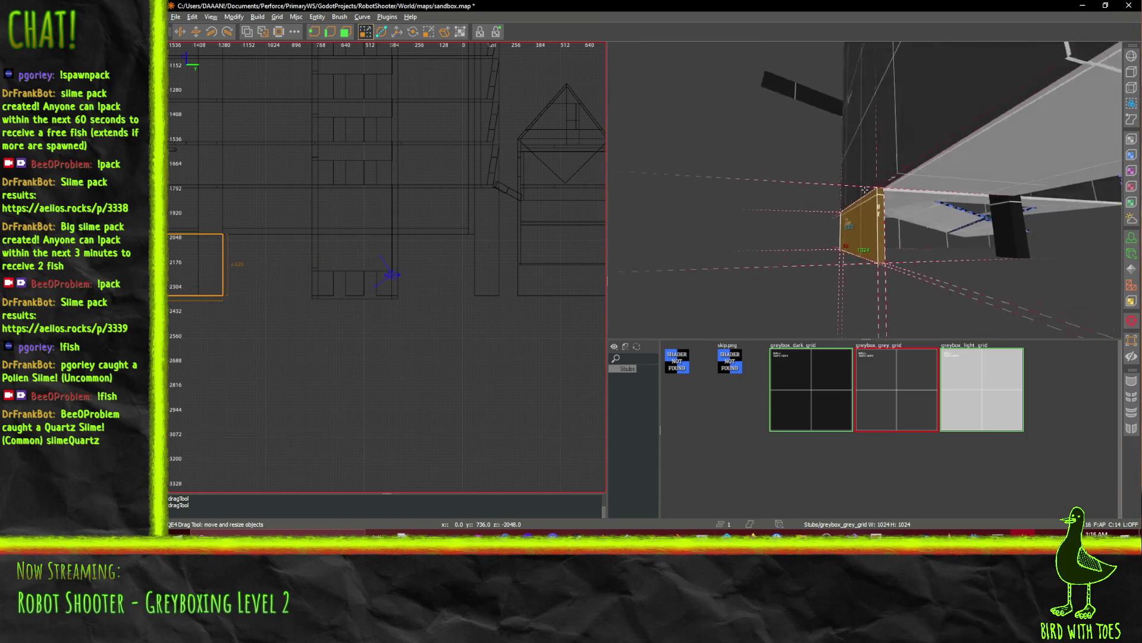
{"action": "scroll", "coordinate": [864, 189], "scroll_direction": "down", "scroll_amount": 5}
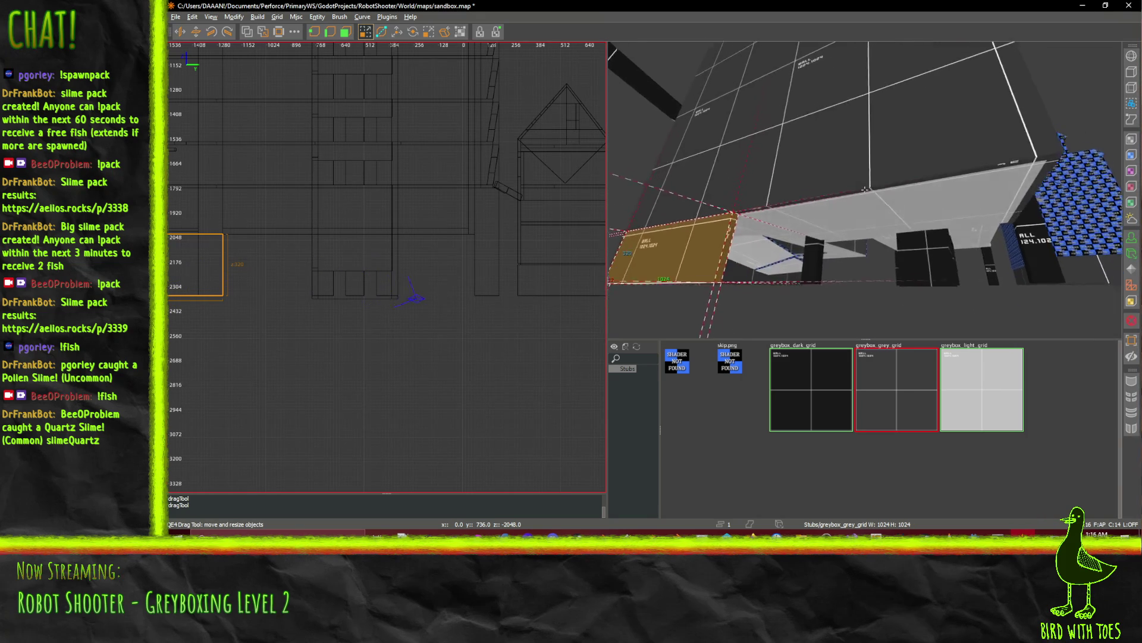
{"action": "scroll", "coordinate": [865, 189], "scroll_direction": "down", "scroll_amount": 5}
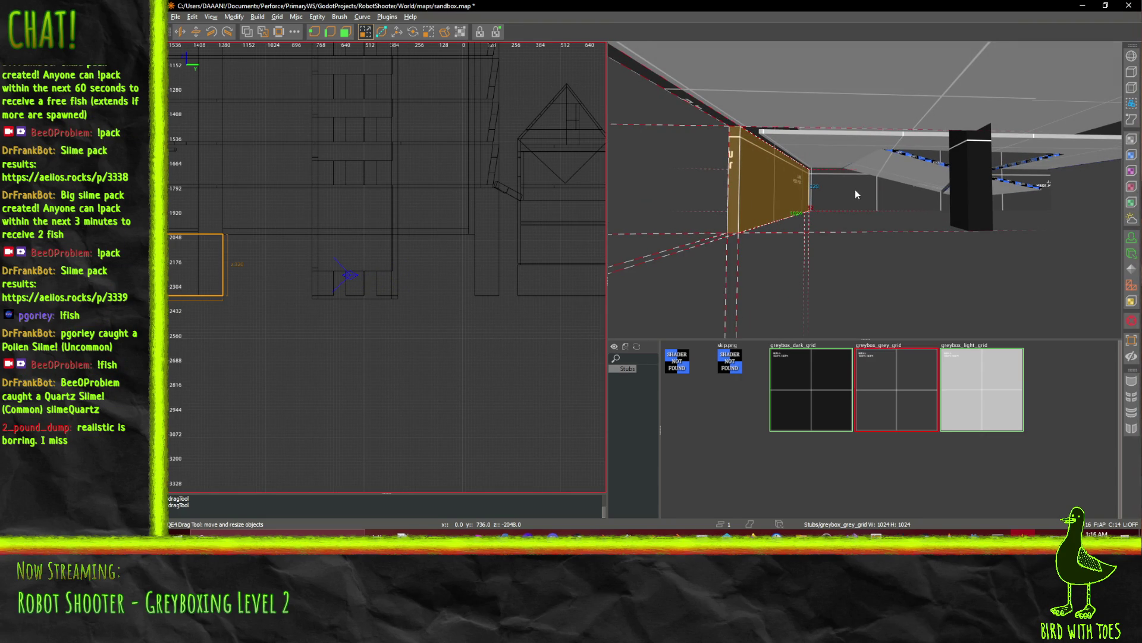
{"action": "scroll", "coordinate": [865, 189], "scroll_direction": "up", "scroll_amount": 5}
Navigate the 3D and grid views so the orange wall is viewed head-on.
{"action": "left_click_drag", "start_coordinate": [864, 189], "coordinate": [865, 194]}
{"action": "scroll", "coordinate": [329, 288], "scroll_direction": "up", "scroll_amount": 8}
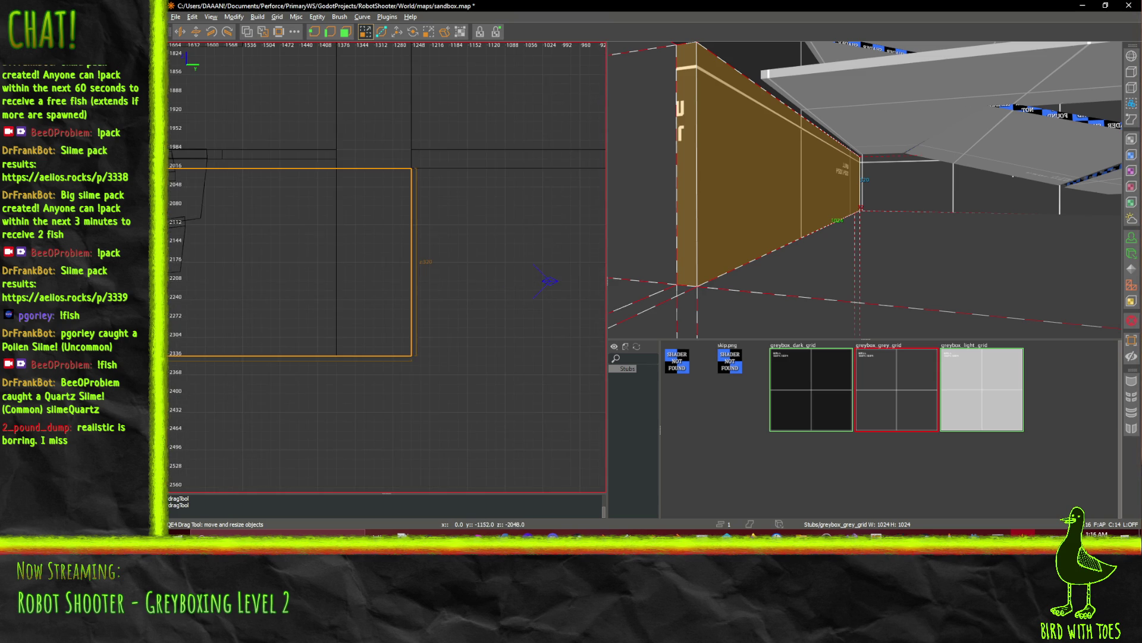
{"action": "left_click_drag", "start_coordinate": [593, 189], "coordinate": [567, 220]}
{"action": "right_click", "coordinate": [1019, 201]}
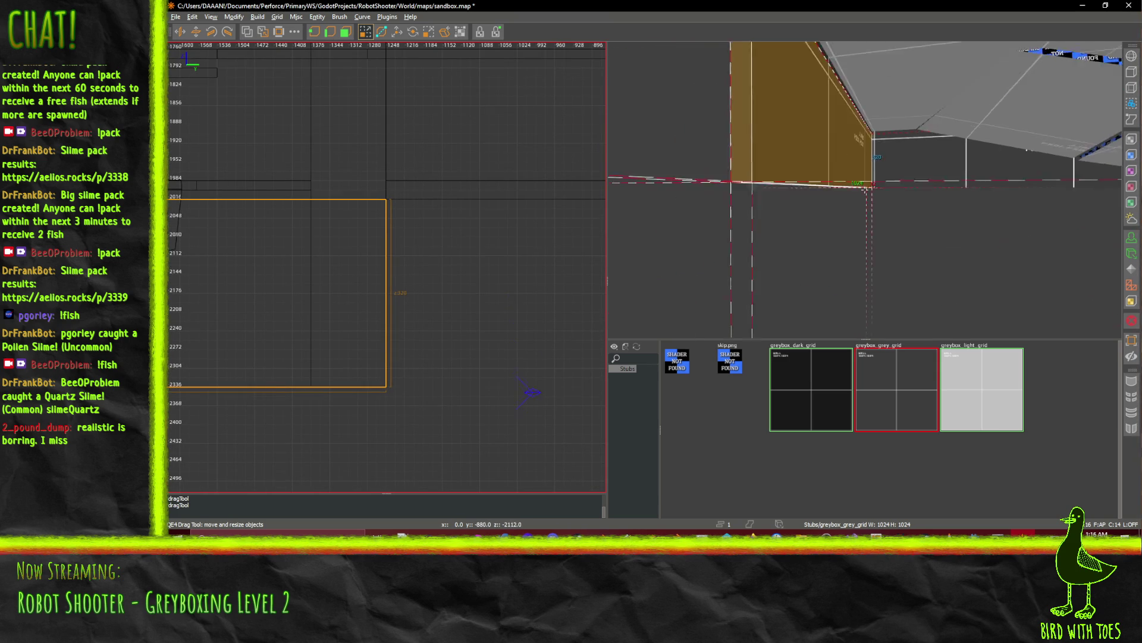
{"action": "key", "text": "Left"}
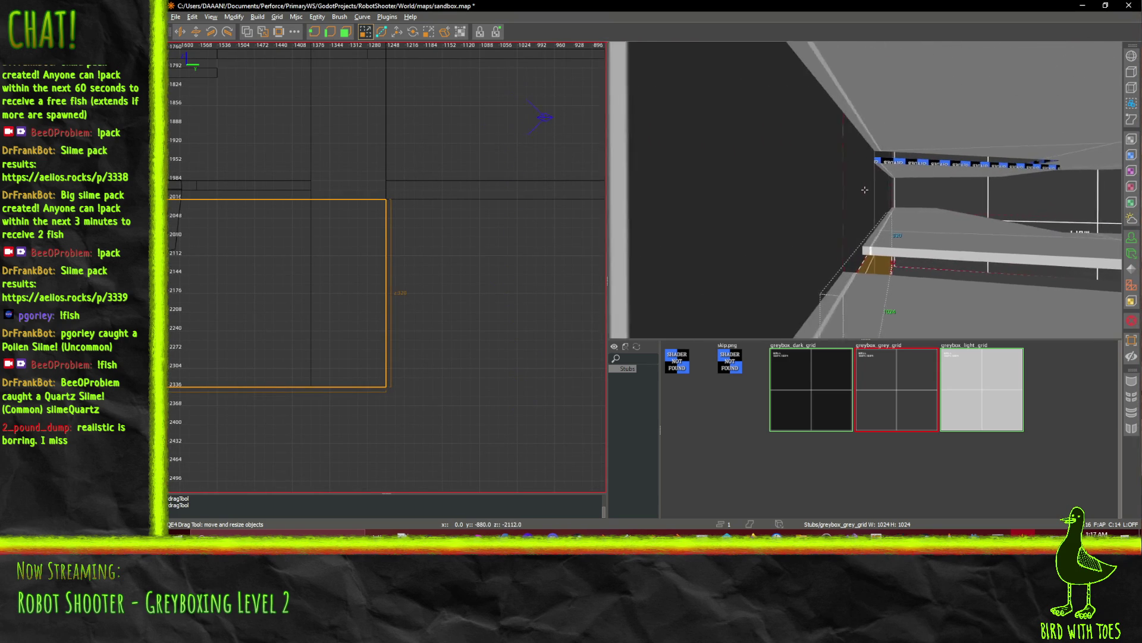
{"action": "key", "text": "c"}
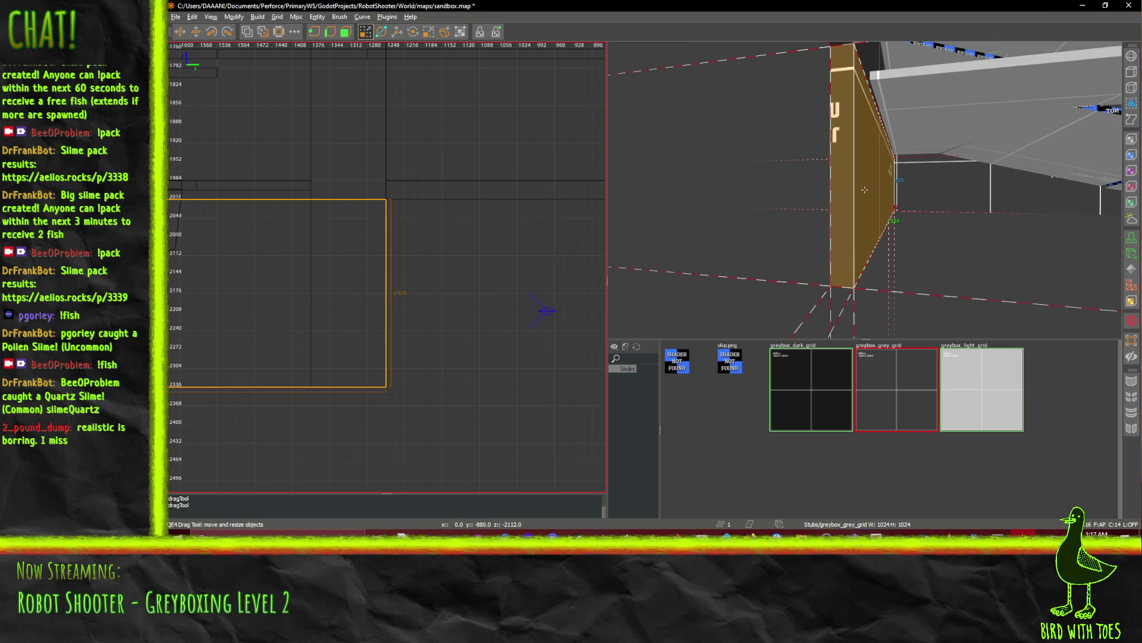
{"action": "key", "text": "Down"}
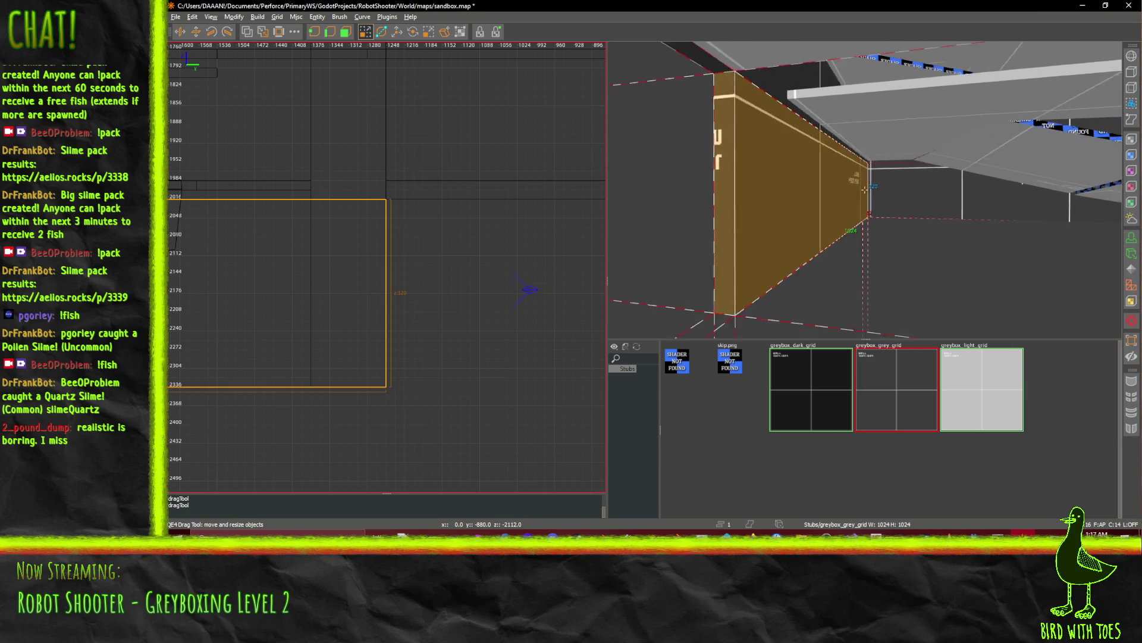
{"action": "key", "text": "Down"}
{"action": "right_click", "coordinate": [868, 194]}
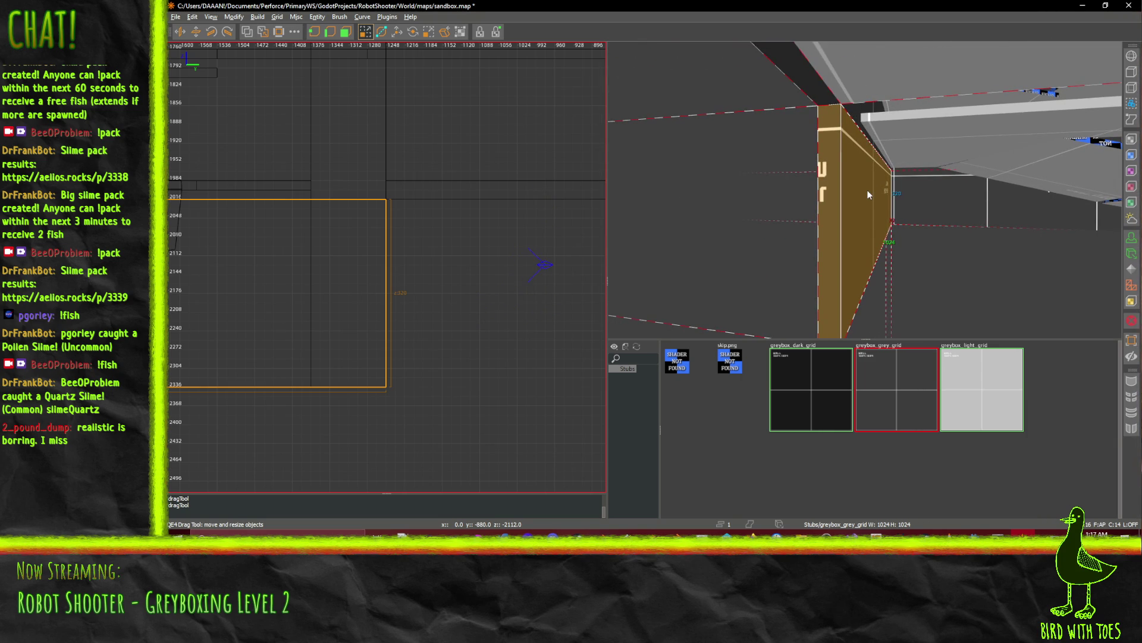
{"action": "scroll", "coordinate": [413, 215], "scroll_direction": "down", "scroll_amount": 3}
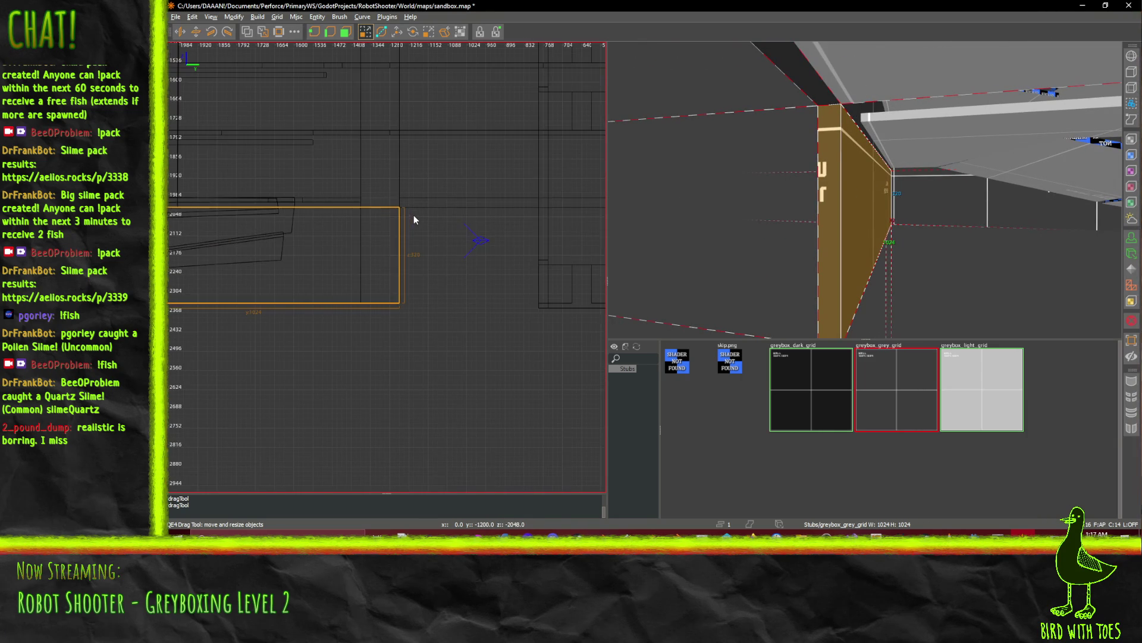
In the top view, draw a long thin brush along the wall at about y 1280 and check its texture.
{"action": "key", "text": "ctrl+Tab"}
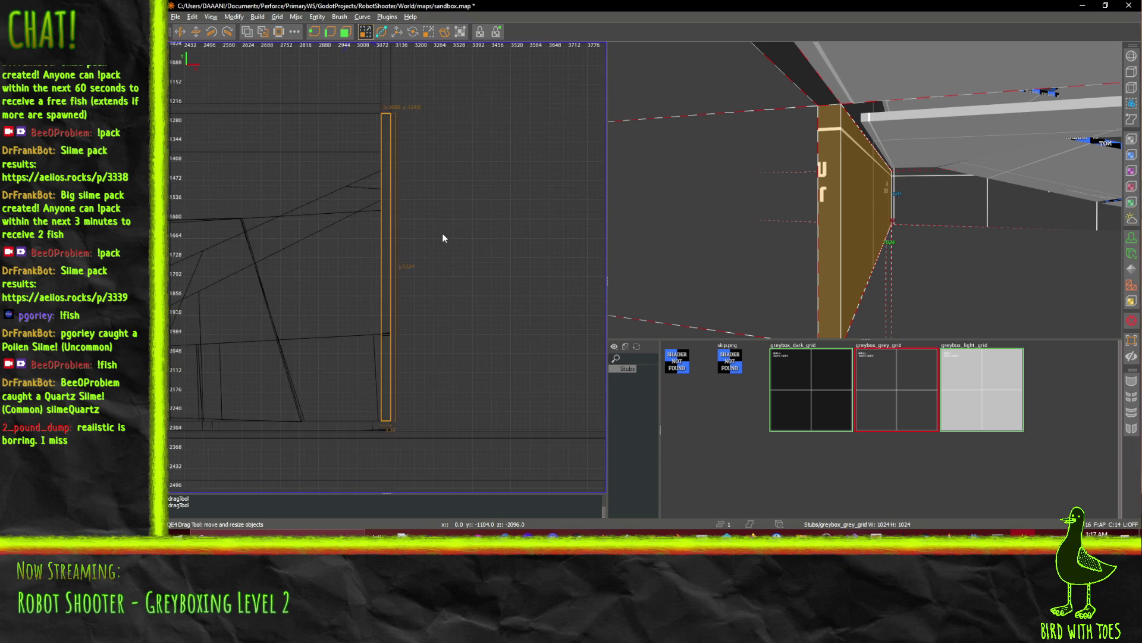
{"action": "scroll", "coordinate": [376, 185], "scroll_direction": "up", "scroll_amount": 3}
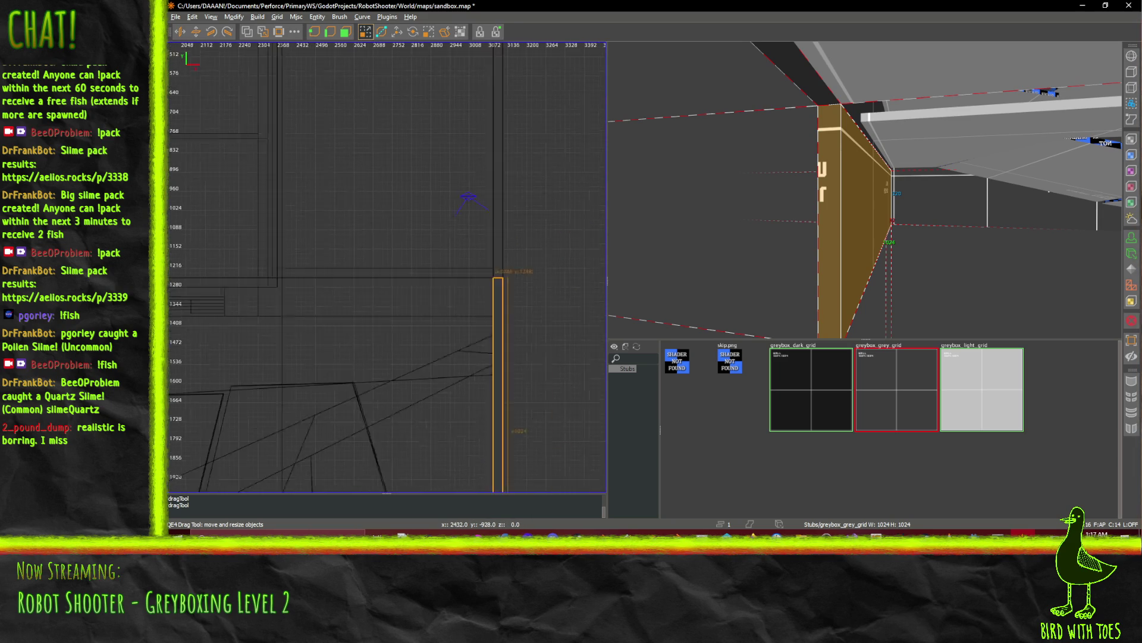
{"action": "left_click", "coordinate": [231, 298]}
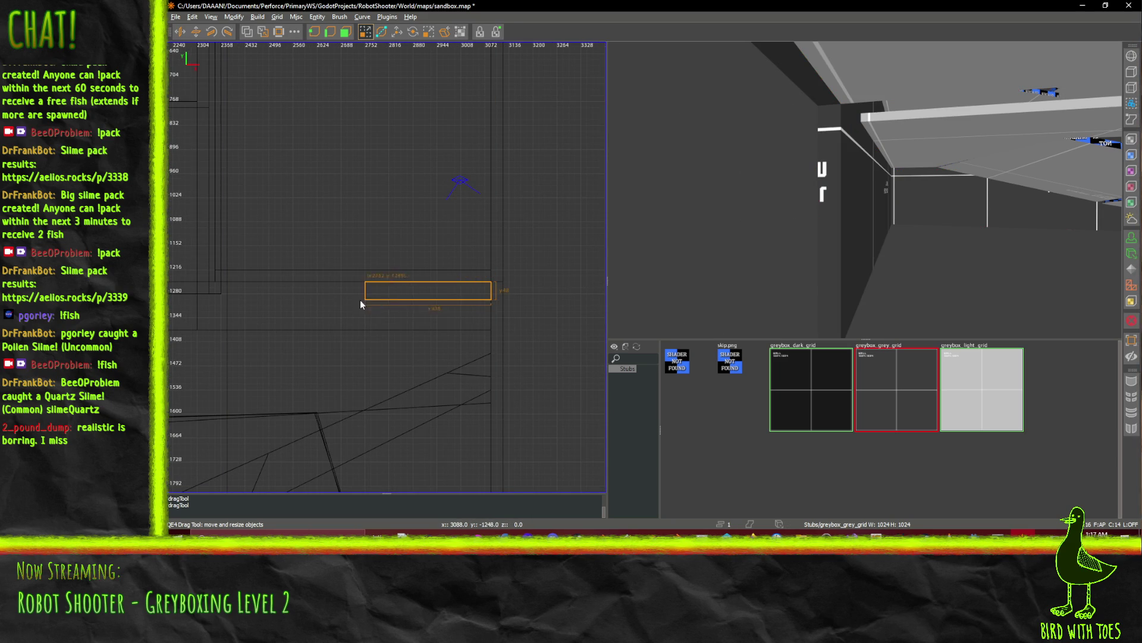
{"action": "right_click", "coordinate": [867, 189]}
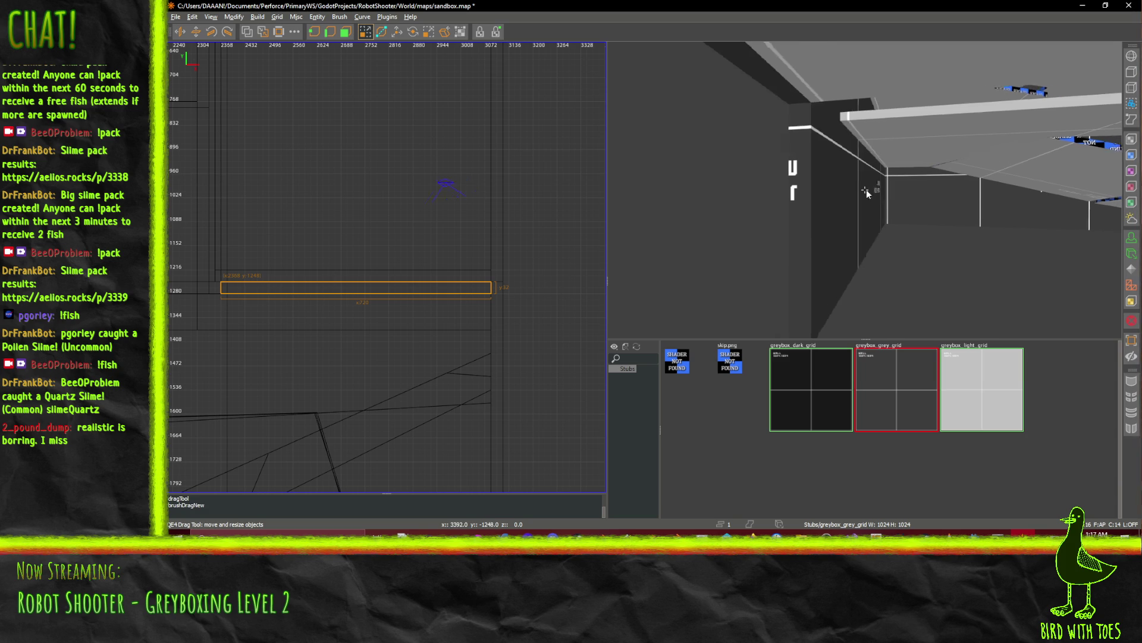
{"action": "key", "text": "s"}
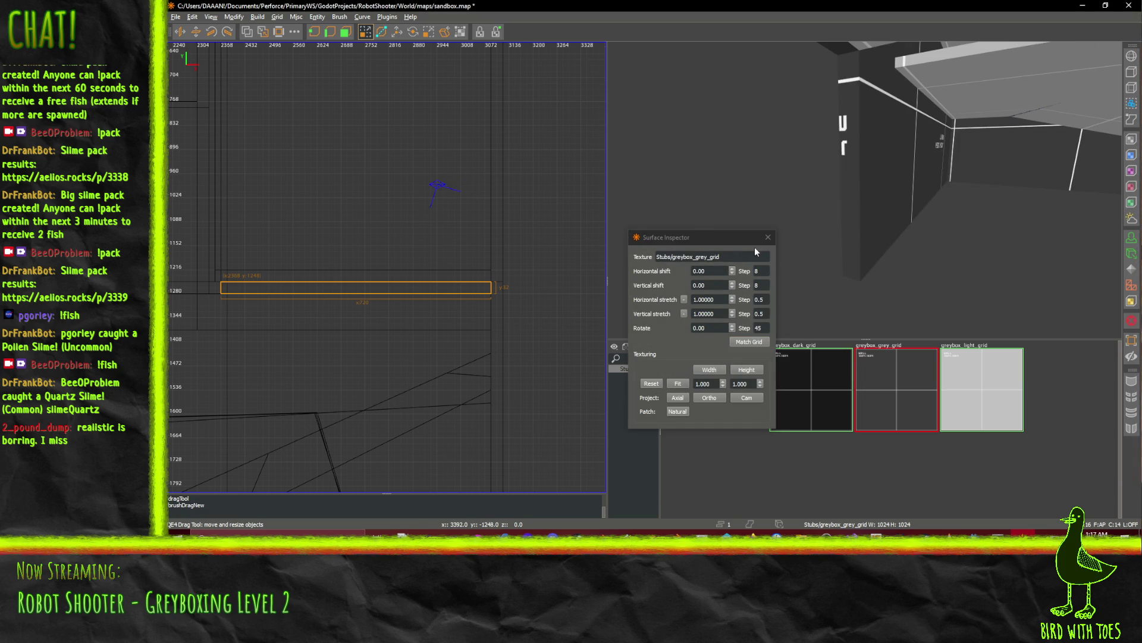
{"action": "left_click", "coordinate": [769, 237]}
{"action": "right_click", "coordinate": [911, 198]}
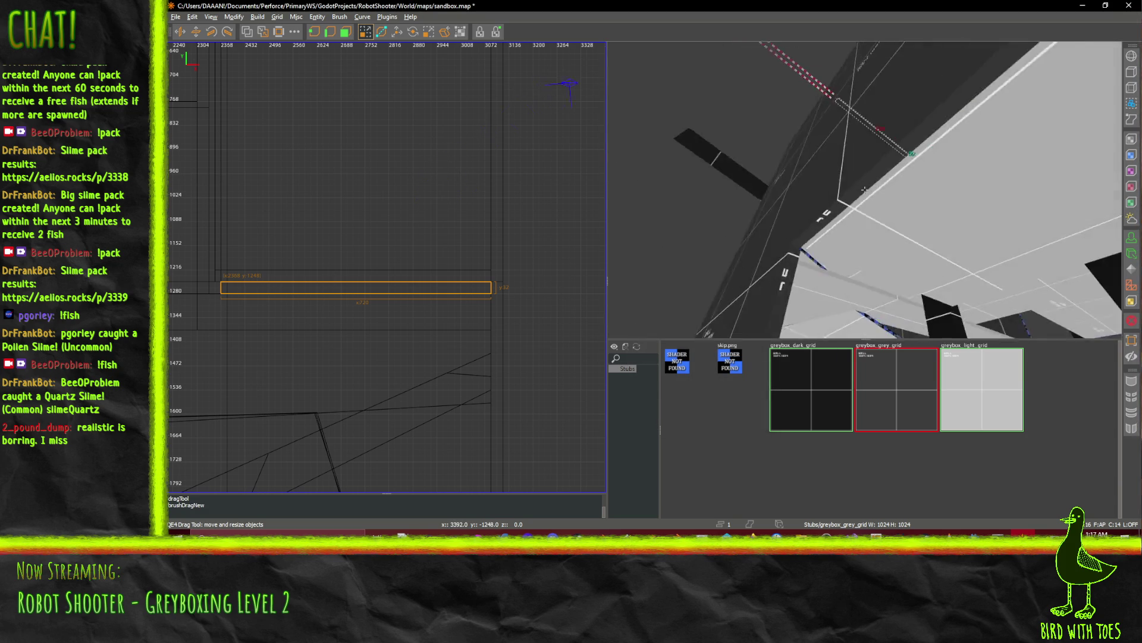
{"action": "mouse_move", "coordinate": [865, 189]}
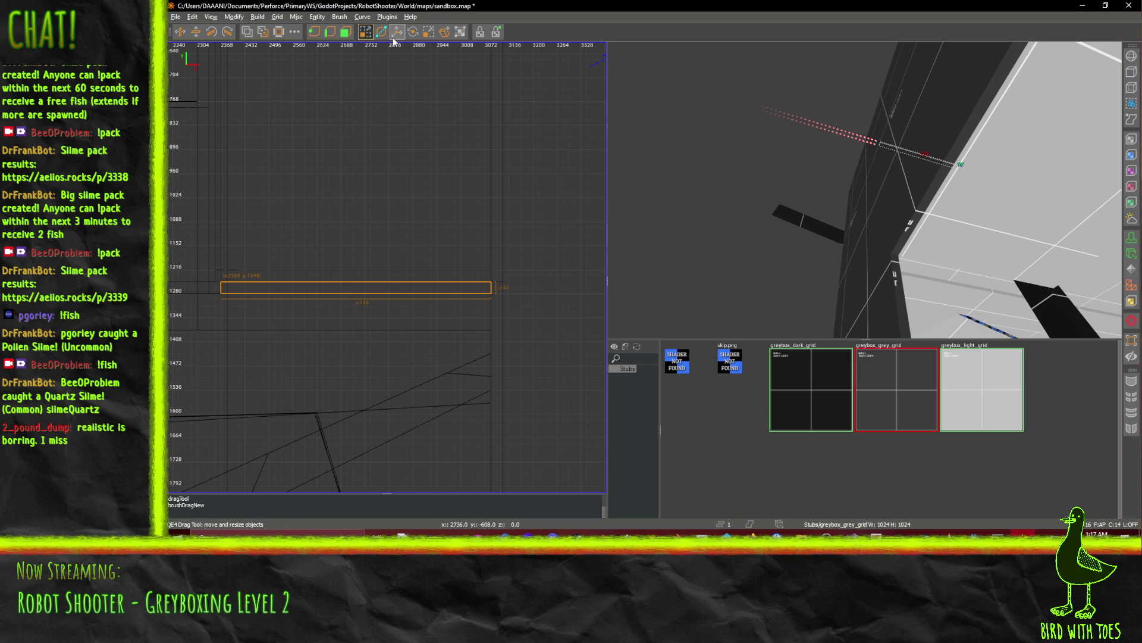
Lower the new brush to the slab edge, then raise it by 16 units.
{"action": "mouse_move", "coordinate": [916, 141]}
{"action": "left_mouse_down"}
{"action": "mouse_move", "coordinate": [932, 251]}
{"action": "mouse_move", "coordinate": [931, 238]}
{"action": "left_mouse_up"}
{"action": "right_click", "coordinate": [931, 238]}
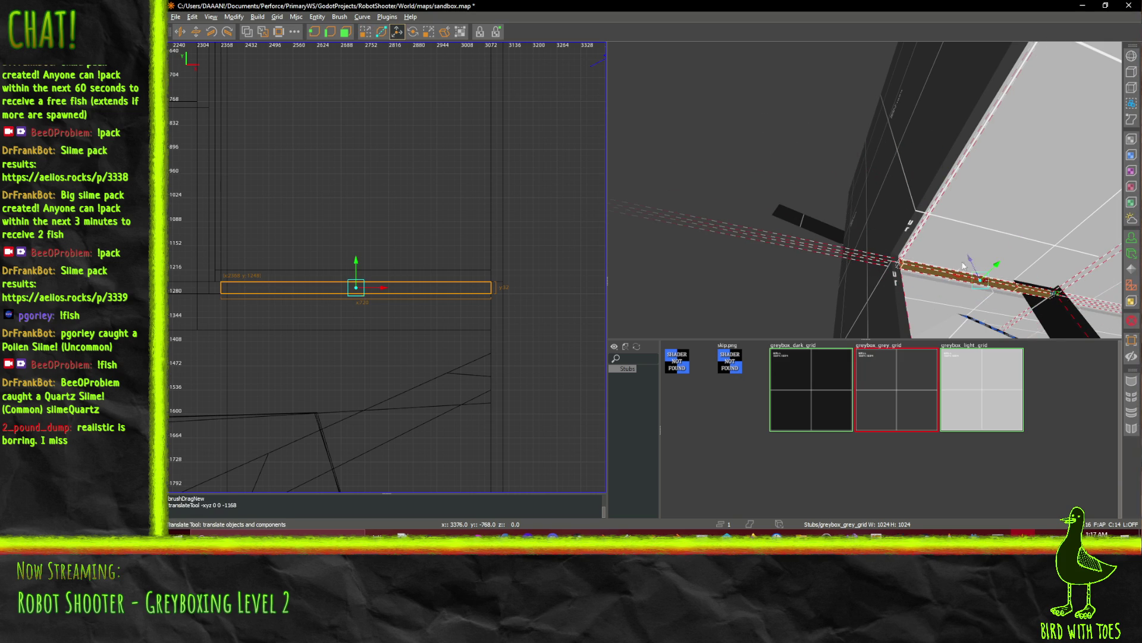
{"action": "mouse_move", "coordinate": [865, 189]}
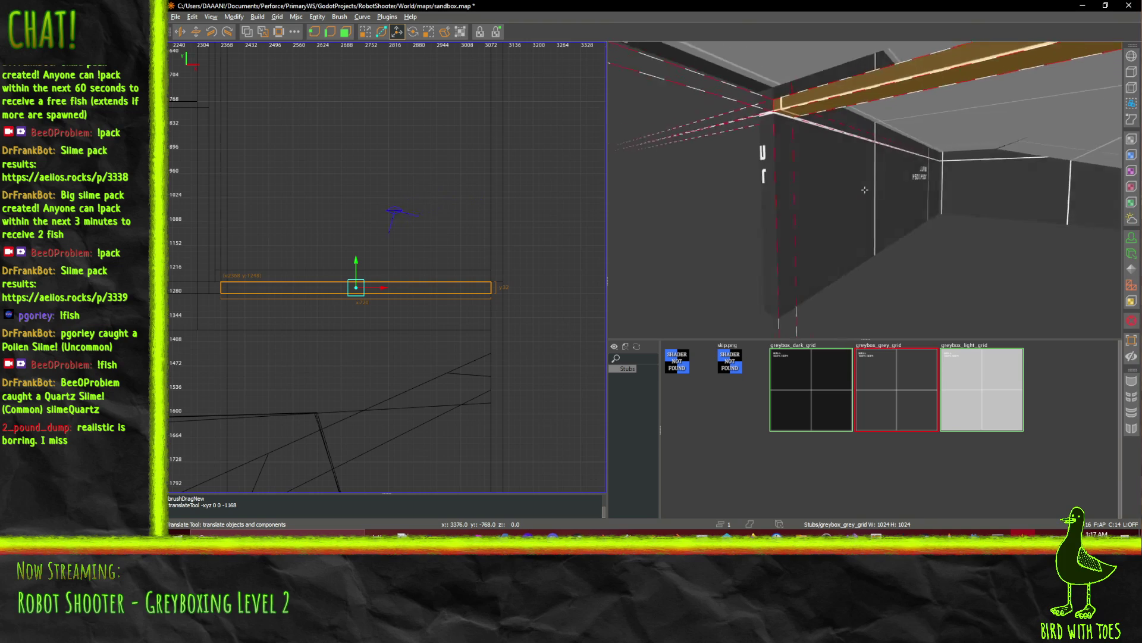
{"action": "key", "text": "a"}
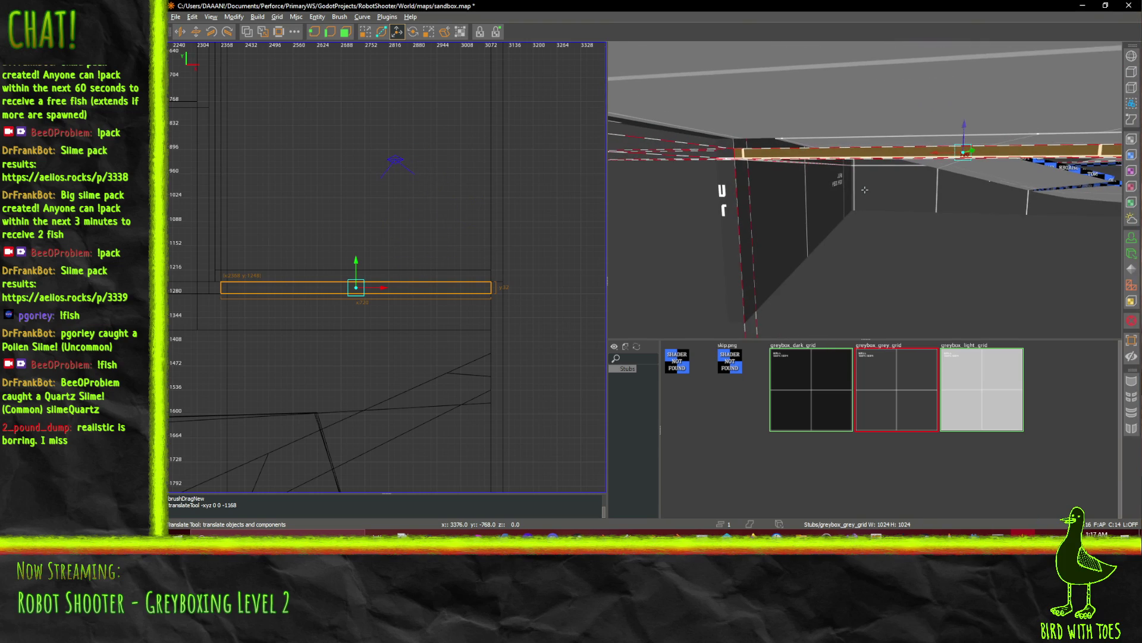
{"action": "left_click_drag", "start_coordinate": [963, 122], "coordinate": [894, 125]}
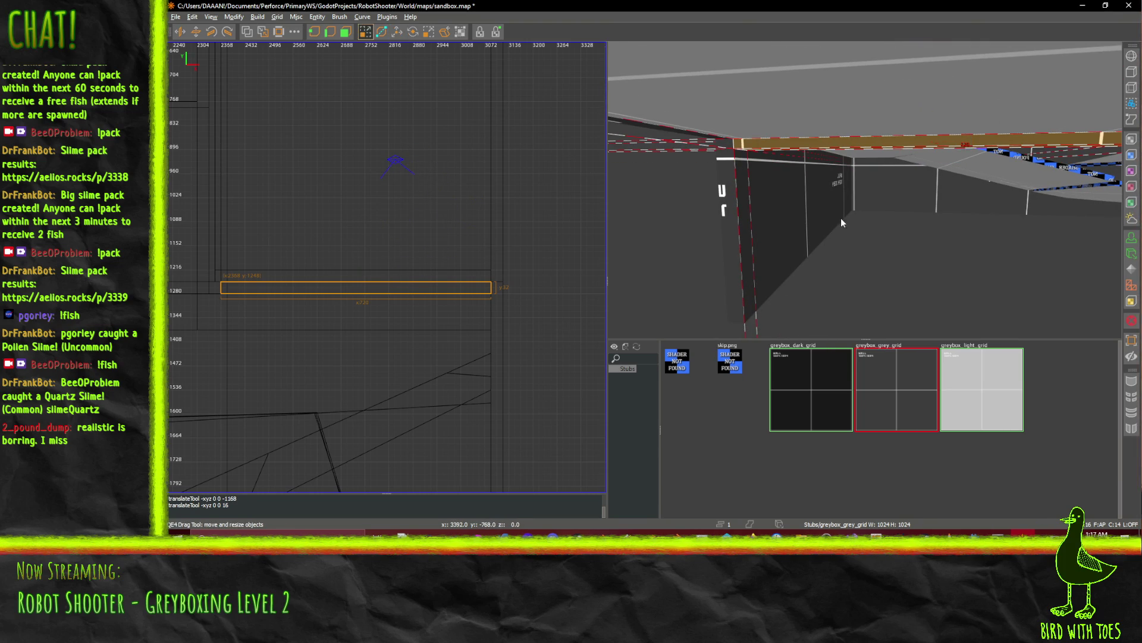
Fly the 3D camera up close to the orange wall and pillar.
{"action": "left_click_drag", "start_coordinate": [841, 222], "coordinate": [848, 422]}
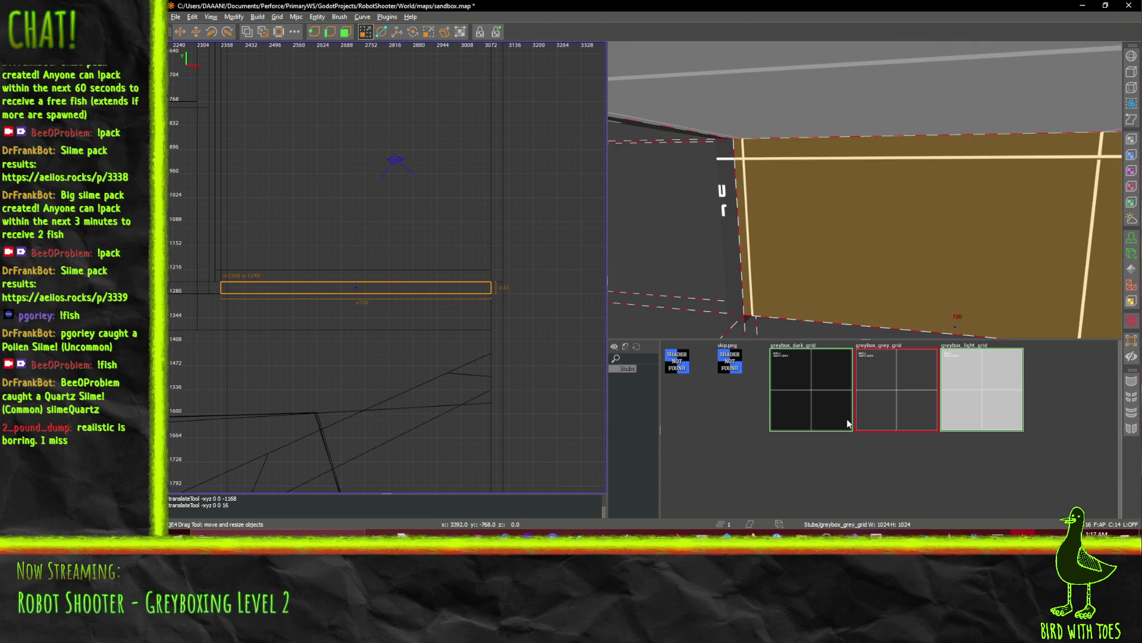
{"action": "right_click", "coordinate": [840, 323]}
{"action": "key", "text": "a"}
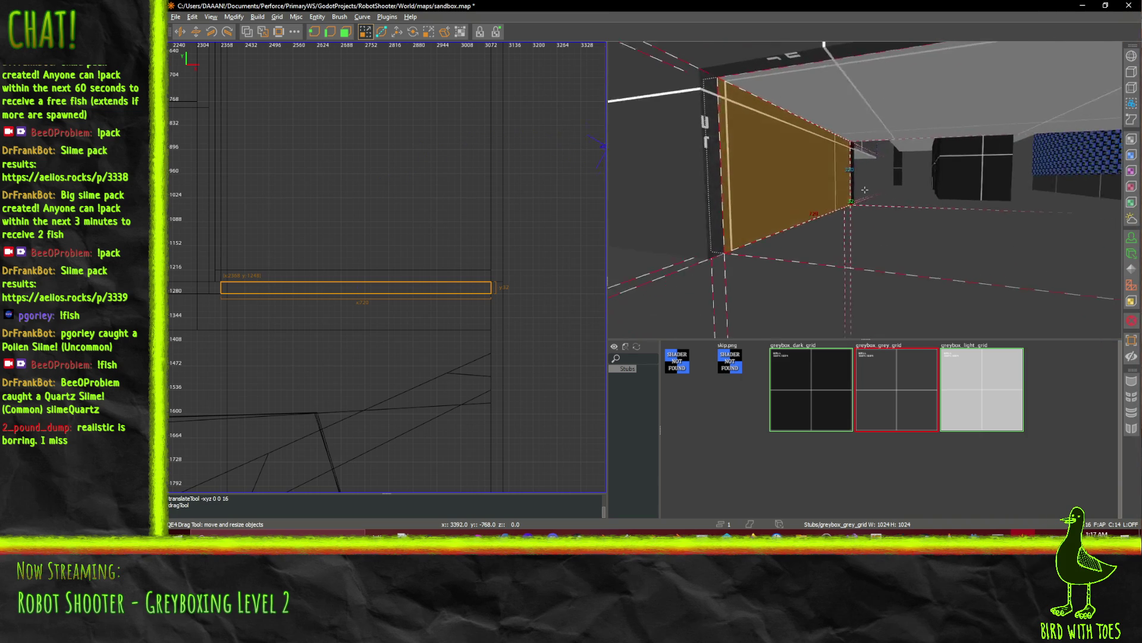
{"action": "key", "text": "w"}
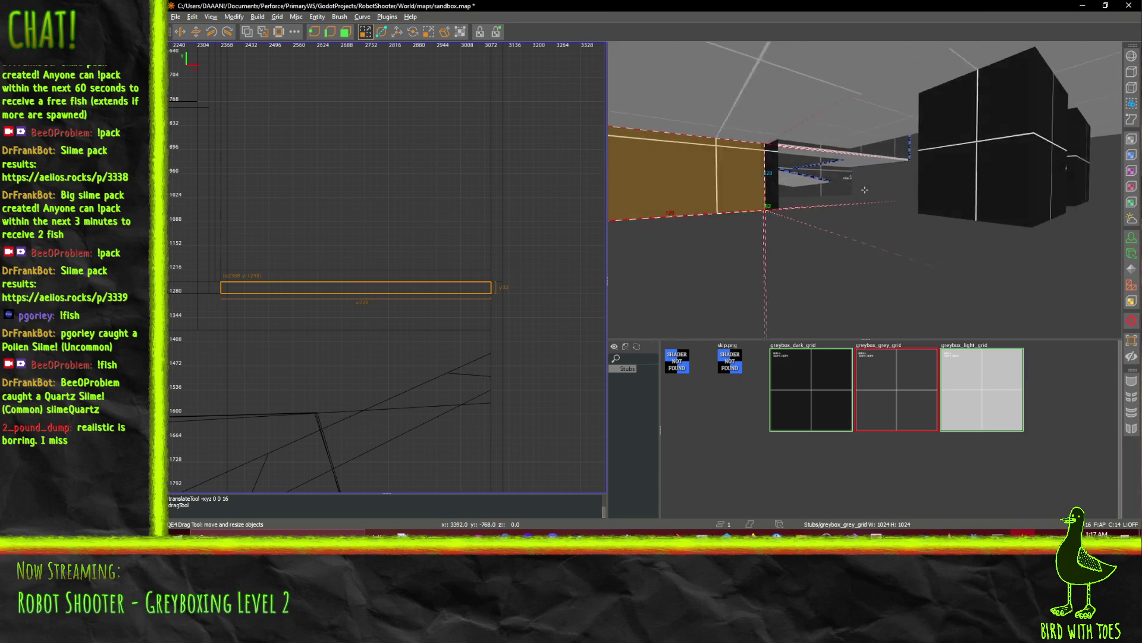
{"action": "key", "text": "Left"}
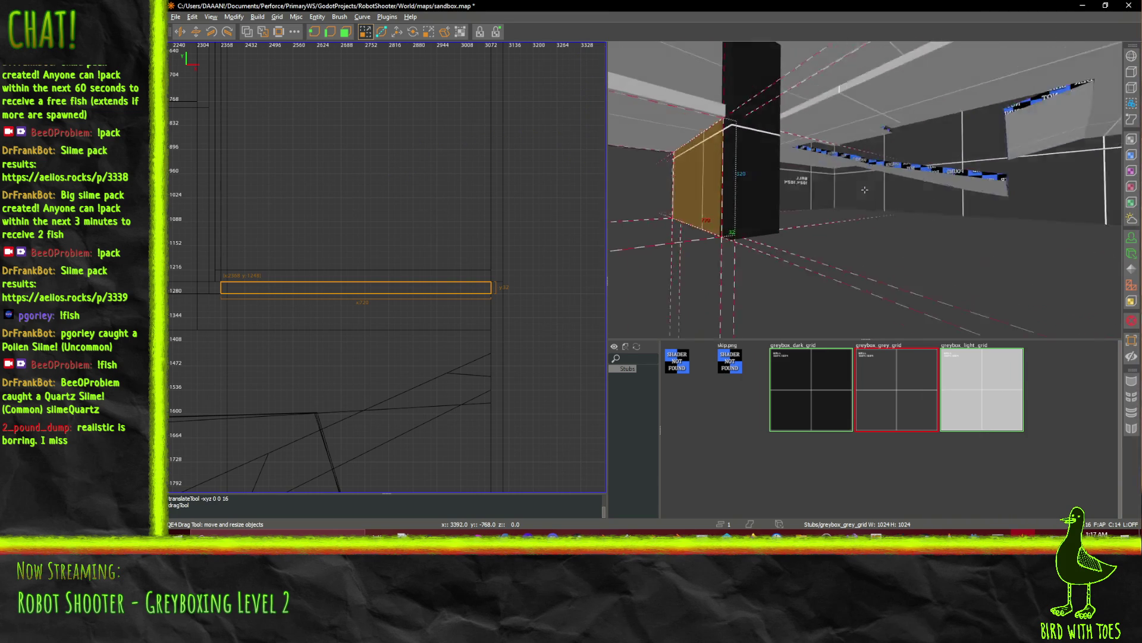
{"action": "key", "text": "w"}
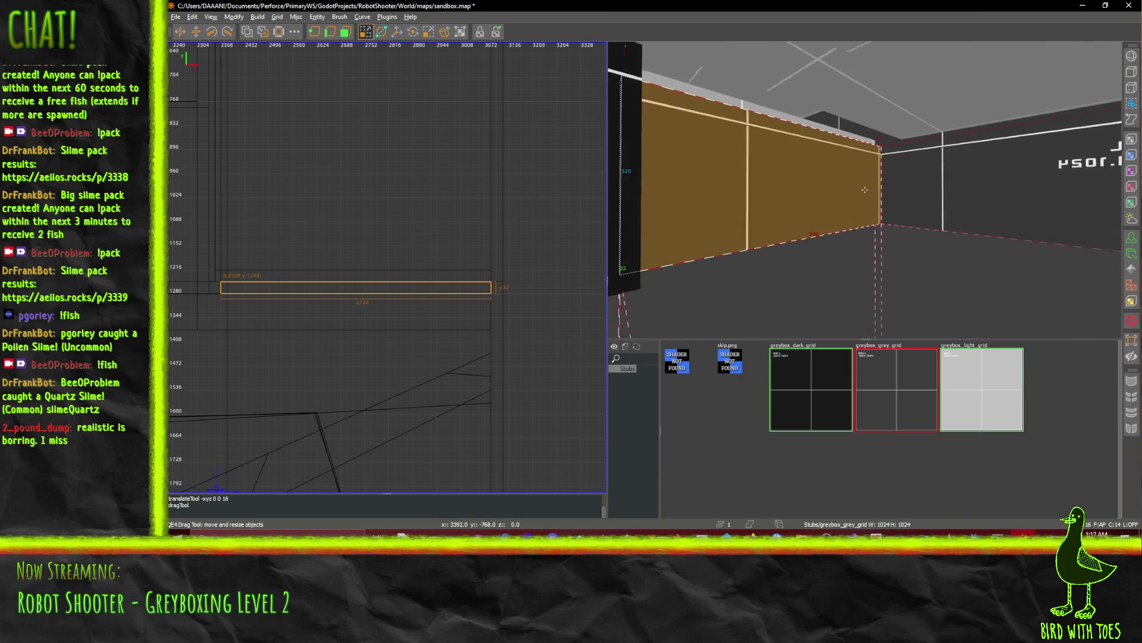
{"action": "key", "text": "Left"}
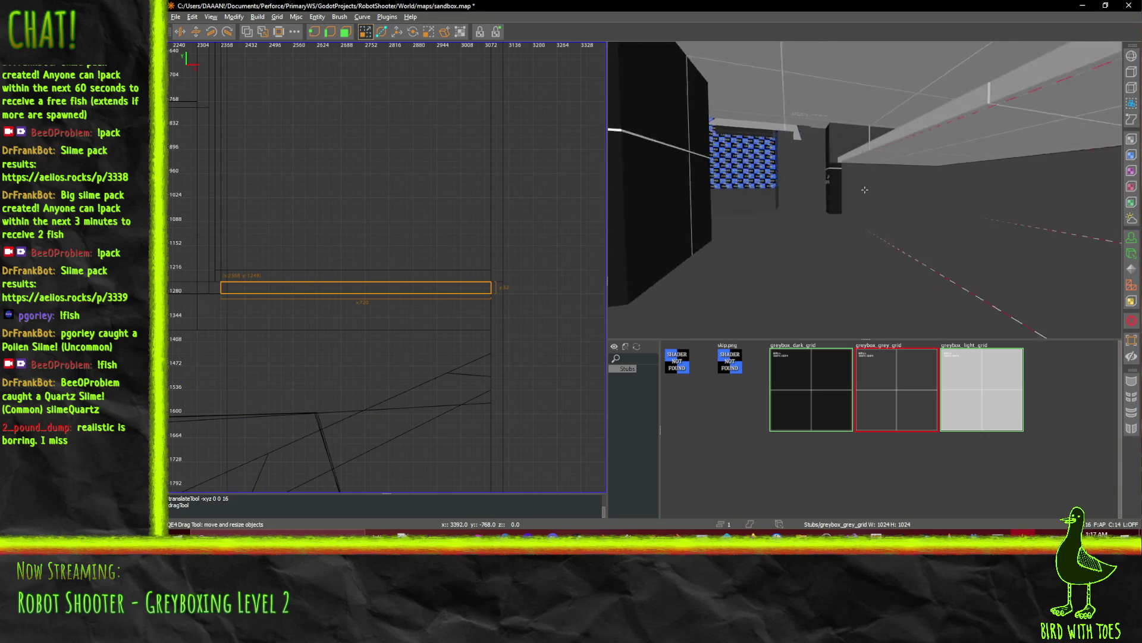
{"action": "key", "text": "Right"}
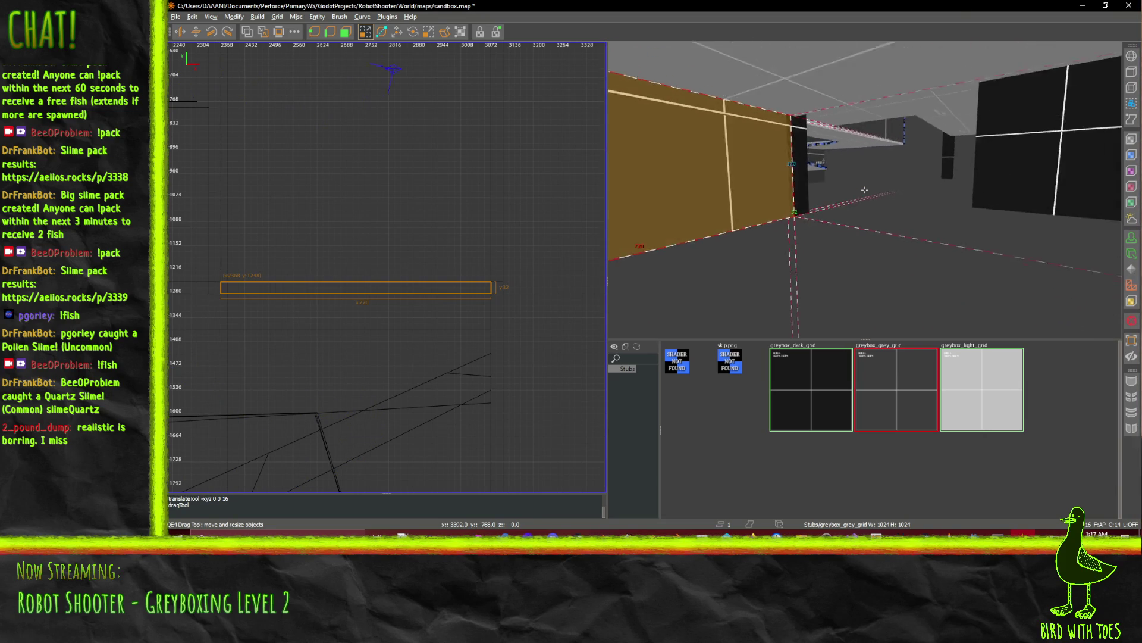
{"action": "key", "text": "w"}
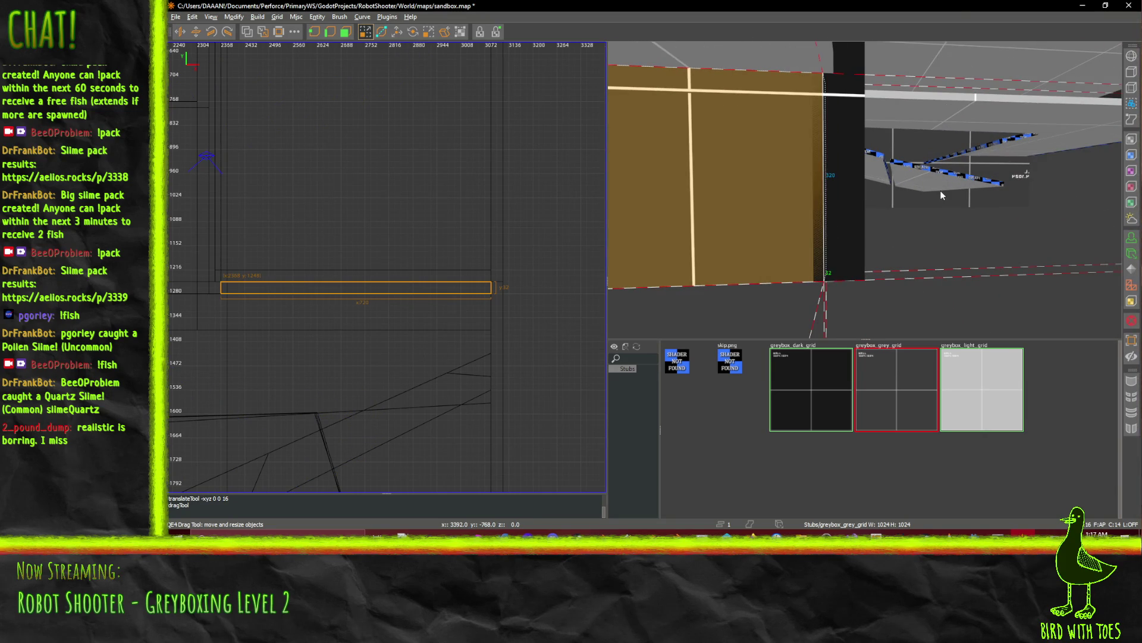
Pull the ledge brush's left face in 16 units, making it 688 wide instead of 704.
{"action": "left_click_drag", "start_coordinate": [932, 188], "coordinate": [920, 187]}
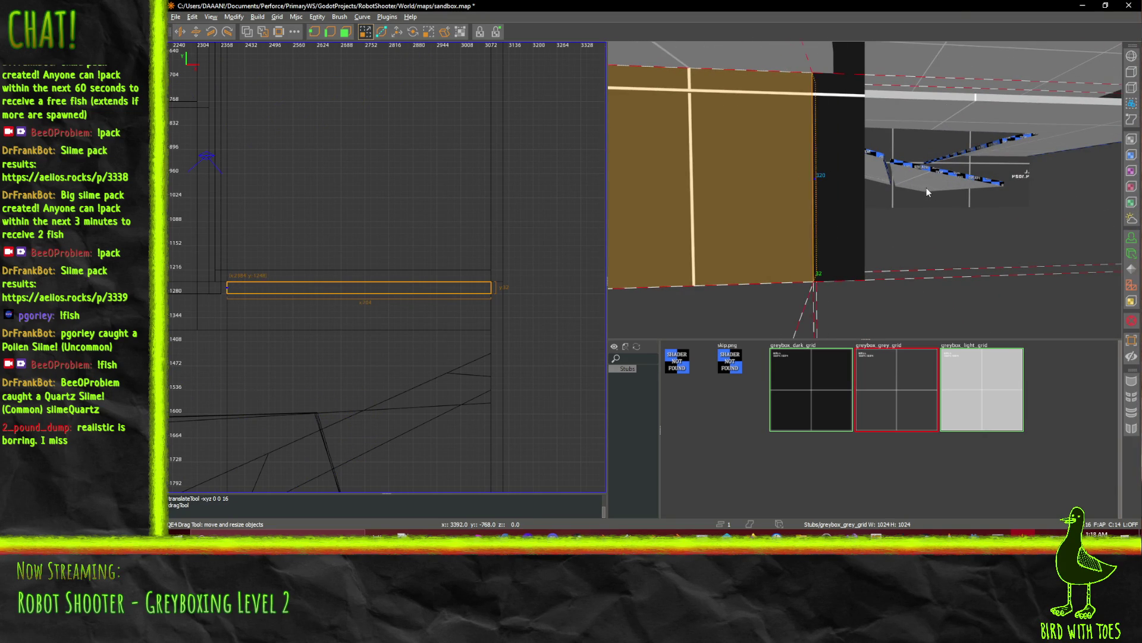
{"action": "right_click", "coordinate": [926, 187]}
{"action": "key", "text": "w"}
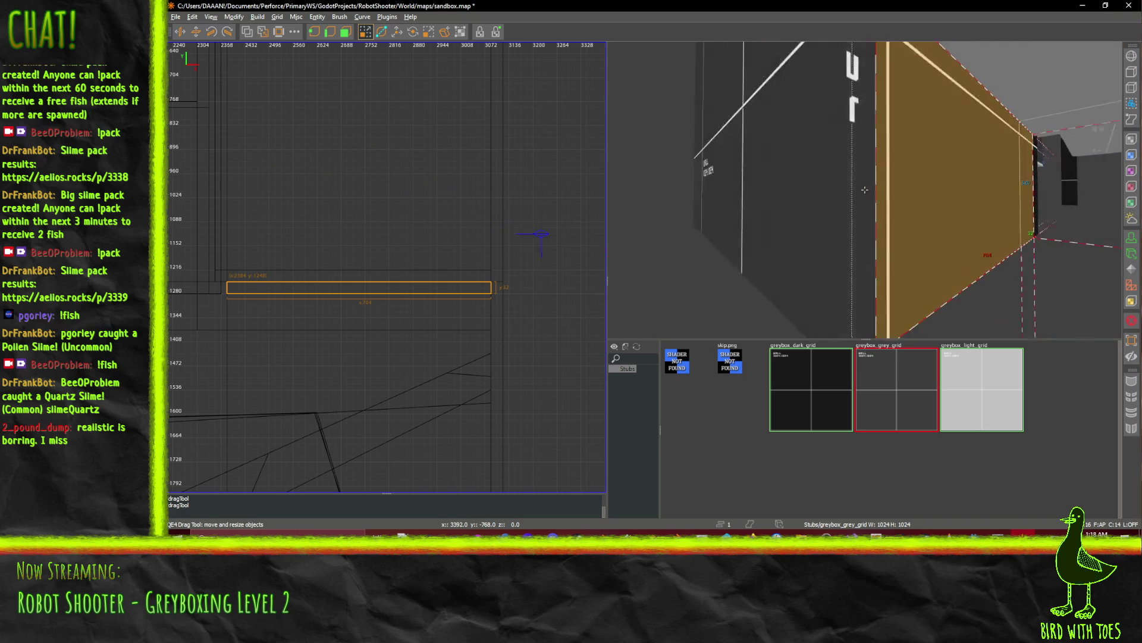
{"action": "key", "text": "s"}
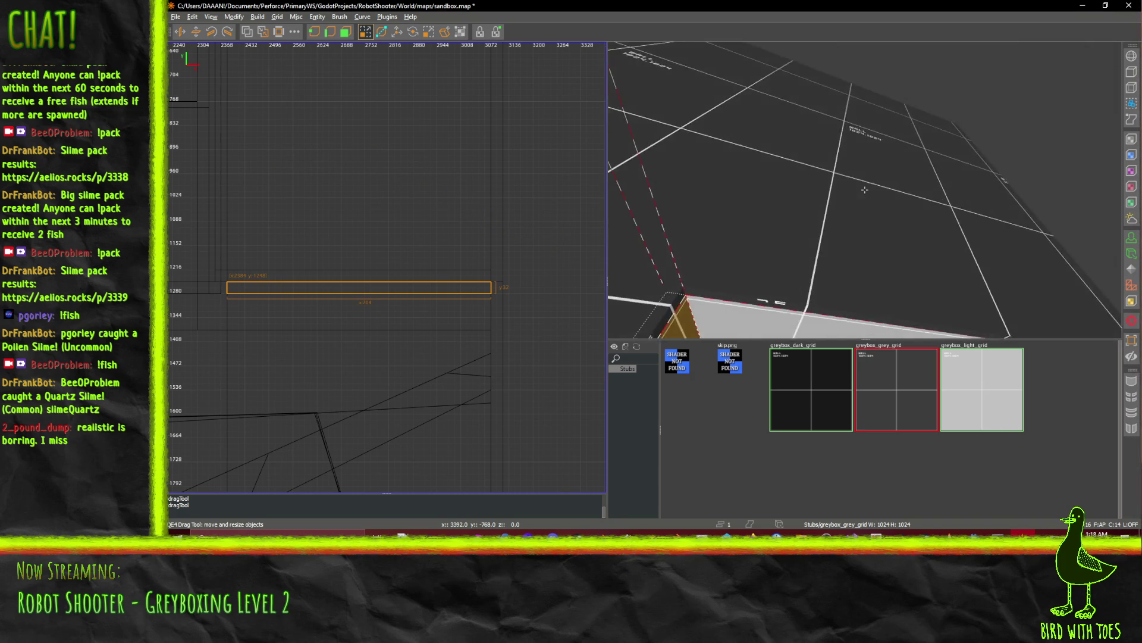
{"action": "key", "text": "s"}
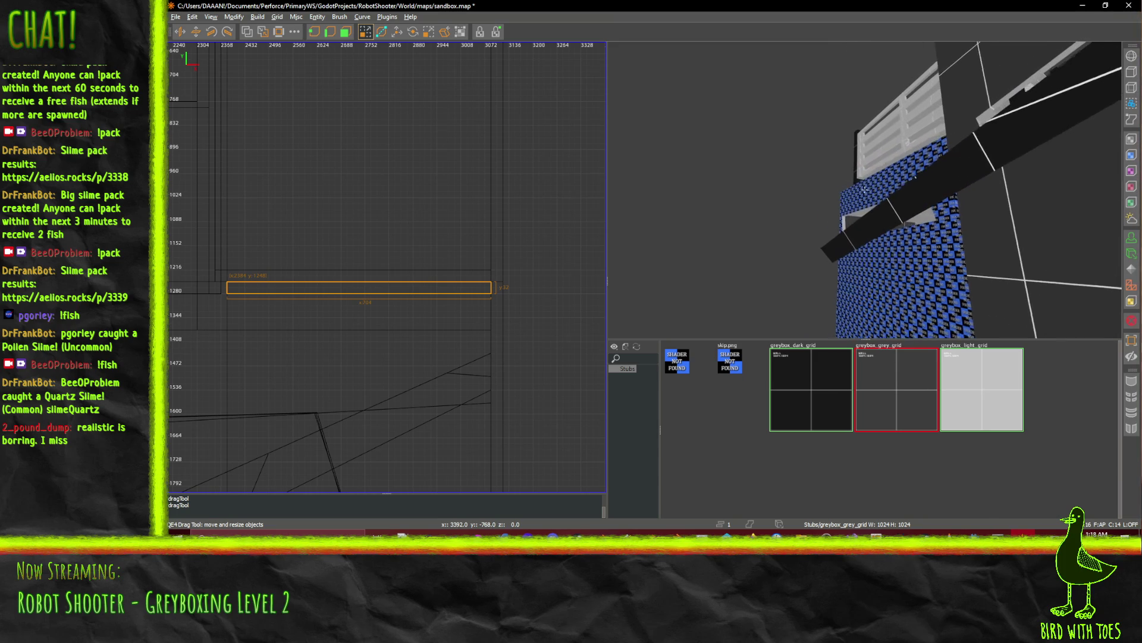
{"action": "right_click", "coordinate": [864, 189]}
{"action": "key", "text": "w"}
{"action": "right_click", "coordinate": [877, 192]}
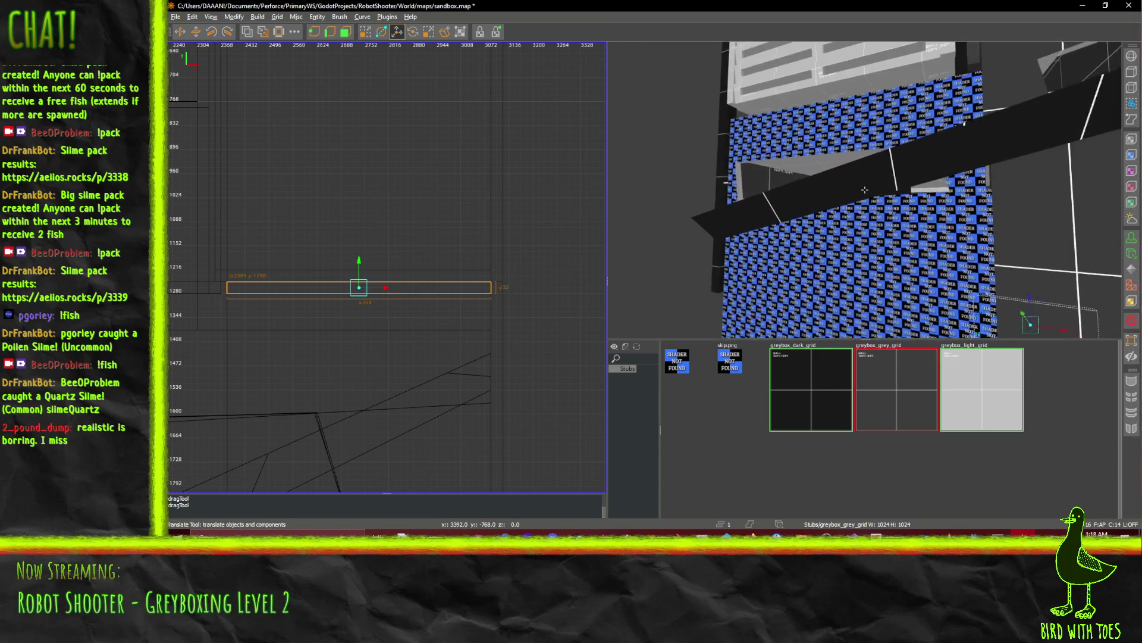
{"action": "key", "text": "s"}
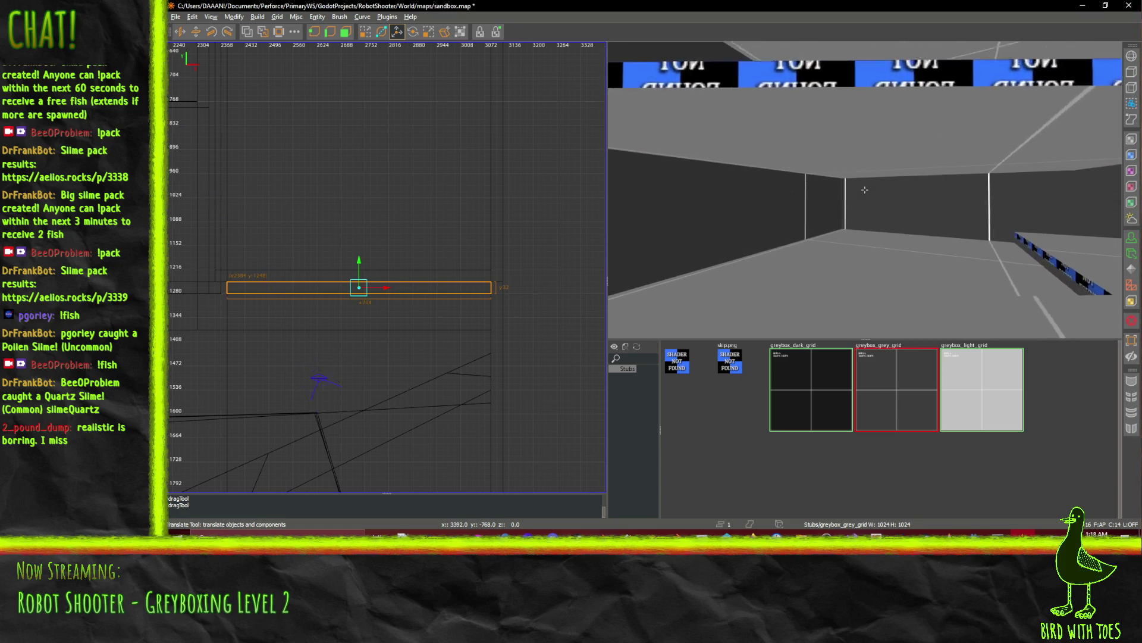
{"action": "key", "text": "w"}
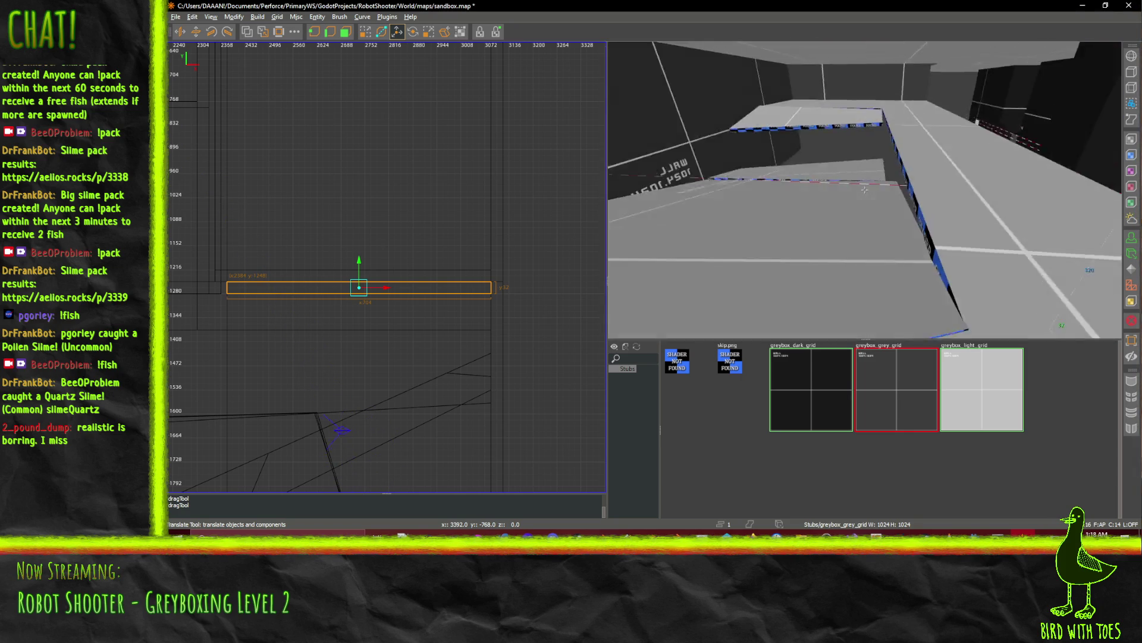
{"action": "key", "text": "s"}
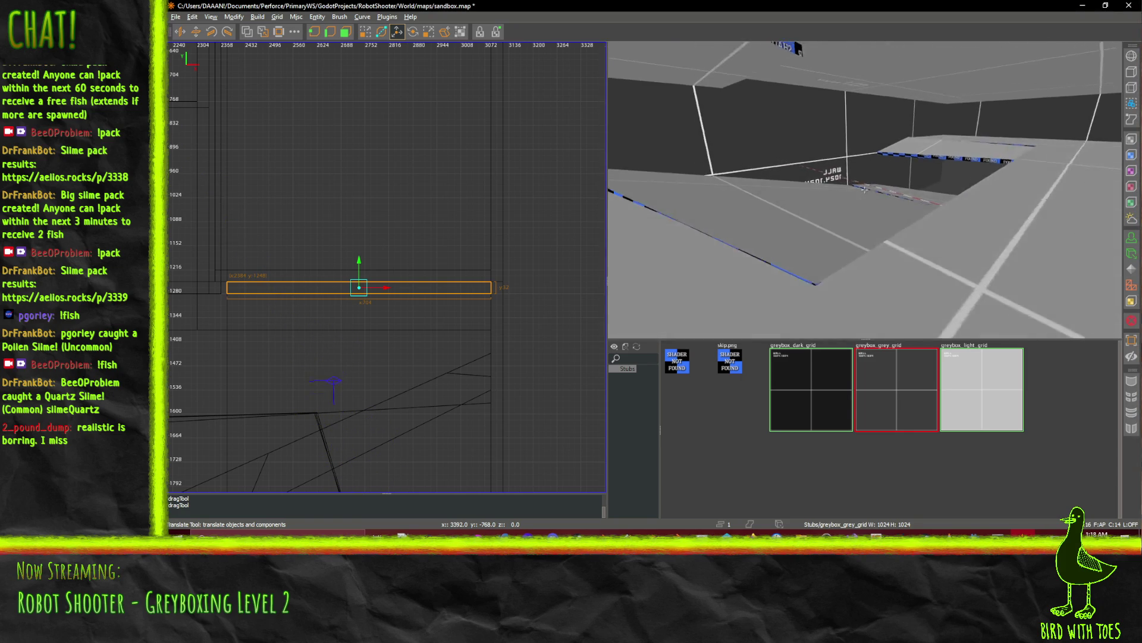
{"action": "key", "text": "w"}
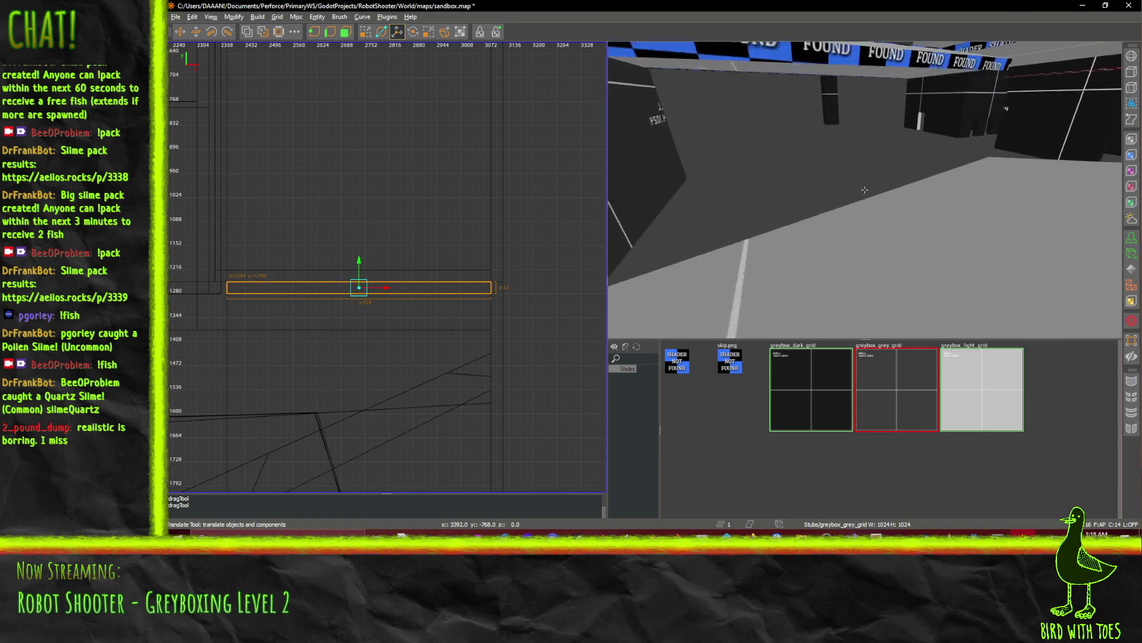
{"action": "key", "text": "s"}
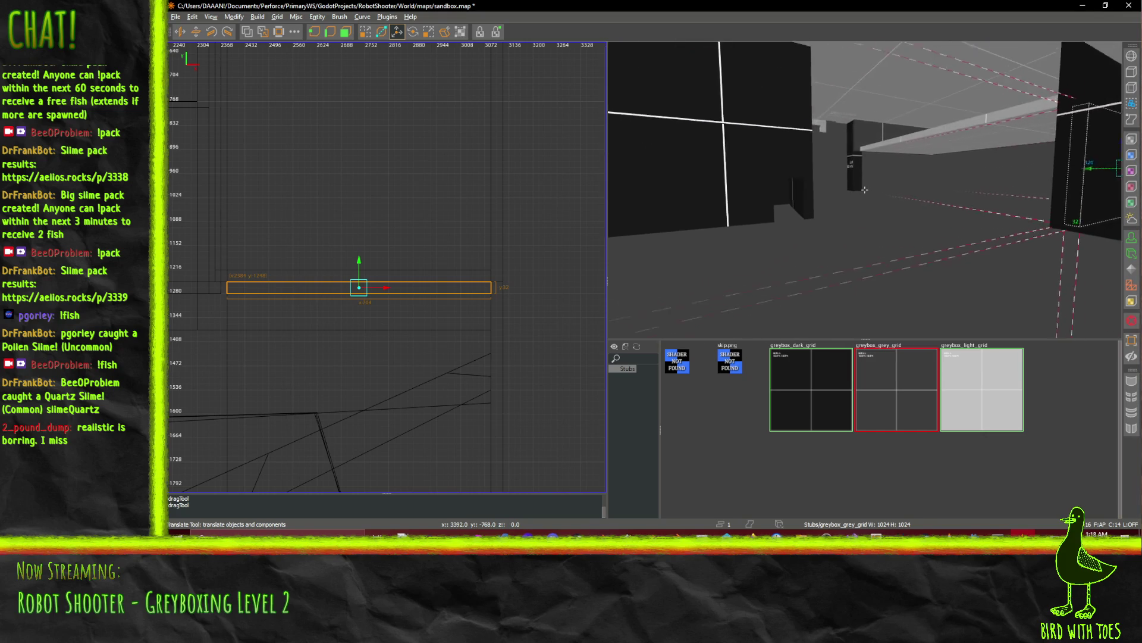
{"action": "key", "text": "a"}
{"action": "key", "text": "d"}
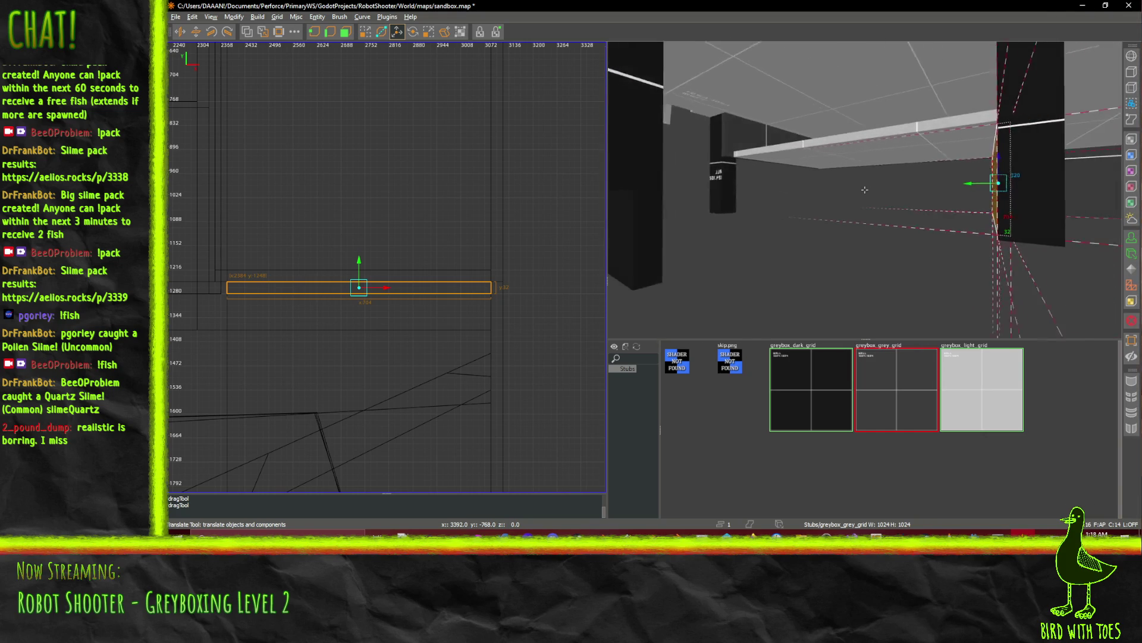
{"action": "key", "text": "s"}
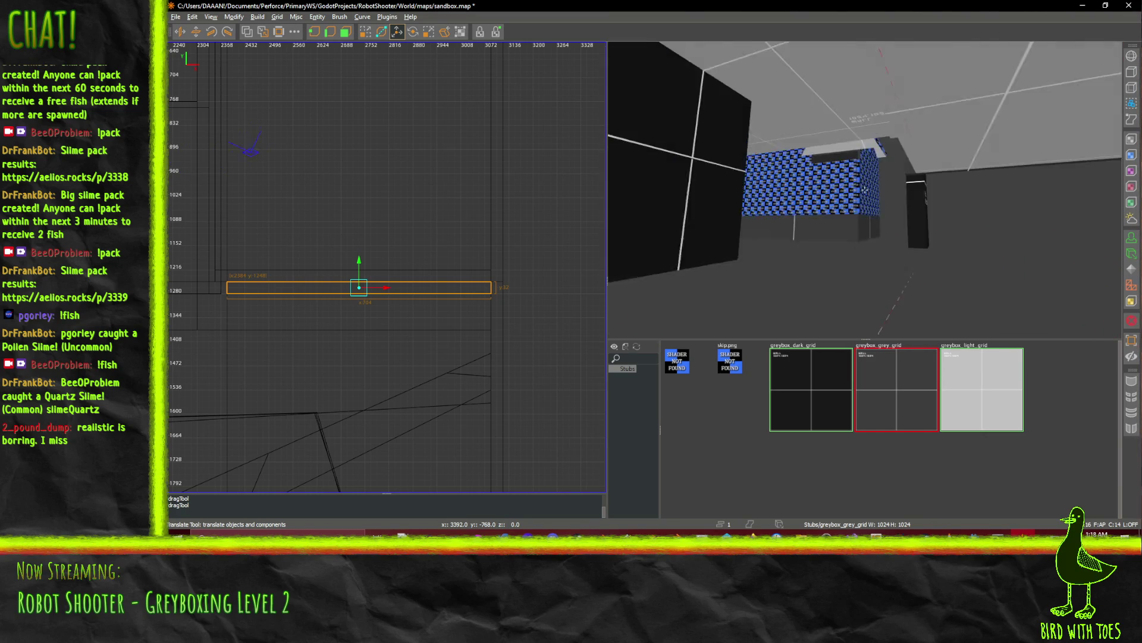
{"action": "key", "text": "w"}
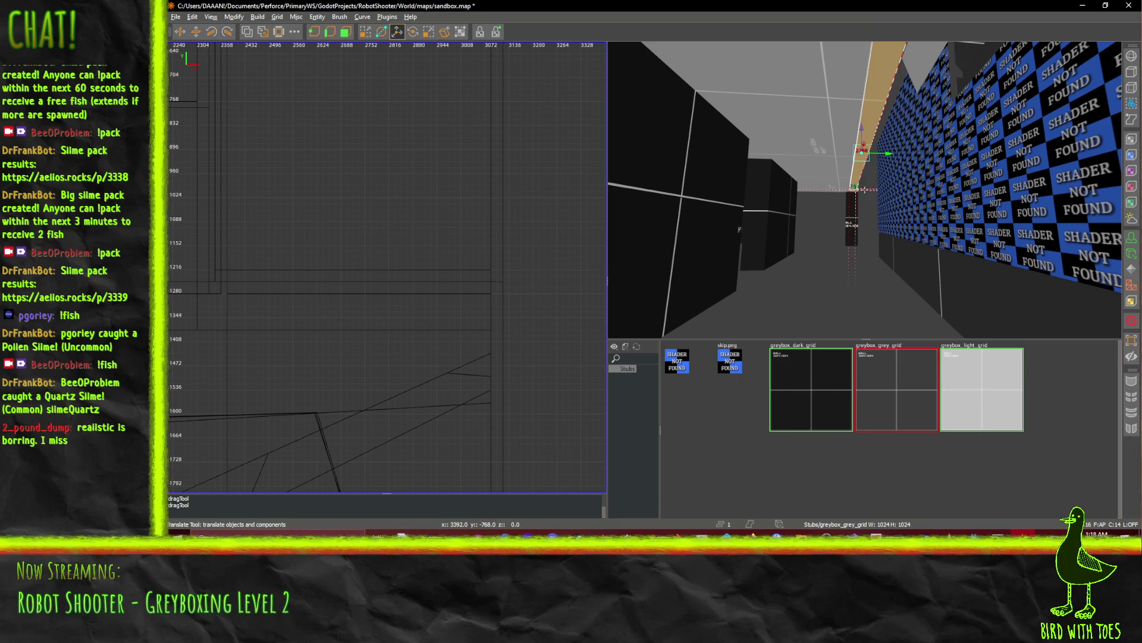
{"action": "key", "text": "w"}
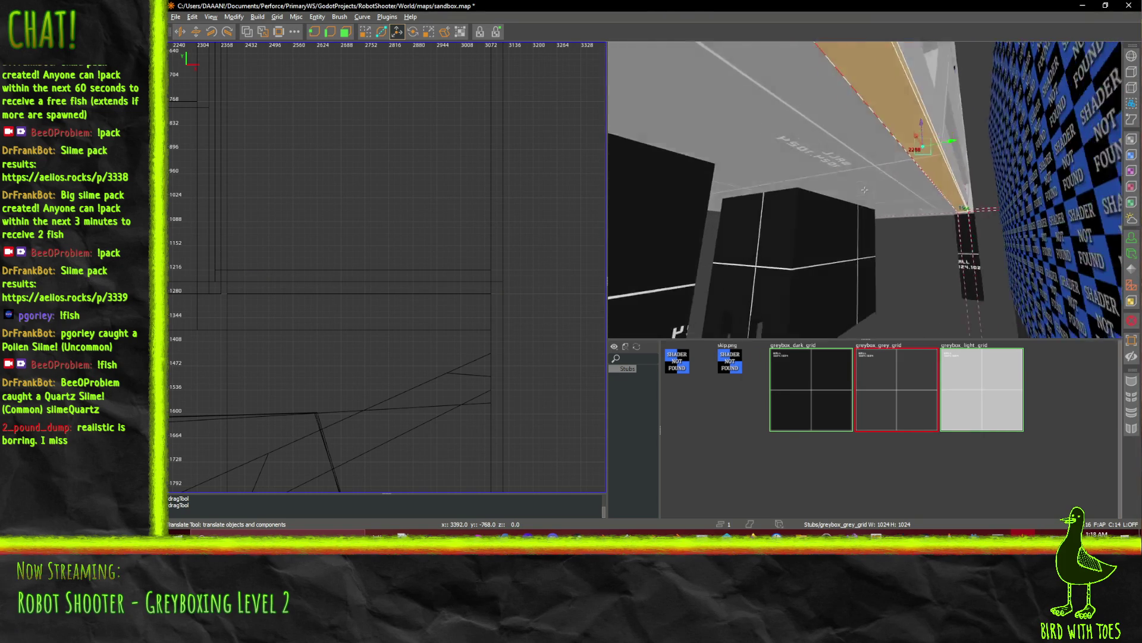
{"action": "key", "text": "w"}
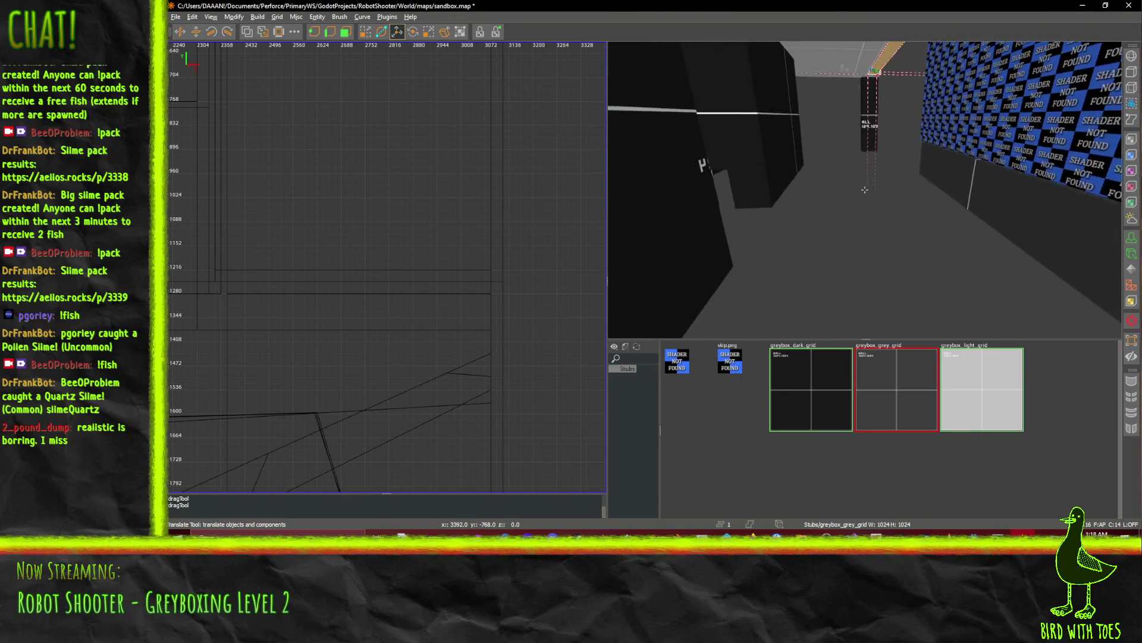
{"action": "key", "text": "w"}
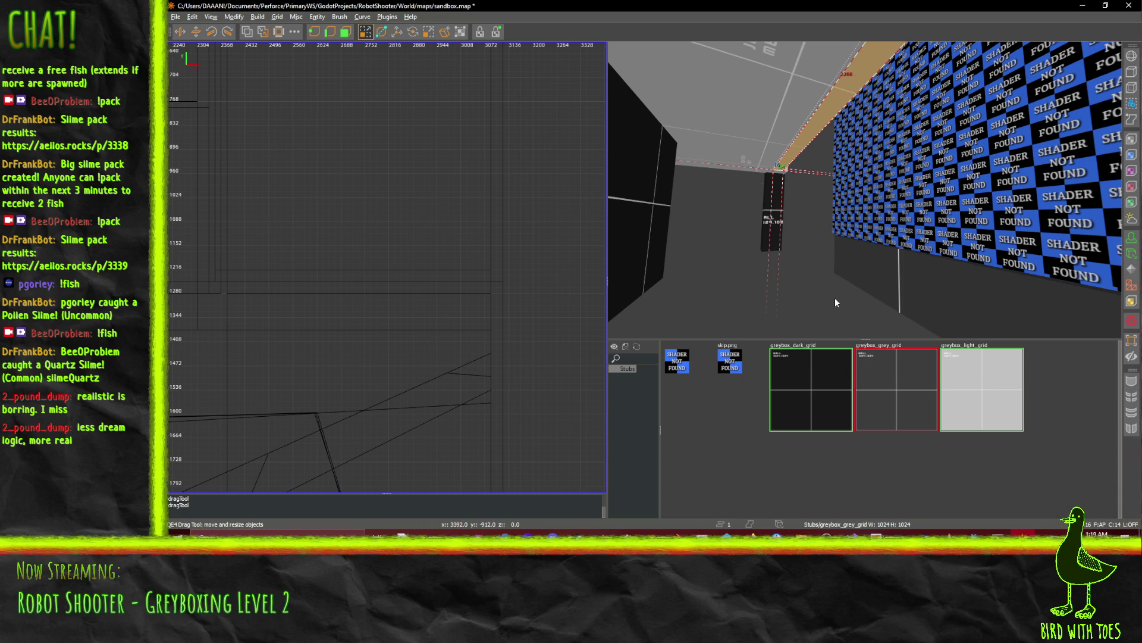
{"action": "left_click_drag", "start_coordinate": [837, 207], "coordinate": [830, 394]}
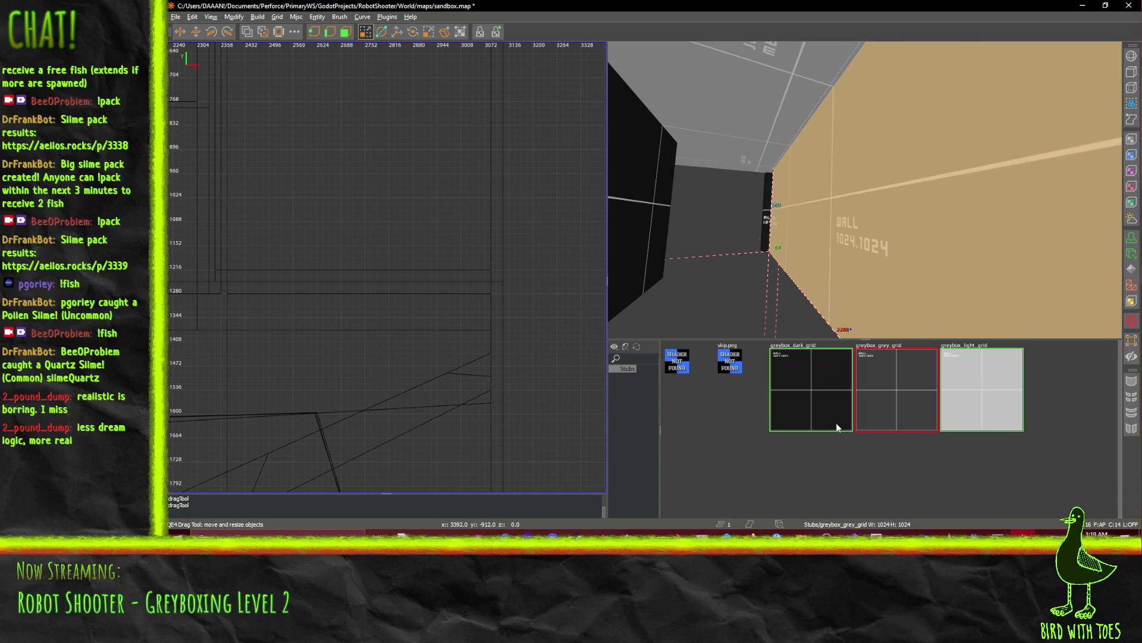
{"action": "scroll", "coordinate": [864, 190], "scroll_direction": "up", "scroll_amount": 3}
{"action": "key", "text": "s"}
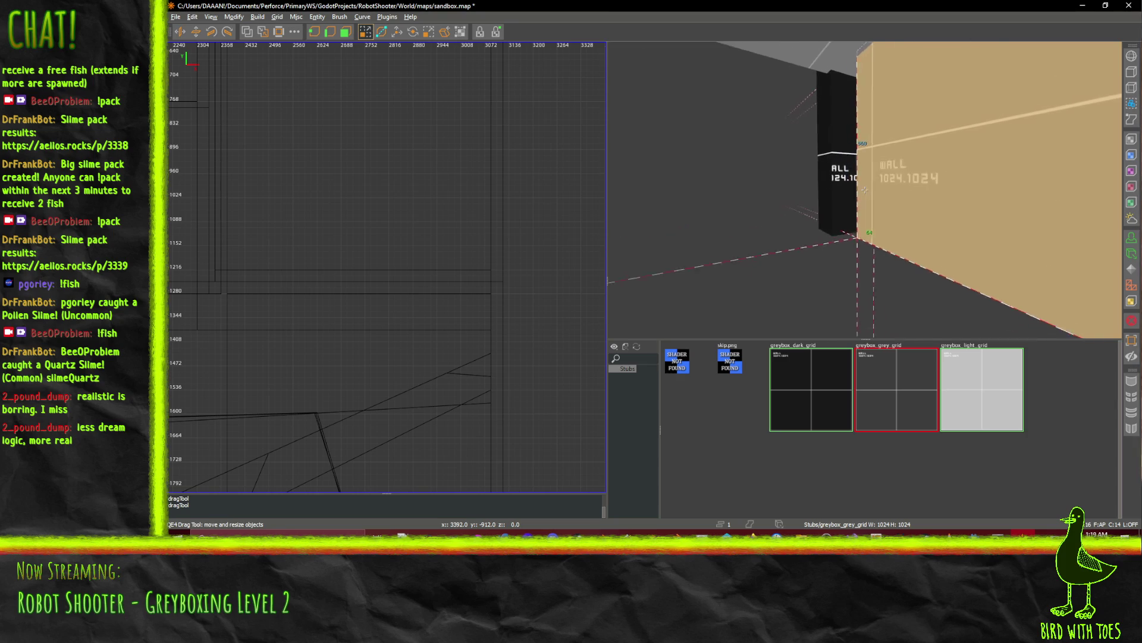
{"action": "key", "text": "s"}
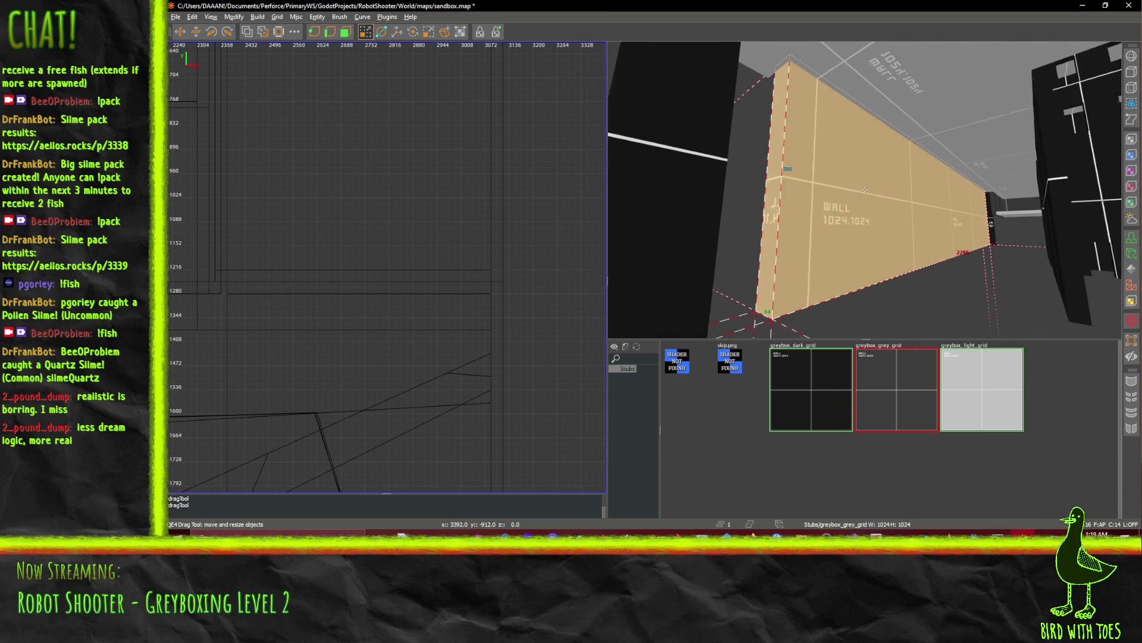
{"action": "key", "text": "ctrl+z"}
{"action": "key", "text": "w"}
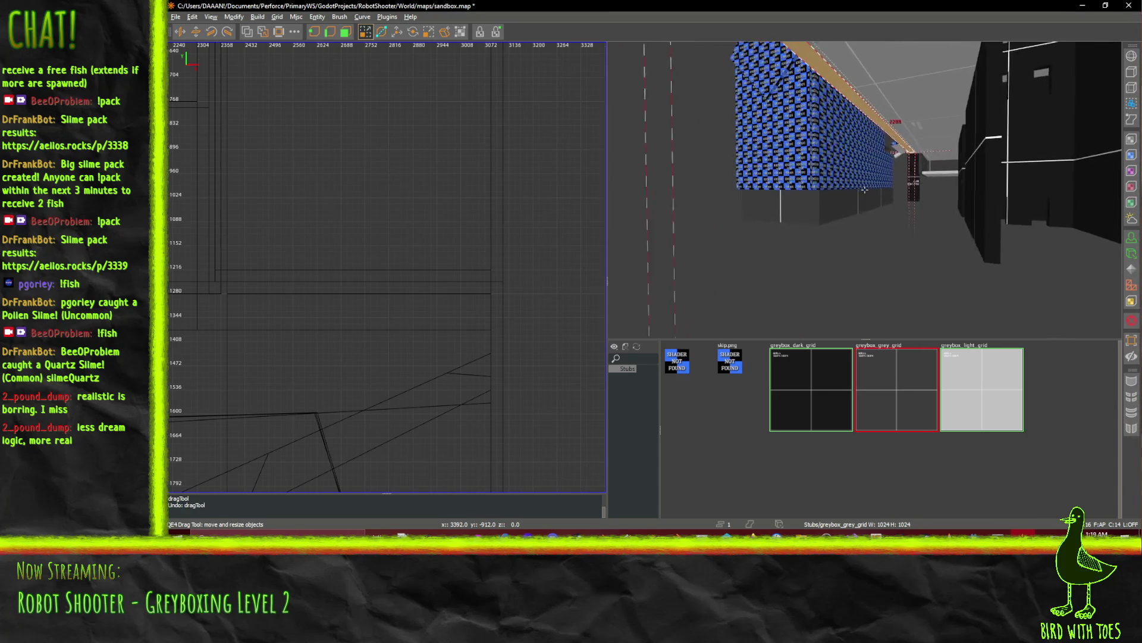
{"action": "key", "text": "s"}
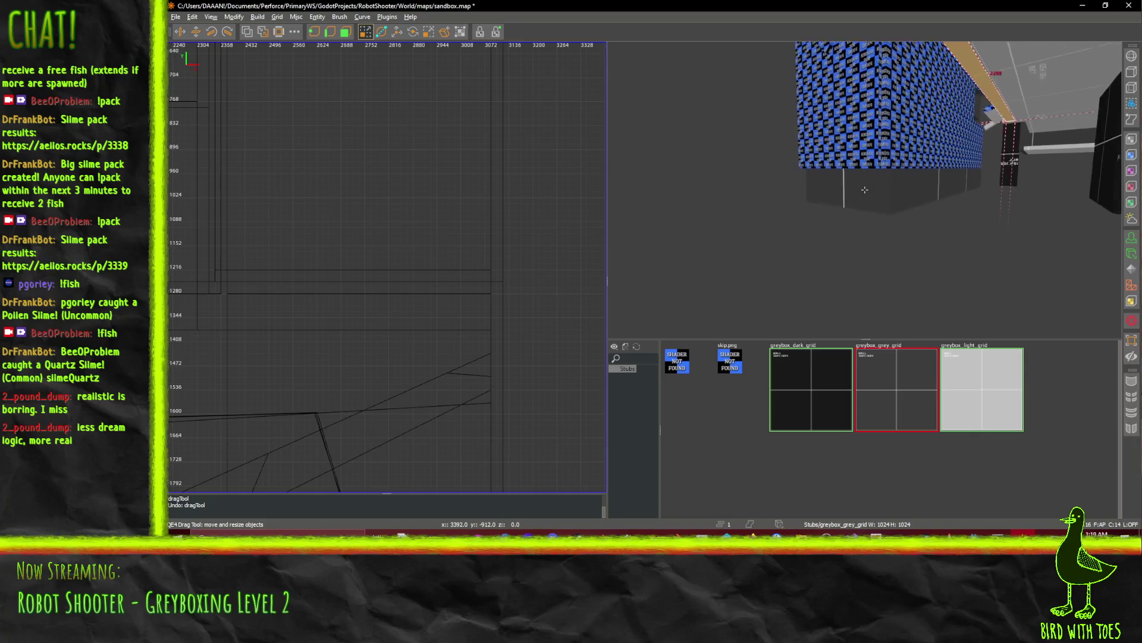
{"action": "scroll", "coordinate": [365, 211], "scroll_direction": "down", "scroll_amount": 6}
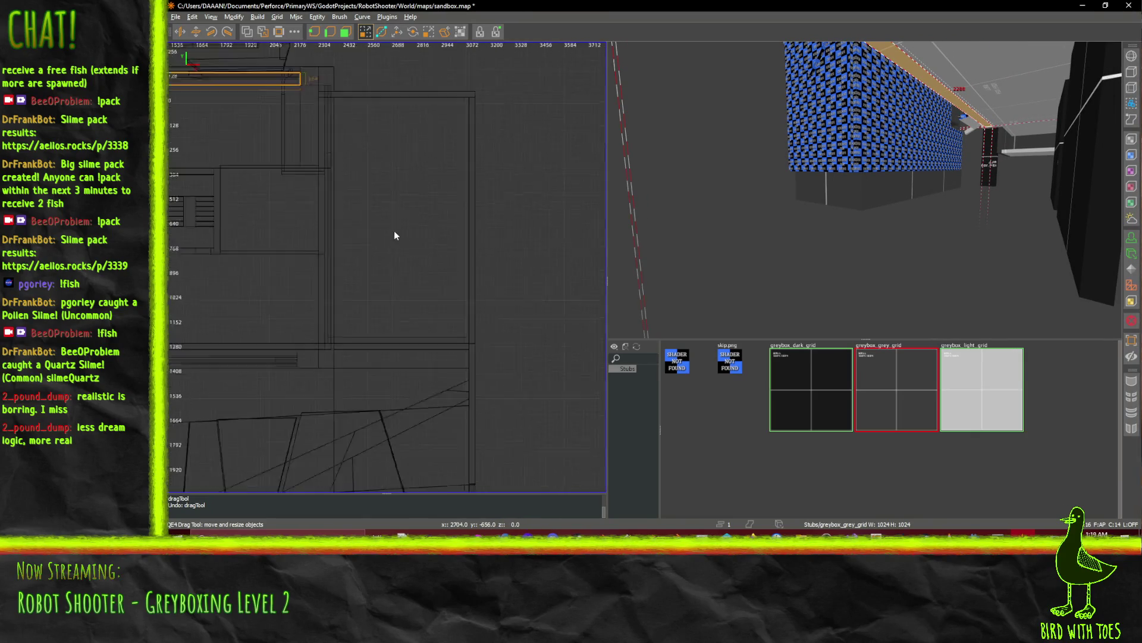
{"action": "scroll", "coordinate": [352, 209], "scroll_direction": "up", "scroll_amount": 6}
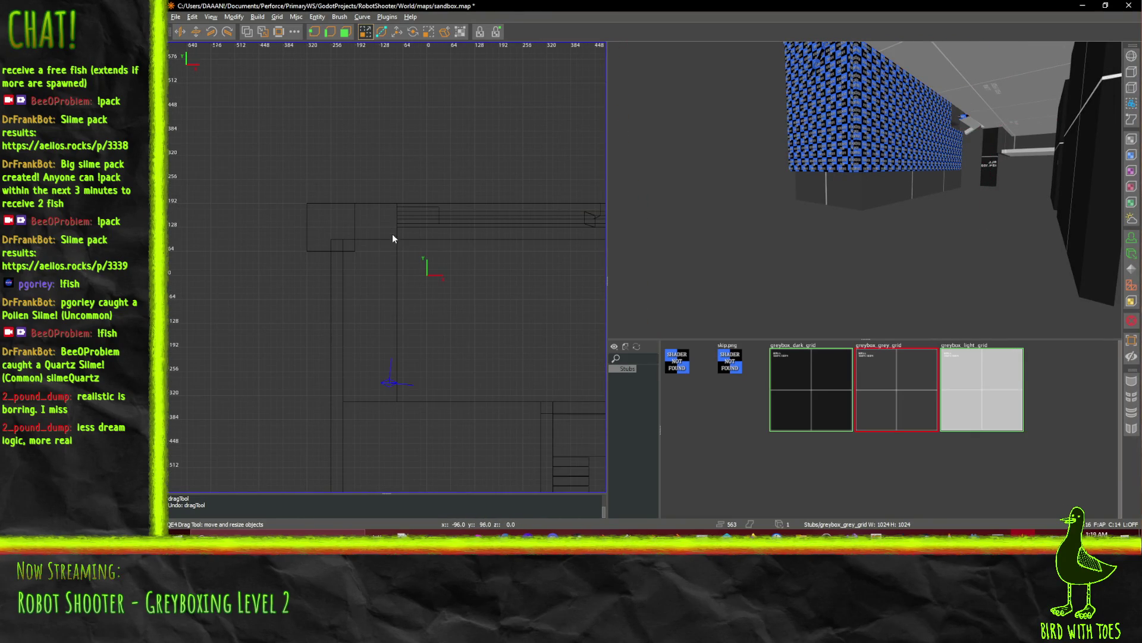
{"action": "mouse_move", "coordinate": [355, 228]}
{"action": "left_mouse_down"}
{"action": "mouse_move", "coordinate": [641, 240]}
{"action": "mouse_move", "coordinate": [518, 238]}
{"action": "left_mouse_up"}
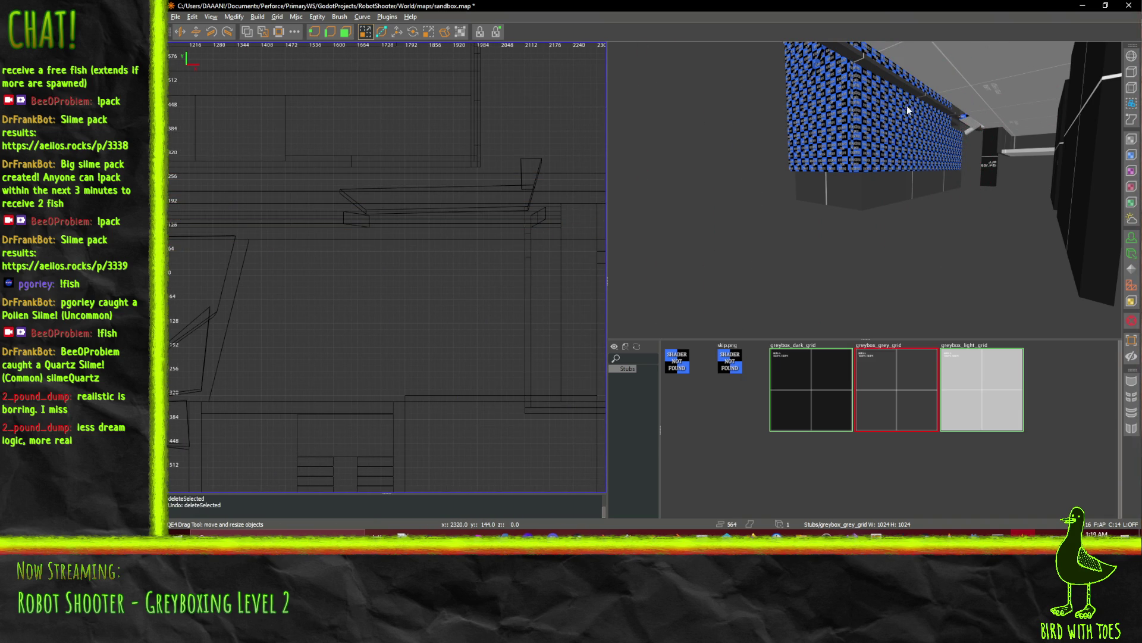
Select the beam along the top of the wall and undo its last change.
{"action": "left_click", "coordinate": [883, 72], "text": "shift"}
{"action": "key", "text": "a"}
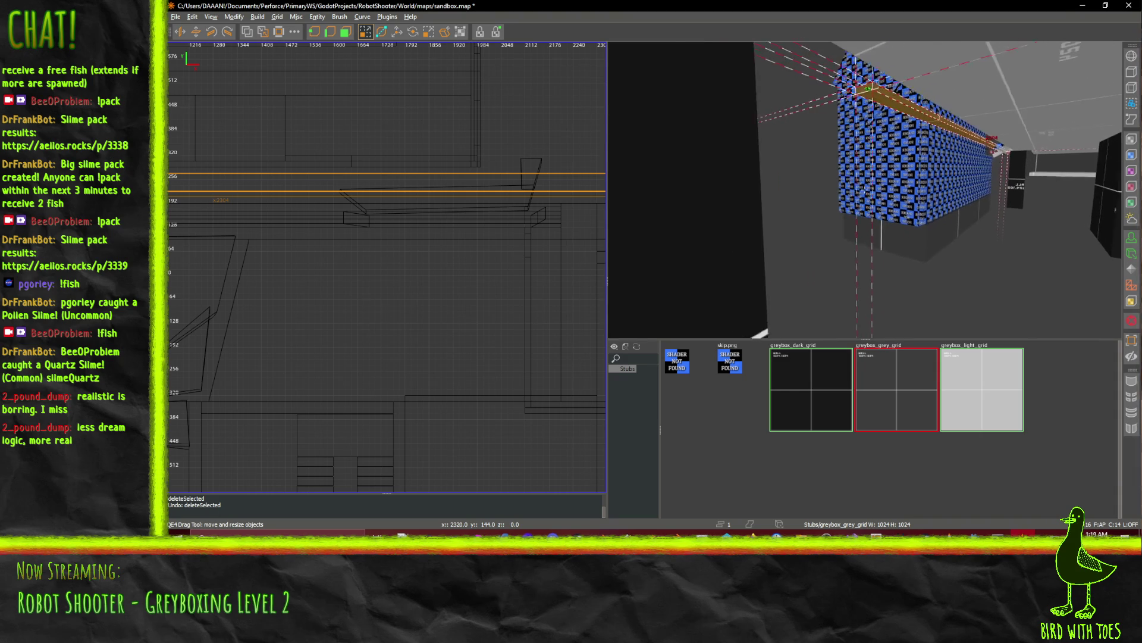
{"action": "key", "text": "ctrl+Tab"}
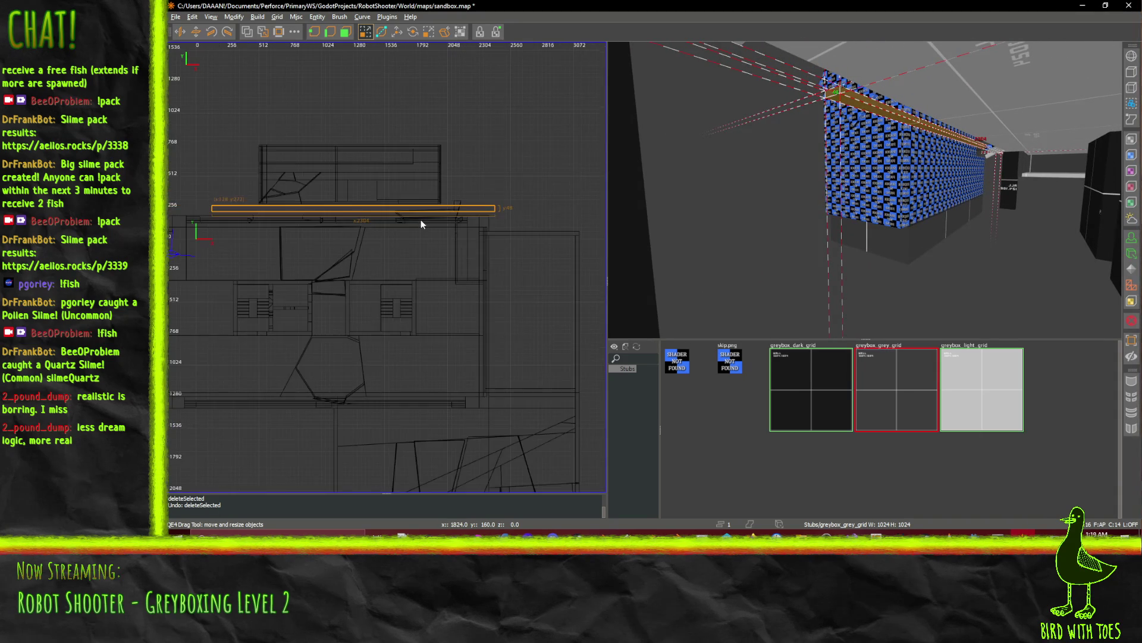
{"action": "key", "text": "ctrl+z"}
{"action": "key", "text": "w"}
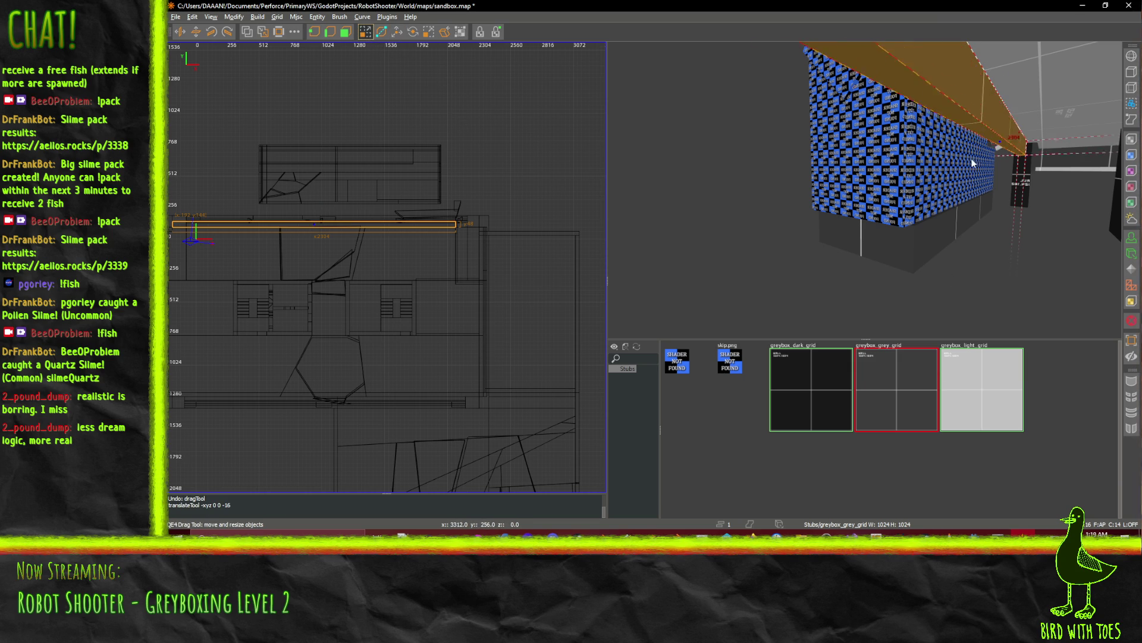
Fly the camera along the corridor past the yellow wall.
{"action": "scroll", "coordinate": [972, 164], "scroll_direction": "up", "scroll_amount": 5}
{"action": "scroll", "coordinate": [1019, 278], "scroll_direction": "down", "scroll_amount": 5}
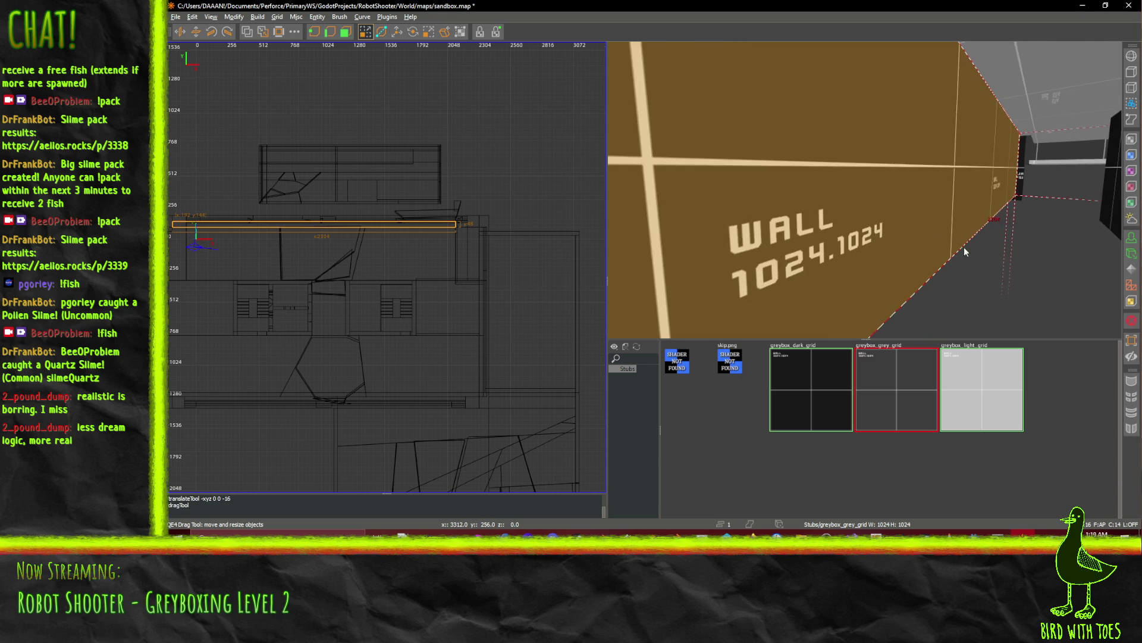
{"action": "key", "text": "Right"}
{"action": "key", "text": "Right"}
{"action": "key", "text": "Right"}
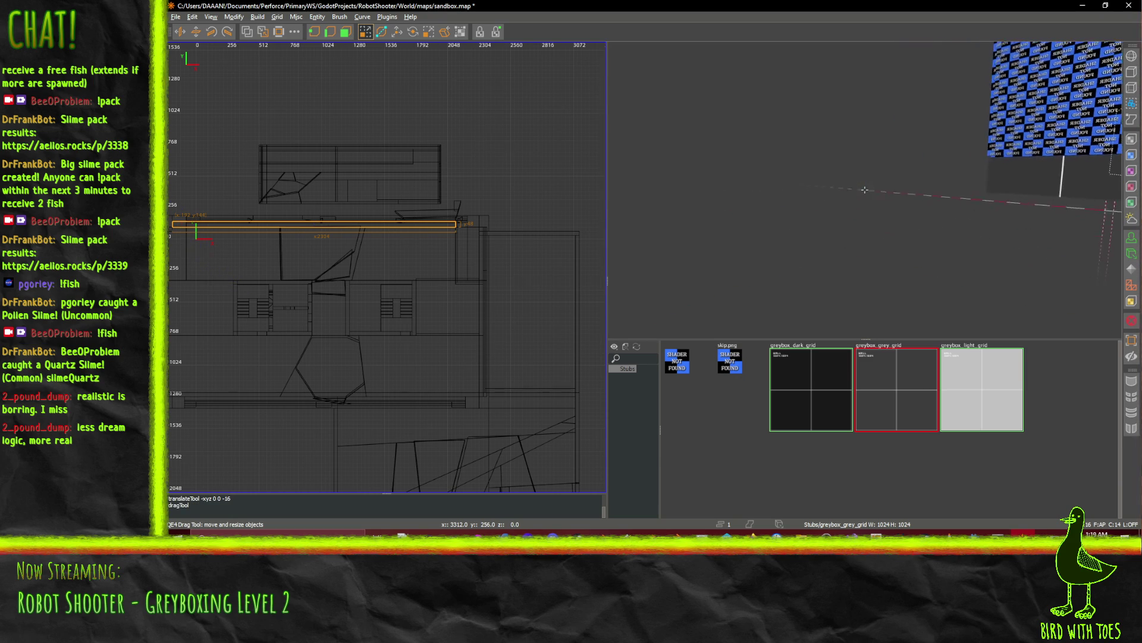
{"action": "scroll", "coordinate": [865, 189], "scroll_direction": "up", "scroll_amount": 5}
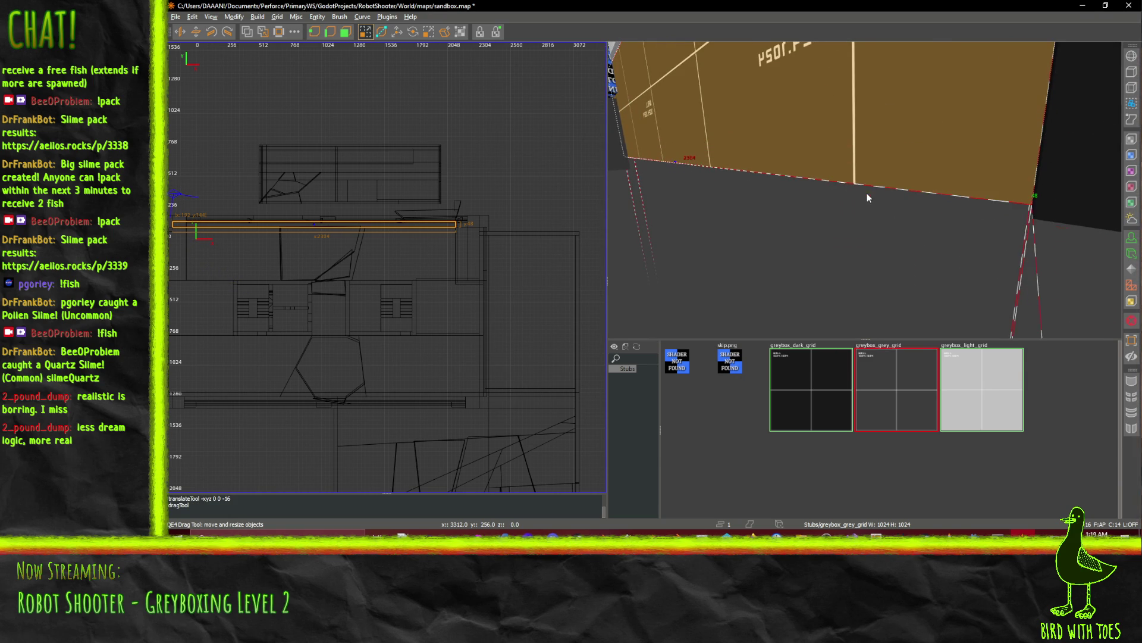
{"action": "right_click", "coordinate": [867, 193]}
{"action": "key", "text": "Left"}
{"action": "key", "text": "Left"}
{"action": "key", "text": "Left"}
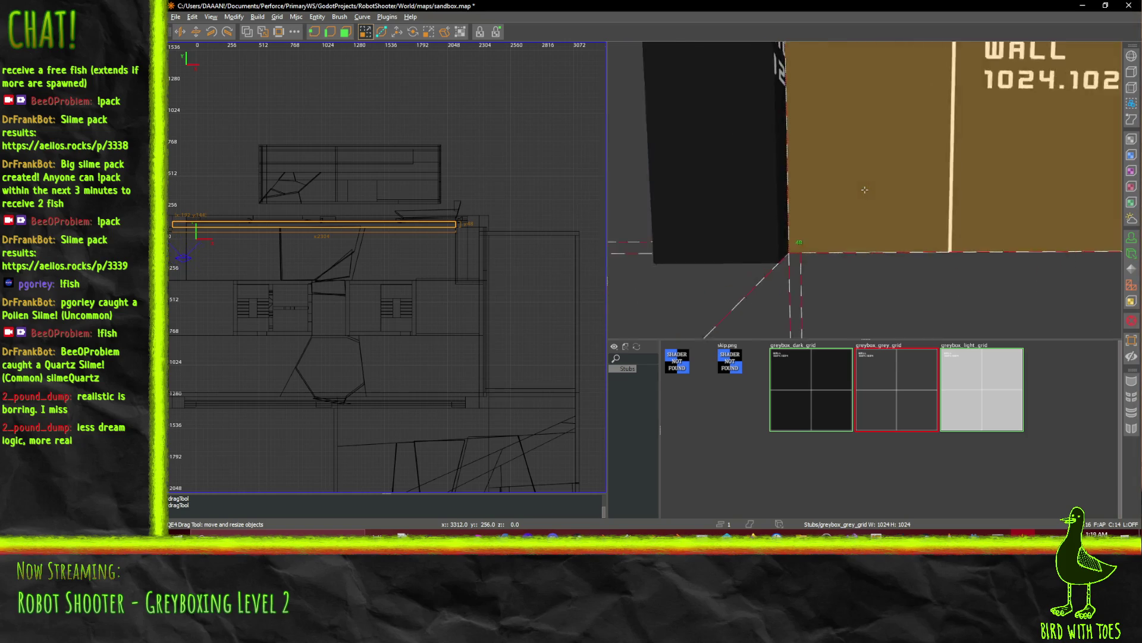
{"action": "key", "text": "Up"}
{"action": "key", "text": "Up"}
{"action": "key", "text": "Up"}
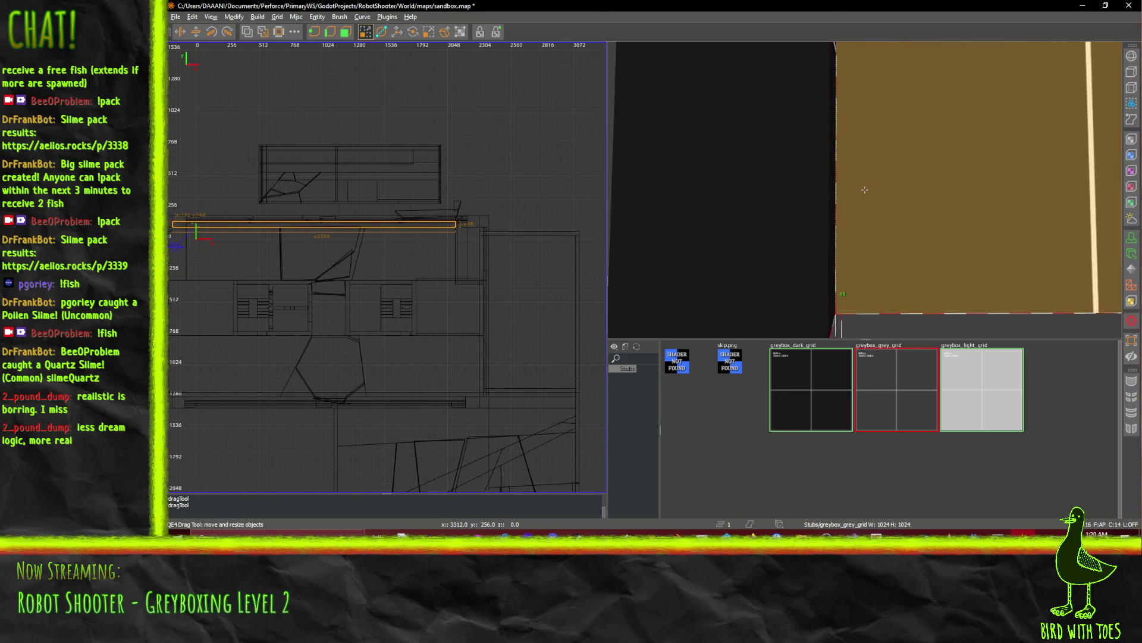
{"action": "key", "text": "Up"}
{"action": "key", "text": "Up"}
{"action": "key", "text": "Up"}
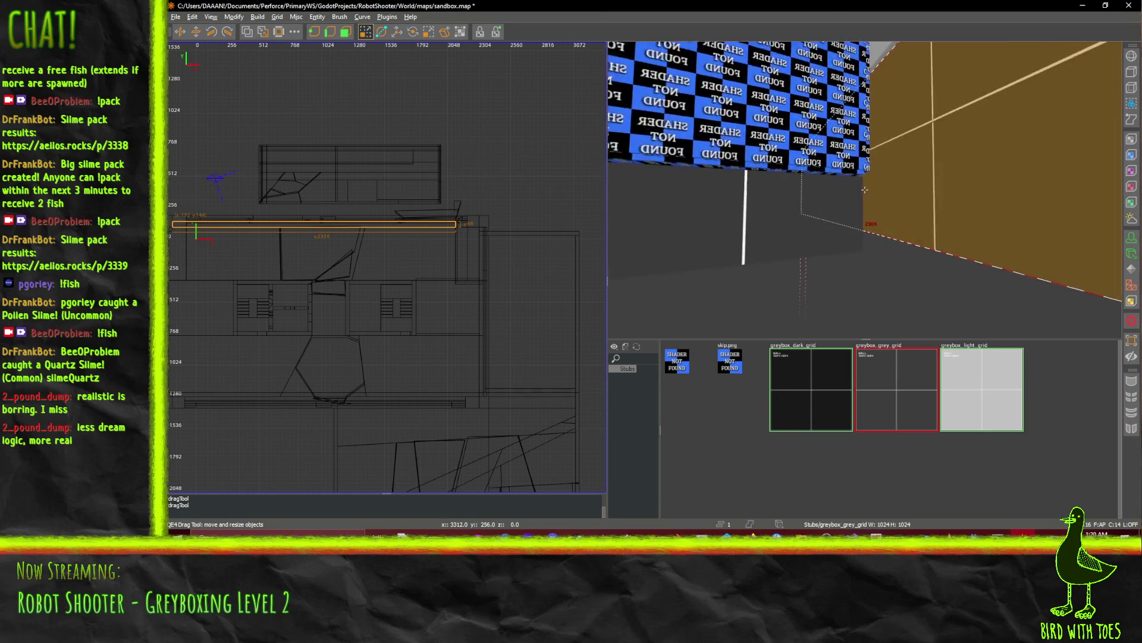
{"action": "key", "text": "Up"}
{"action": "key", "text": "Up"}
{"action": "key", "text": "Up"}
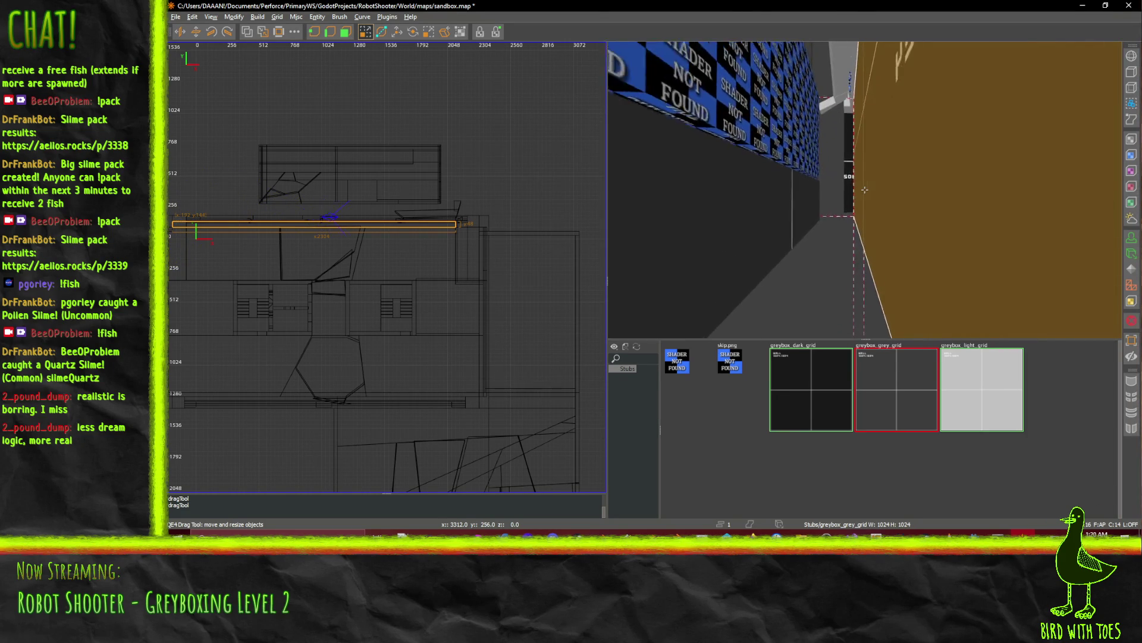
{"action": "key", "text": "Up"}
{"action": "key", "text": "Up"}
{"action": "key", "text": "Up"}
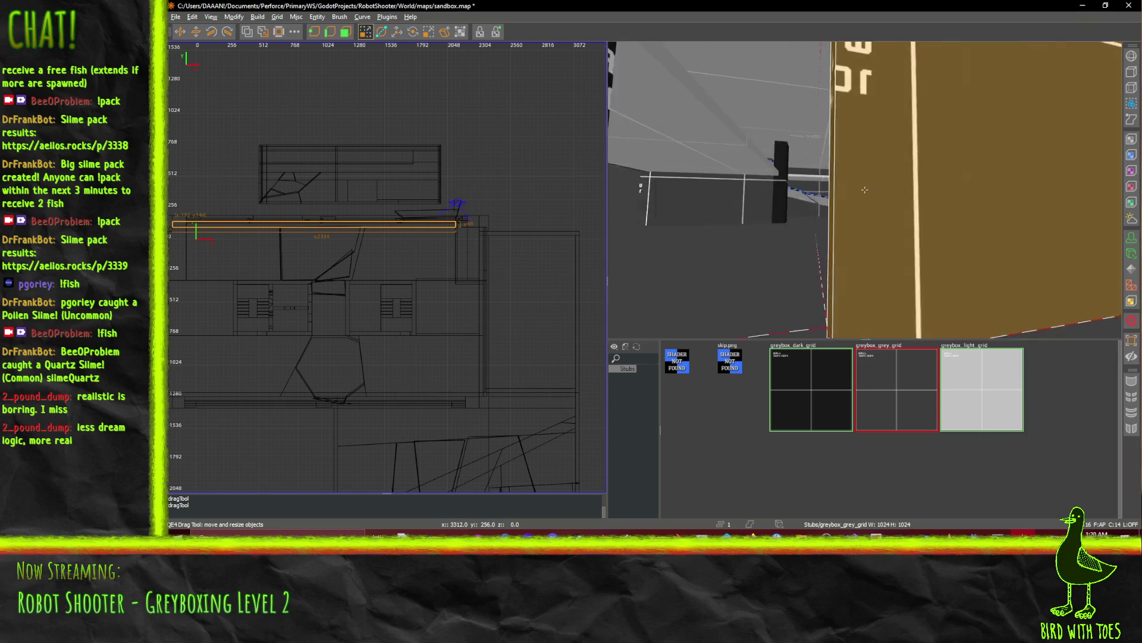
{"action": "right_click", "coordinate": [865, 191]}
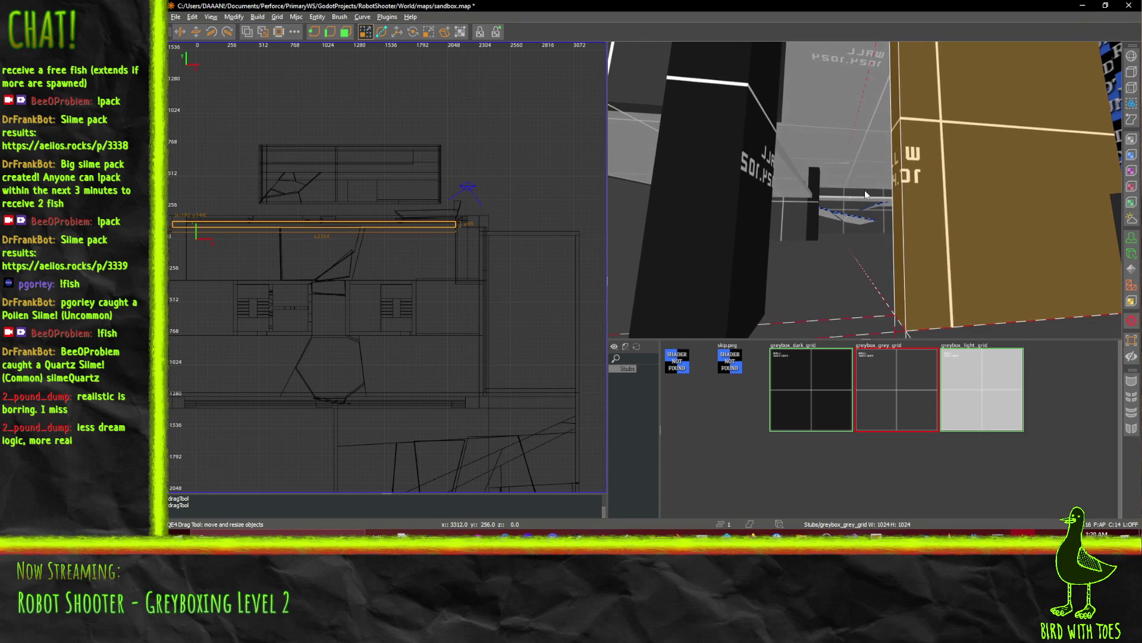
Apply greybox_light_grid to the selected long wall face beside the corridor.
{"action": "right_click", "coordinate": [722, 237]}
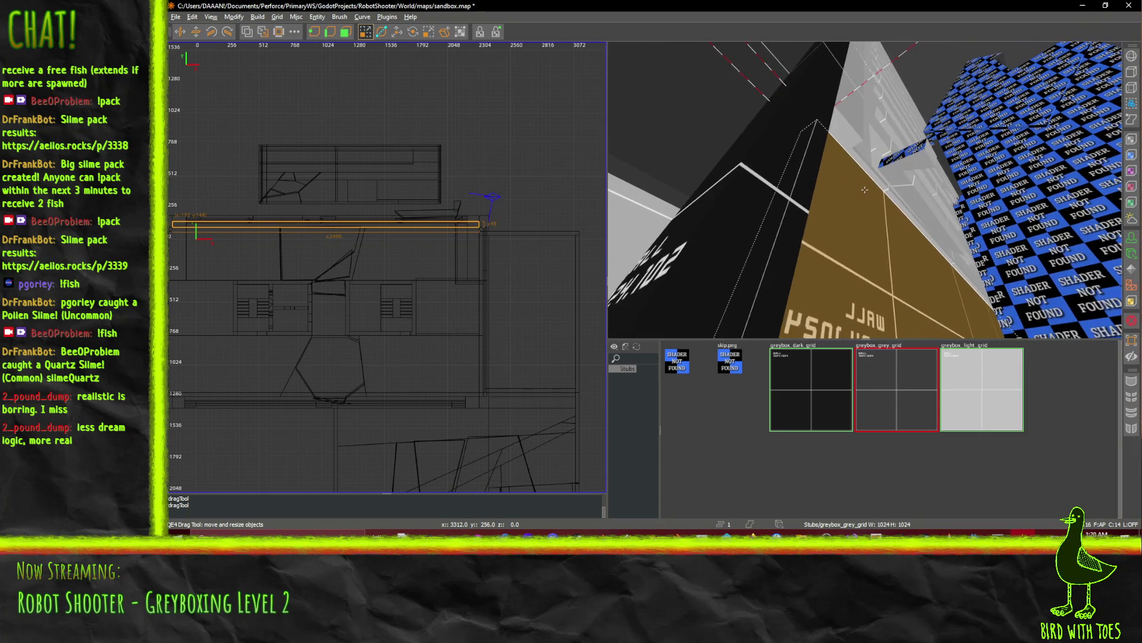
{"action": "left_click", "coordinate": [969, 391]}
{"action": "right_click", "coordinate": [864, 190]}
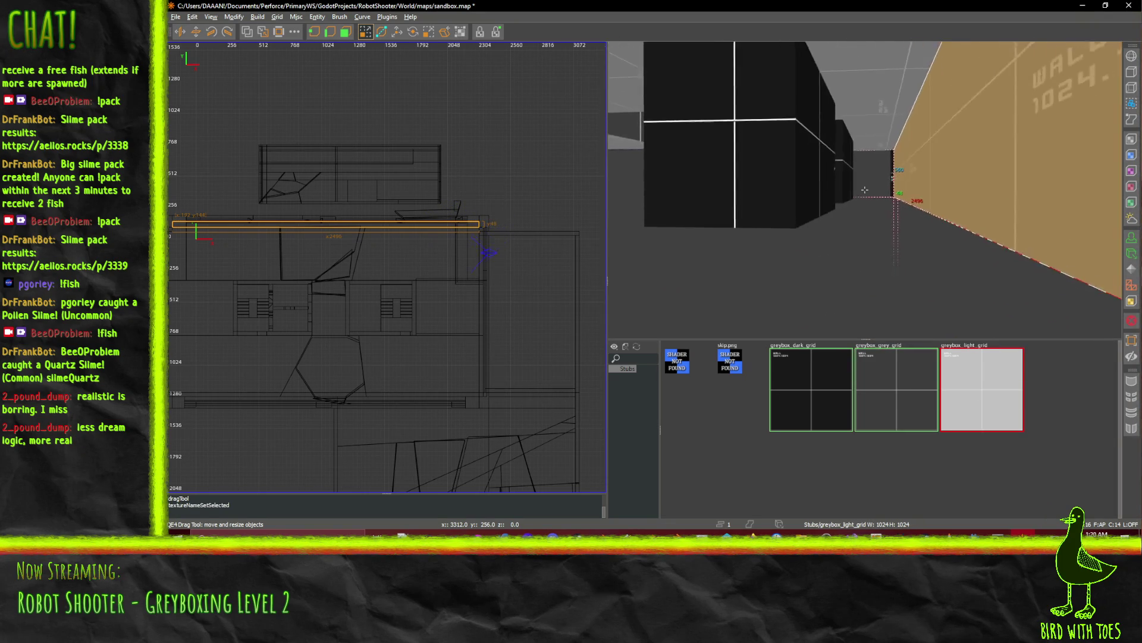
{"action": "key", "text": "Up"}
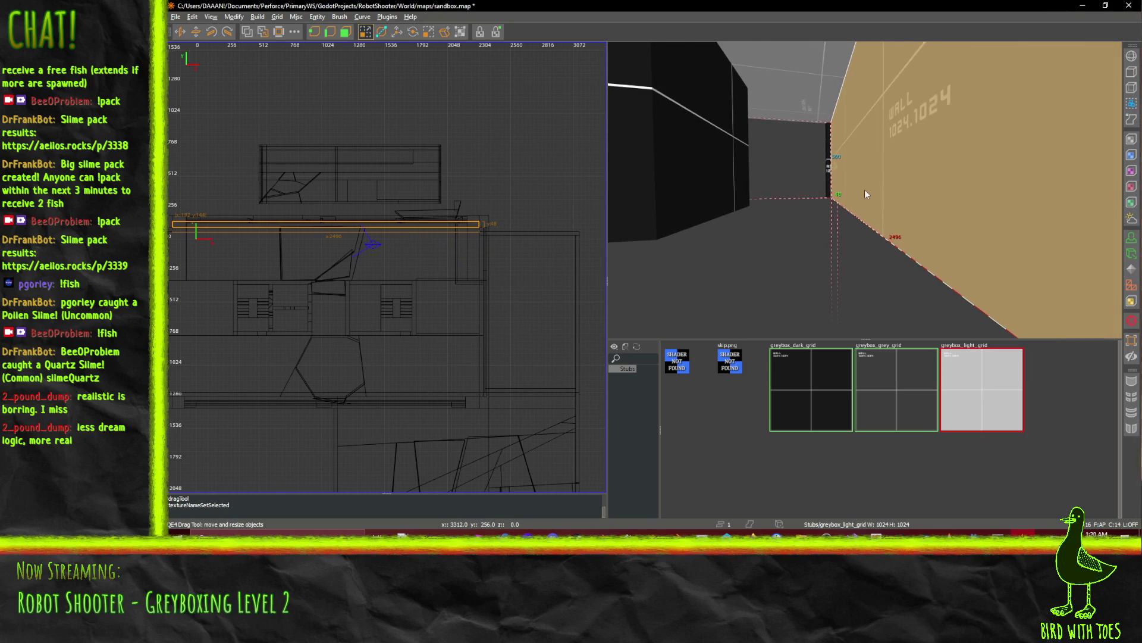
{"action": "scroll", "coordinate": [447, 239], "scroll_direction": "up", "scroll_amount": 7}
Shorten the thin brush by raising its lower edge in the 2D view.
{"action": "left_click_drag", "start_coordinate": [462, 240], "coordinate": [465, 223]}
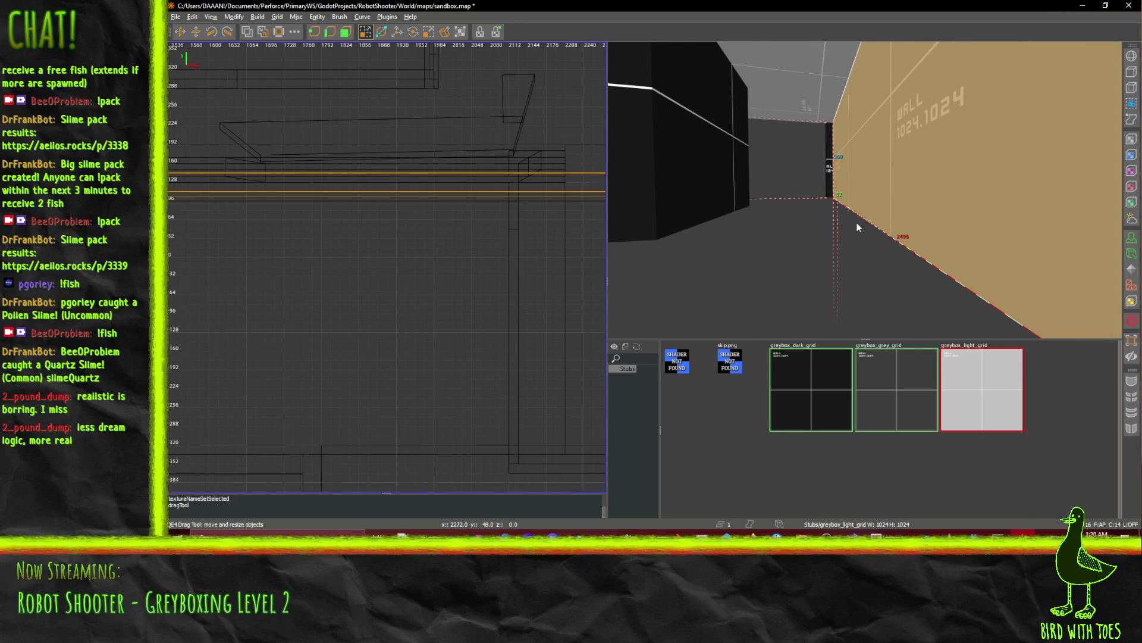
{"action": "mouse_move", "coordinate": [865, 189]}
{"action": "left_mouse_down"}
{"action": "mouse_move", "coordinate": [814, 209]}
{"action": "mouse_move", "coordinate": [864, 189]}
{"action": "left_mouse_up"}
{"action": "right_click", "coordinate": [814, 209]}
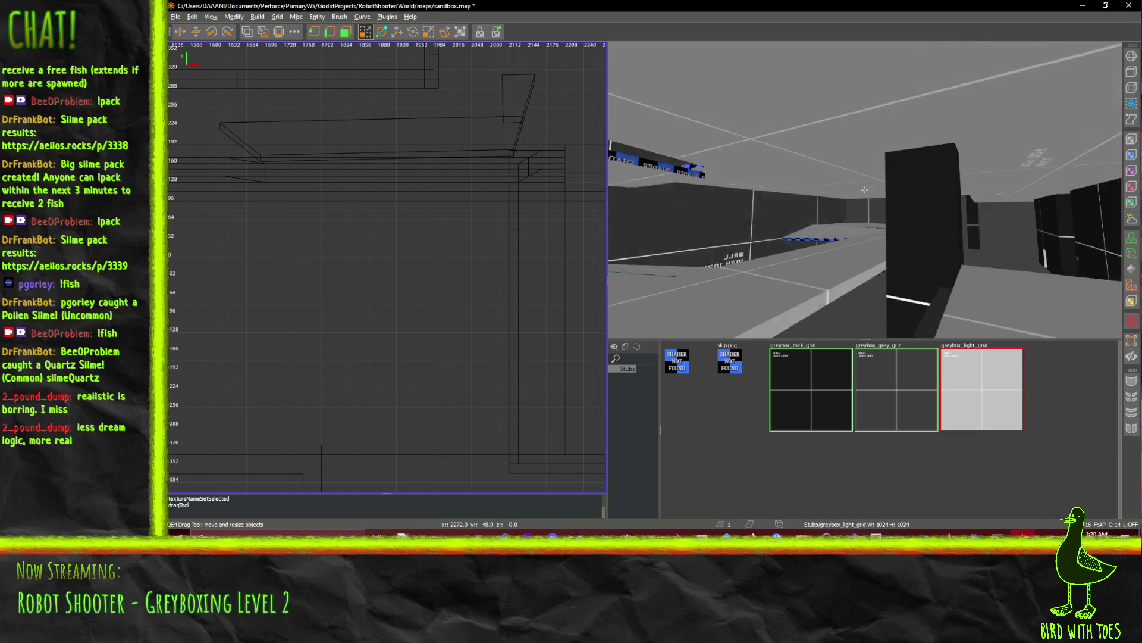
{"action": "right_click", "coordinate": [864, 189]}
{"action": "right_click", "coordinate": [1084, 190]}
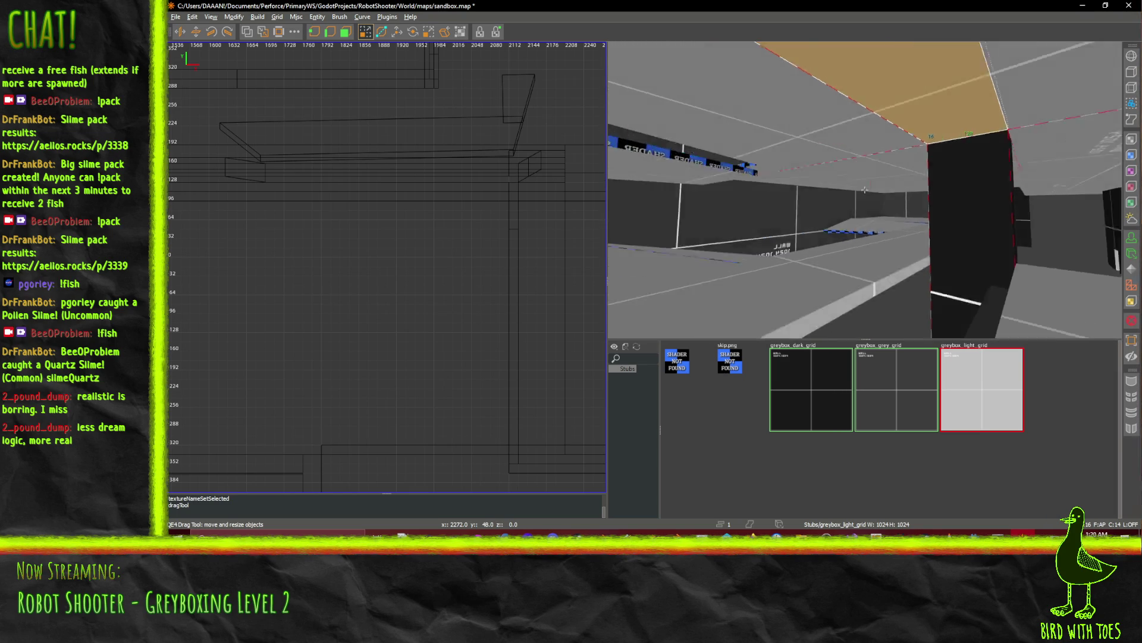
{"action": "right_click", "coordinate": [870, 190]}
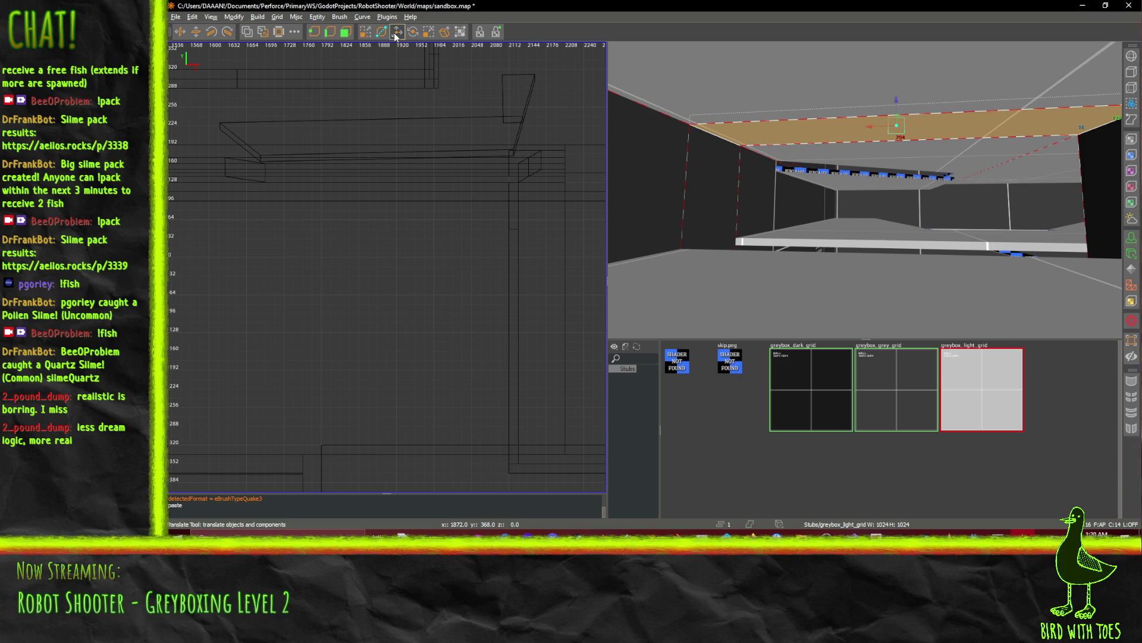
Lower the pasted slab 224 units to form a ledge under the ceiling.
{"action": "left_click_drag", "start_coordinate": [898, 111], "coordinate": [903, 165]}
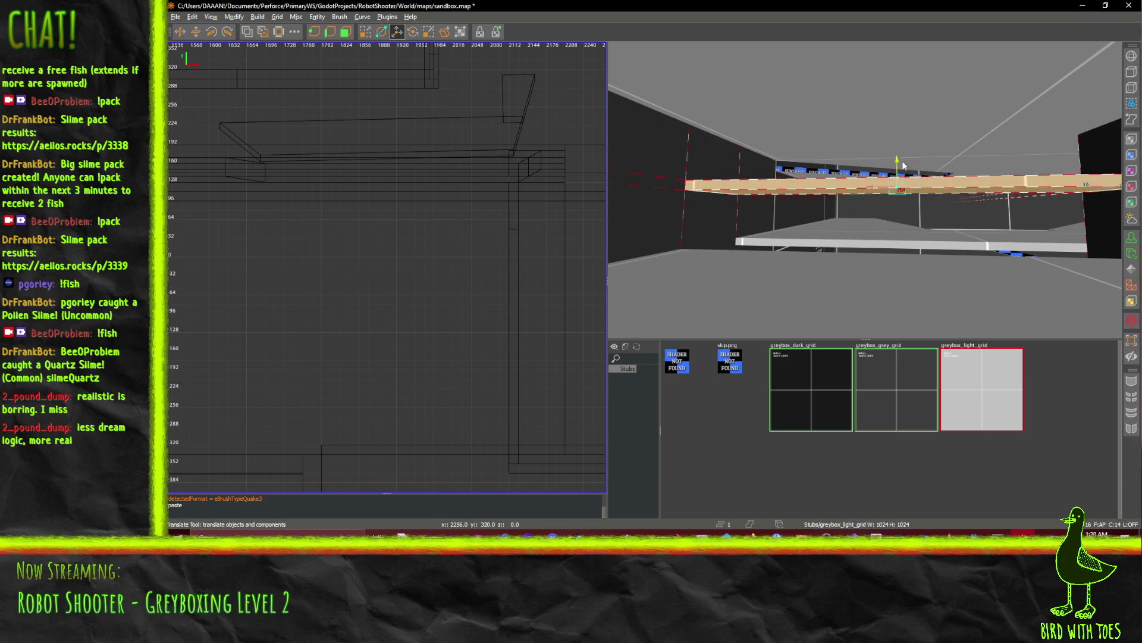
{"action": "right_click", "coordinate": [901, 223]}
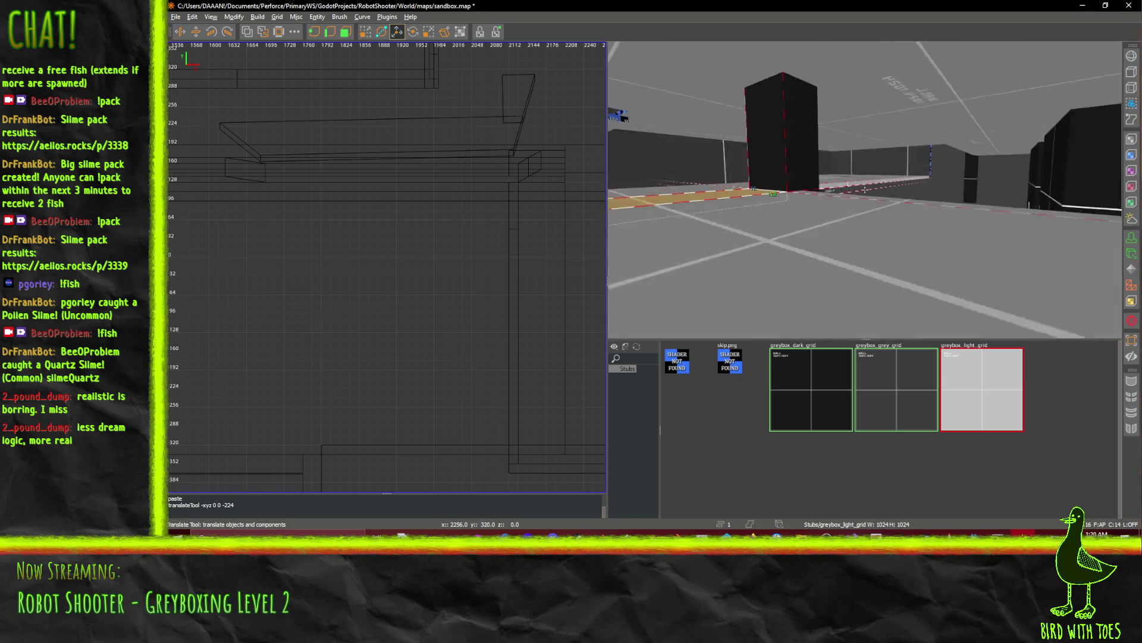
{"action": "right_click", "coordinate": [865, 189]}
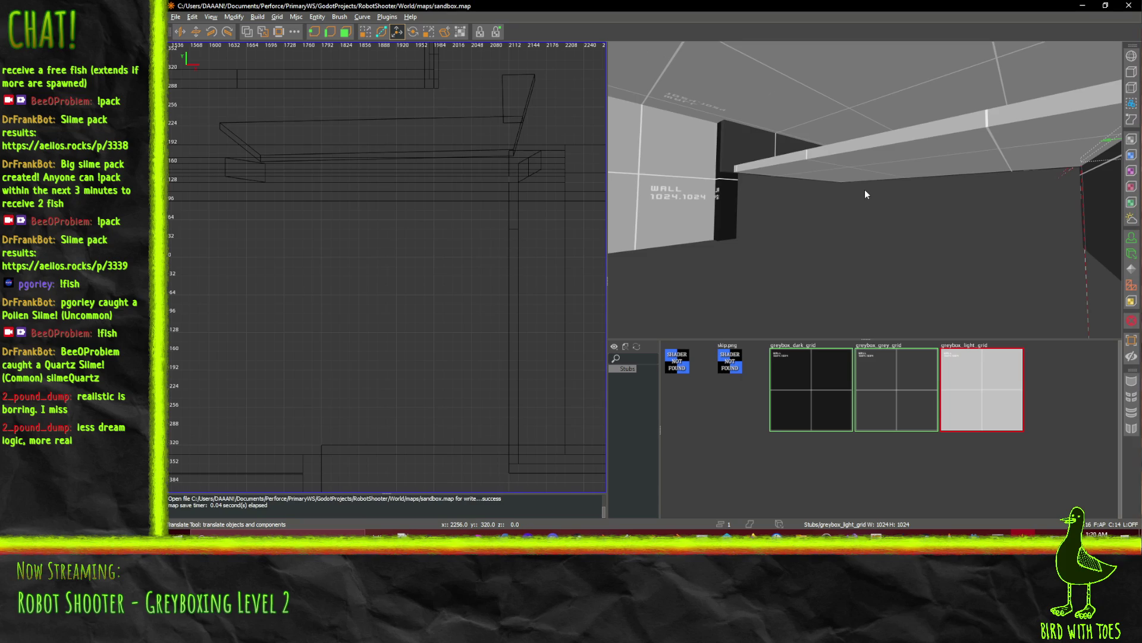
{"action": "right_click", "coordinate": [865, 189]}
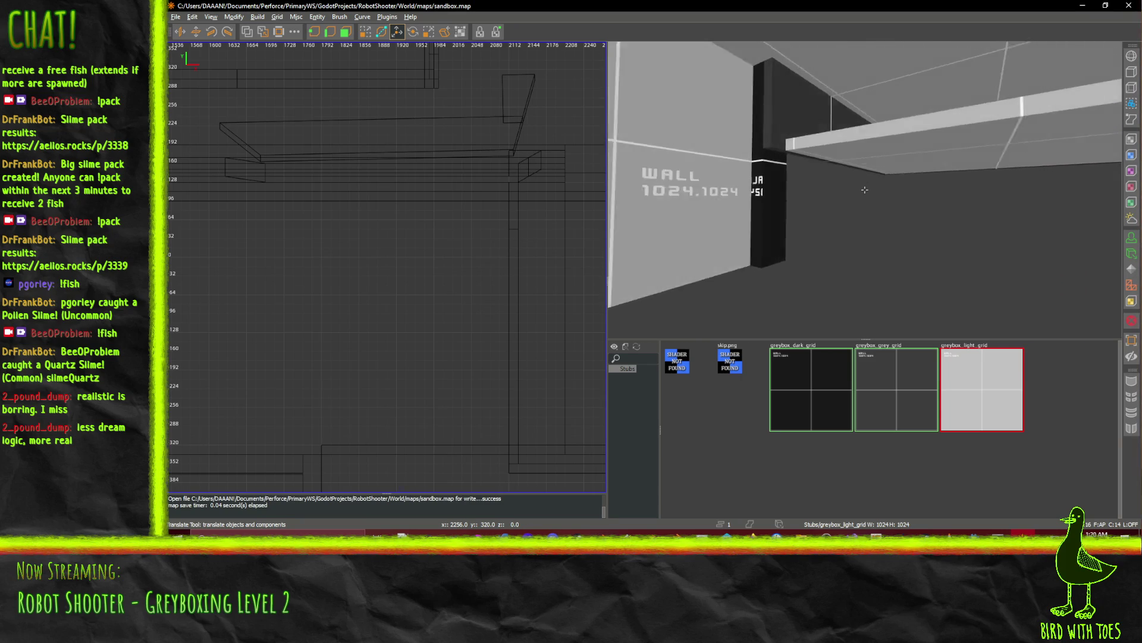
{"action": "key", "text": "Up"}
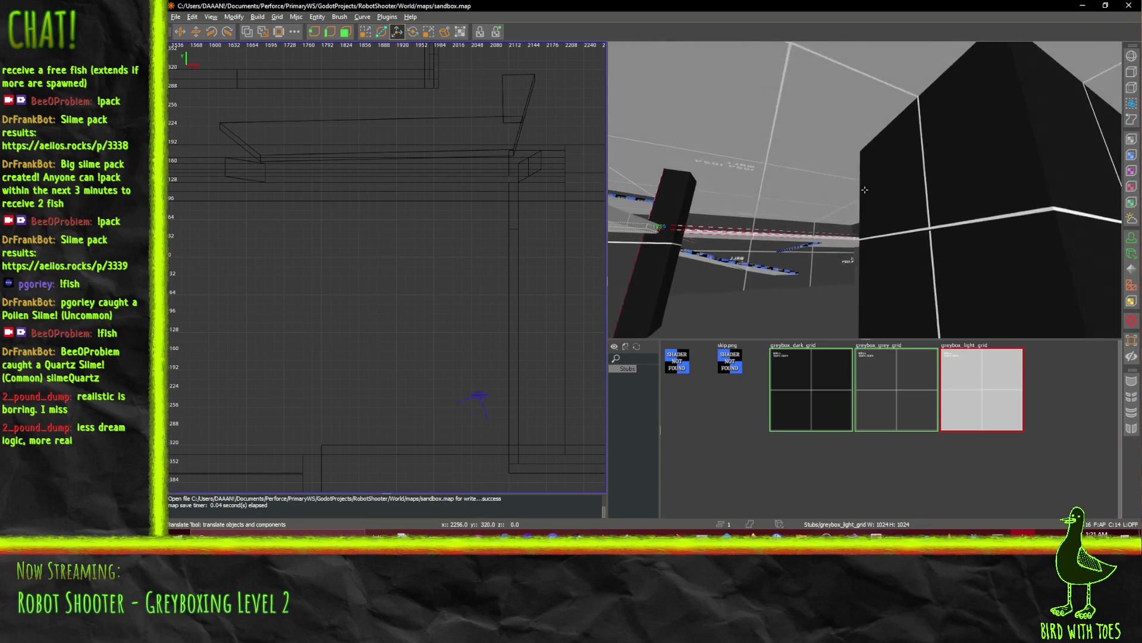
{"action": "key", "text": "Down"}
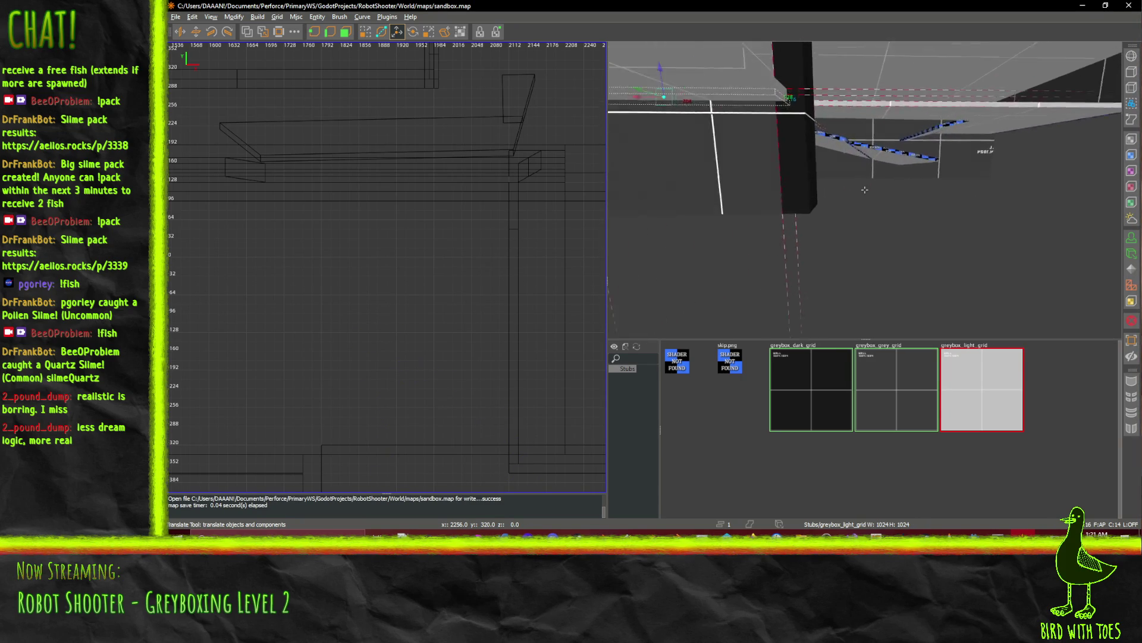
{"action": "key", "text": "Up"}
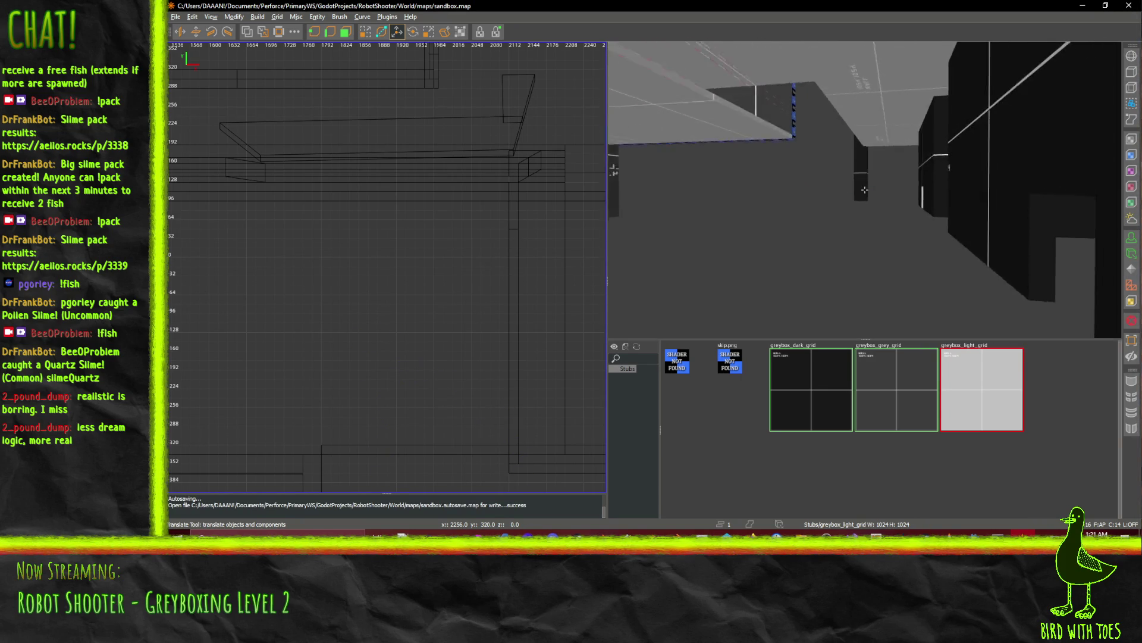
{"action": "key", "text": "Right"}
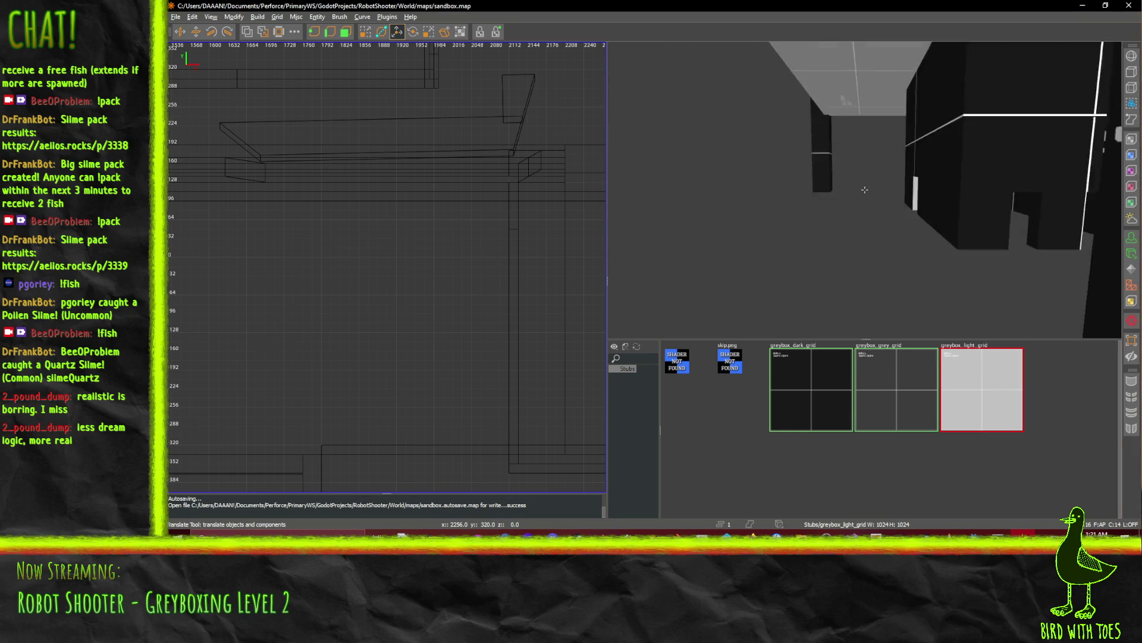
{"action": "key", "text": "Down"}
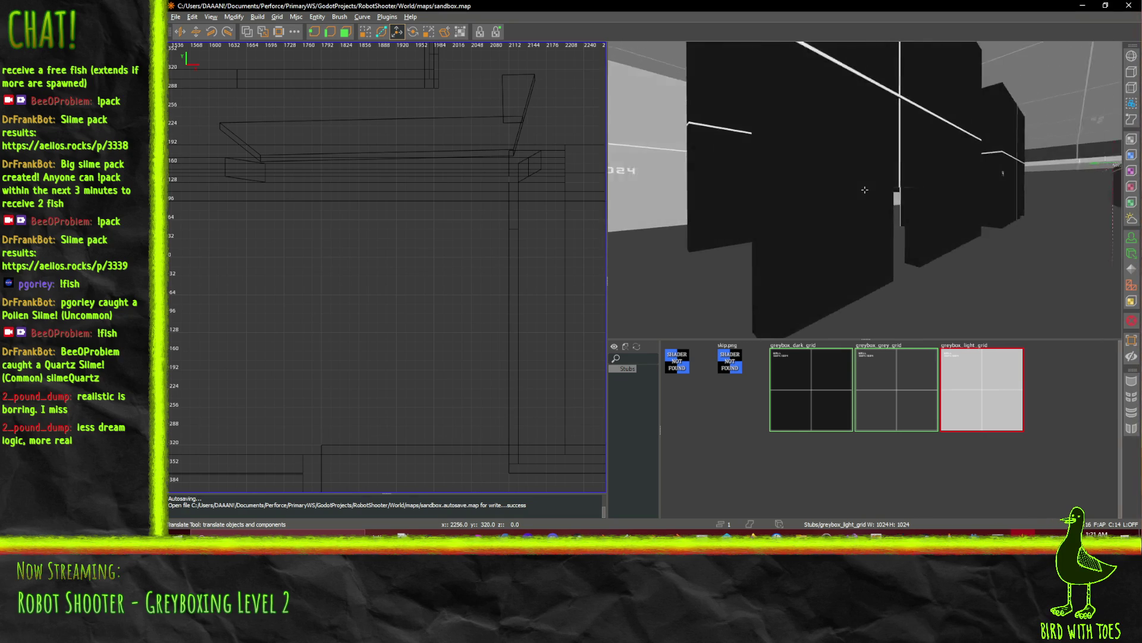
{"action": "key", "text": "Up"}
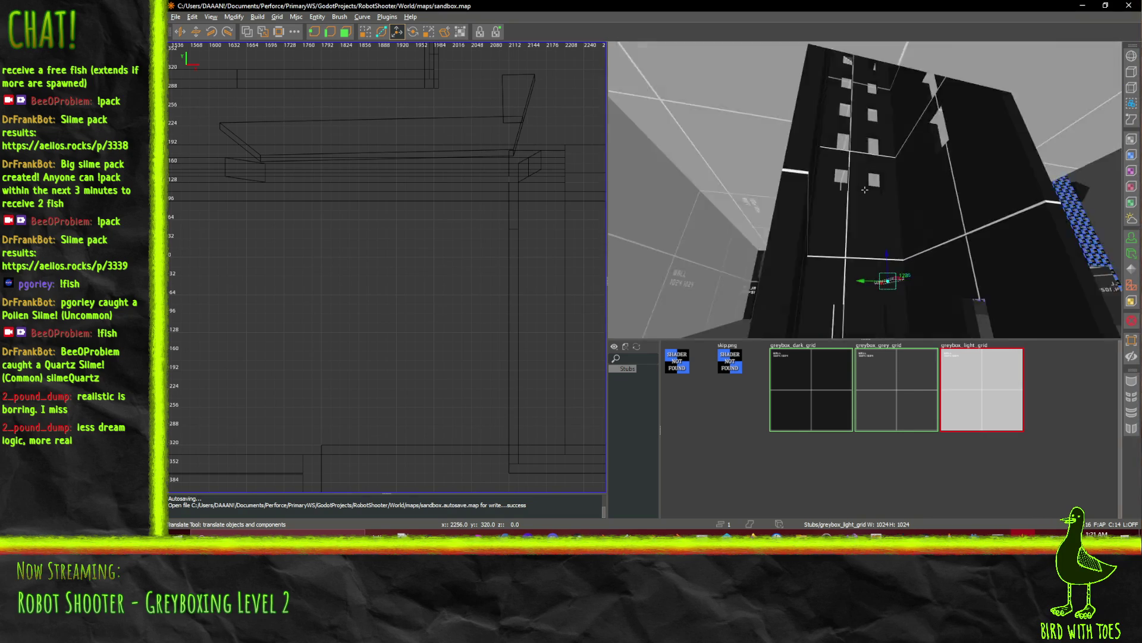
{"action": "key", "text": "Right"}
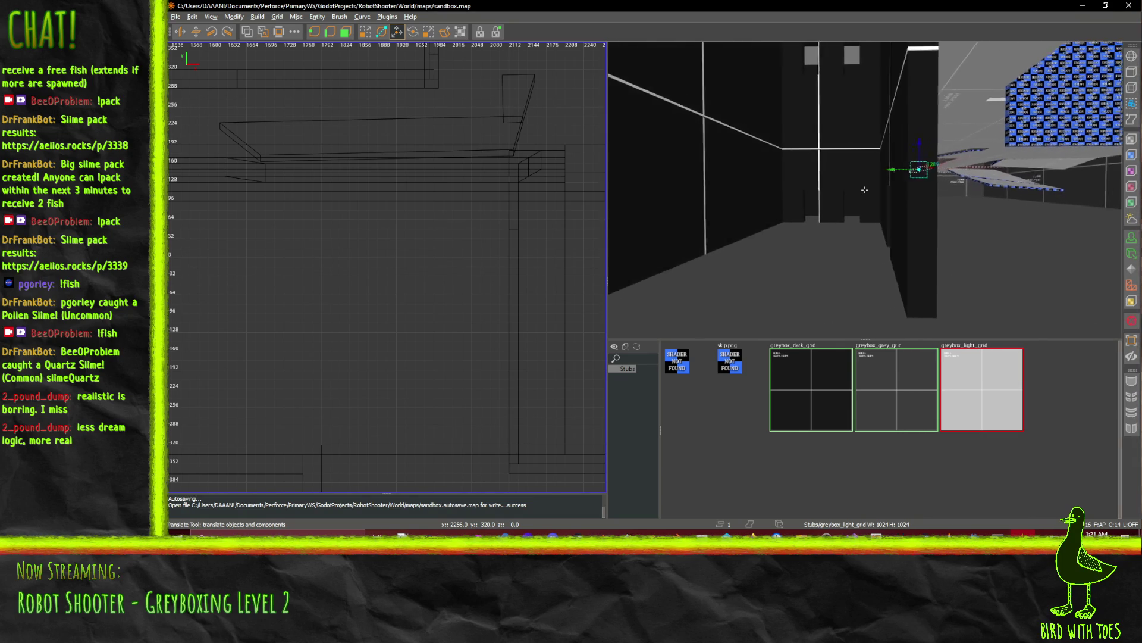
{"action": "key", "text": "Left"}
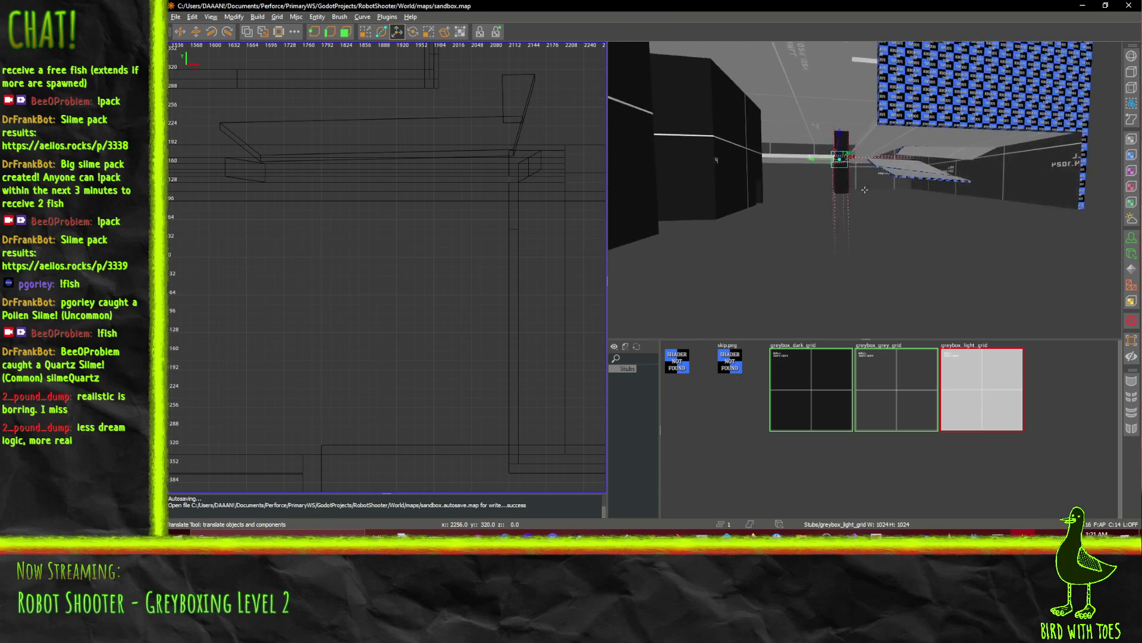
{"action": "key", "text": "Left"}
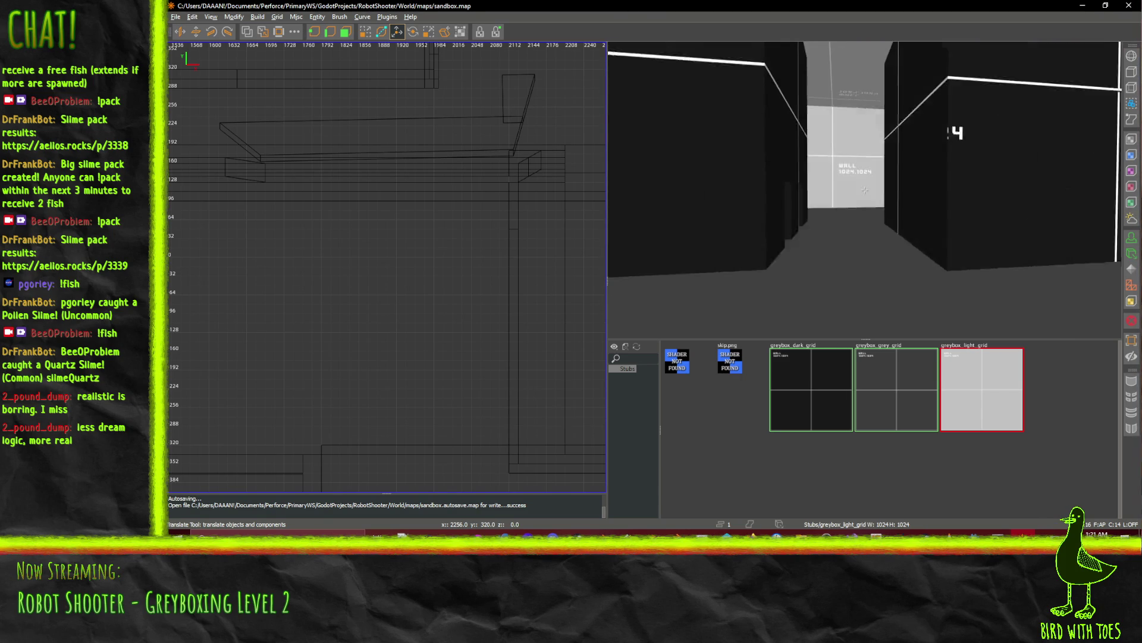
In the XZ side view, draw a long thin brush near y 2368–2432 reaching about x 3264.
{"action": "scroll", "coordinate": [339, 250], "scroll_direction": "down", "scroll_amount": 4}
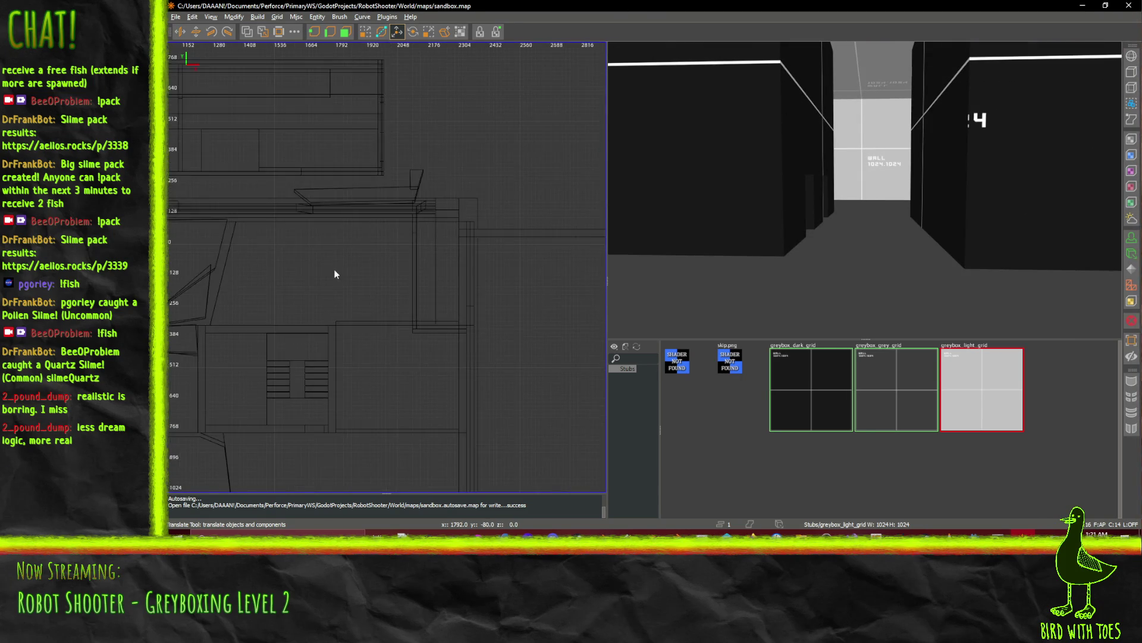
{"action": "scroll", "coordinate": [290, 288], "scroll_direction": "down", "scroll_amount": 2}
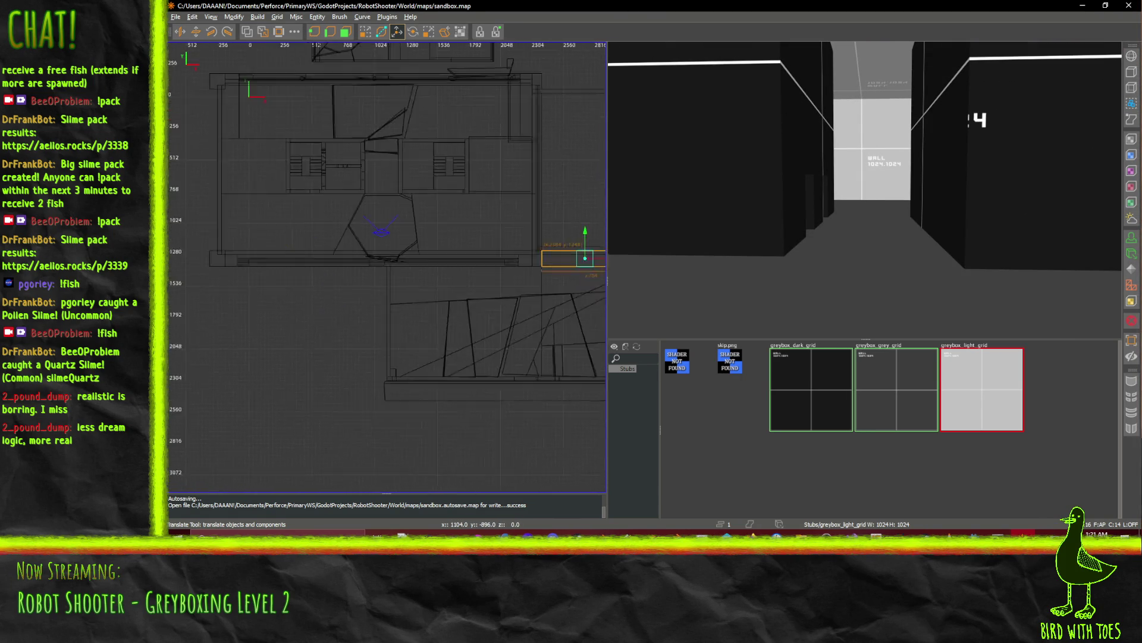
{"action": "key", "text": "ctrl+Tab"}
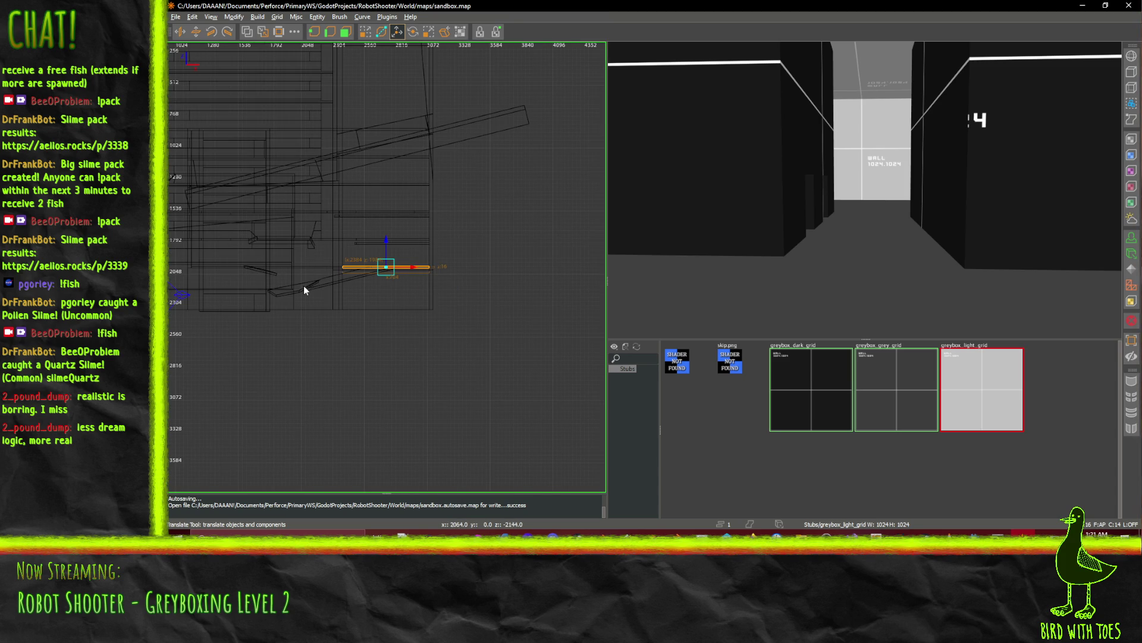
{"action": "left_click_drag", "start_coordinate": [303, 284], "coordinate": [220, 330]}
{"action": "scroll", "coordinate": [223, 329], "scroll_direction": "up", "scroll_amount": 3}
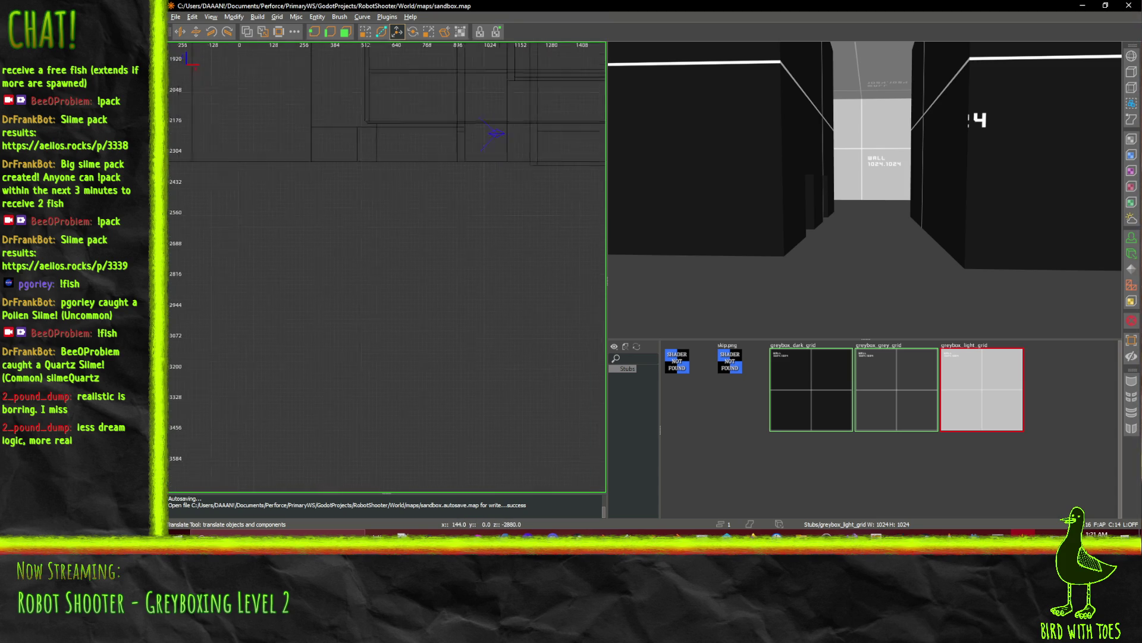
{"action": "scroll", "coordinate": [278, 268], "scroll_direction": "down", "scroll_amount": 1}
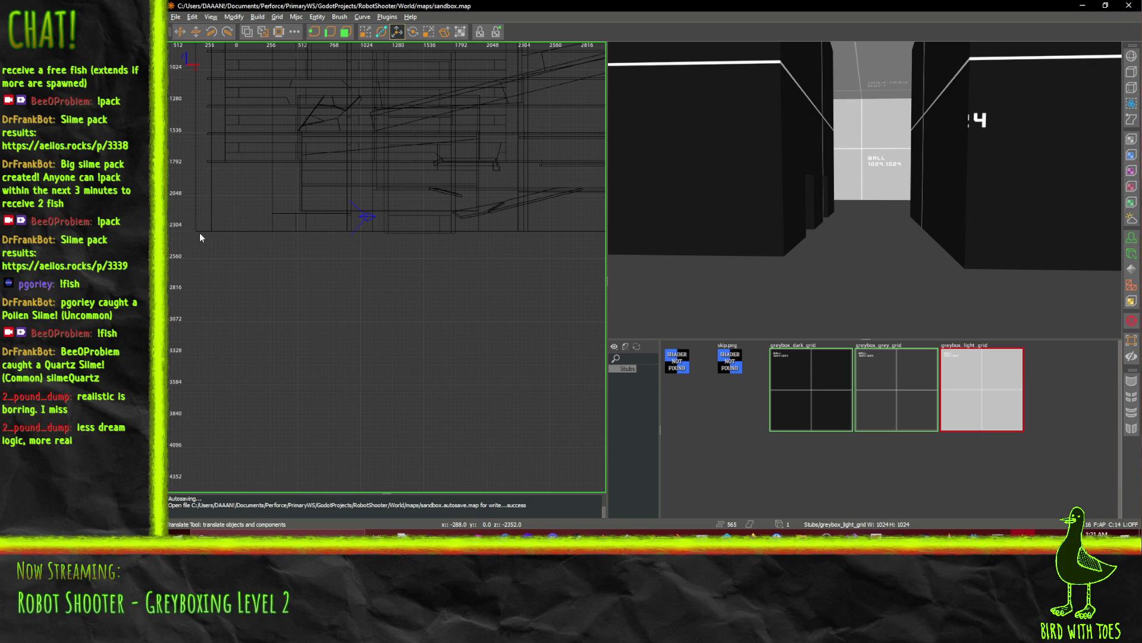
{"action": "scroll", "coordinate": [390, 248], "scroll_direction": "up", "scroll_amount": 1}
{"action": "scroll", "coordinate": [349, 273], "scroll_direction": "down", "scroll_amount": 1}
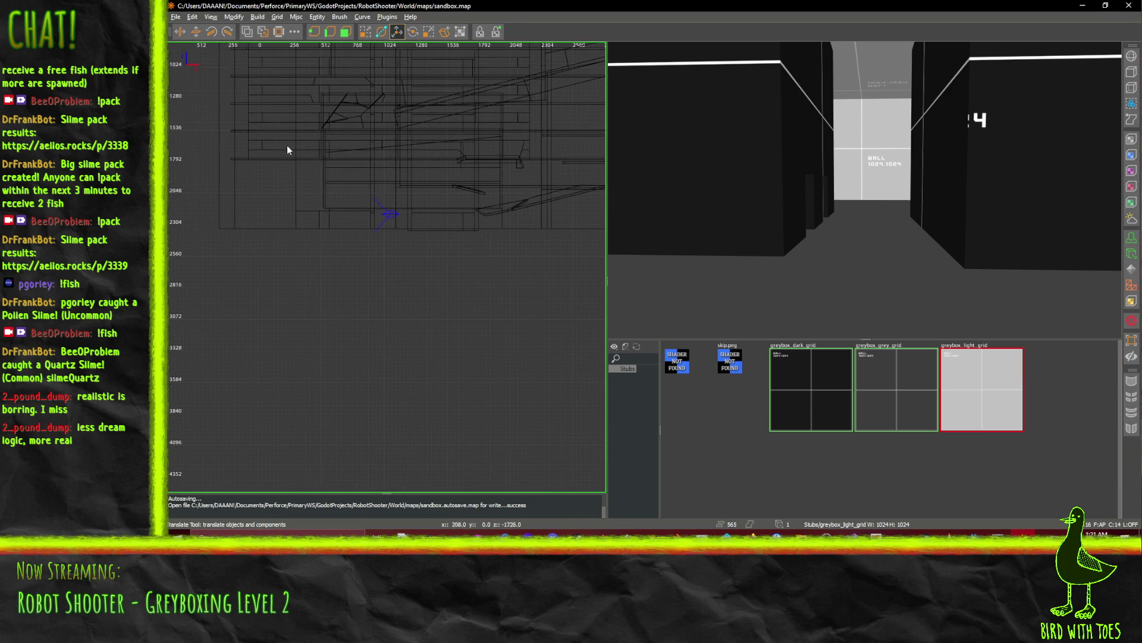
{"action": "mouse_move", "coordinate": [215, 233]}
{"action": "left_mouse_down"}
{"action": "mouse_move", "coordinate": [613, 255]}
{"action": "mouse_move", "coordinate": [415, 240]}
{"action": "left_mouse_up"}
{"action": "scroll", "coordinate": [455, 242], "scroll_direction": "up", "scroll_amount": 5}
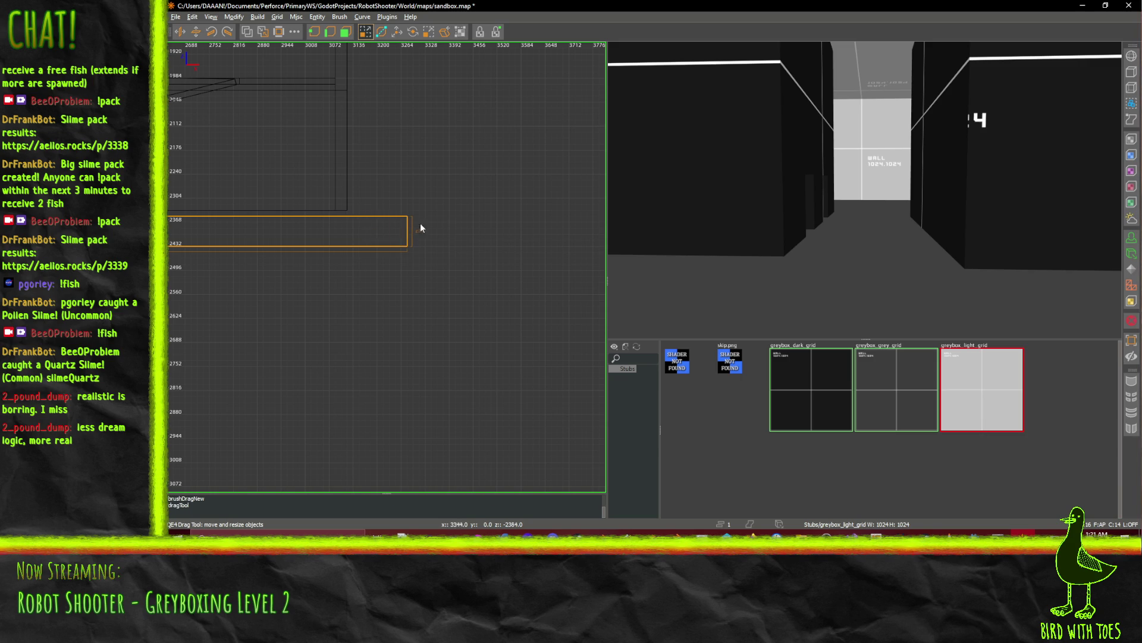
Select the long thin brush and bring the 3D camera around to it.
{"action": "left_click", "coordinate": [299, 187]}
{"action": "scroll", "coordinate": [304, 185], "scroll_direction": "down", "scroll_amount": 3}
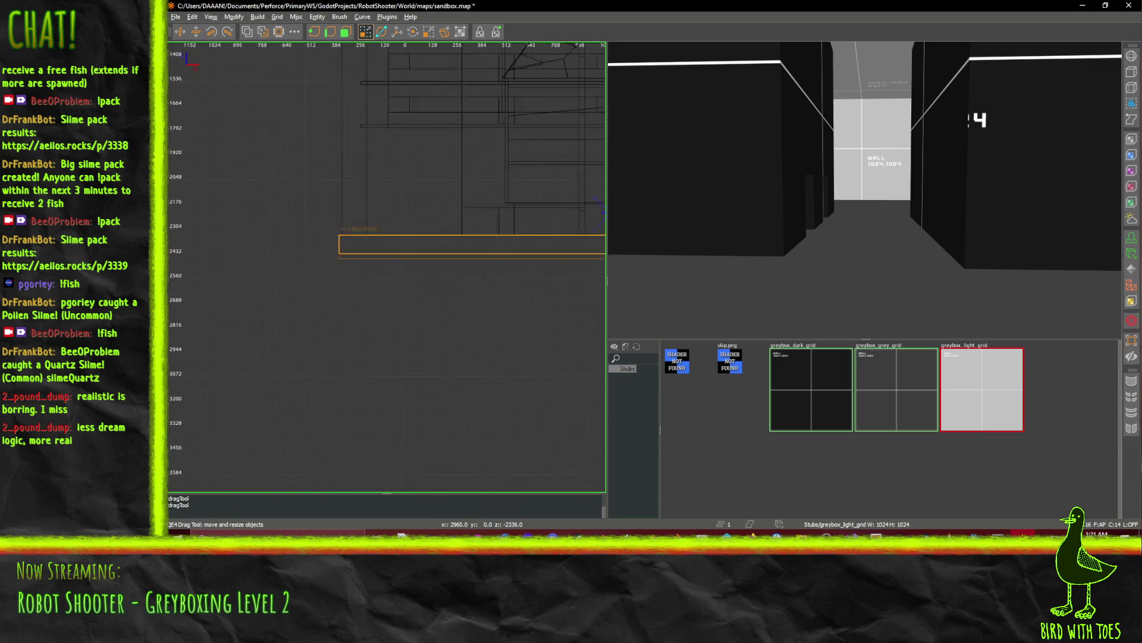
{"action": "left_click_drag", "start_coordinate": [307, 211], "coordinate": [321, 204]}
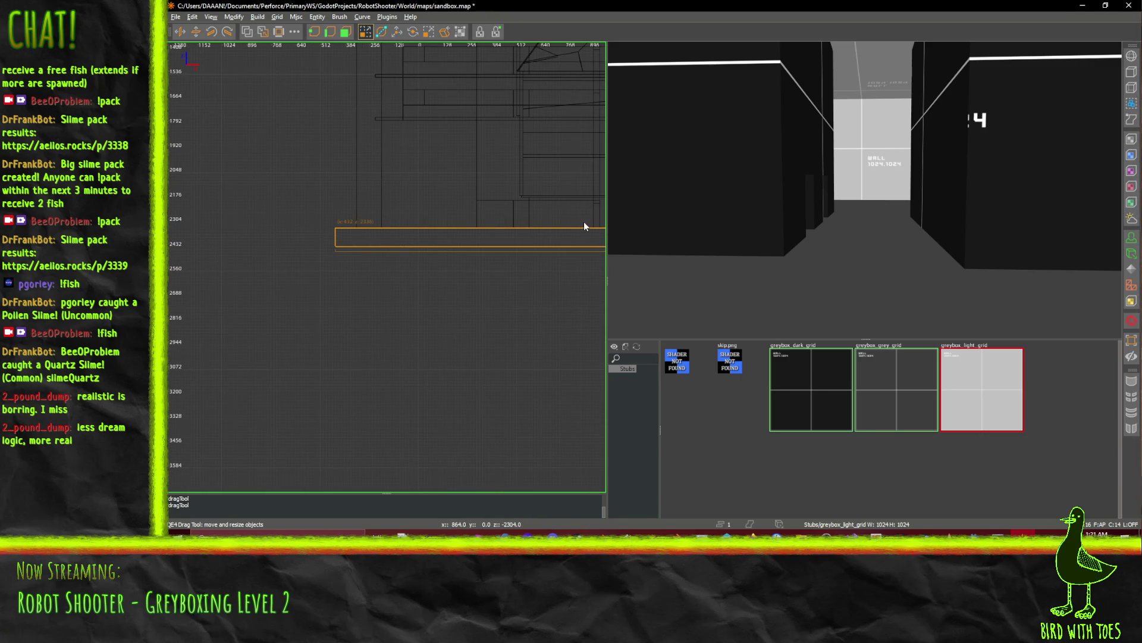
{"action": "key", "text": "w"}
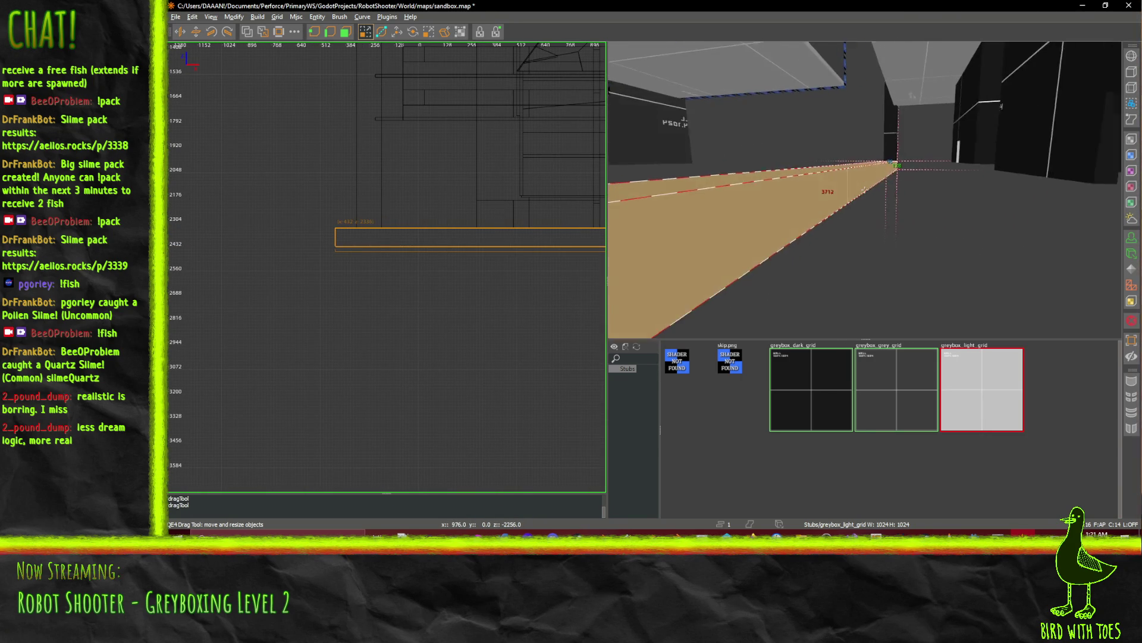
{"action": "key", "text": "Left"}
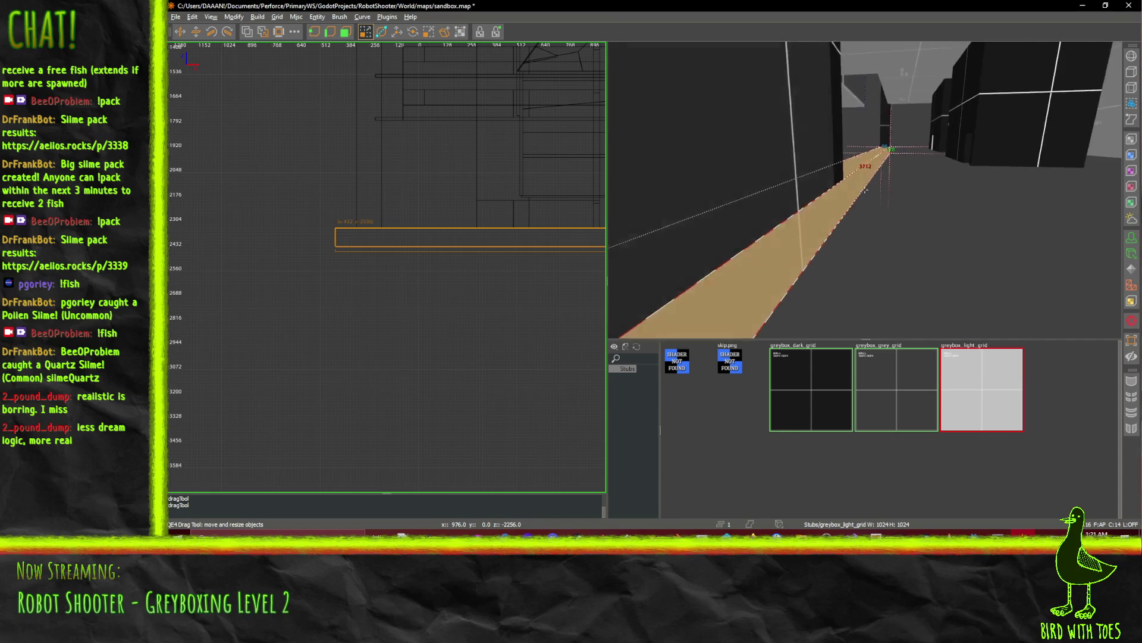
{"action": "key", "text": "s"}
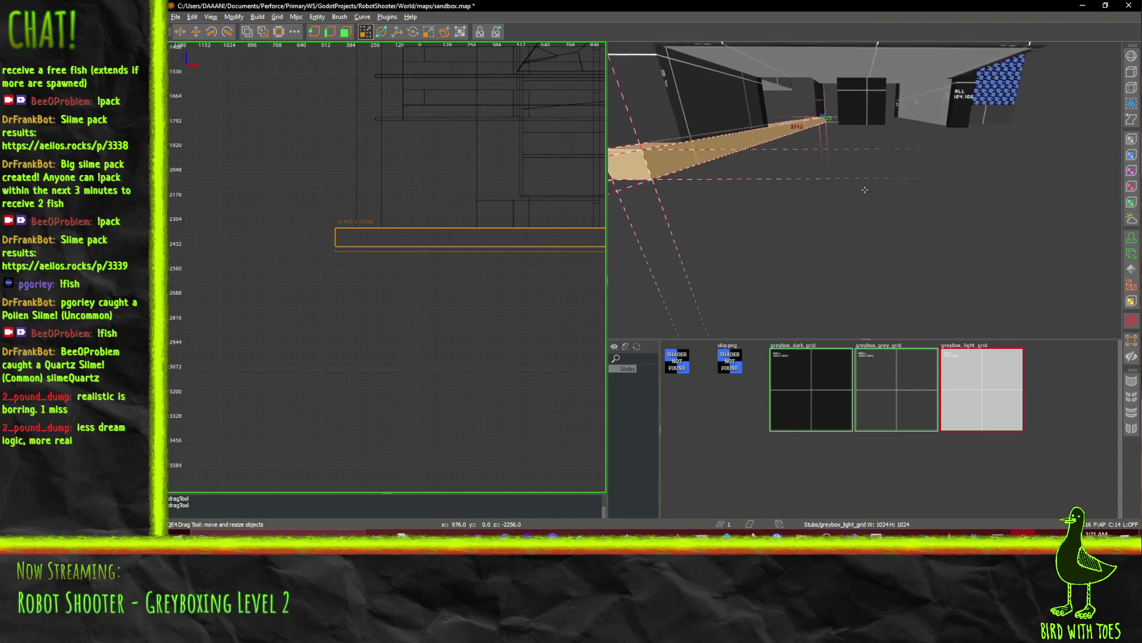
{"action": "right_click", "coordinate": [865, 189]}
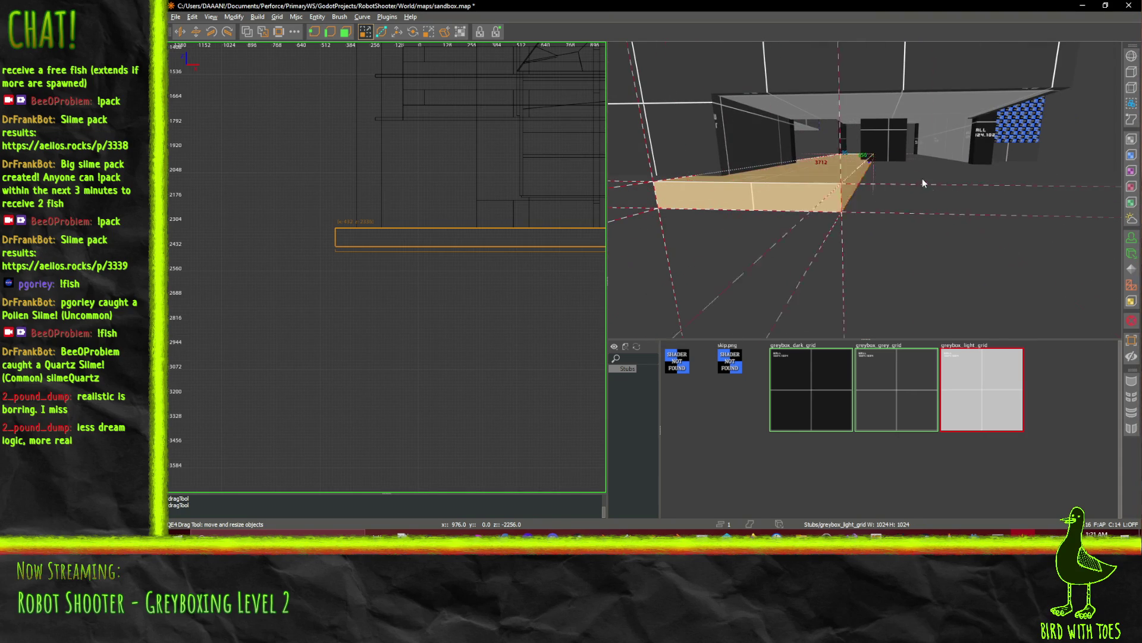
{"action": "right_click", "coordinate": [876, 166]}
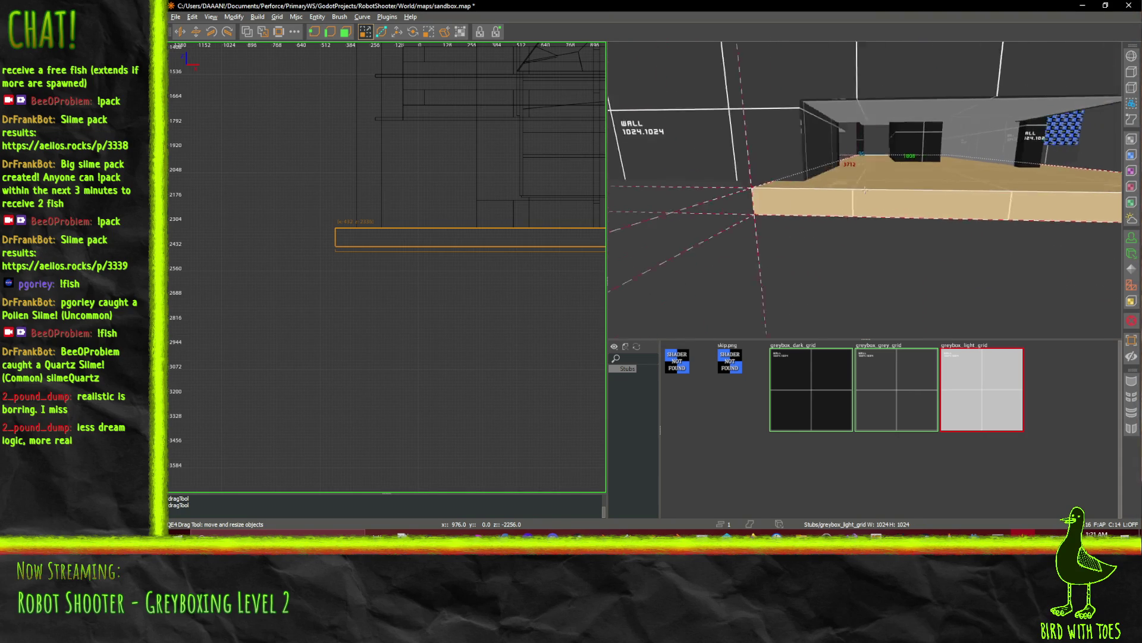
{"action": "right_click", "coordinate": [864, 189]}
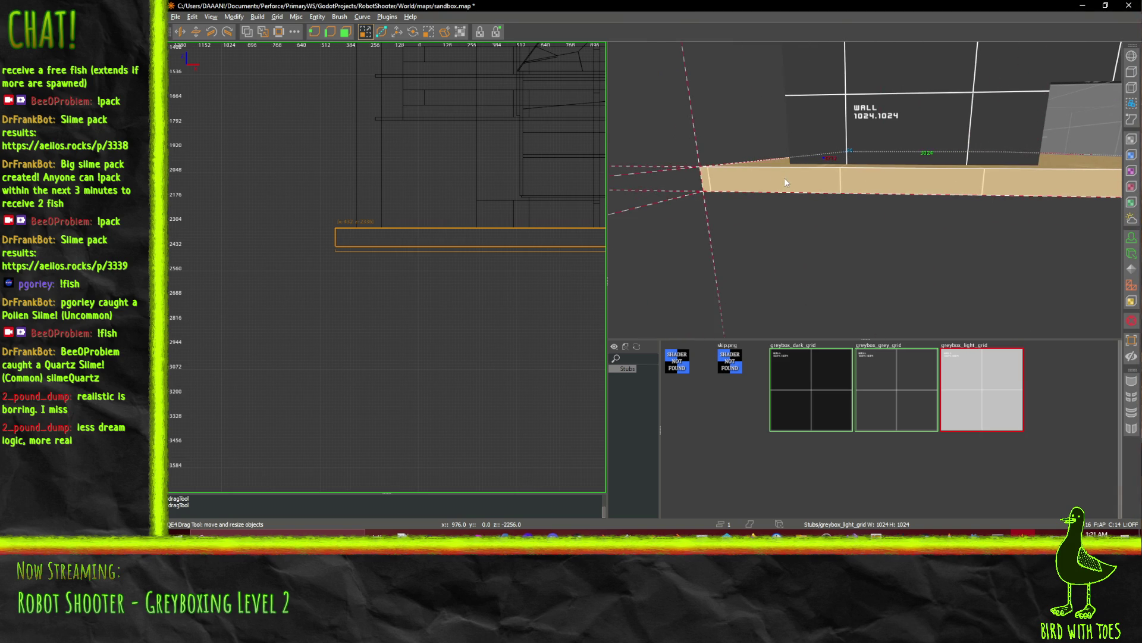
Stretch the floor brush's face outward into a broad slab beneath the checkered wall.
{"action": "key", "text": "Up"}
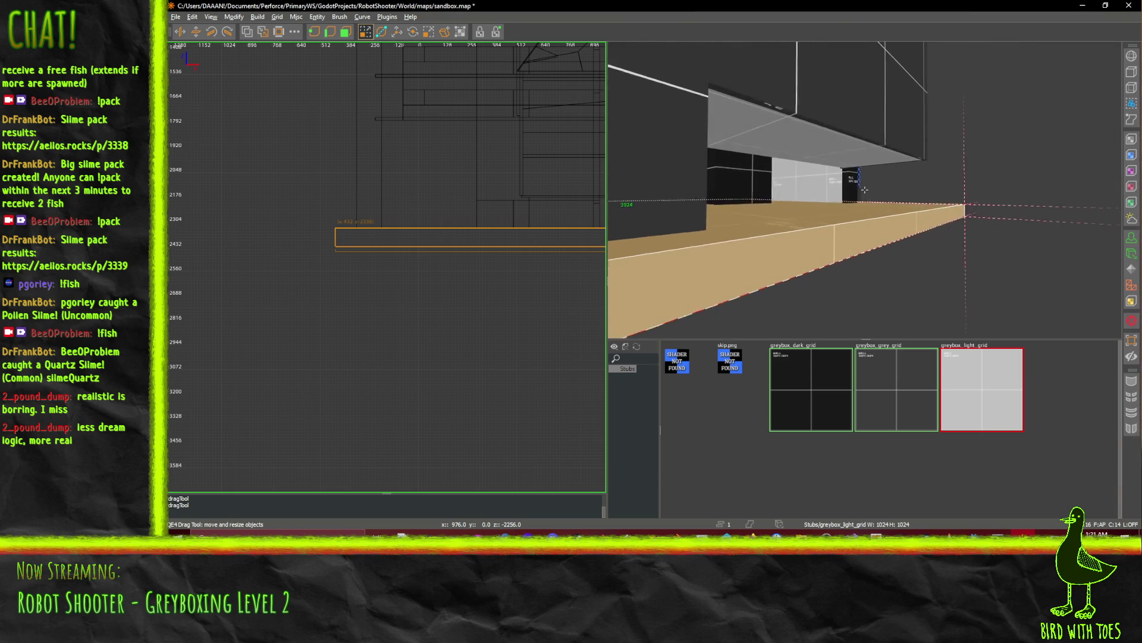
{"action": "key", "text": "Up"}
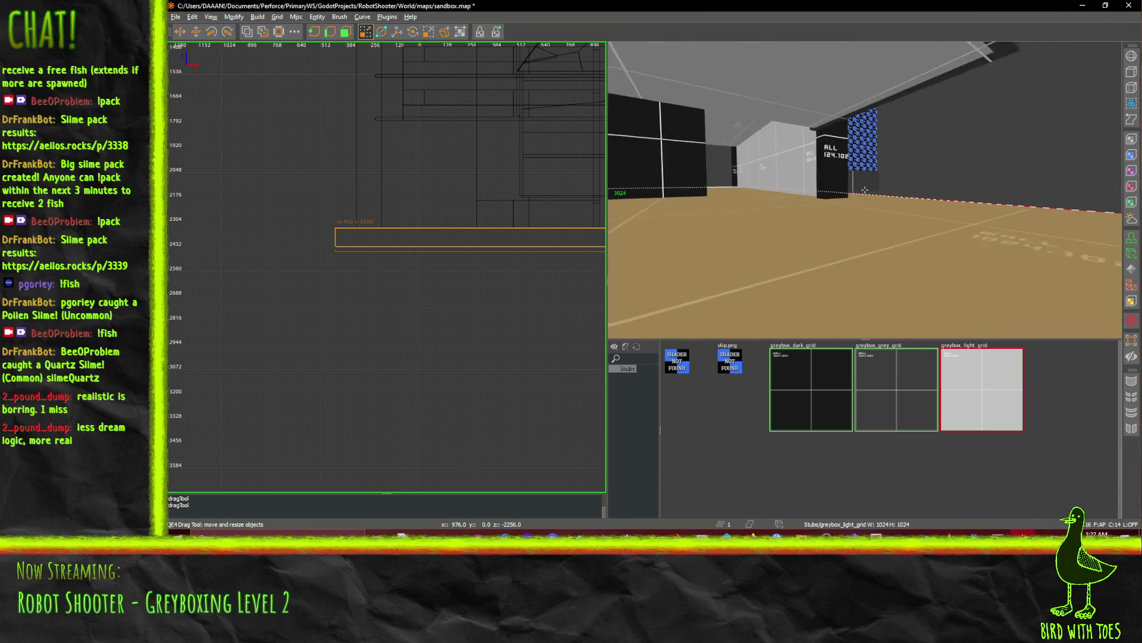
{"action": "right_click", "coordinate": [864, 189]}
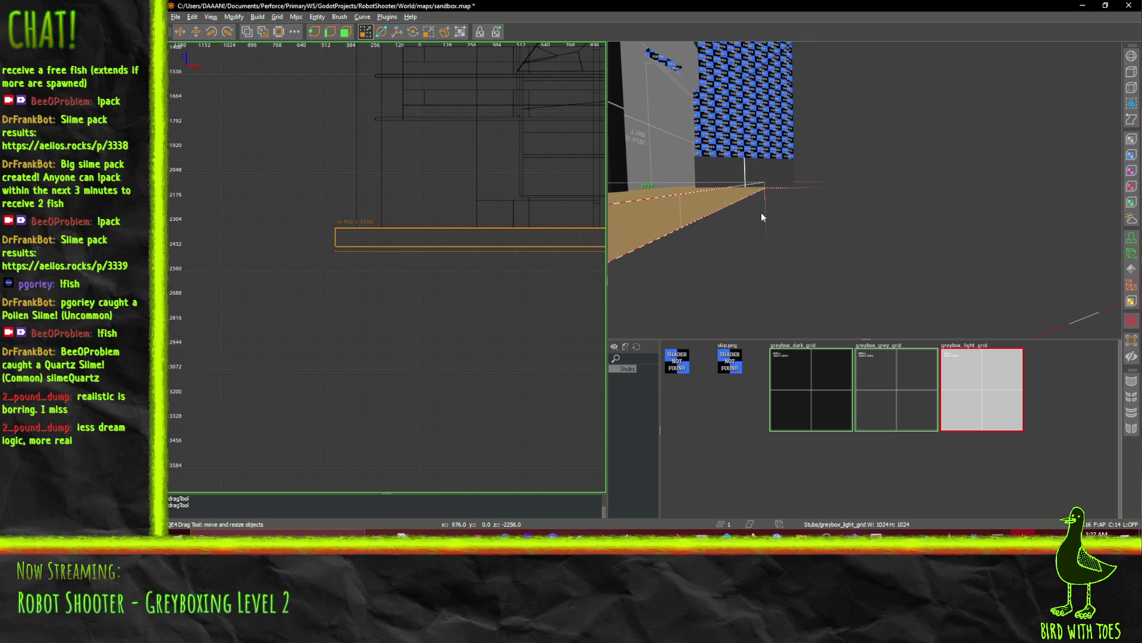
{"action": "left_click_drag", "start_coordinate": [771, 198], "coordinate": [861, 198]}
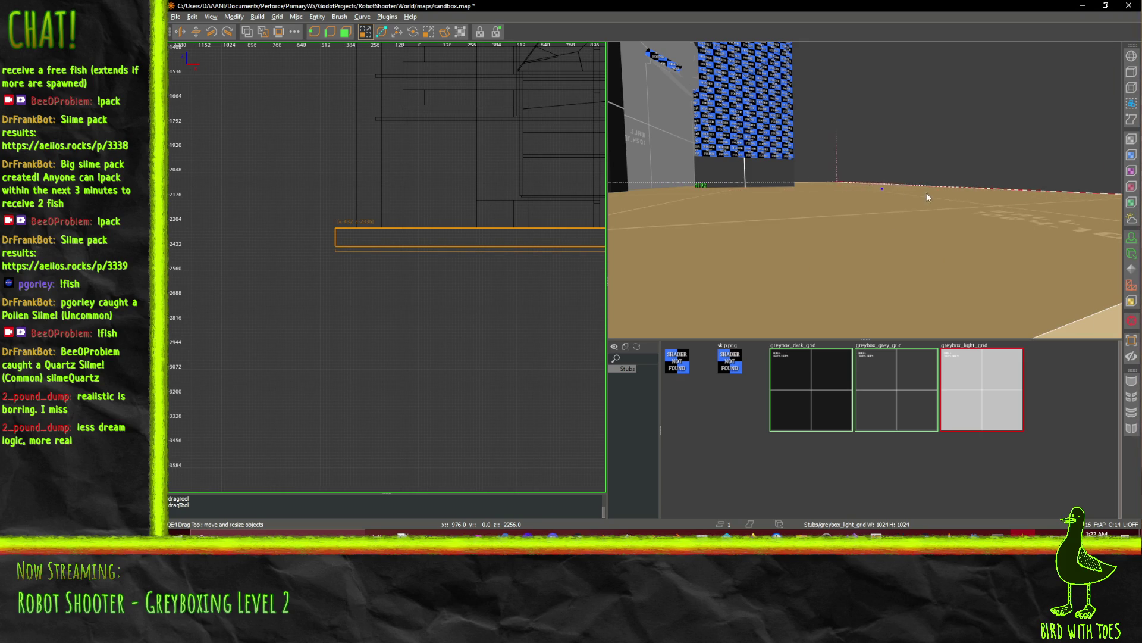
{"action": "key", "text": "shift+space"}
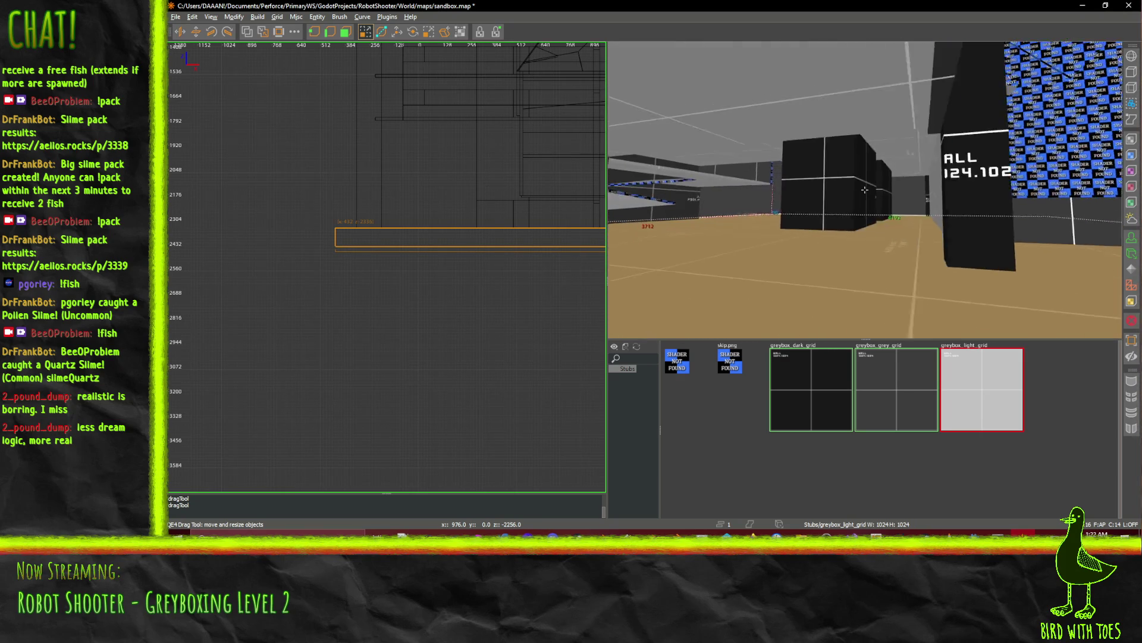
{"action": "key", "text": "w"}
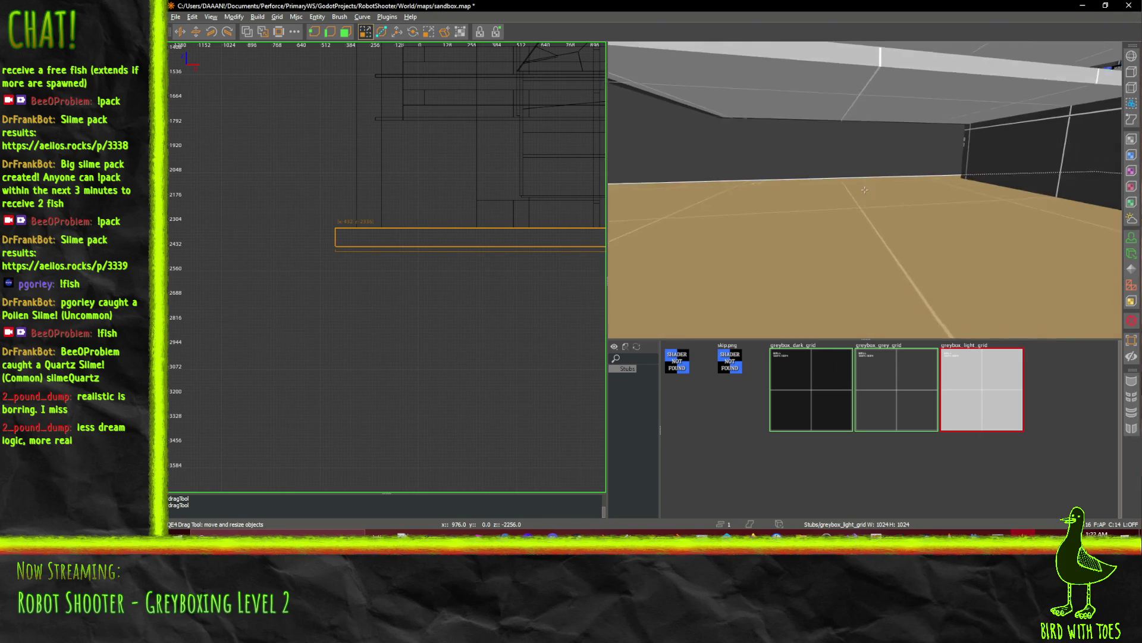
{"action": "key", "text": "s"}
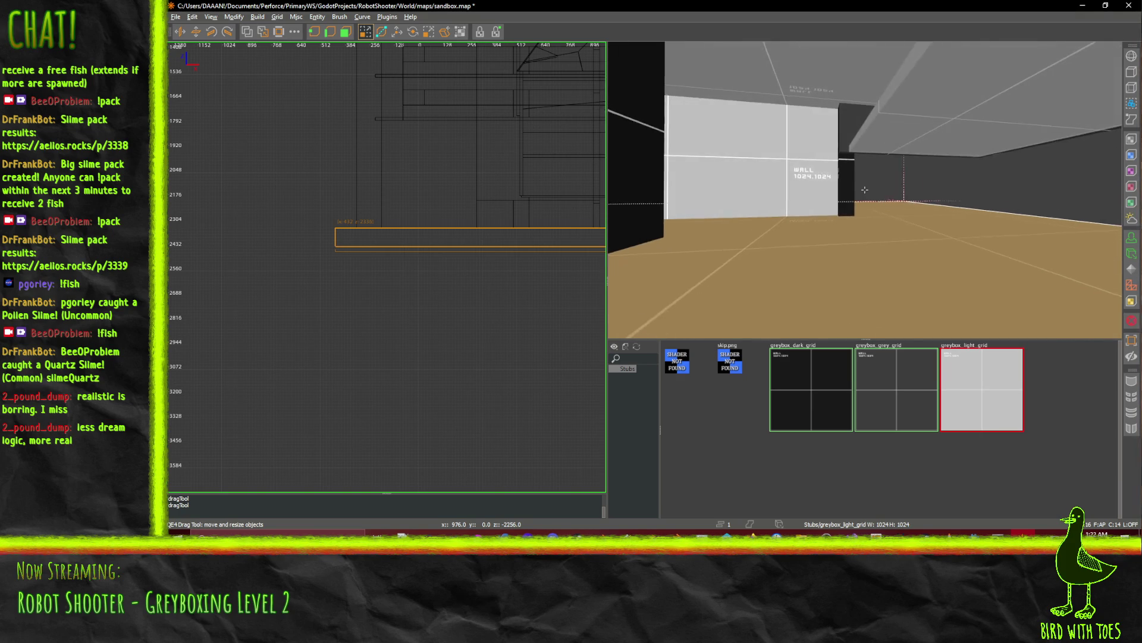
{"action": "key", "text": "d"}
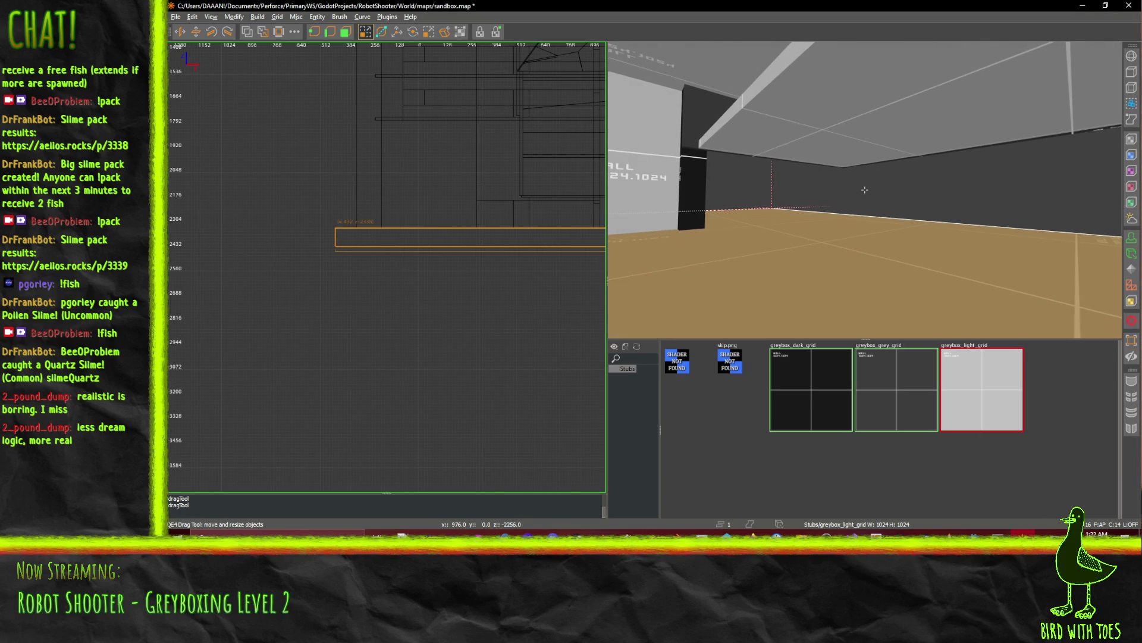
{"action": "key", "text": "d"}
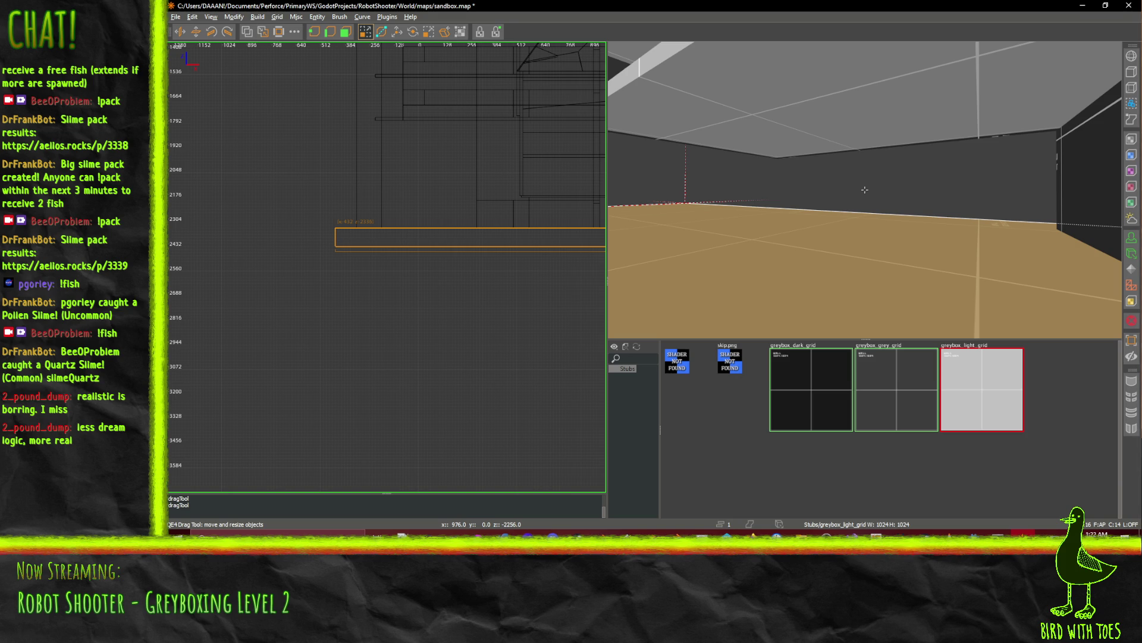
{"action": "key", "text": "w"}
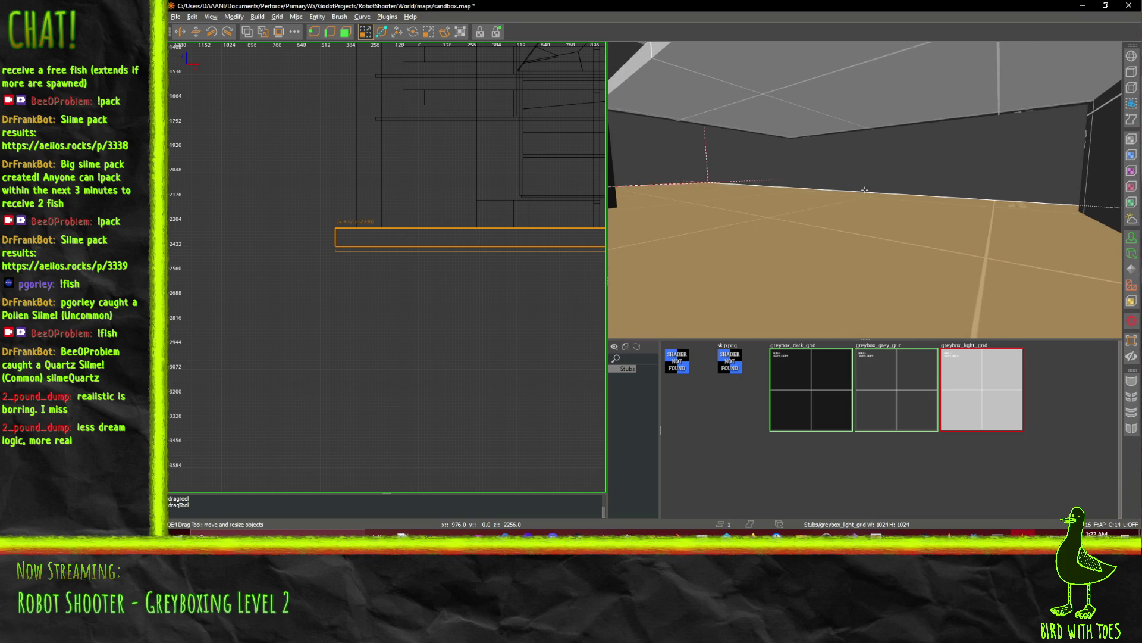
{"action": "key", "text": "w"}
{"action": "key", "text": "w"}
{"action": "key", "text": "w"}
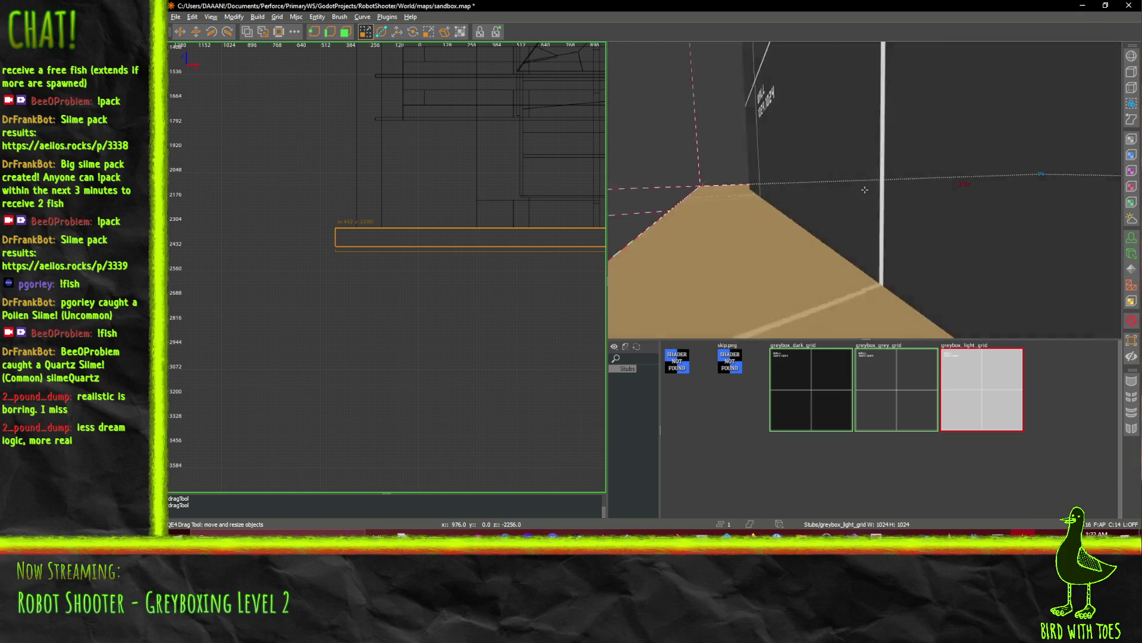
{"action": "key", "text": "w"}
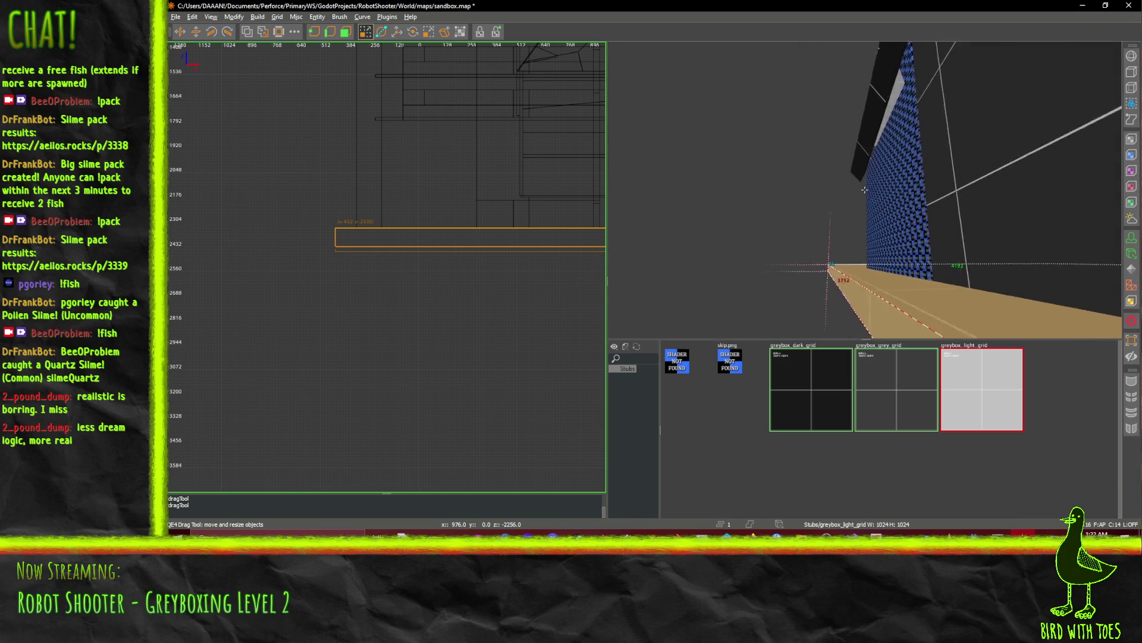
{"action": "key", "text": "w"}
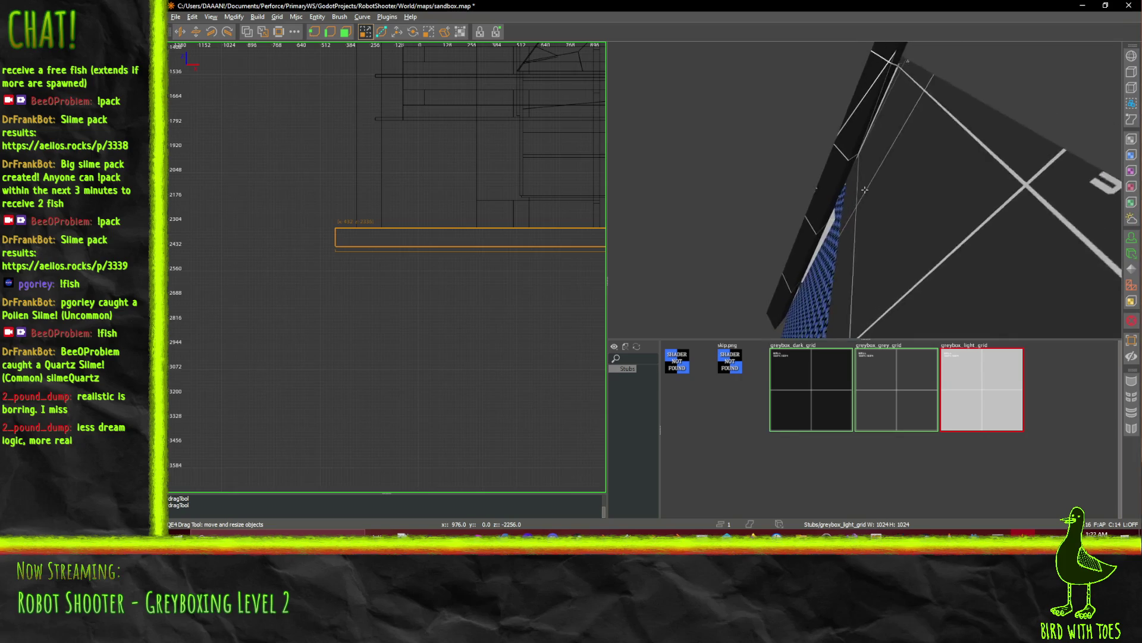
{"action": "key", "text": "w"}
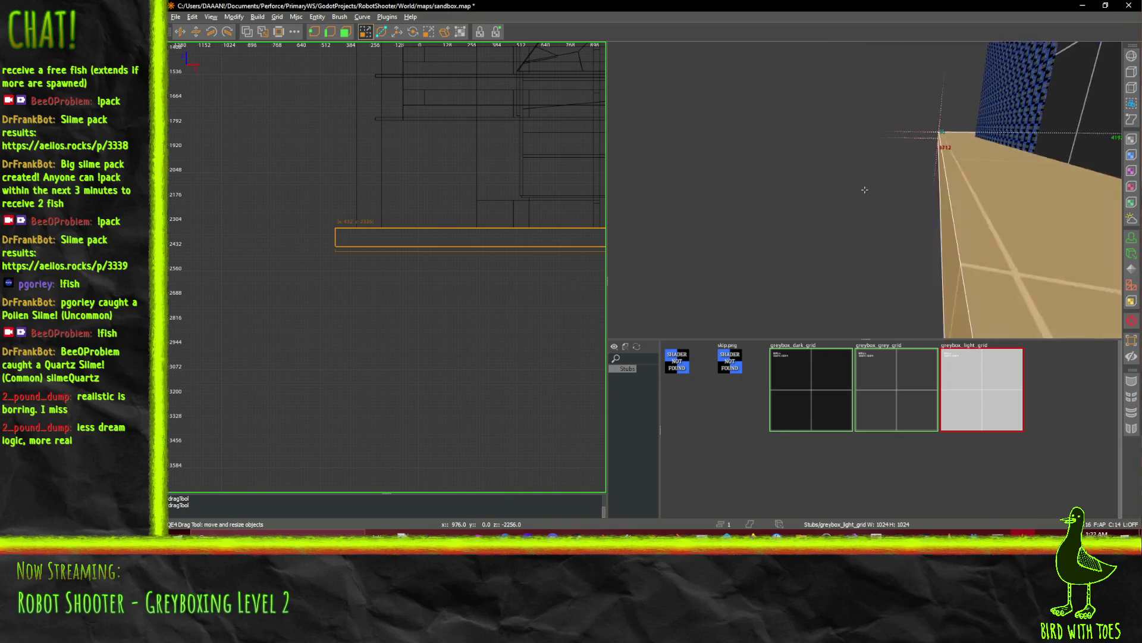
{"action": "key", "text": "w"}
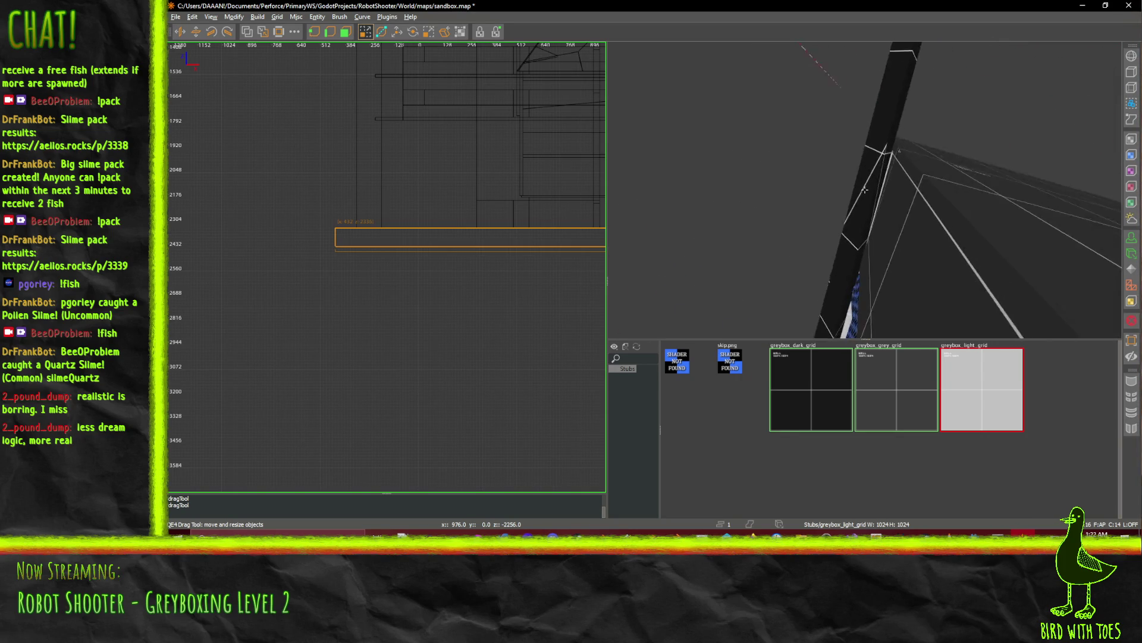
{"action": "key", "text": "w"}
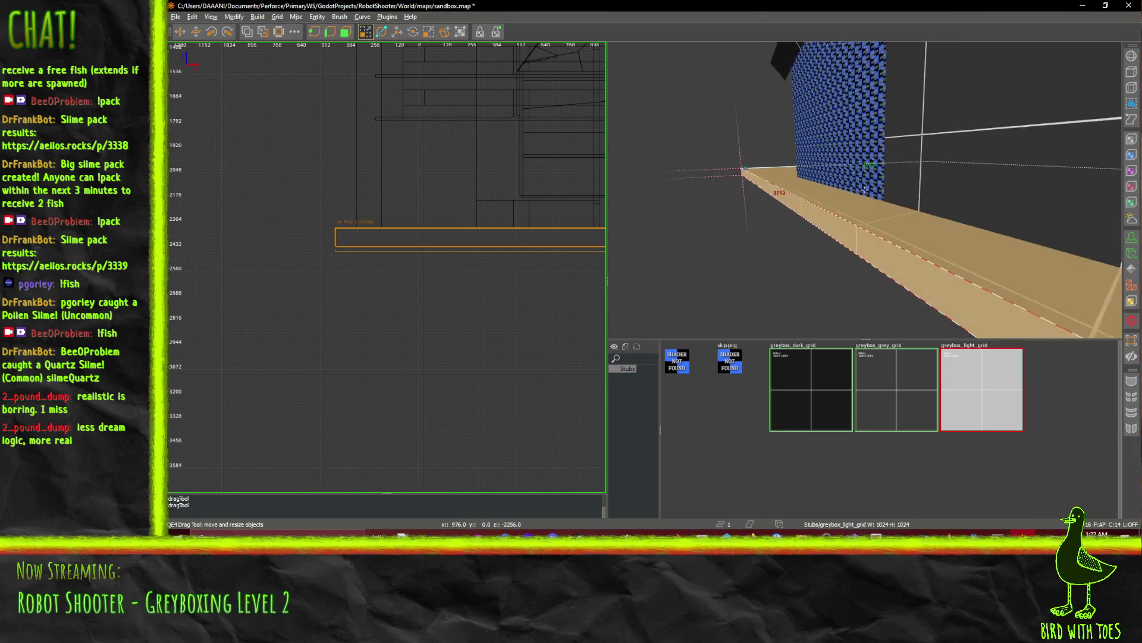
{"action": "key", "text": "w"}
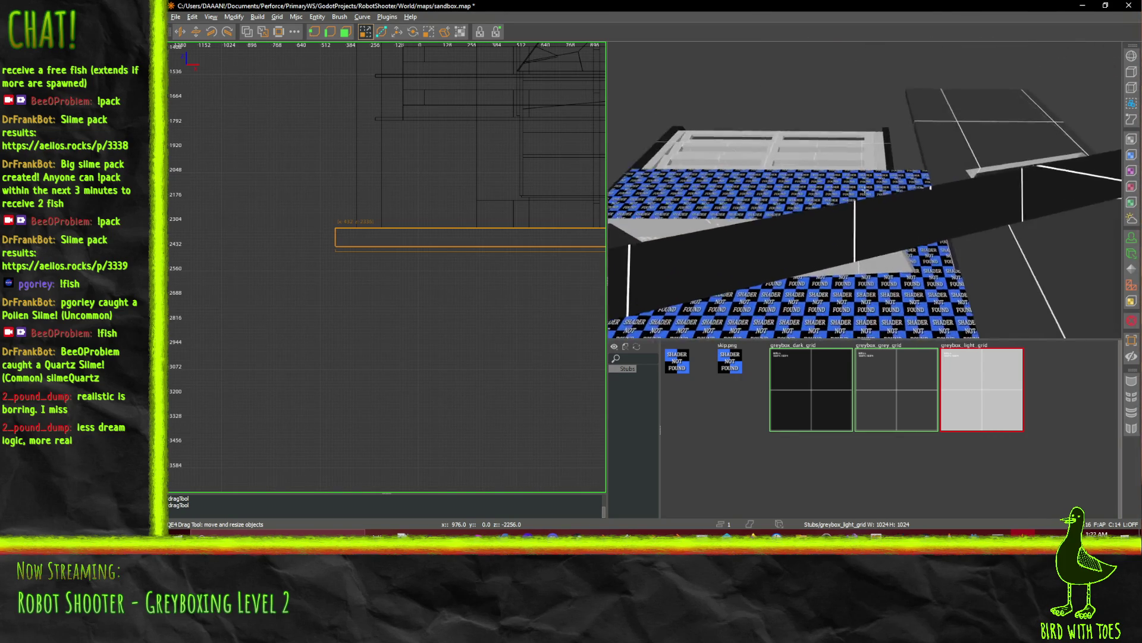
{"action": "key", "text": "w"}
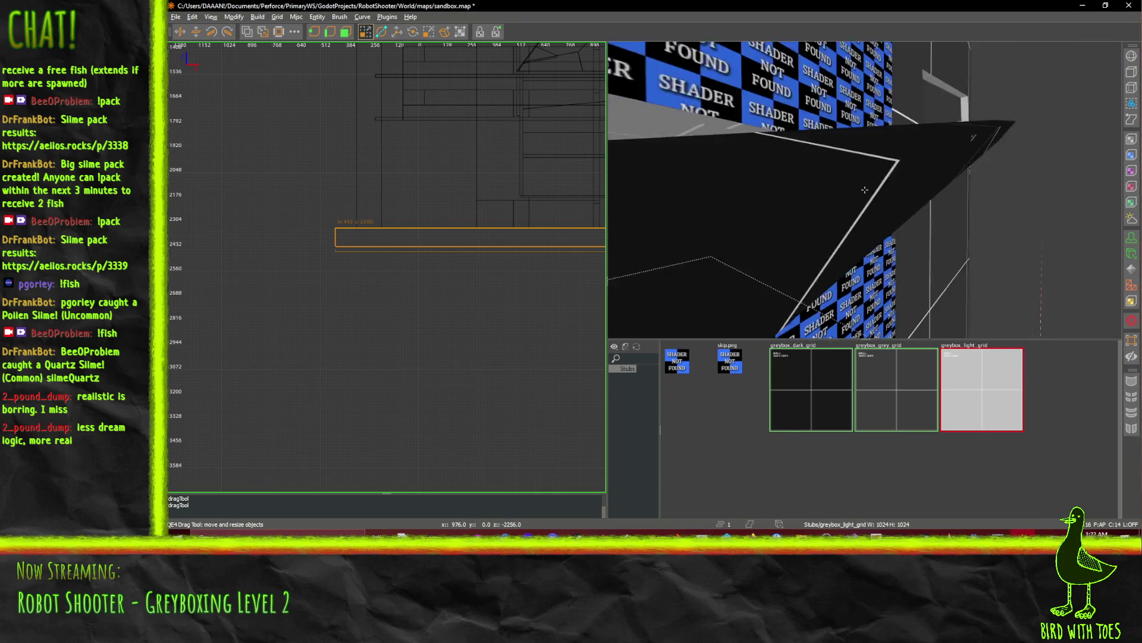
{"action": "key", "text": "w"}
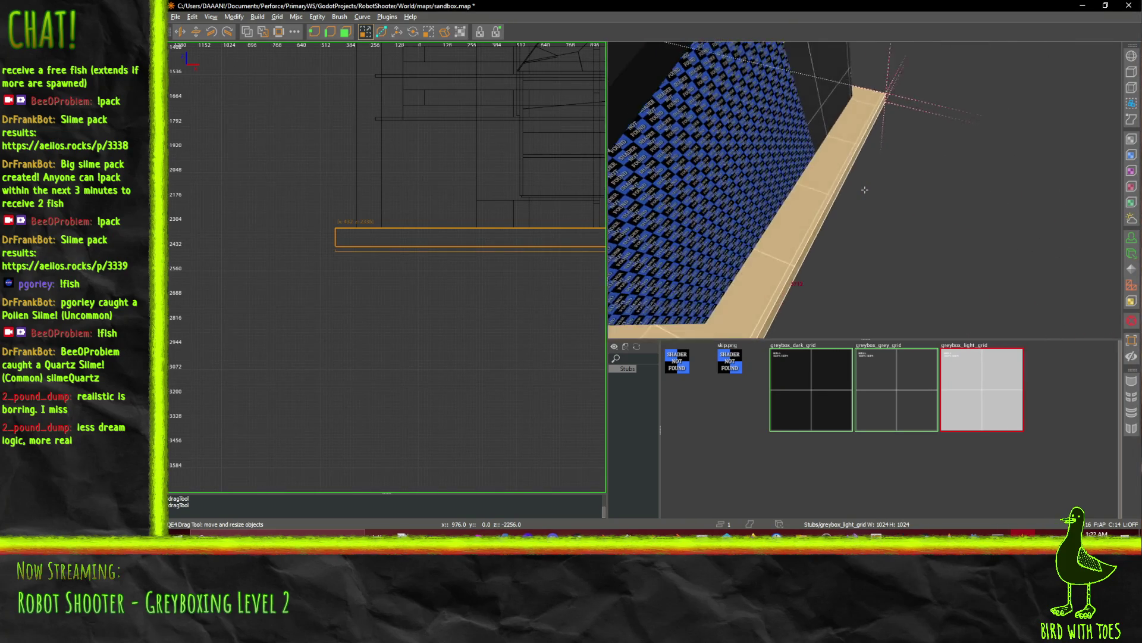
{"action": "key", "text": "w"}
Deselect the floor brush and reorient the 2D view.
{"action": "scroll", "coordinate": [436, 277], "scroll_direction": "down", "scroll_amount": 3}
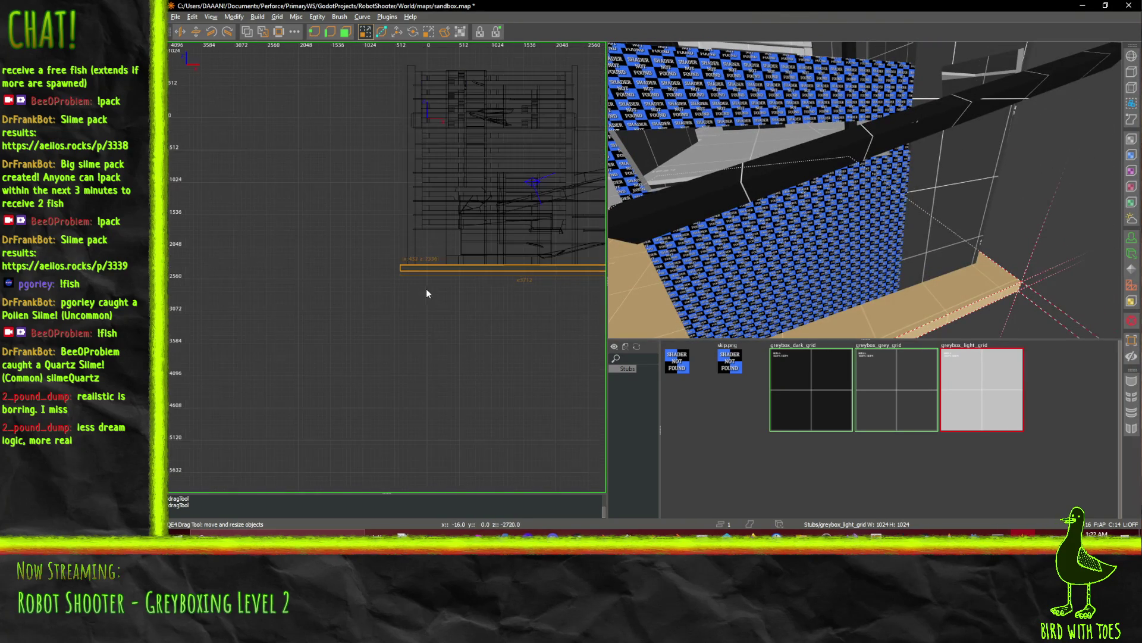
{"action": "scroll", "coordinate": [497, 281], "scroll_direction": "right", "scroll_amount": 5}
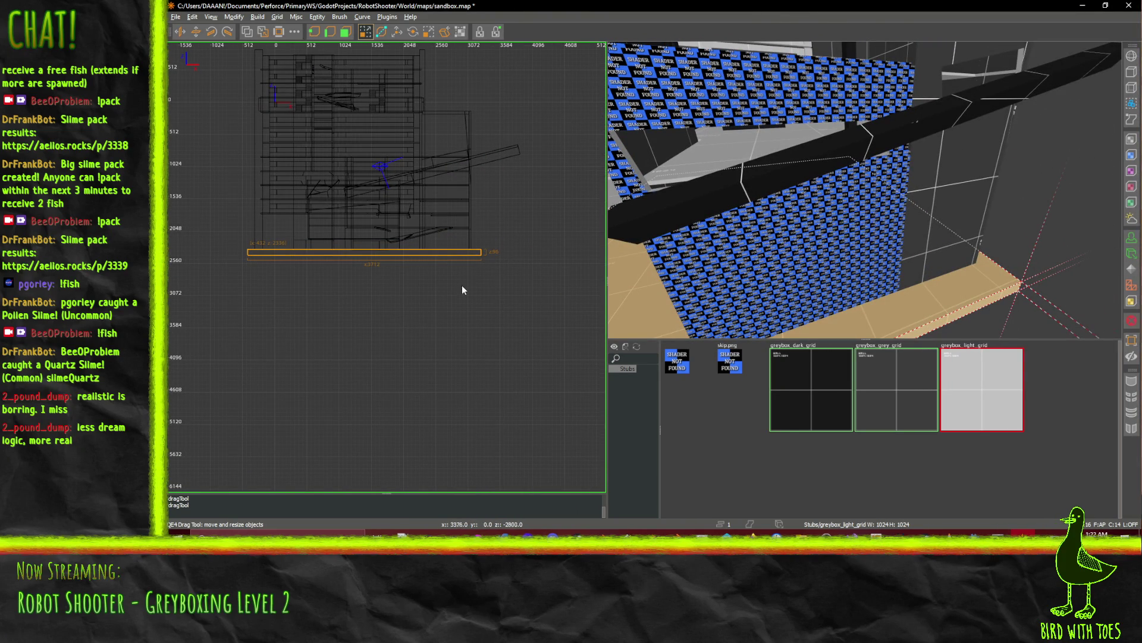
{"action": "key", "text": "ctrl+Tab"}
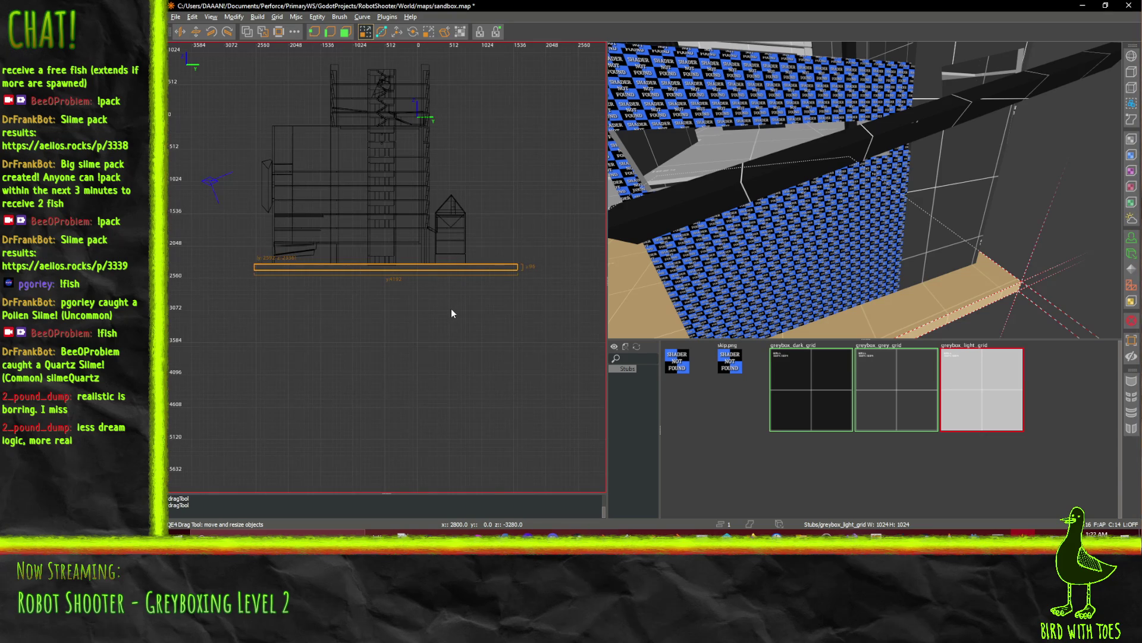
{"action": "scroll", "coordinate": [375, 297], "scroll_direction": "left", "scroll_amount": 5}
{"action": "scroll", "coordinate": [316, 292], "scroll_direction": "up", "scroll_amount": 3}
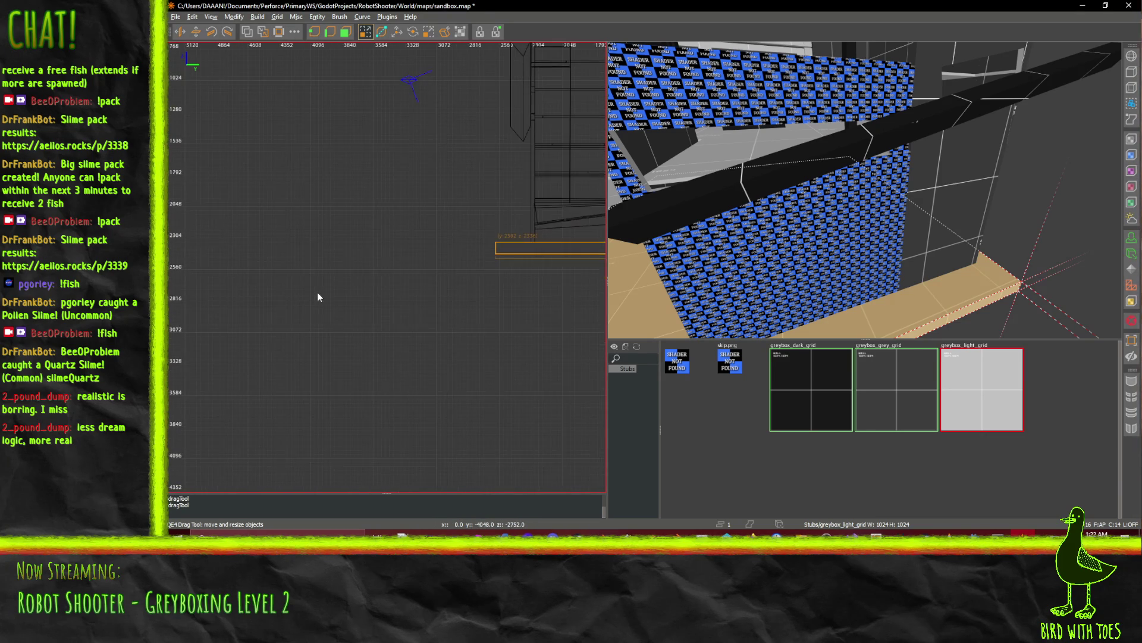
{"action": "key", "text": "Escape"}
{"action": "scroll", "coordinate": [384, 262], "scroll_direction": "down", "scroll_amount": 1}
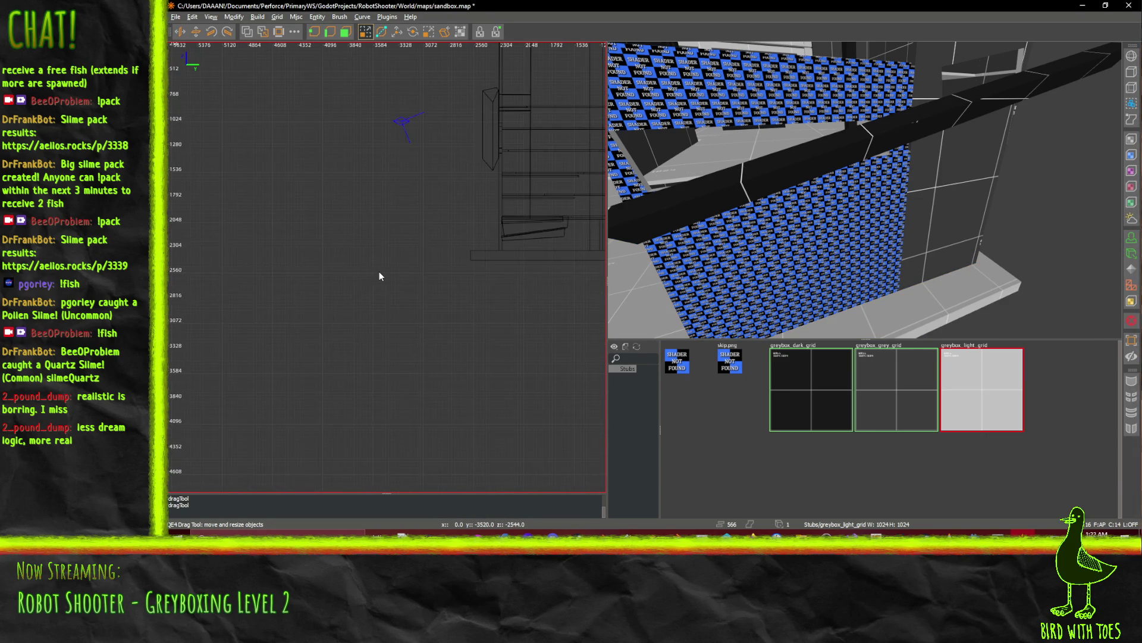
Draw a new 128×128 brush in the top view, apart from the existing walls.
{"action": "key", "text": "ctrl+Tab"}
{"action": "scroll", "coordinate": [381, 272], "scroll_direction": "up", "scroll_amount": 1}
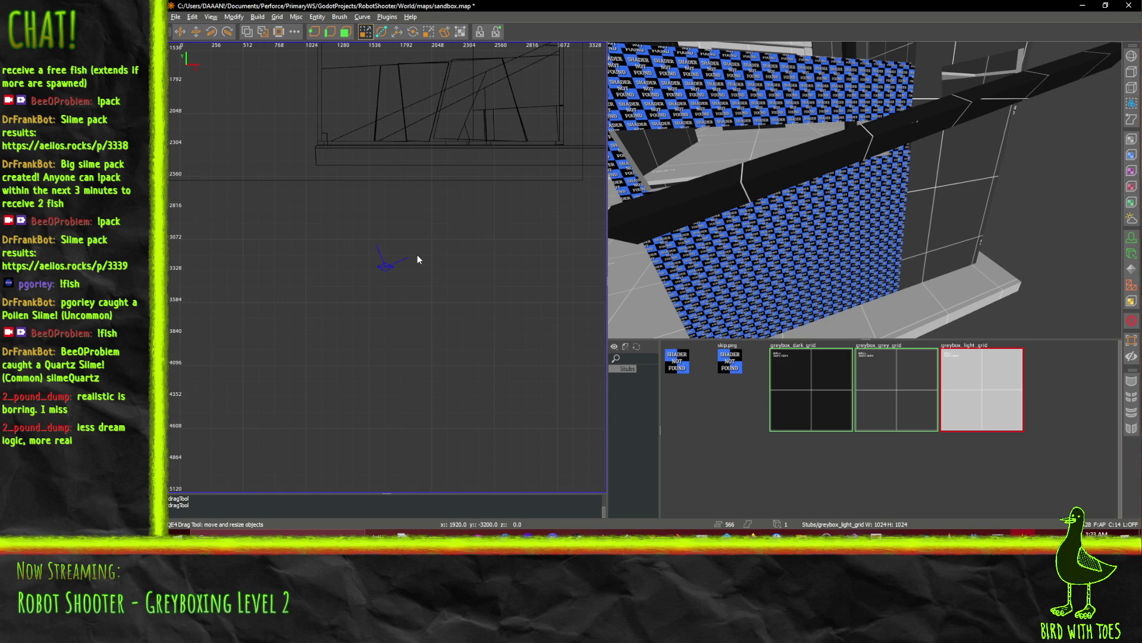
{"action": "scroll", "coordinate": [418, 260], "scroll_direction": "up", "scroll_amount": 1}
{"action": "left_click_drag", "start_coordinate": [467, 215], "coordinate": [483, 237]}
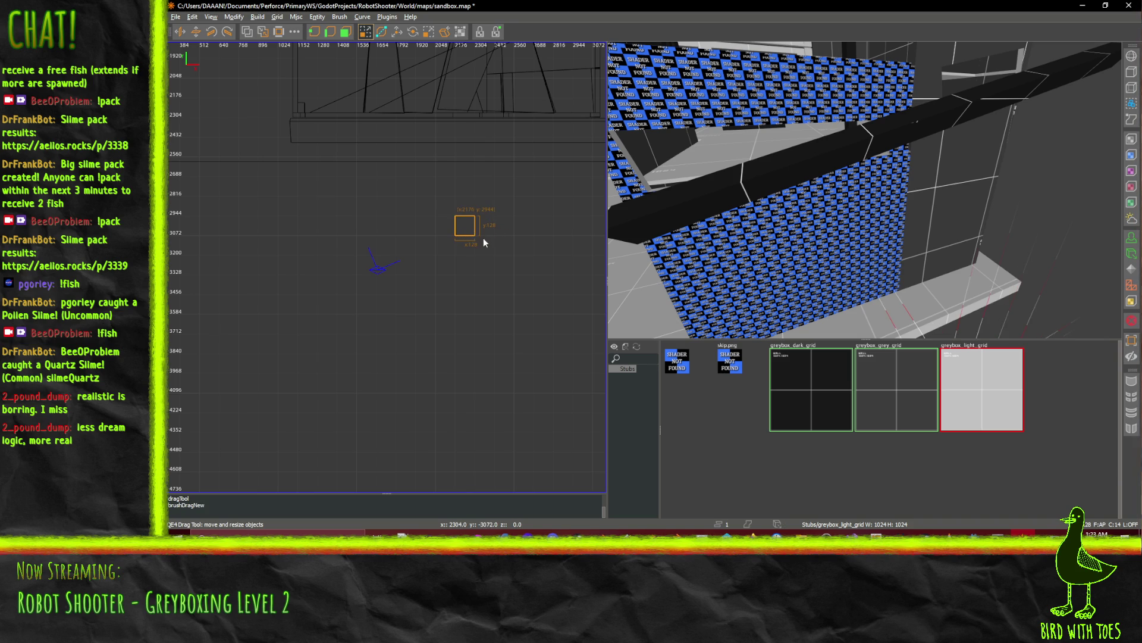
{"action": "scroll", "coordinate": [483, 238], "scroll_direction": "up", "scroll_amount": 2}
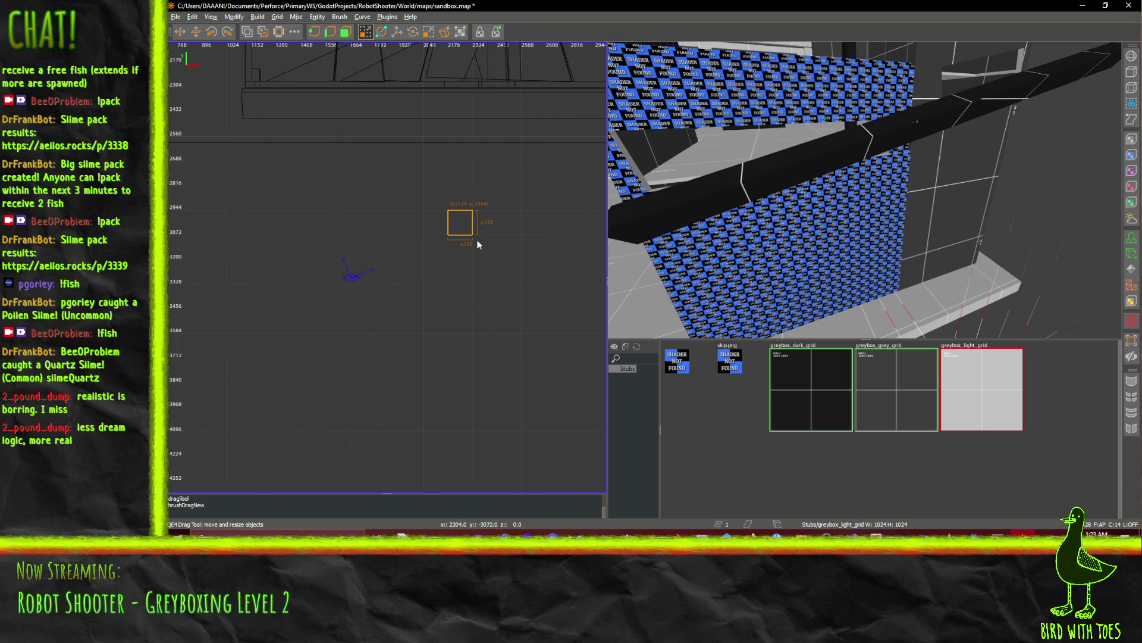
{"action": "key", "text": "ctrl+Tab"}
{"action": "scroll", "coordinate": [438, 225], "scroll_direction": "down", "scroll_amount": 2}
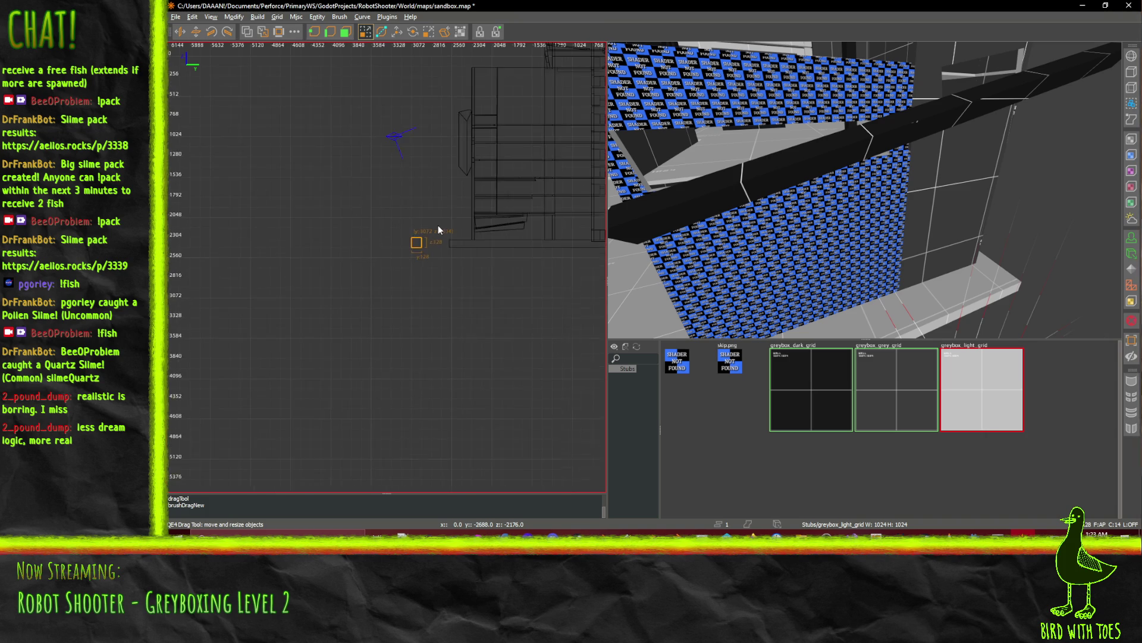
Raise the brush's top to 1408 units and texture it greybox_dark_grid.
{"action": "left_click_drag", "start_coordinate": [412, 233], "coordinate": [403, 113]}
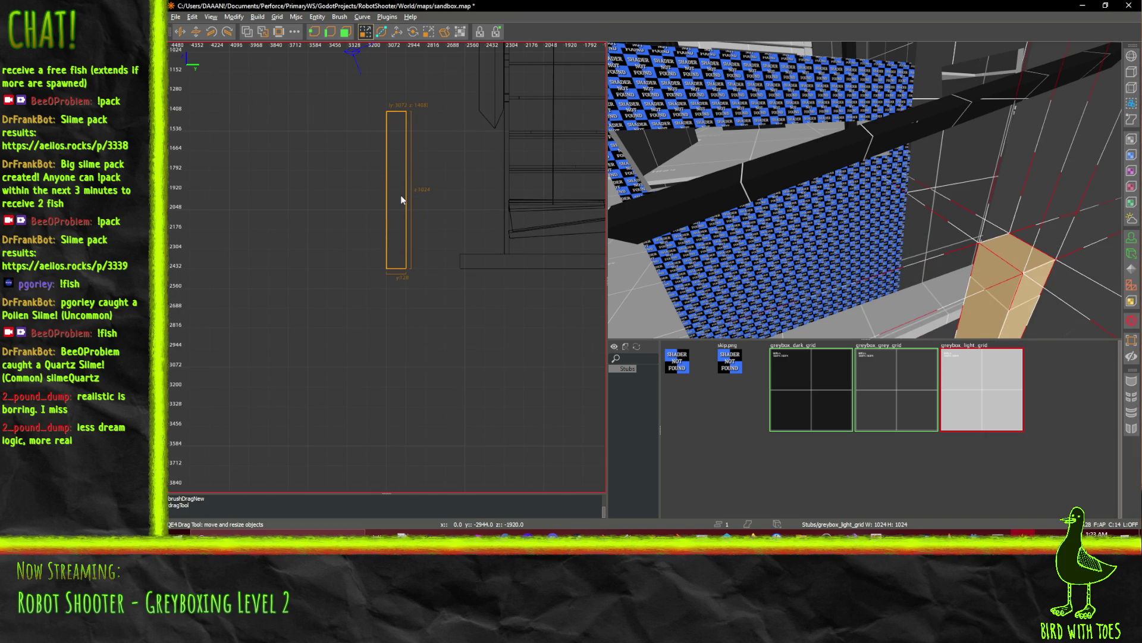
{"action": "left_click_drag", "start_coordinate": [401, 195], "coordinate": [404, 234]}
{"action": "left_click_drag", "start_coordinate": [399, 168], "coordinate": [390, 79]}
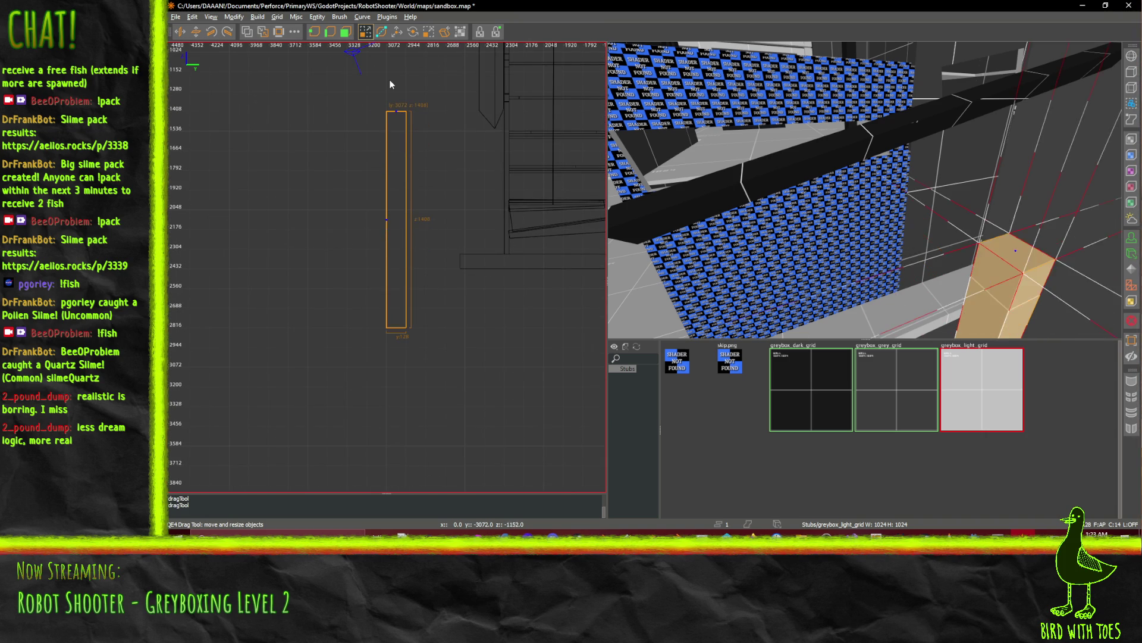
{"action": "right_click", "coordinate": [865, 190]}
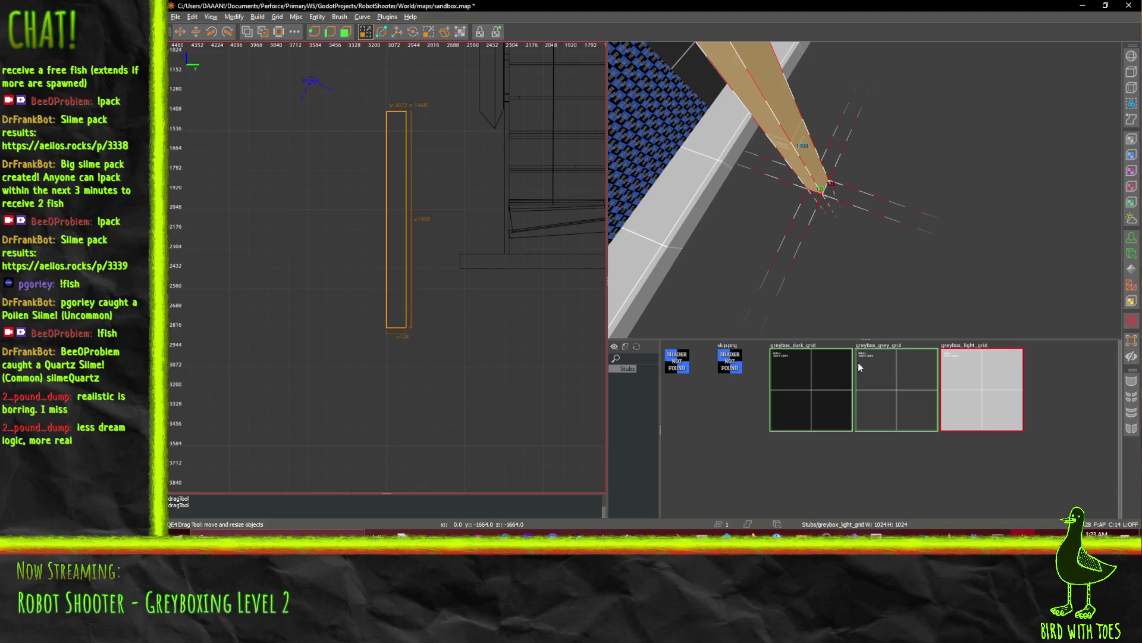
{"action": "middle_click", "coordinate": [864, 189]}
Fly the camera around the new pillar to inspect it, then return to the top view.
{"action": "key", "text": "w"}
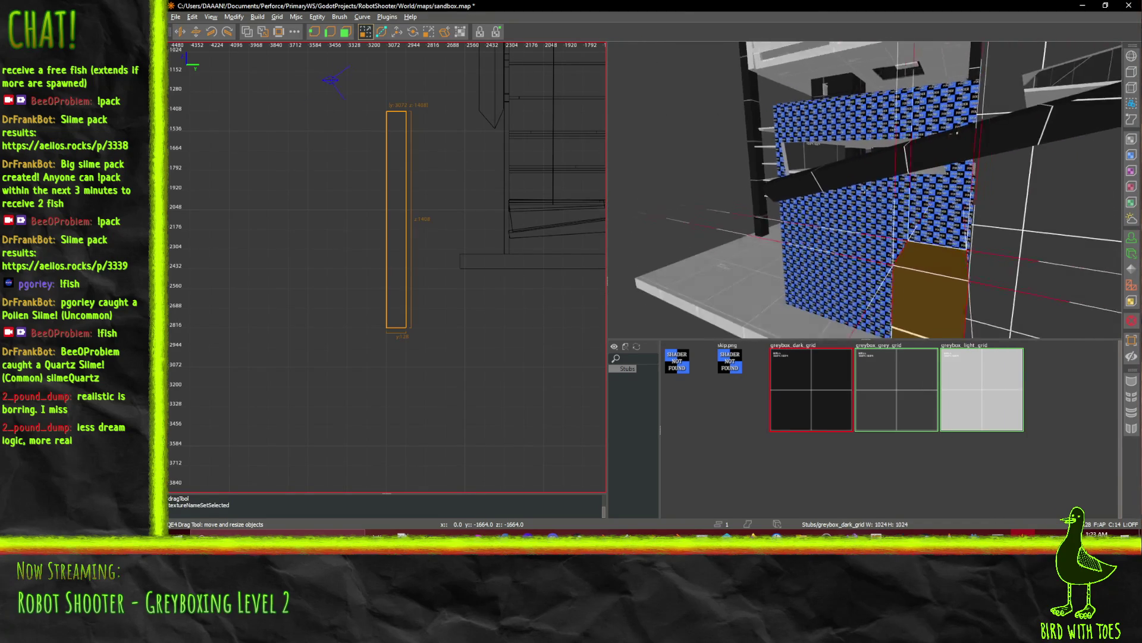
{"action": "key", "text": "w"}
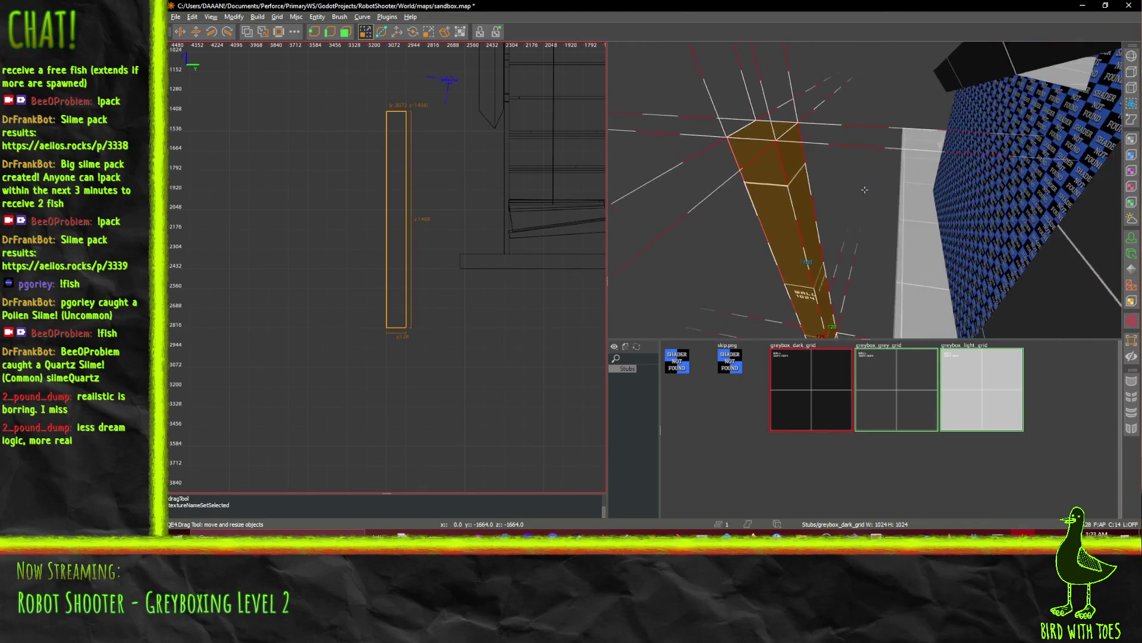
{"action": "key", "text": "s"}
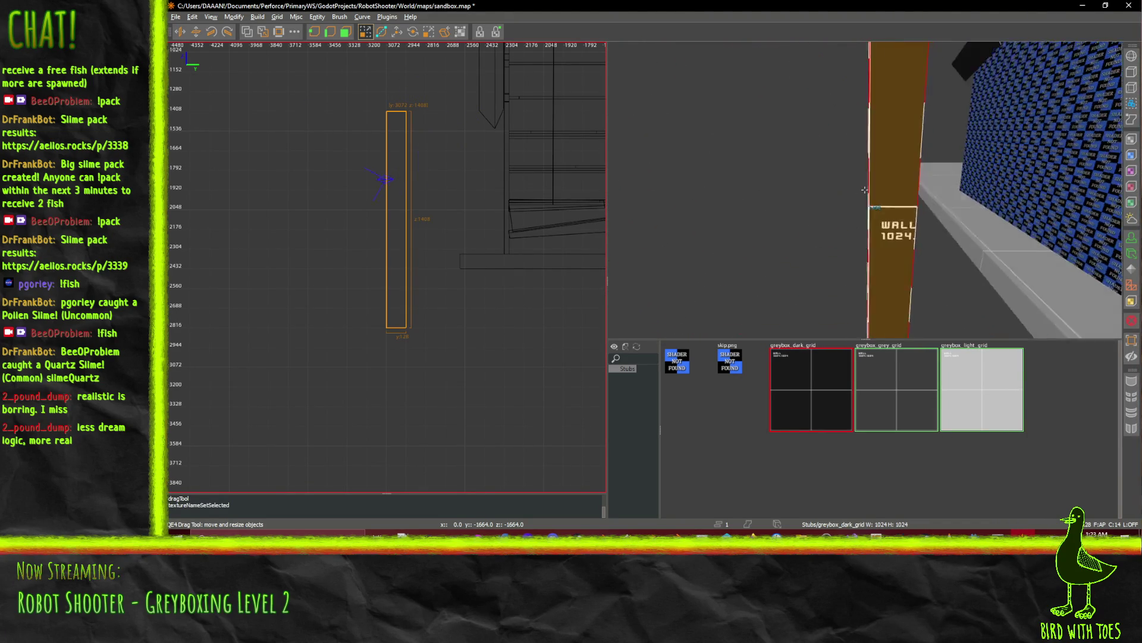
{"action": "key", "text": "s"}
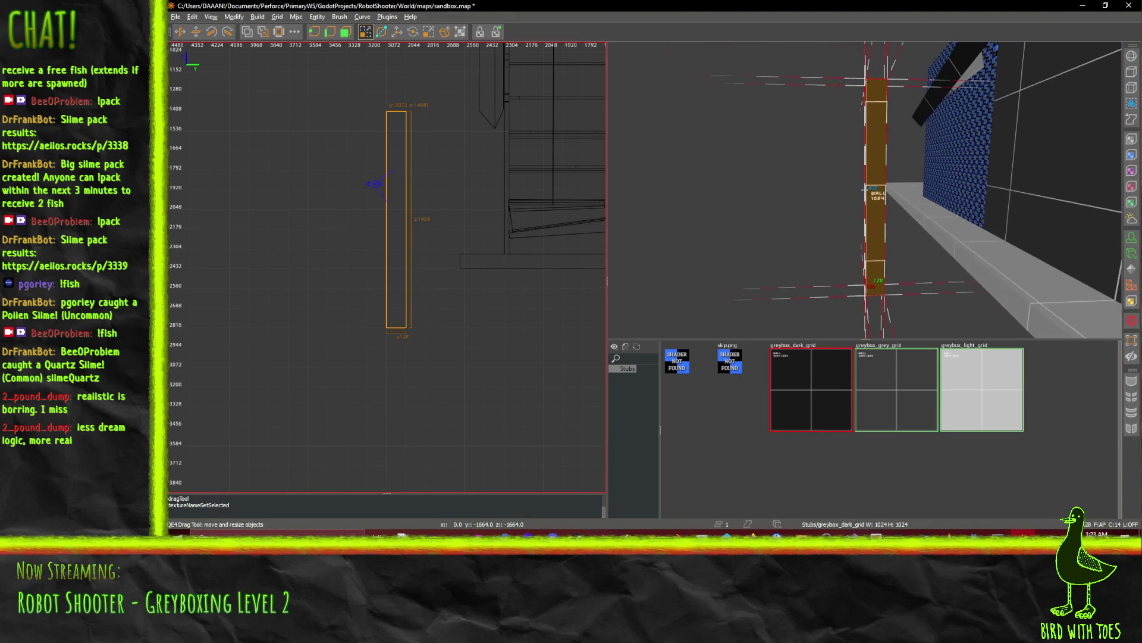
{"action": "right_click", "coordinate": [865, 189]}
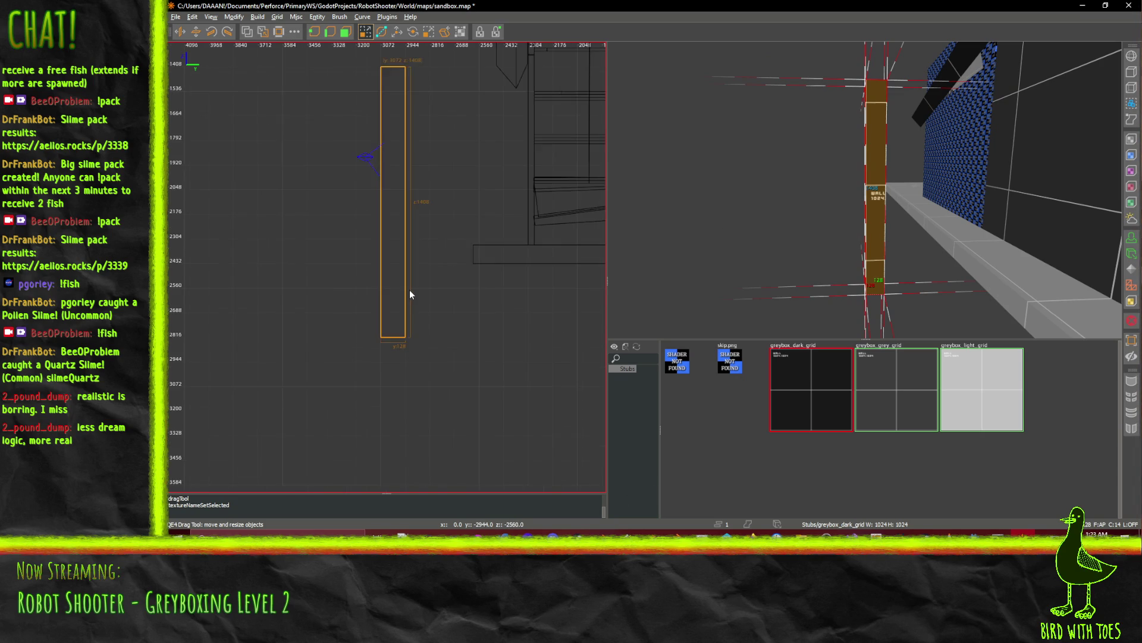
{"action": "key", "text": "ctrl+Tab"}
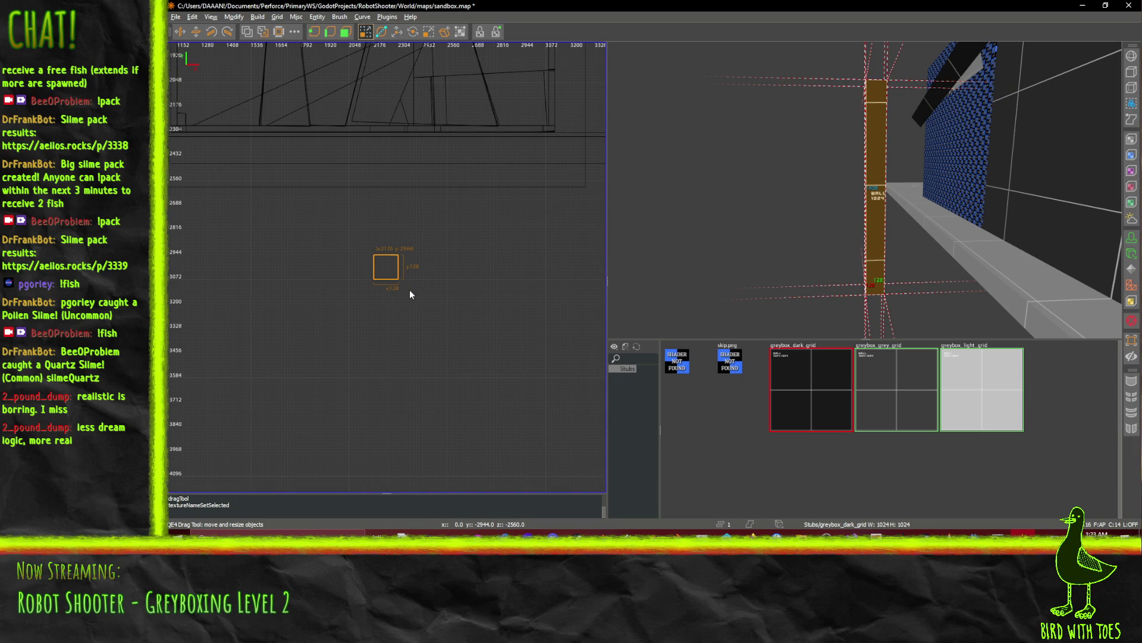
Widen the pillar's footprint from 128 to 192 units square in the top view.
{"action": "scroll", "coordinate": [410, 290], "scroll_direction": "up", "scroll_amount": 2}
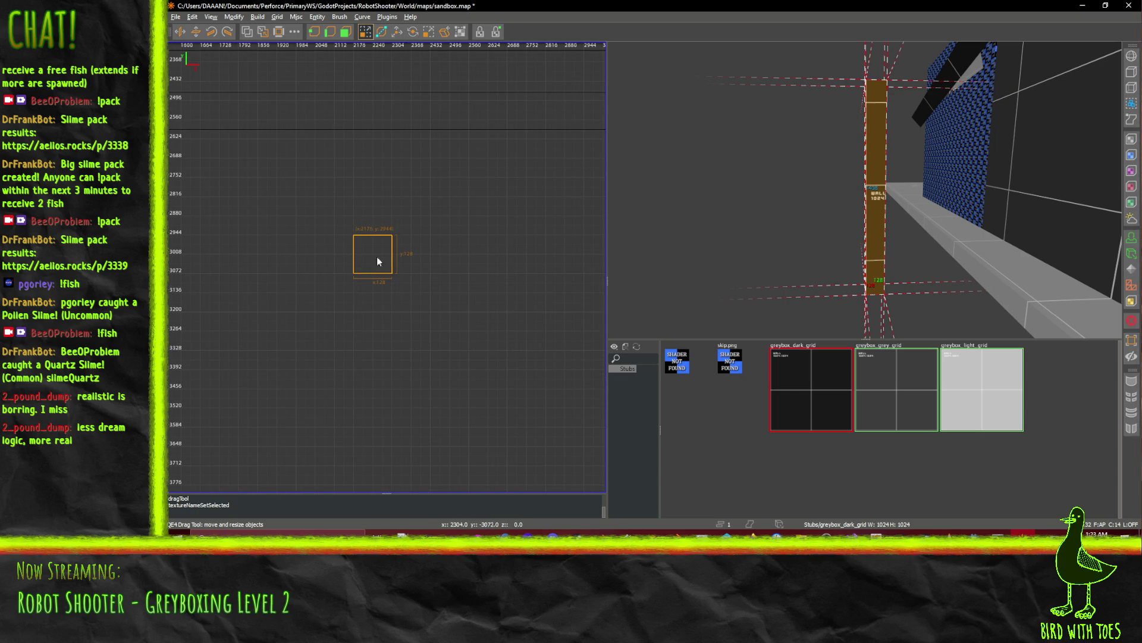
{"action": "mouse_move", "coordinate": [378, 231]}
{"action": "left_mouse_down"}
{"action": "mouse_move", "coordinate": [383, 212]}
{"action": "mouse_move", "coordinate": [411, 224]}
{"action": "mouse_move", "coordinate": [440, 271]}
{"action": "left_mouse_up"}
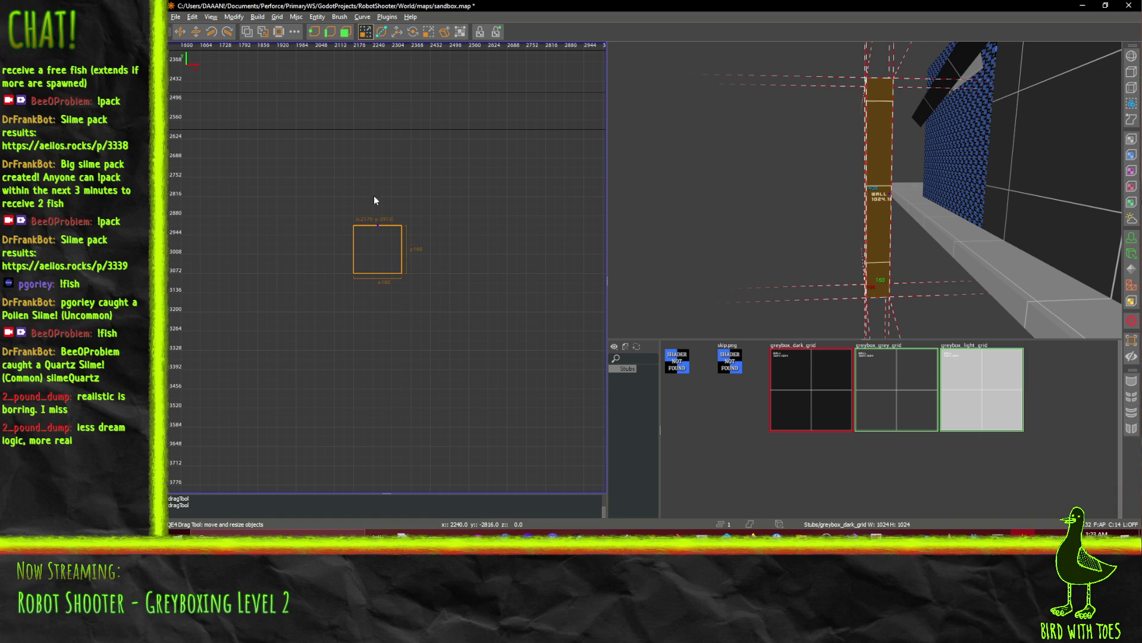
{"action": "left_click_drag", "start_coordinate": [373, 197], "coordinate": [374, 189]}
{"action": "left_click_drag", "start_coordinate": [426, 225], "coordinate": [431, 226]}
{"action": "scroll", "coordinate": [509, 232], "scroll_direction": "down", "scroll_amount": 2}
{"action": "scroll", "coordinate": [508, 233], "scroll_direction": "down", "scroll_amount": 4}
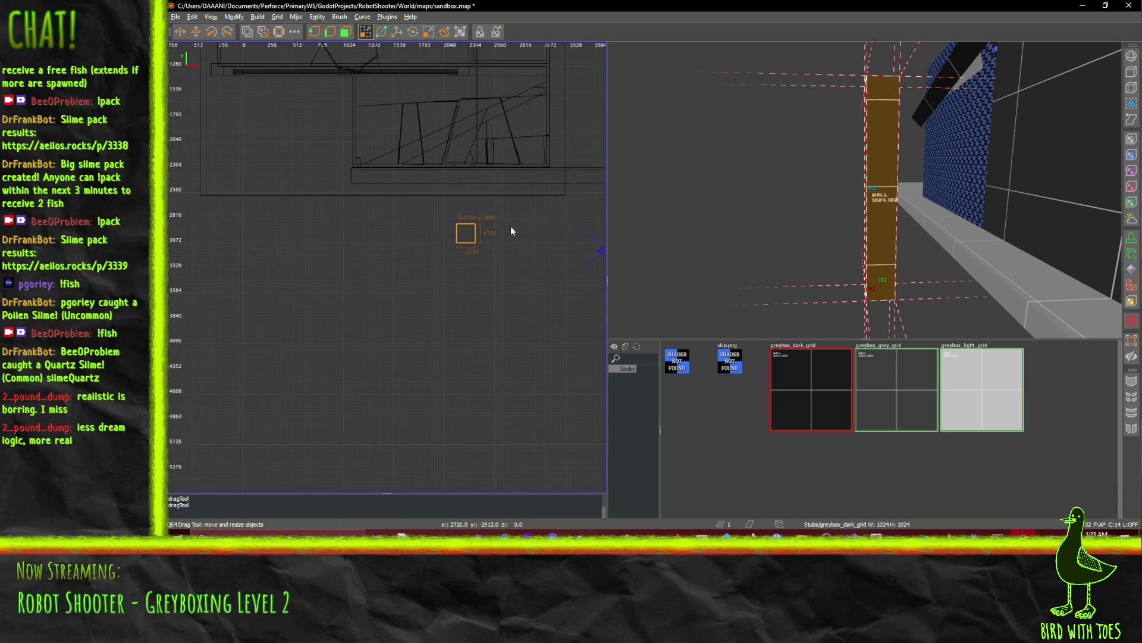
{"action": "scroll", "coordinate": [453, 232], "scroll_direction": "up", "scroll_amount": 1}
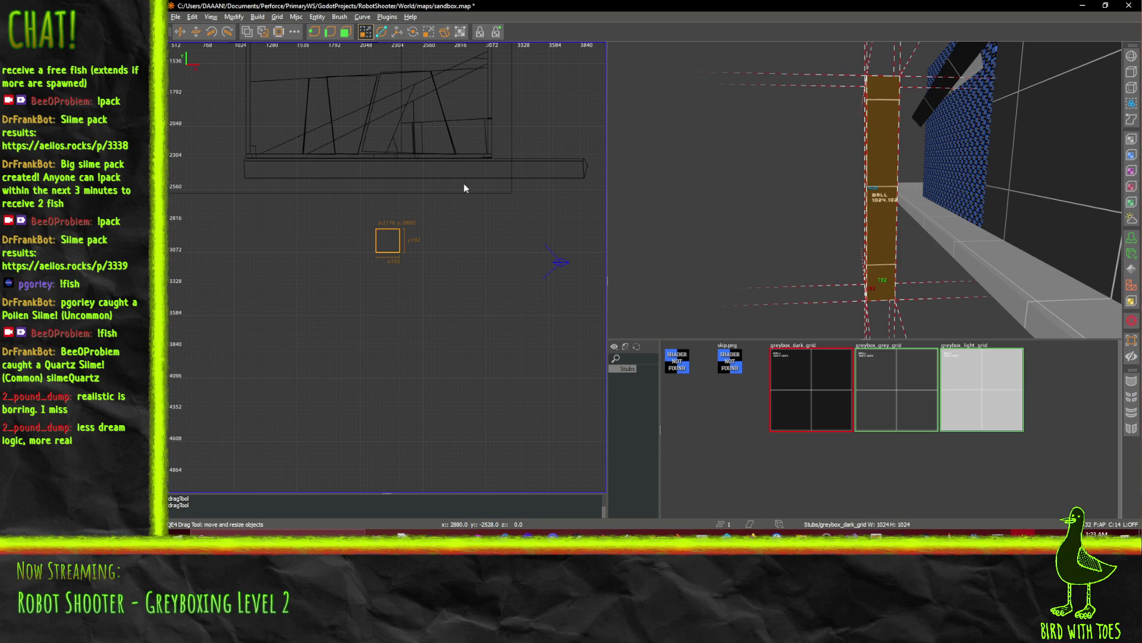
Check the widened pillar in the front and side views.
{"action": "key", "text": "ctrl+Tab"}
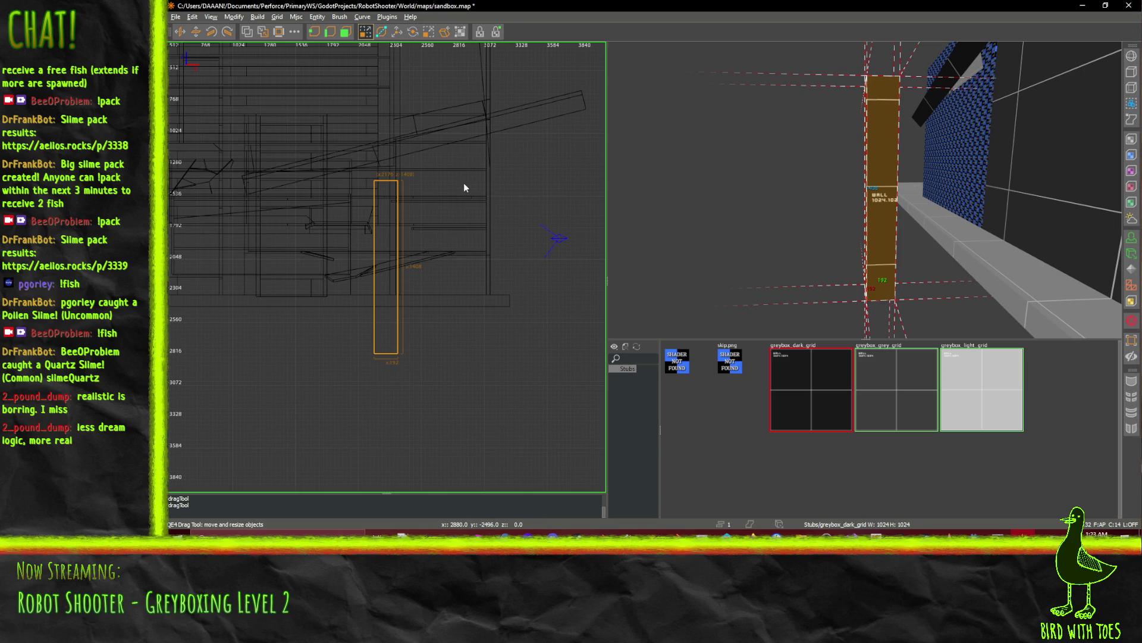
{"action": "scroll", "coordinate": [382, 279], "scroll_direction": "down", "scroll_amount": 5}
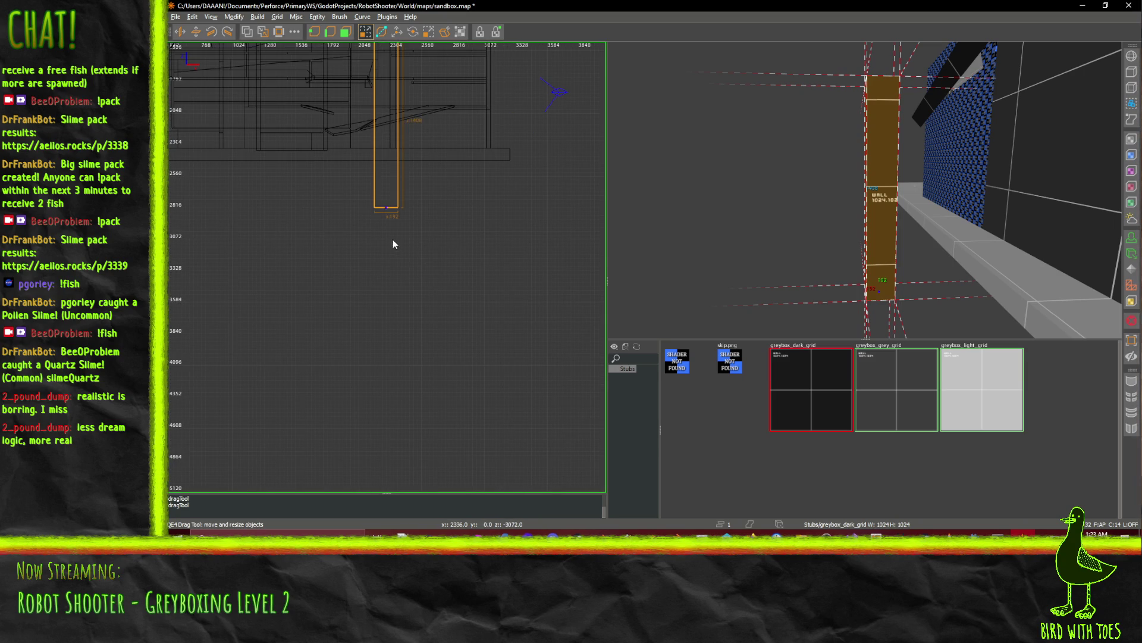
{"action": "left_click_drag", "start_coordinate": [393, 271], "coordinate": [316, 408]}
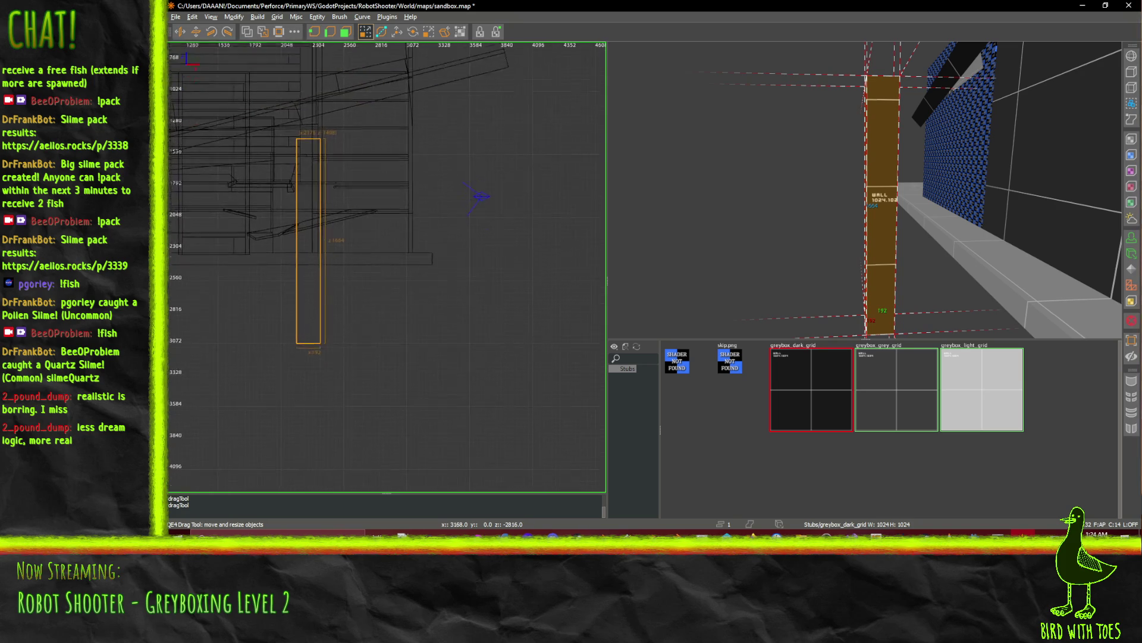
{"action": "mouse_move", "coordinate": [551, 117]}
{"action": "left_mouse_down"}
{"action": "mouse_move", "coordinate": [558, 188]}
{"action": "mouse_move", "coordinate": [670, 195]}
{"action": "left_mouse_up"}
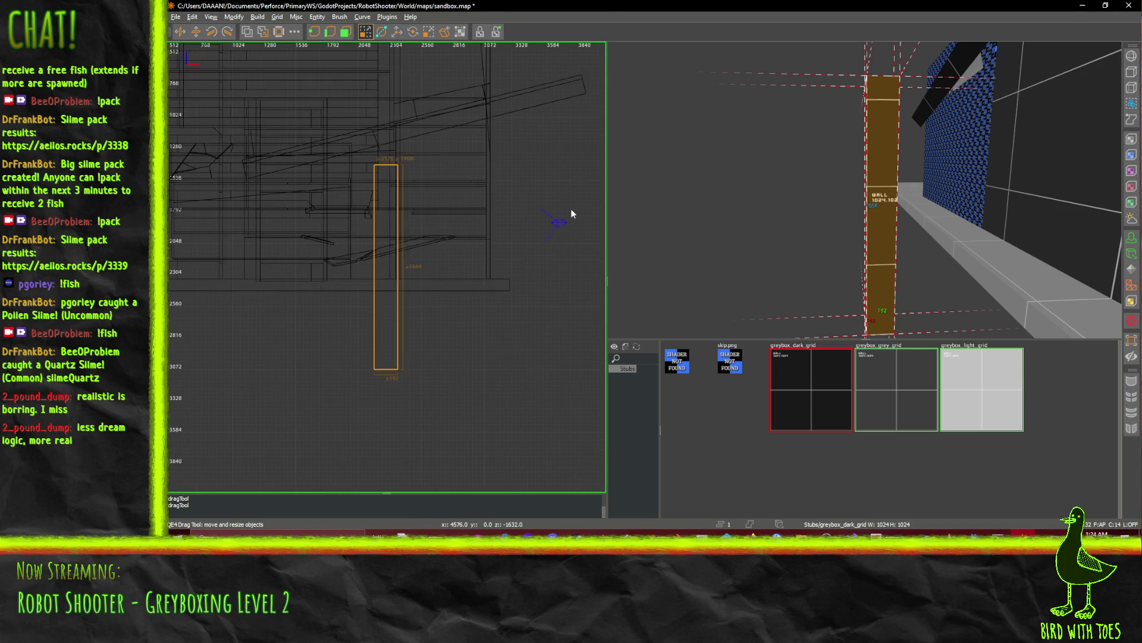
{"action": "key", "text": "ctrl+Tab"}
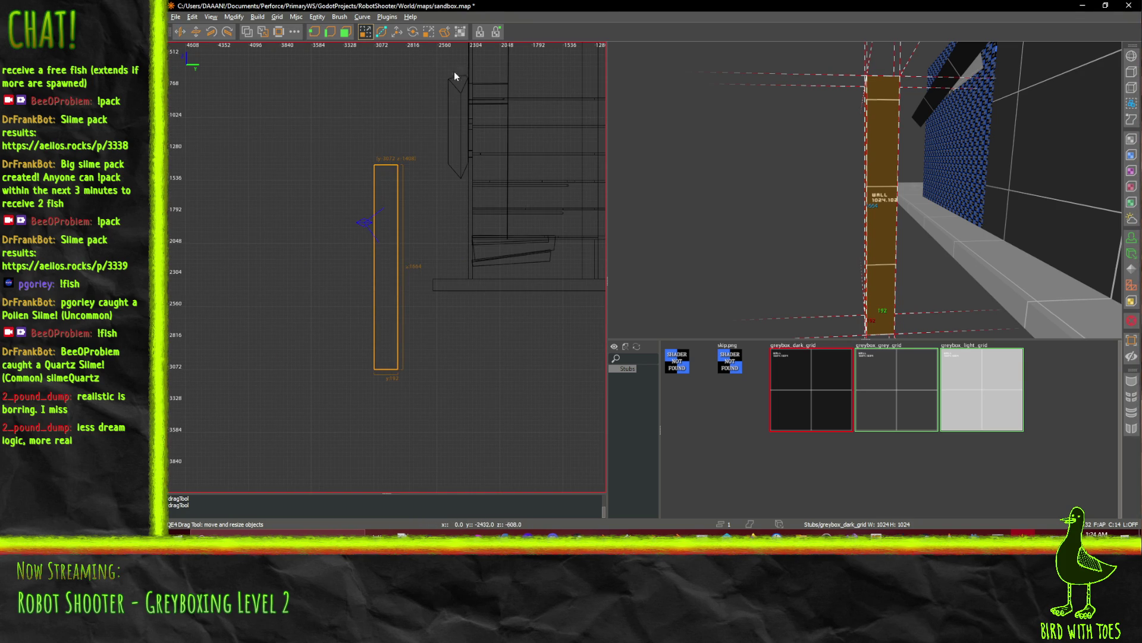
Tilt the pillar clockwise around its base with the Rotate tool, after one undone trial.
{"action": "left_click", "coordinate": [412, 32]}
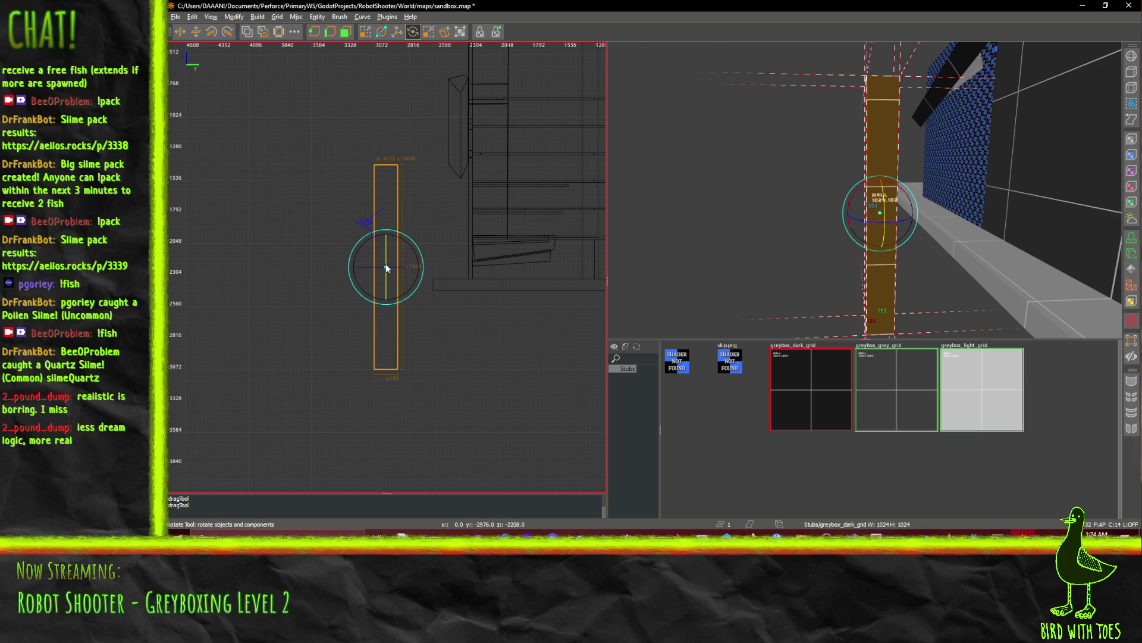
{"action": "mouse_move", "coordinate": [385, 267]}
{"action": "left_mouse_down"}
{"action": "mouse_move", "coordinate": [386, 370]}
{"action": "mouse_move", "coordinate": [398, 372]}
{"action": "left_mouse_up"}
{"action": "key", "text": "ctrl+z"}
{"action": "key", "text": "ctrl+z"}
{"action": "mouse_move", "coordinate": [394, 94]}
{"action": "left_mouse_down"}
{"action": "mouse_move", "coordinate": [444, 117]}
{"action": "mouse_move", "coordinate": [485, 159]}
{"action": "mouse_move", "coordinate": [433, 164]}
{"action": "mouse_move", "coordinate": [467, 177]}
{"action": "left_mouse_up"}
Shift the tilted pillar 480 units sideways and lengthen its upper end.
{"action": "left_click", "coordinate": [397, 31]}
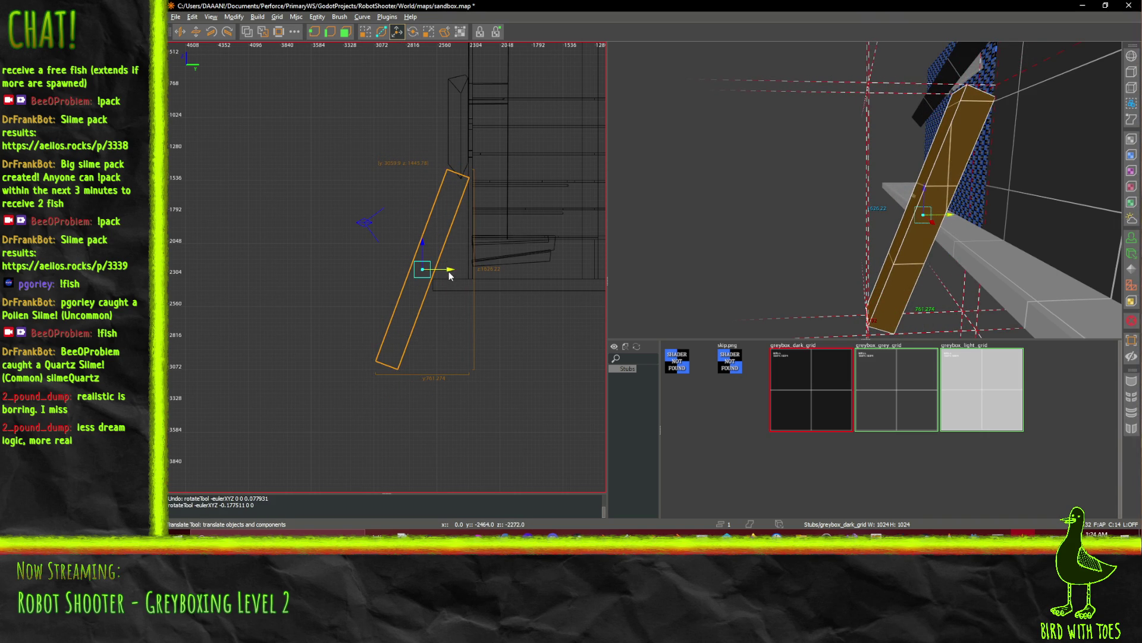
{"action": "left_click_drag", "start_coordinate": [450, 275], "coordinate": [391, 275]}
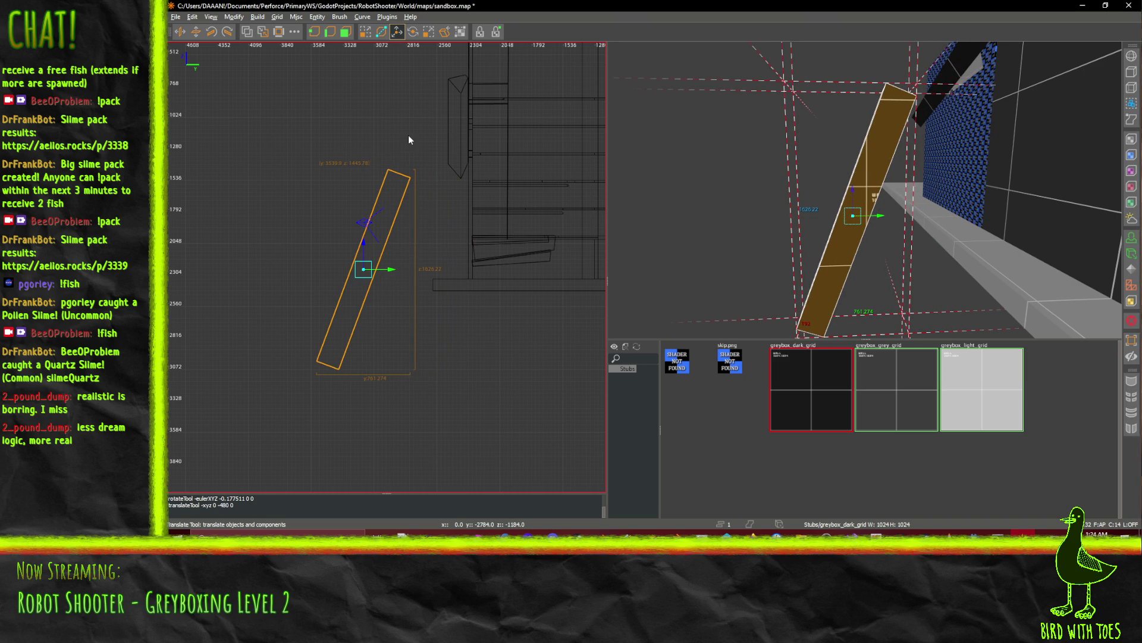
{"action": "left_click", "coordinate": [365, 32]}
{"action": "mouse_move", "coordinate": [407, 161]}
{"action": "left_mouse_down"}
{"action": "mouse_move", "coordinate": [429, 122]}
{"action": "mouse_move", "coordinate": [422, 126]}
{"action": "left_mouse_up"}
Set the rotation pivot at the beam's bottom corner and fine-tune its tilt.
{"action": "left_click", "coordinate": [411, 32]}
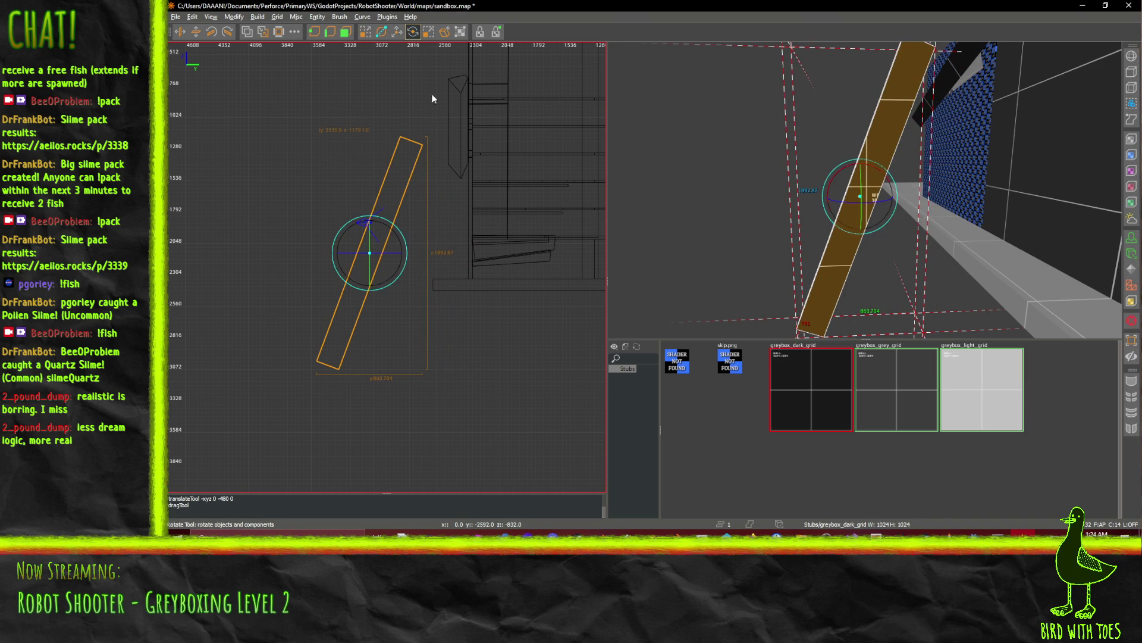
{"action": "left_click_drag", "start_coordinate": [370, 253], "coordinate": [332, 368]}
{"action": "left_click_drag", "start_coordinate": [436, 73], "coordinate": [470, 117]}
{"action": "scroll", "coordinate": [865, 189], "scroll_direction": "up", "scroll_amount": 5}
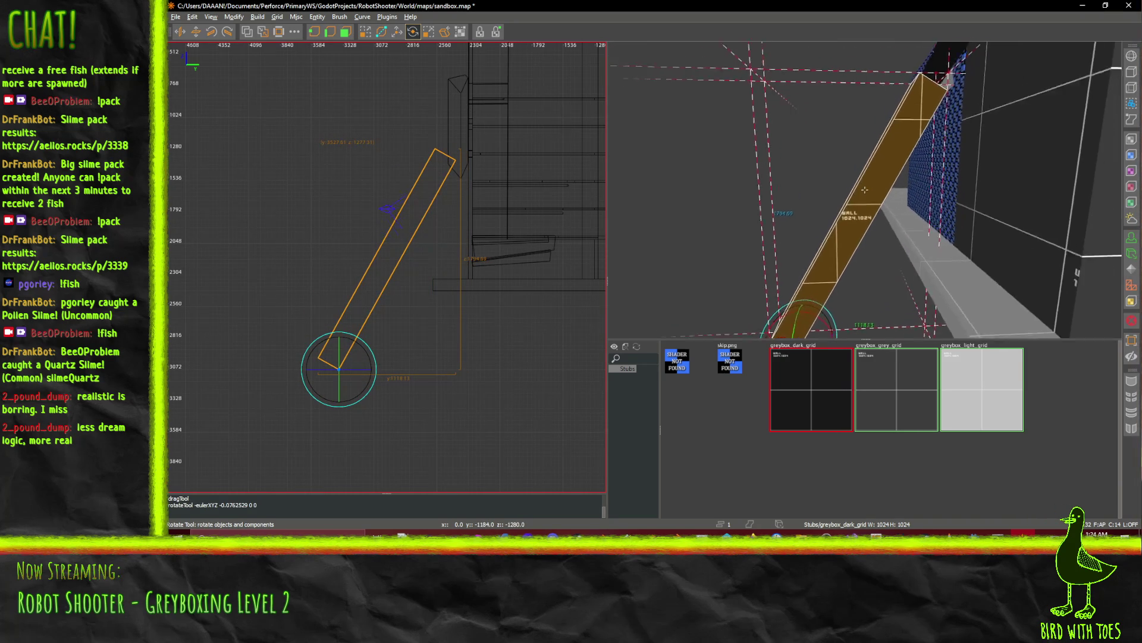
{"action": "scroll", "coordinate": [864, 190], "scroll_direction": "up", "scroll_amount": 5}
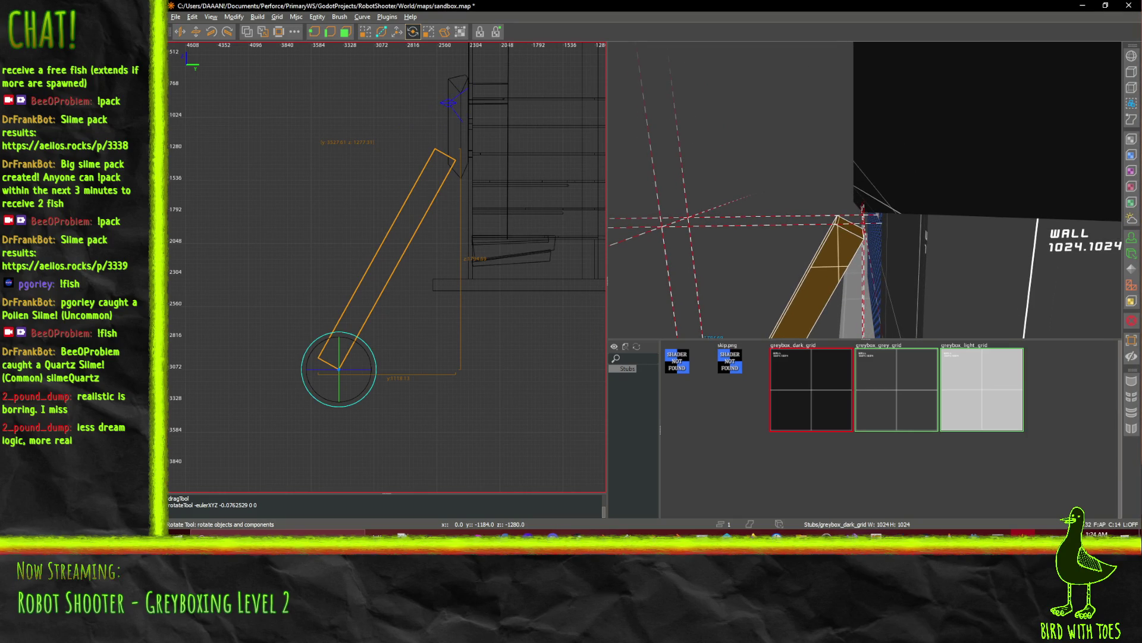
{"action": "key", "text": "alt+Tab"}
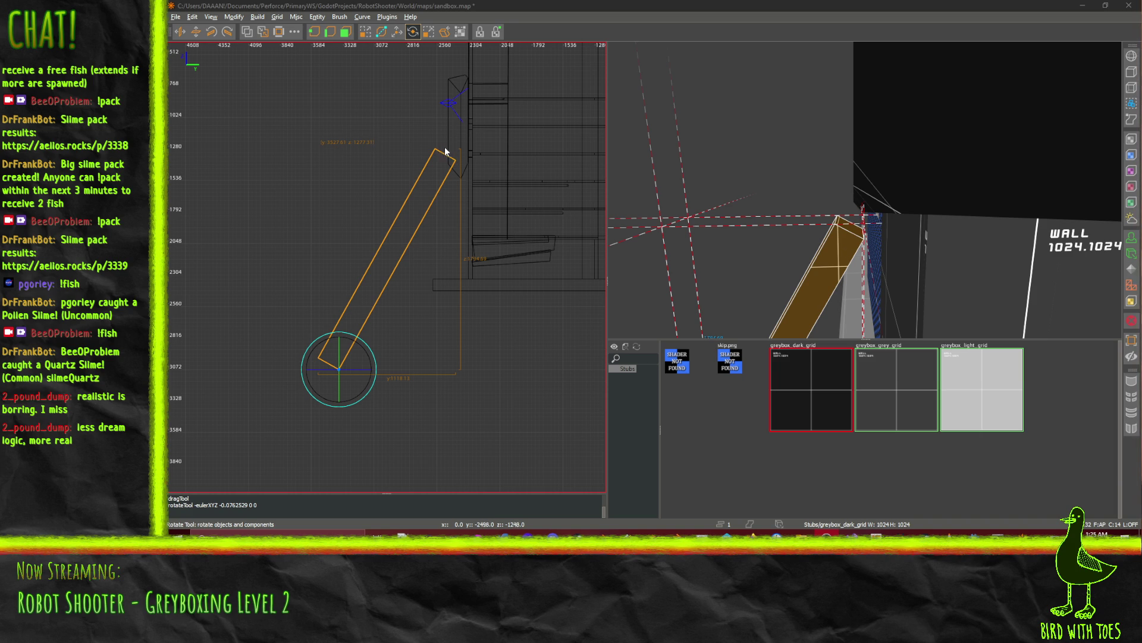
{"action": "left_click_drag", "start_coordinate": [446, 151], "coordinate": [489, 104]}
Pull the beam's top end down toward the wall.
{"action": "key", "text": "q"}
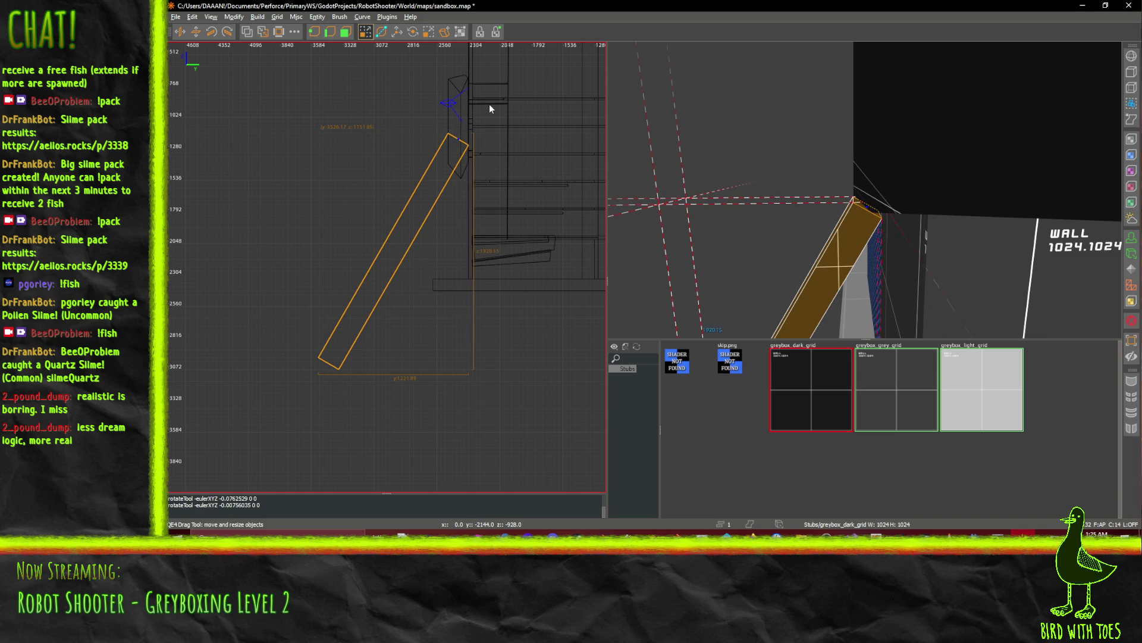
{"action": "right_click", "coordinate": [728, 118]}
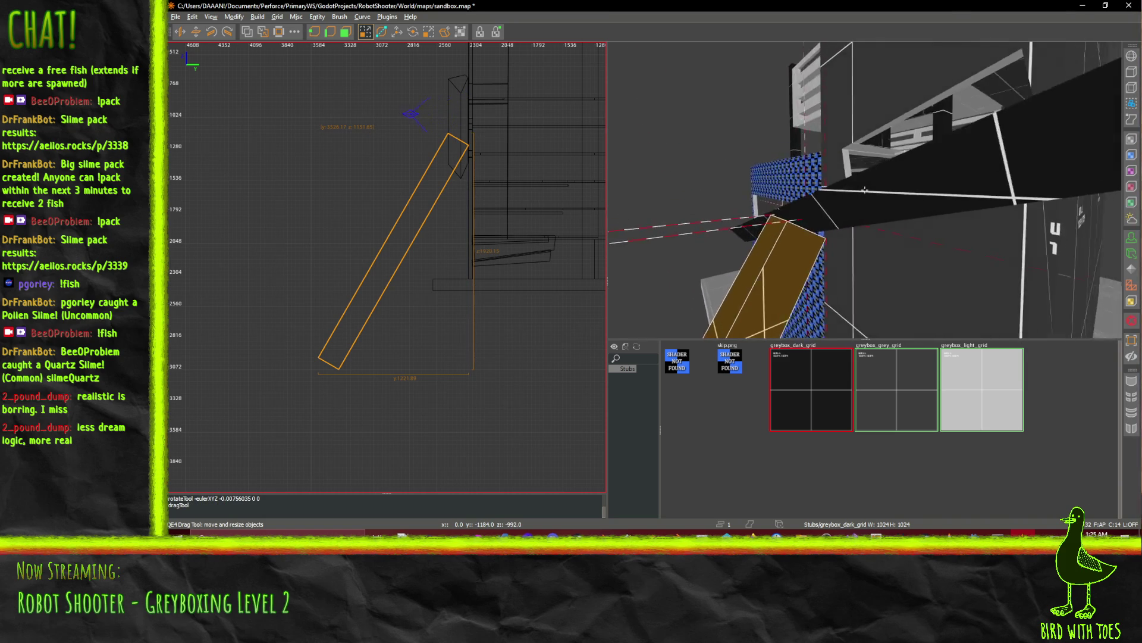
{"action": "scroll", "coordinate": [864, 189], "scroll_direction": "up", "scroll_amount": 5}
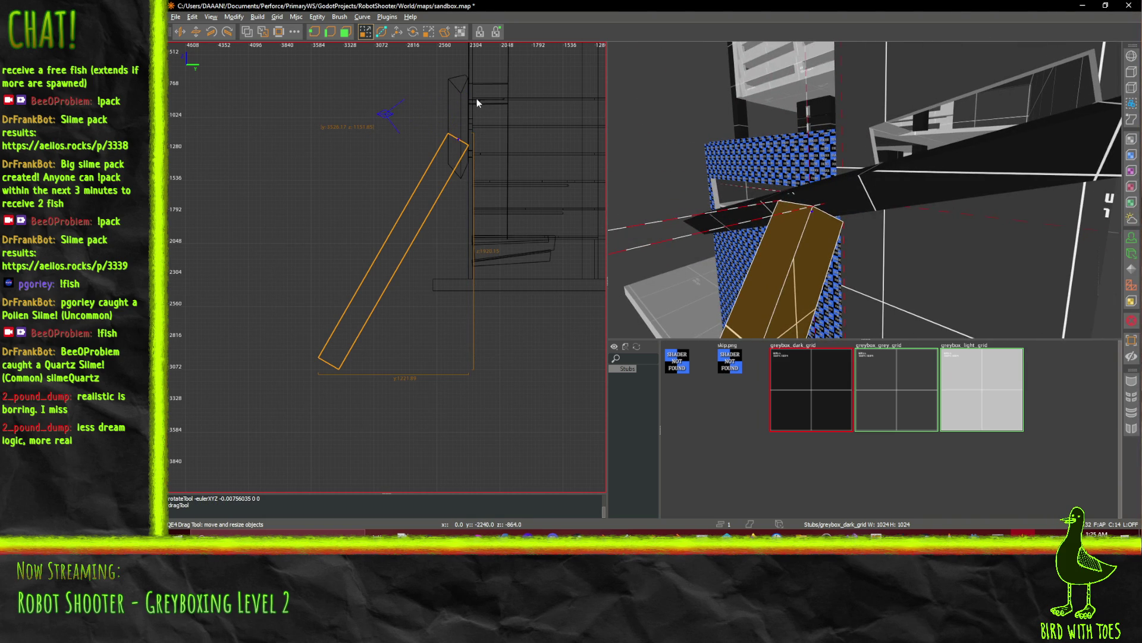
{"action": "left_click_drag", "start_coordinate": [477, 99], "coordinate": [494, 91]}
Fly the 3D camera around the orange brace and wall to inspect it, trying the UV tool.
{"action": "right_click", "coordinate": [865, 190]}
{"action": "key", "text": "w"}
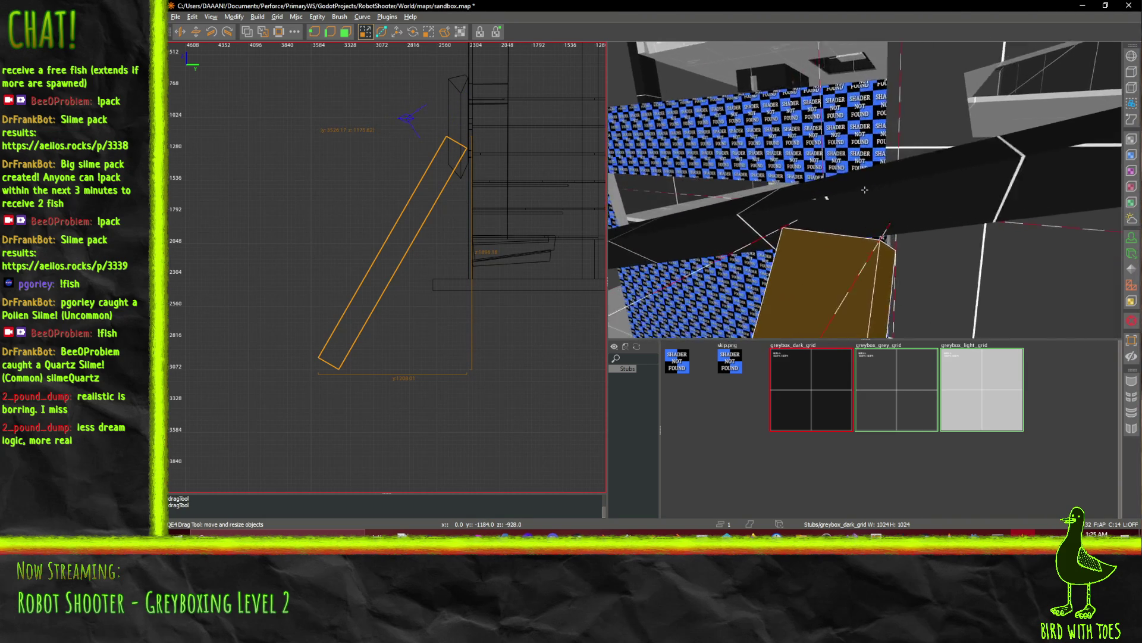
{"action": "key", "text": "s"}
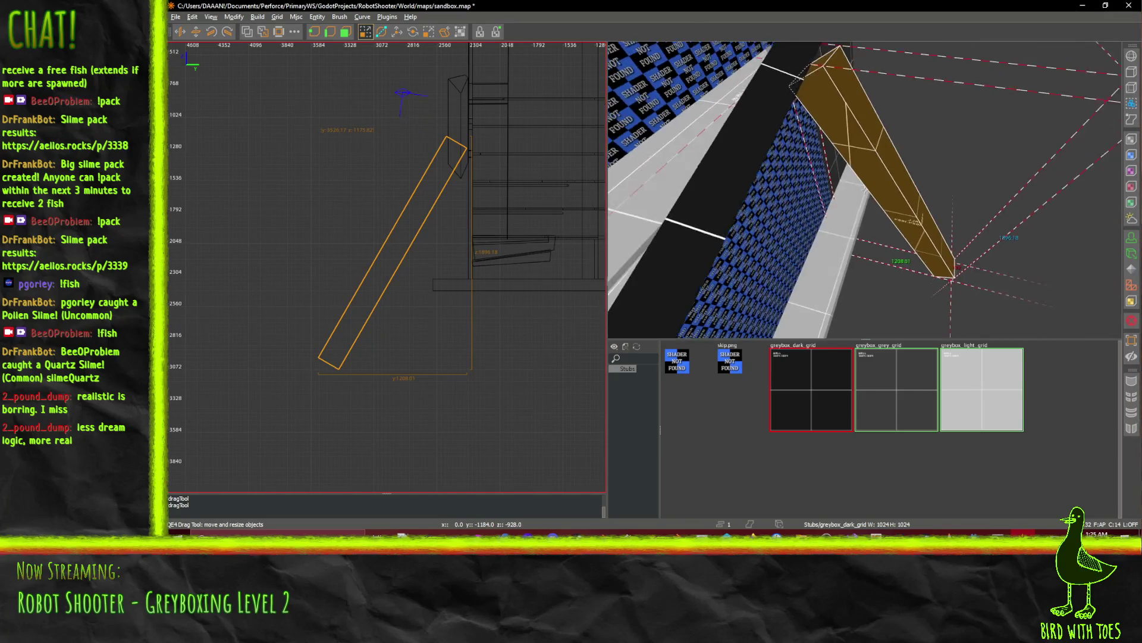
{"action": "key", "text": "s"}
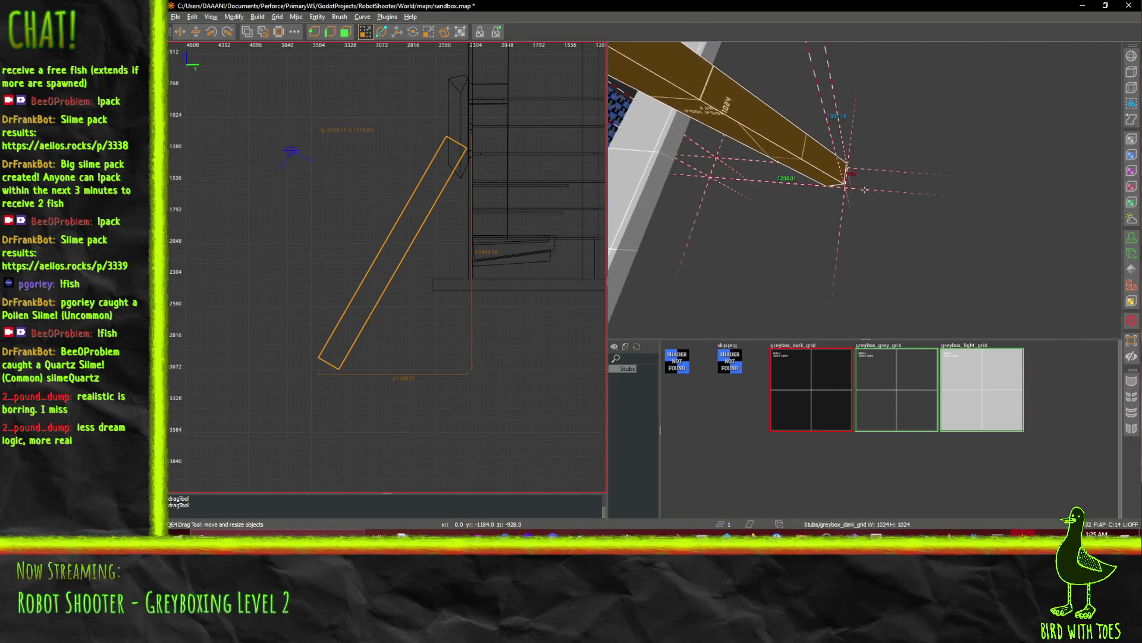
{"action": "key", "text": "w"}
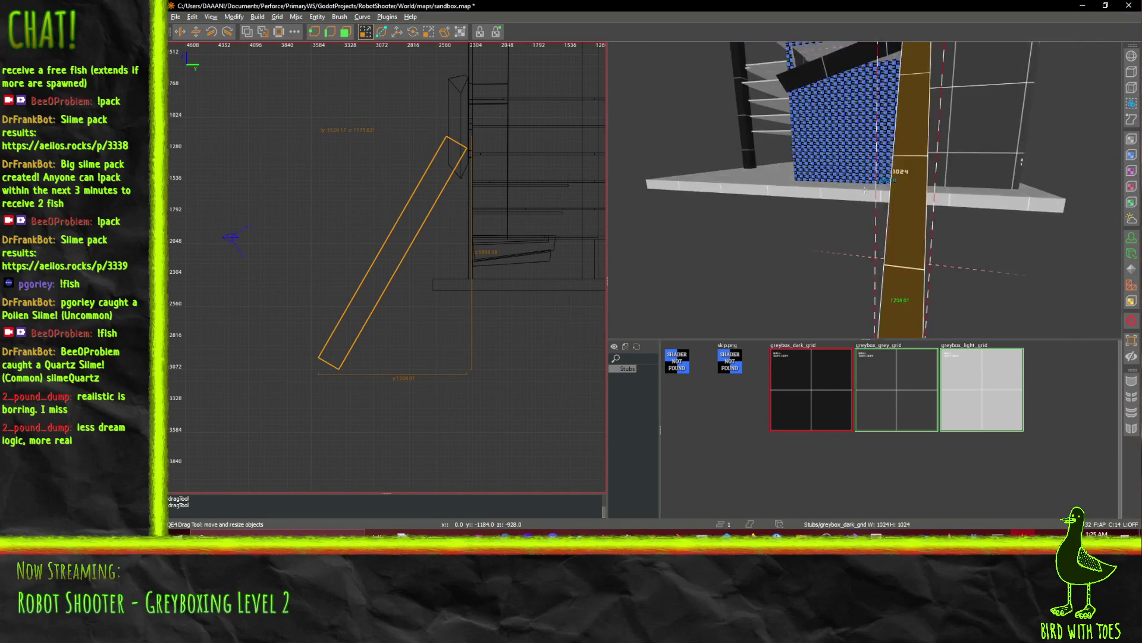
{"action": "key", "text": "d"}
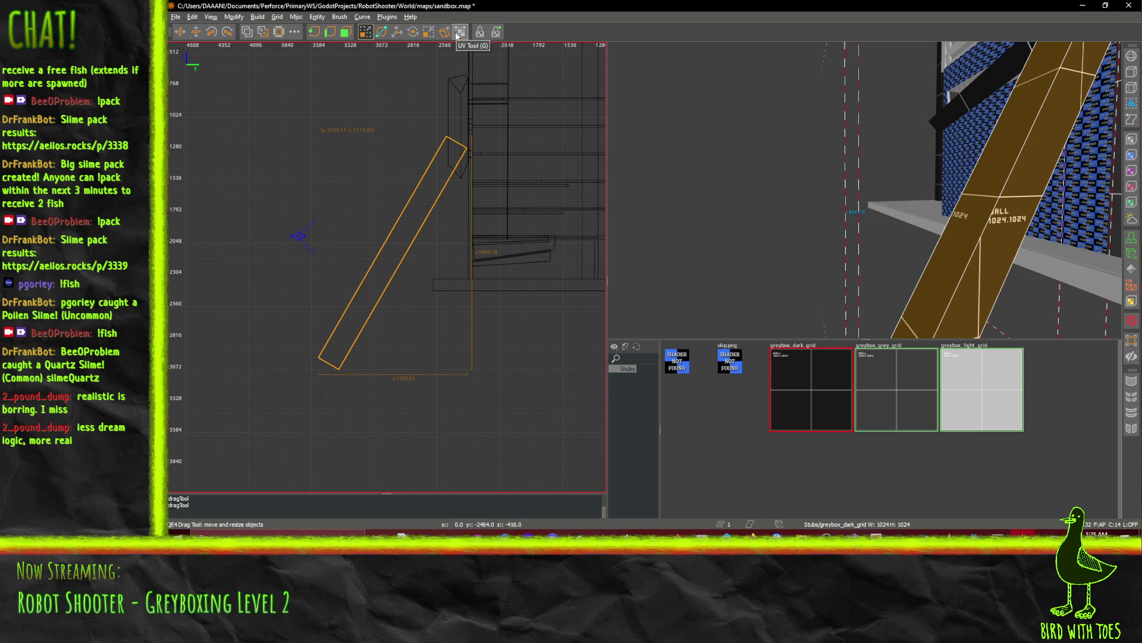
{"action": "left_click", "coordinate": [460, 32]}
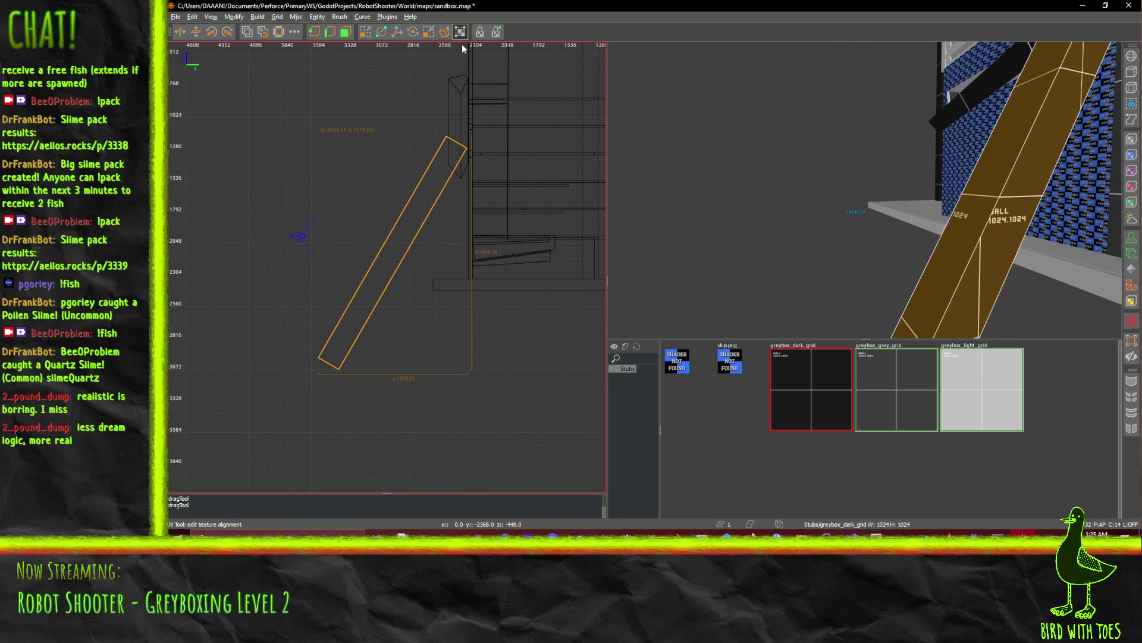
{"action": "key", "text": "w"}
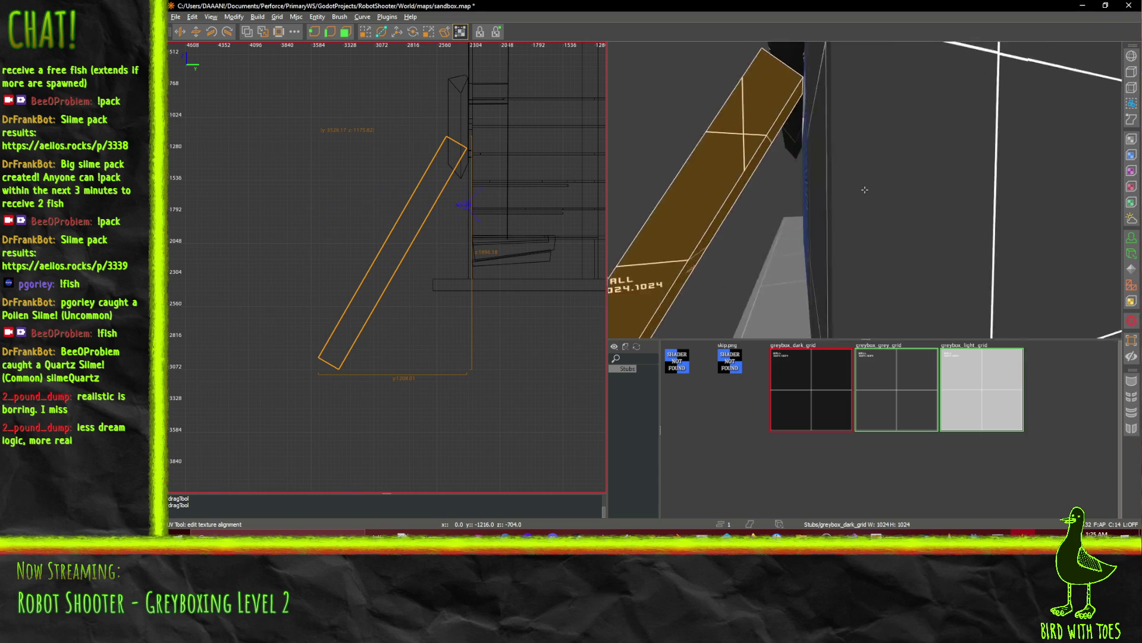
{"action": "key", "text": "s"}
{"action": "key", "text": "s"}
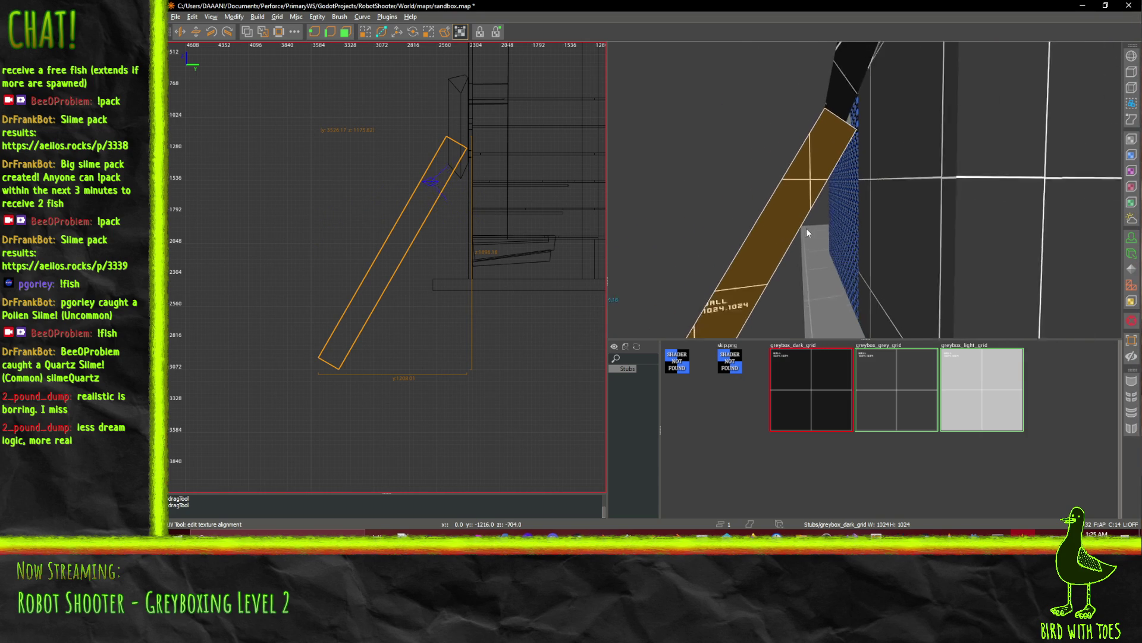
{"action": "key", "text": "s"}
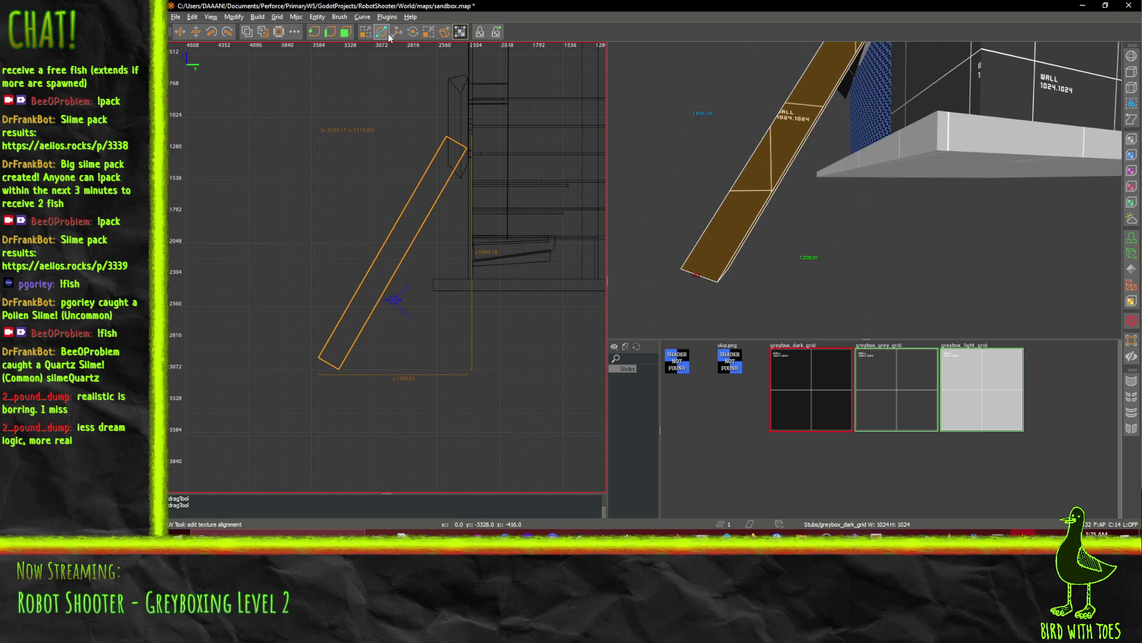
Try pulling a corner of the brace brush outward, then undo it.
{"action": "left_click", "coordinate": [412, 33]}
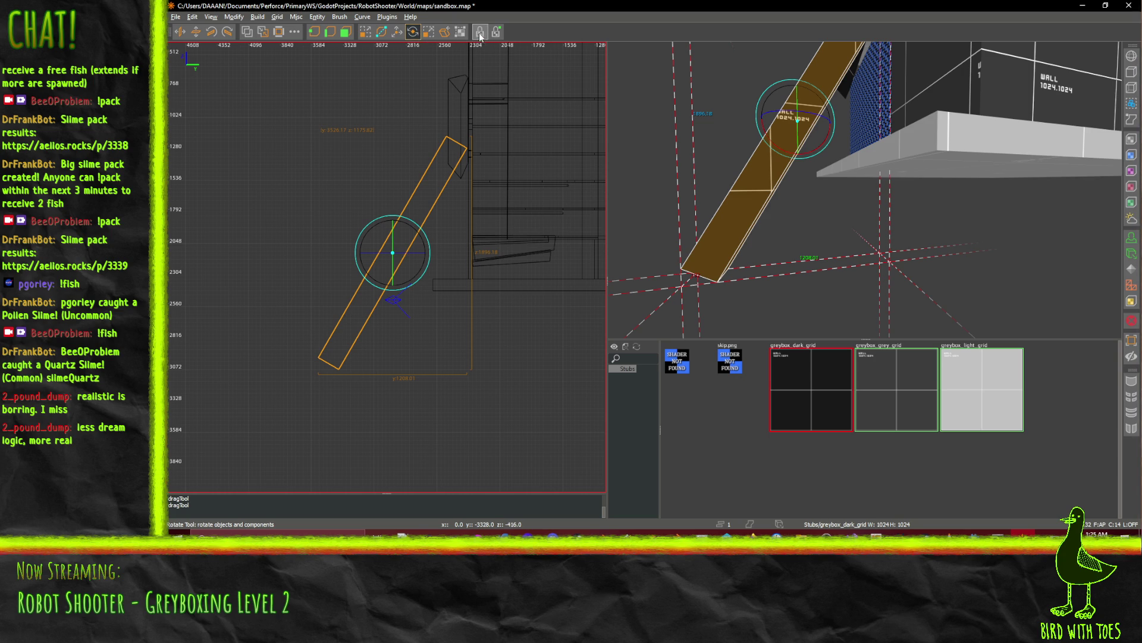
{"action": "left_click", "coordinate": [460, 32]}
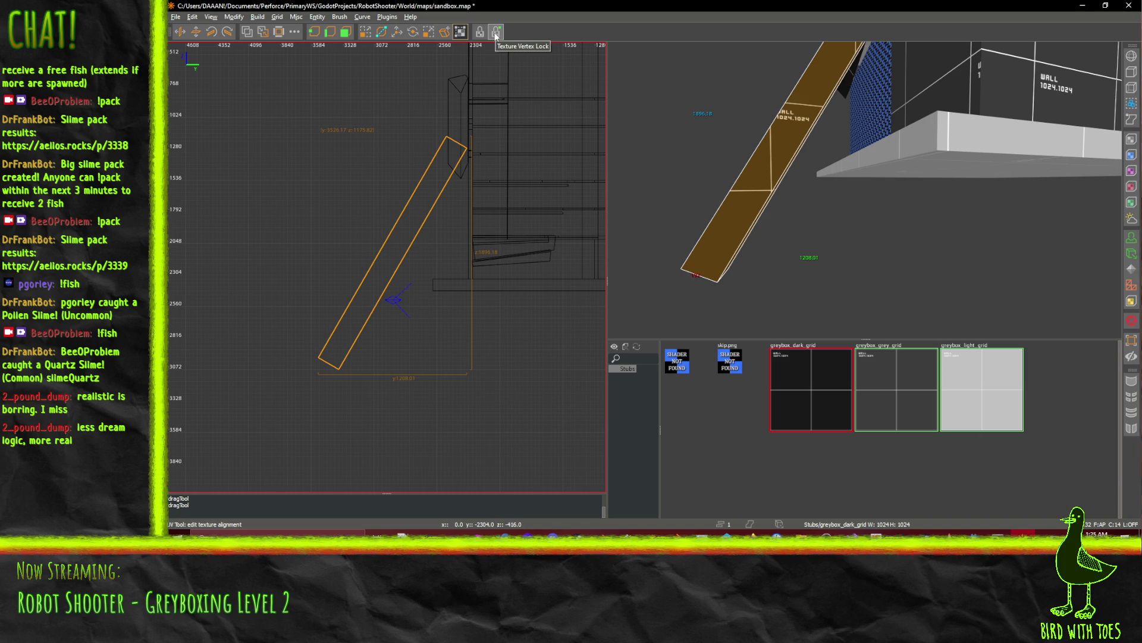
{"action": "mouse_move", "coordinate": [829, 109]}
{"action": "left_mouse_down"}
{"action": "mouse_move", "coordinate": [865, 189]}
{"action": "mouse_move", "coordinate": [638, 187]}
{"action": "left_mouse_up"}
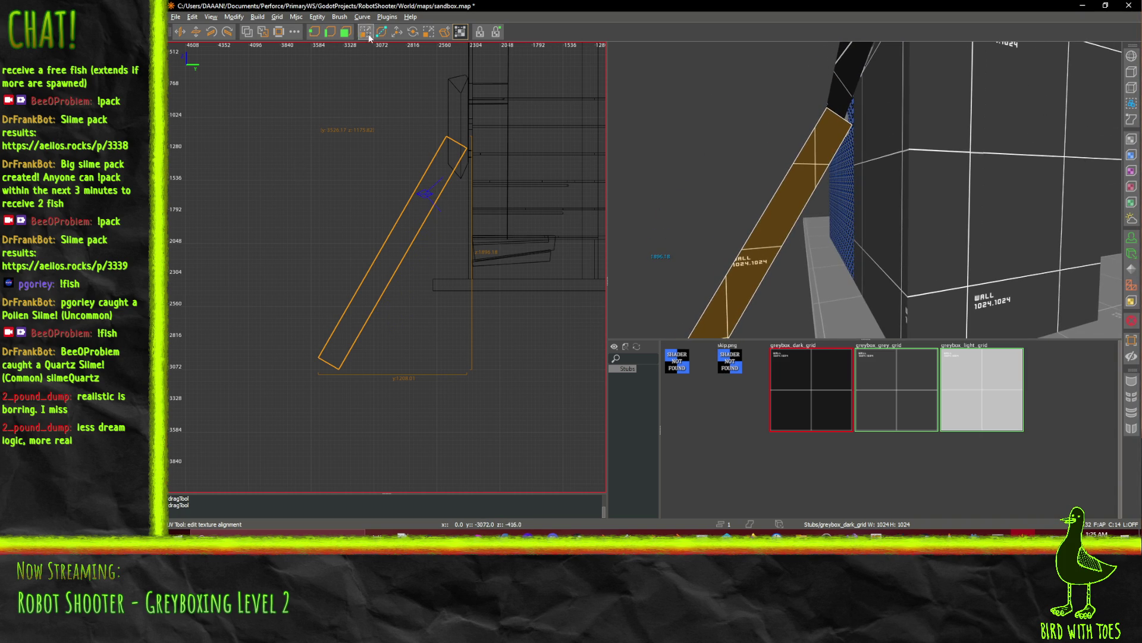
{"action": "left_click", "coordinate": [330, 33]}
{"action": "mouse_move", "coordinate": [819, 114]}
{"action": "left_mouse_down"}
{"action": "mouse_move", "coordinate": [699, 152]}
{"action": "mouse_move", "coordinate": [781, 136]}
{"action": "mouse_move", "coordinate": [791, 153]}
{"action": "left_mouse_up"}
{"action": "key", "text": "ctrl+z"}
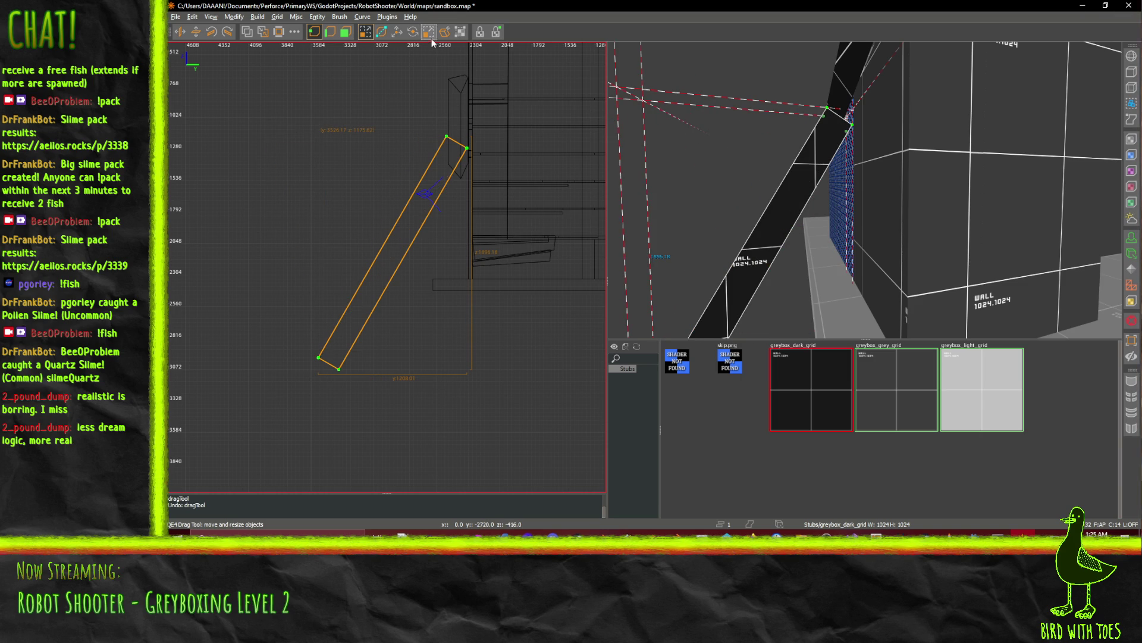
Open the CSG tool options and close them without changes.
{"action": "left_click", "coordinate": [449, 36]}
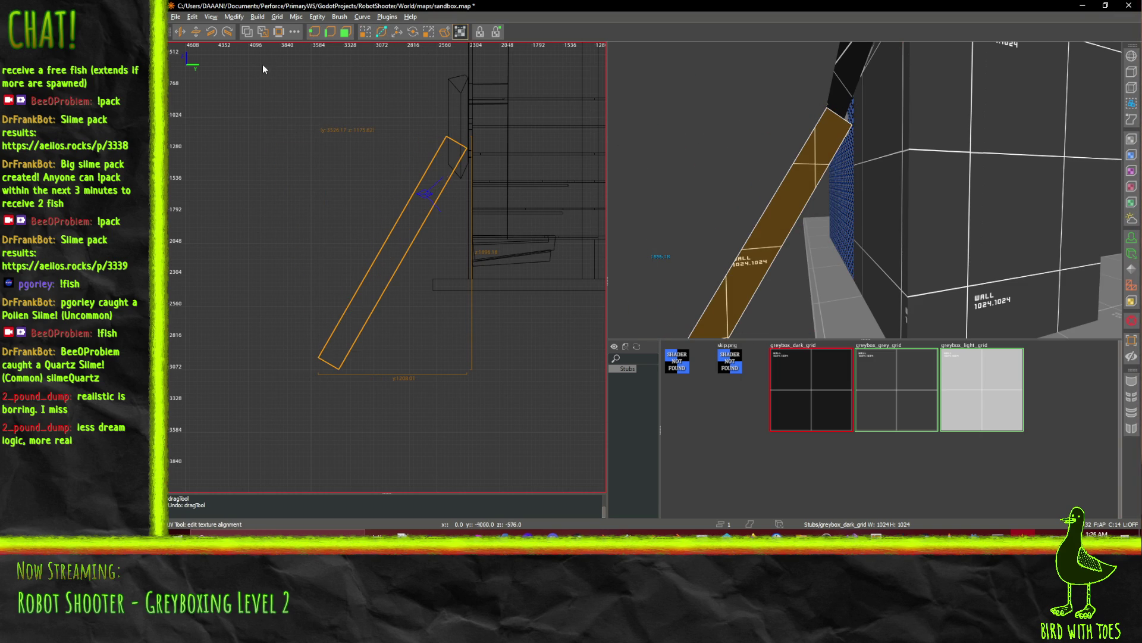
{"action": "left_click", "coordinate": [294, 34]}
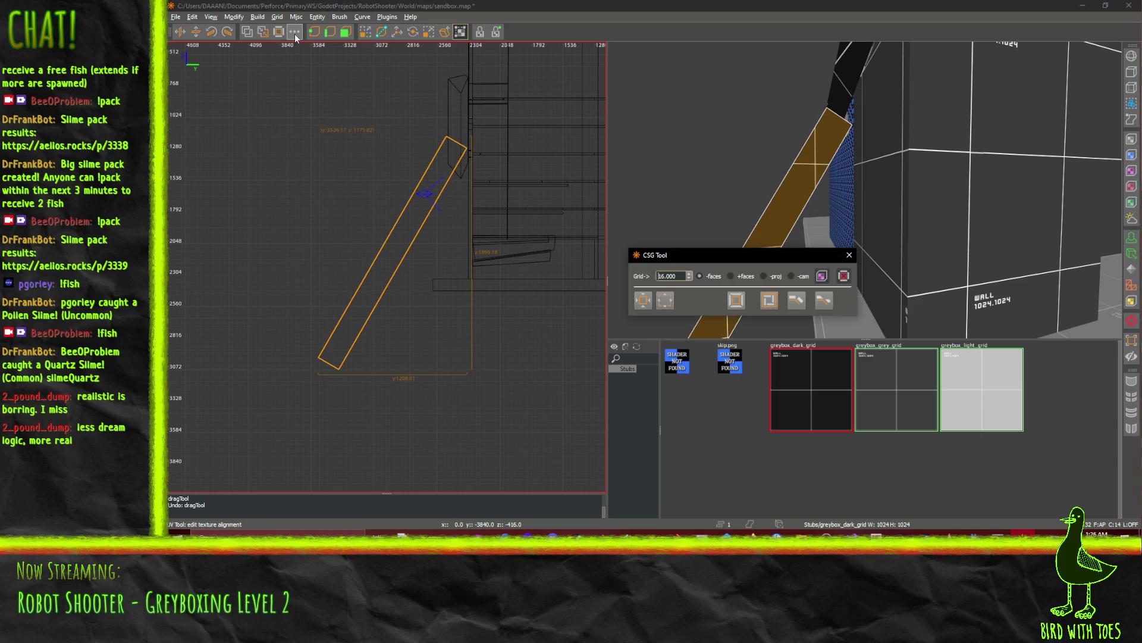
{"action": "left_click", "coordinate": [849, 255]}
{"action": "right_click", "coordinate": [849, 257]}
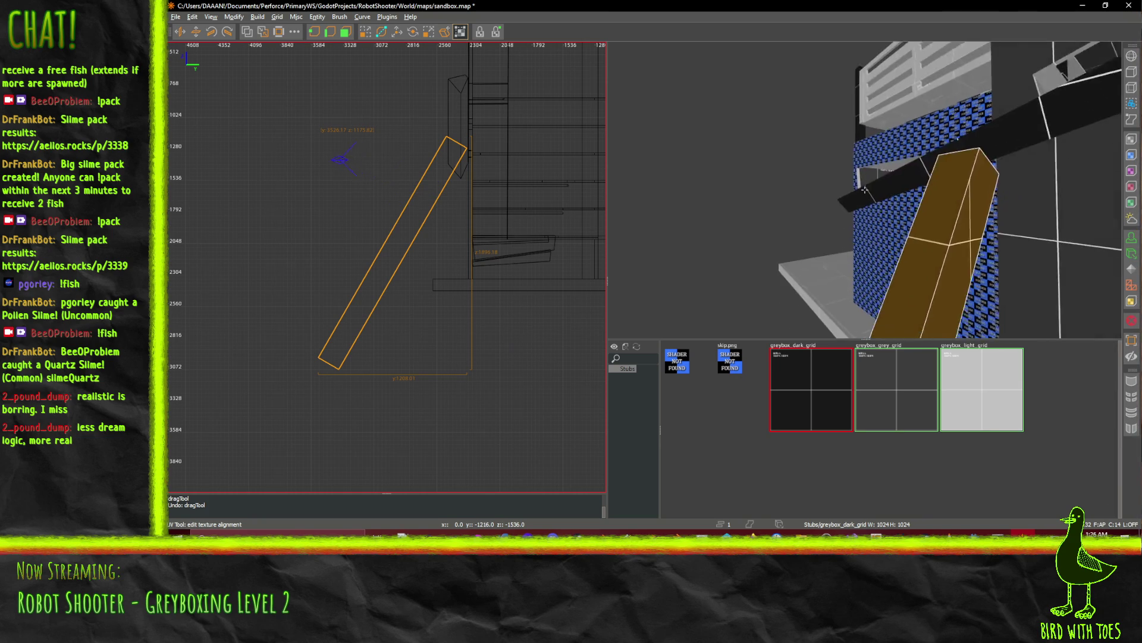
{"action": "right_click", "coordinate": [865, 189]}
Save the sandbox map, fly around the brace and ledge, and deselect the brace.
{"action": "key", "text": "ctrl+s"}
{"action": "right_click", "coordinate": [863, 195]}
{"action": "key", "text": "w"}
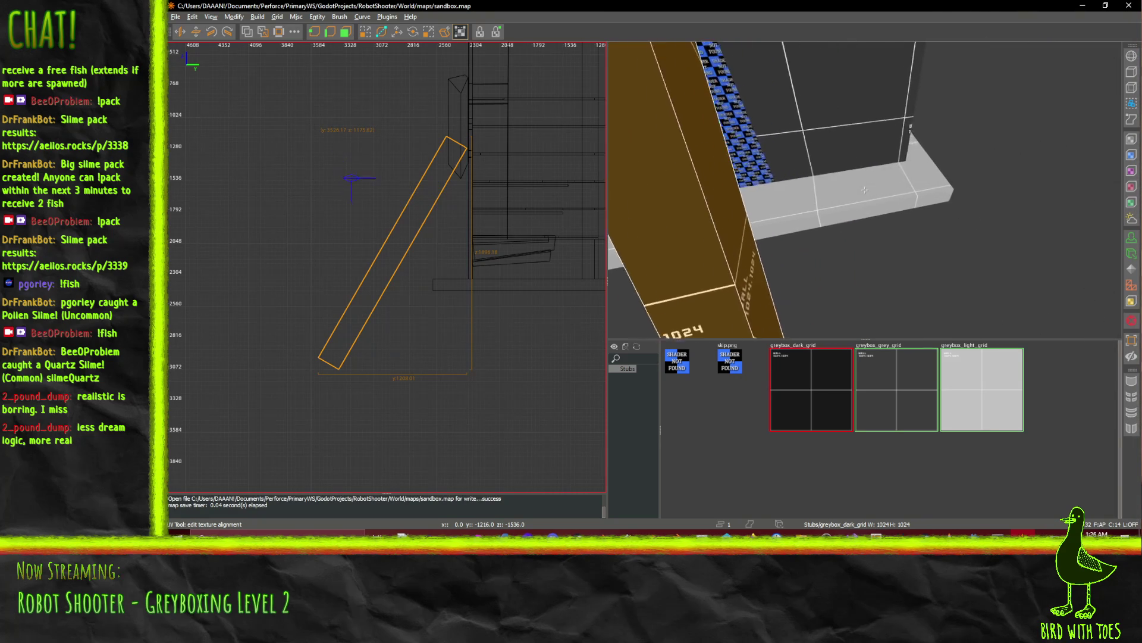
{"action": "key", "text": "w"}
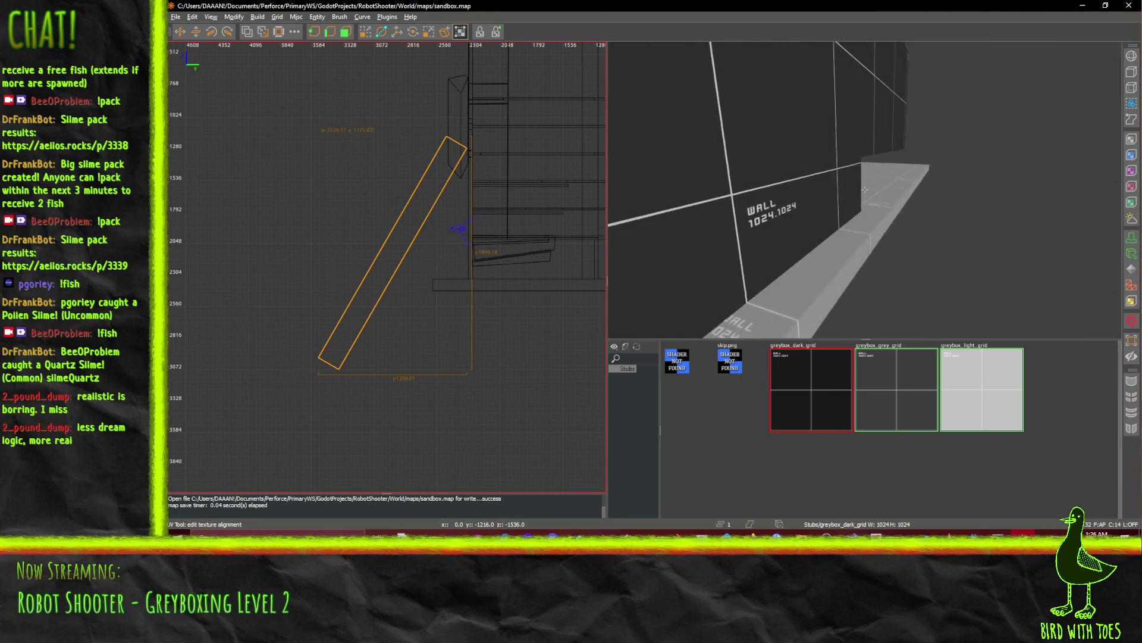
{"action": "key", "text": "s"}
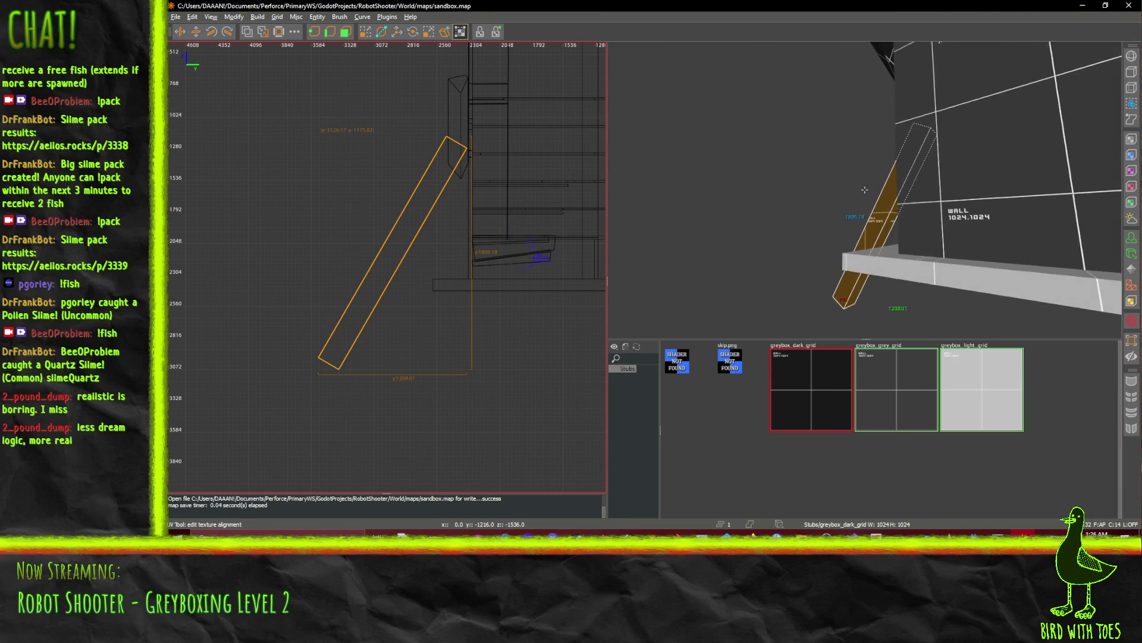
{"action": "key", "text": "a"}
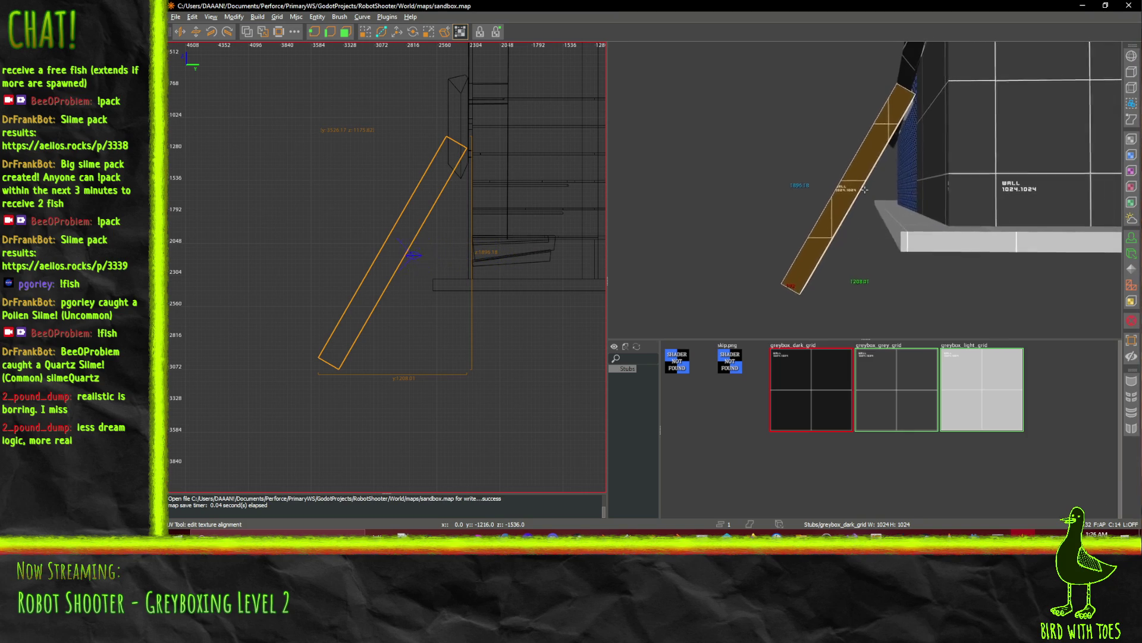
{"action": "right_click", "coordinate": [864, 189]}
{"action": "key", "text": "Escape"}
Shorten the brace by pulling its lower end up, then save the map.
{"action": "left_click", "coordinate": [832, 236], "text": "shift"}
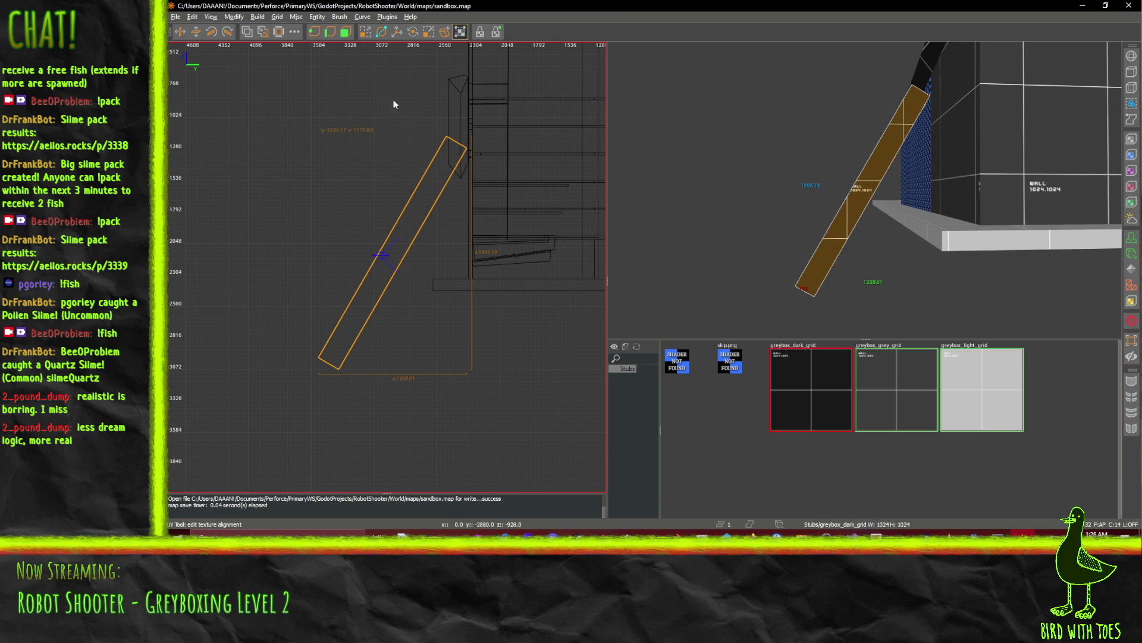
{"action": "left_click", "coordinate": [362, 36]}
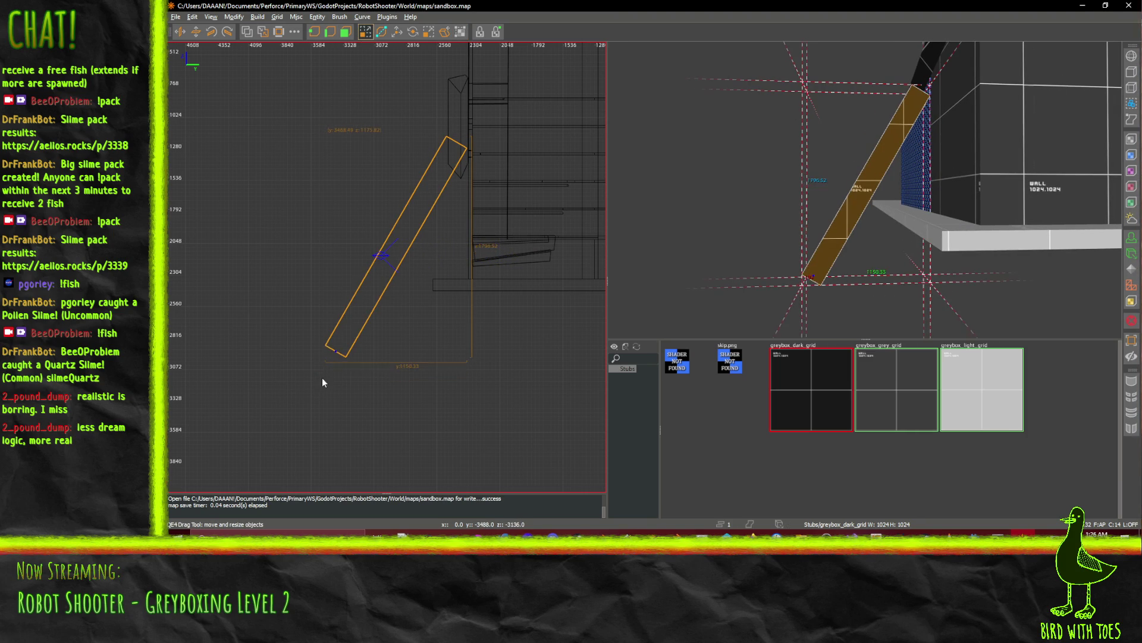
{"action": "left_click_drag", "start_coordinate": [322, 378], "coordinate": [347, 355]}
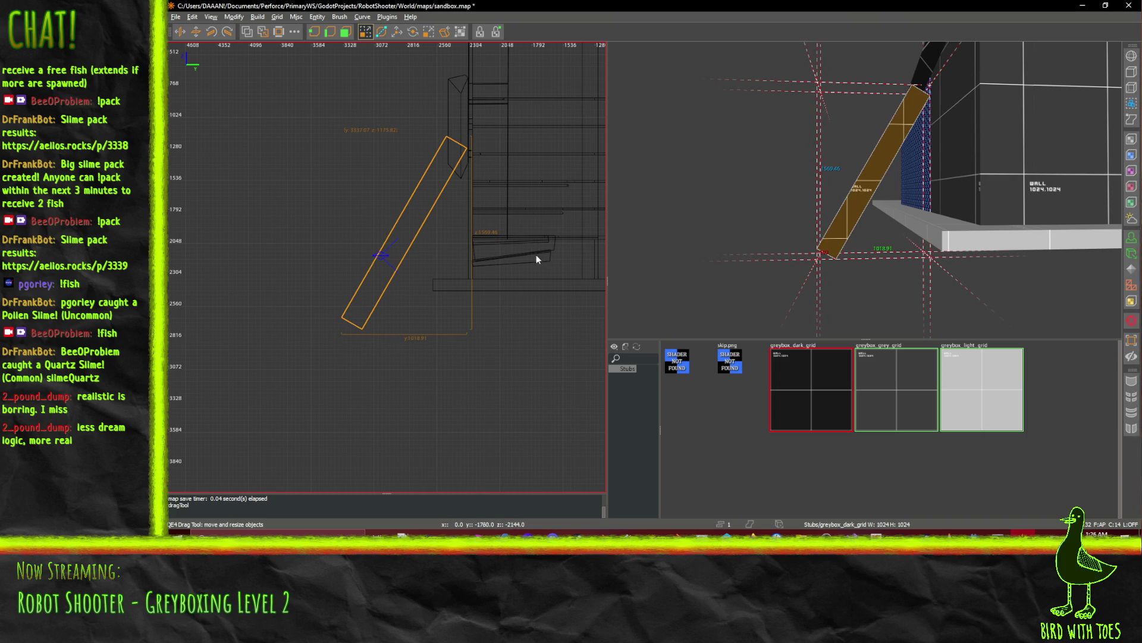
{"action": "key", "text": "ctrl+s"}
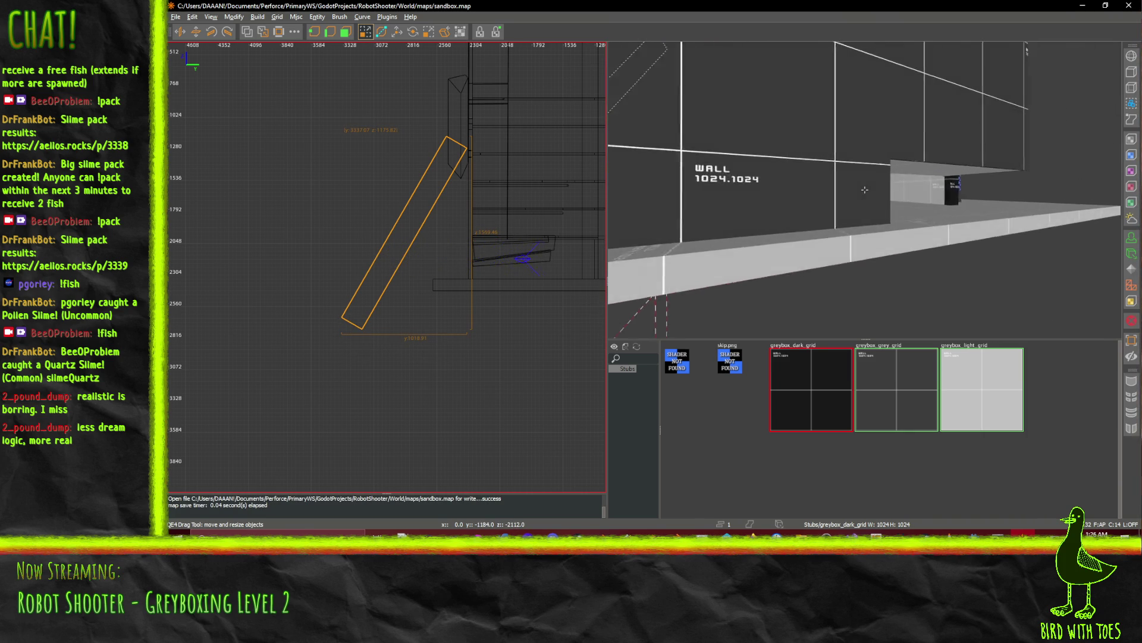
Move the 3D camera back to view the walls, black pillars and large dark block.
{"action": "key", "text": "Down"}
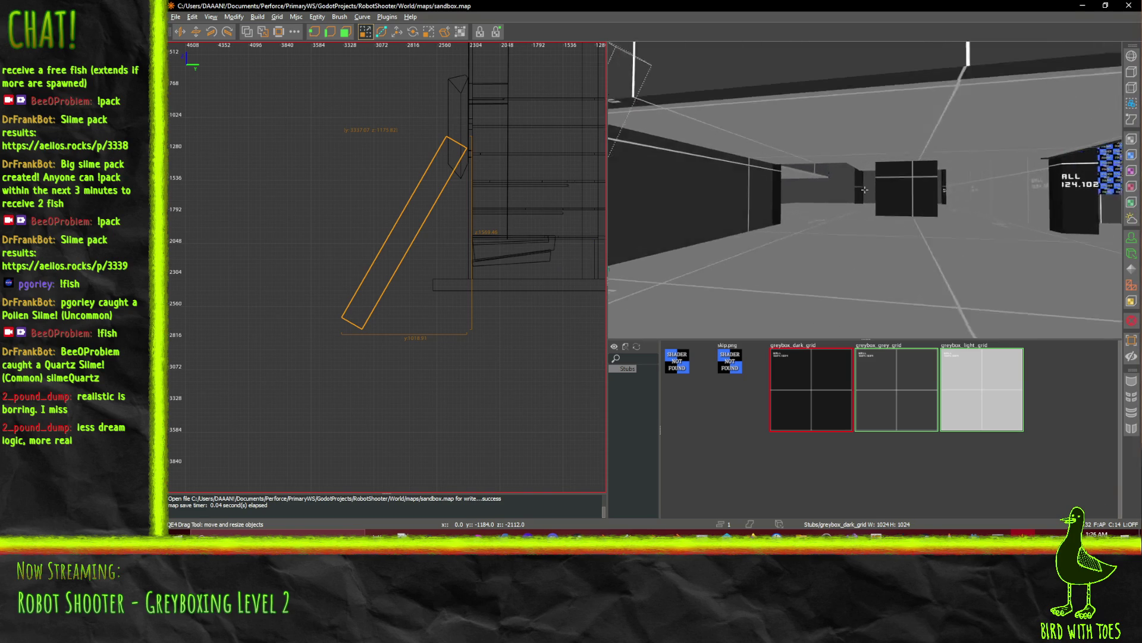
{"action": "key", "text": "Down"}
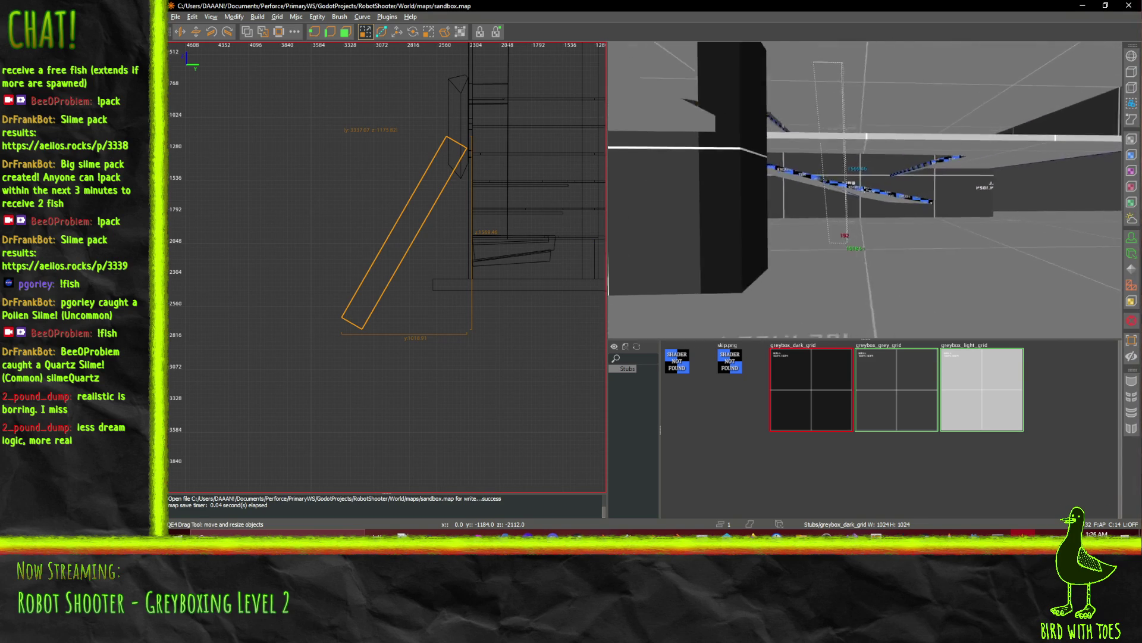
{"action": "key", "text": "Down"}
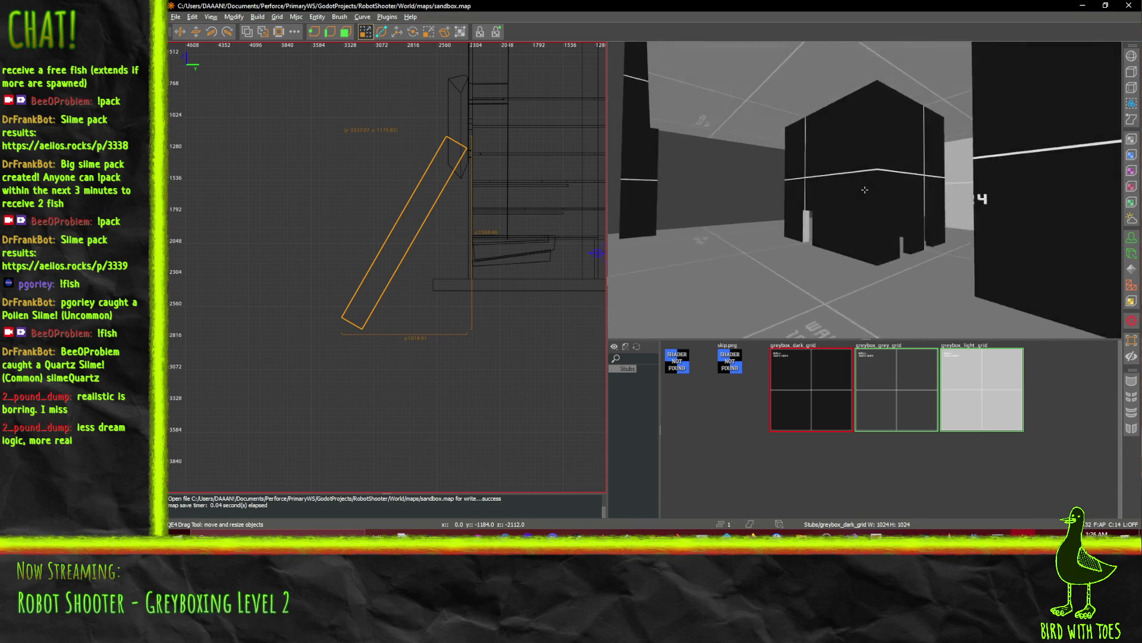
{"action": "key", "text": "Down"}
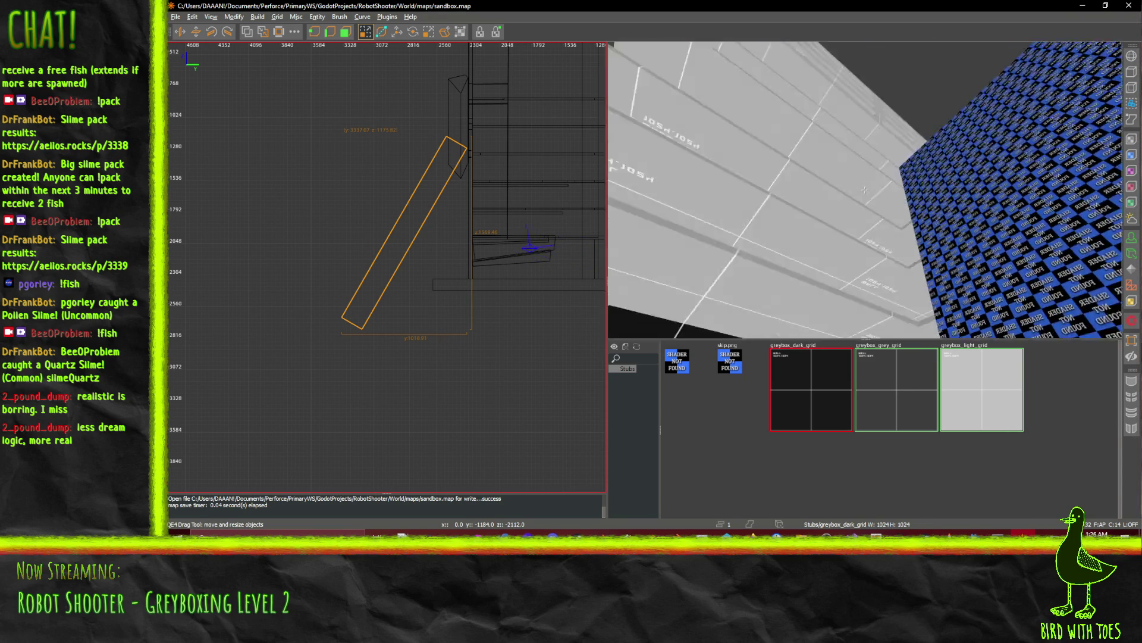
{"action": "key", "text": "Down"}
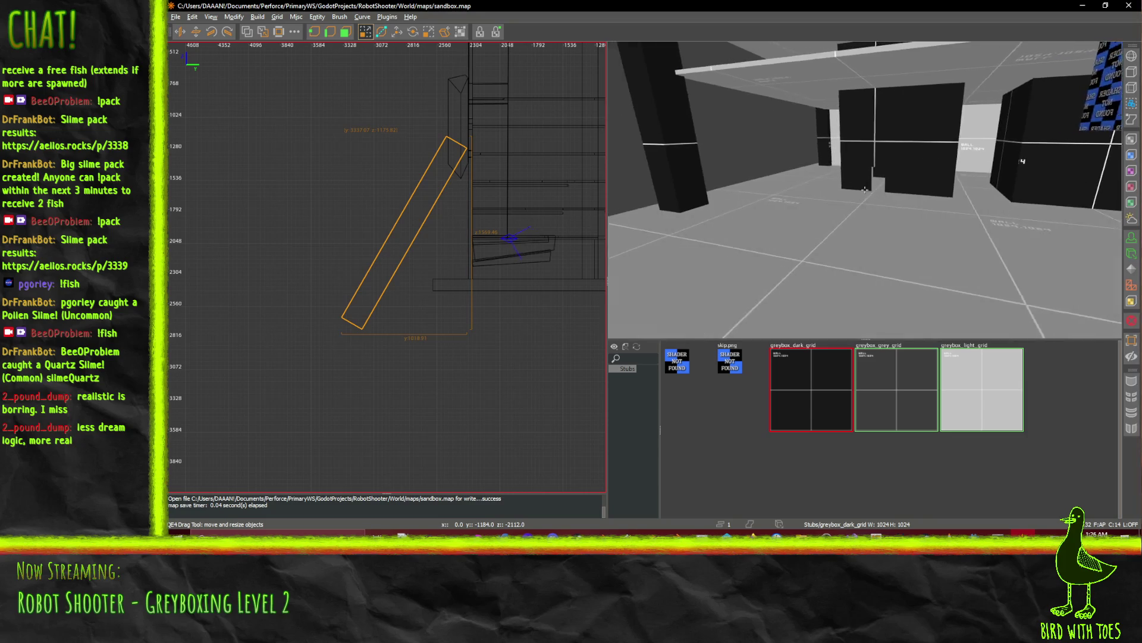
{"action": "key", "text": "Down"}
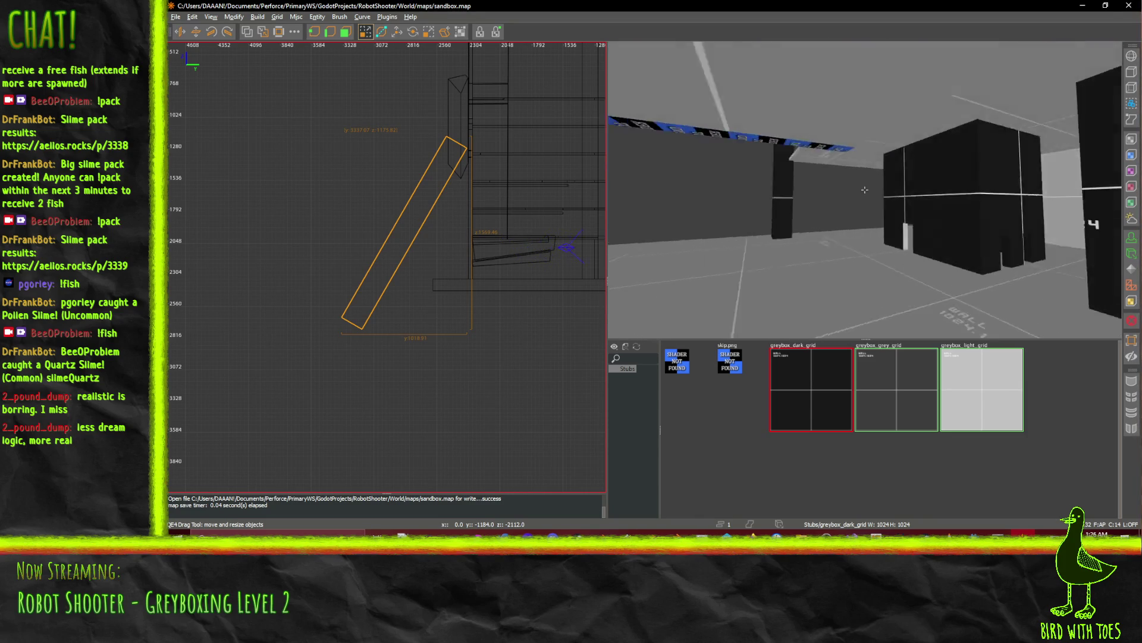
{"action": "key", "text": "Down"}
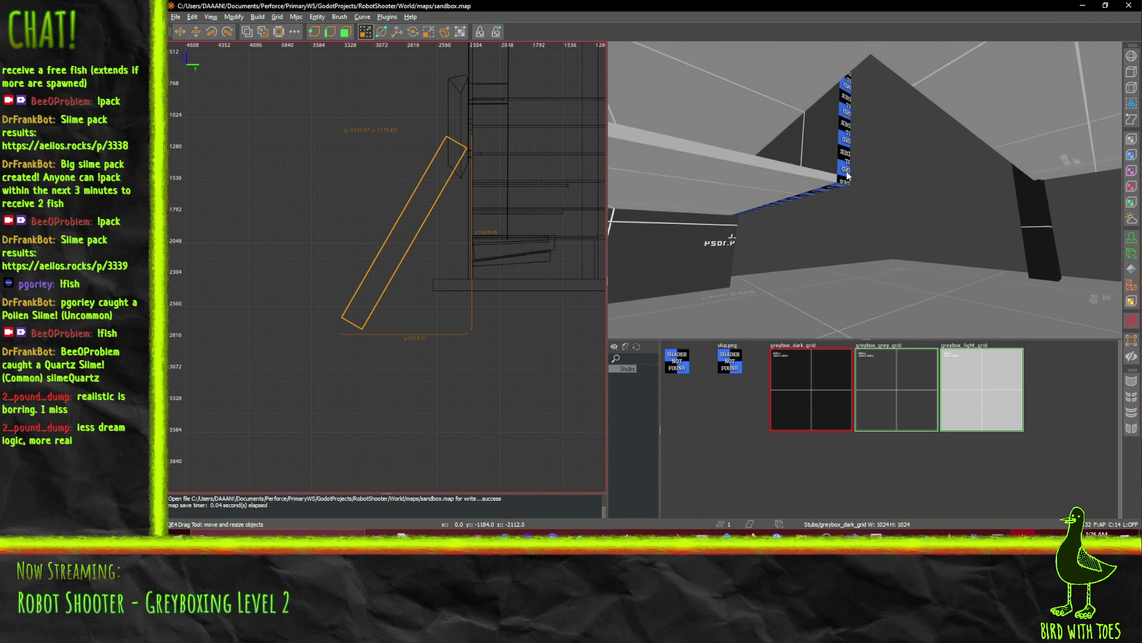
Select the tall wall brush and nudge its bottom edge, leaving it unchanged.
{"action": "left_click", "coordinate": [841, 190], "text": "shift"}
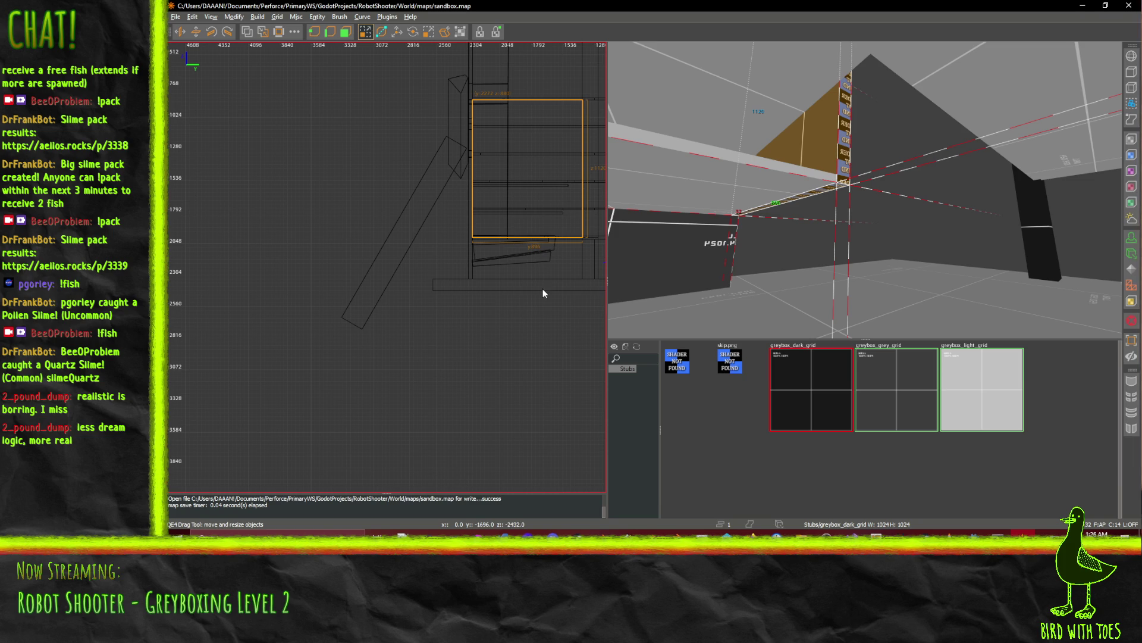
{"action": "left_click_drag", "start_coordinate": [540, 290], "coordinate": [540, 305]}
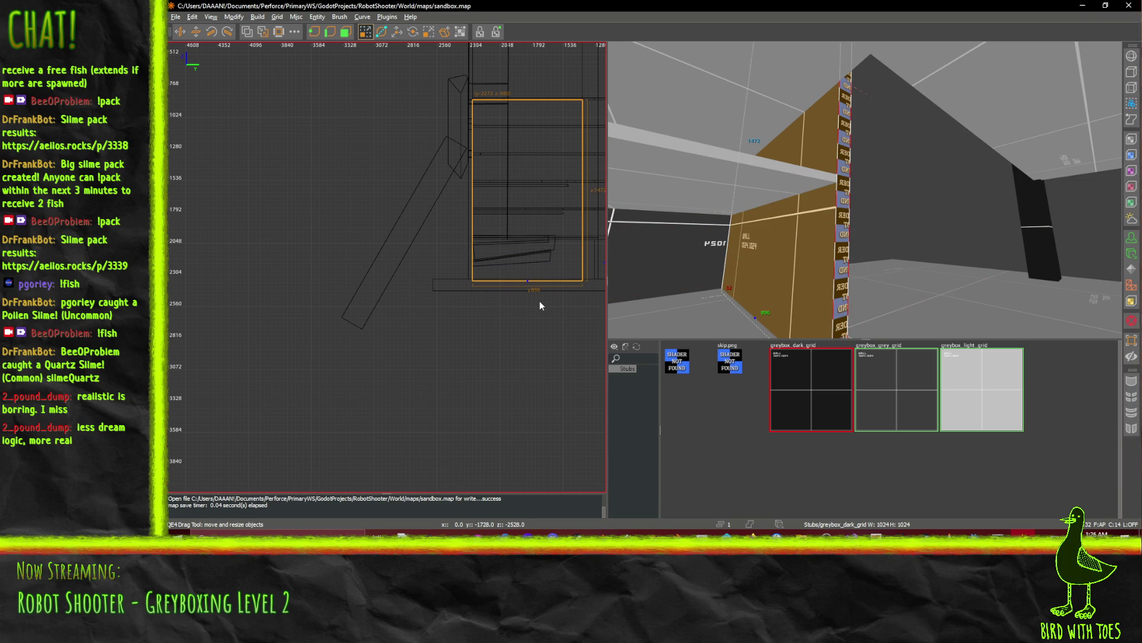
{"action": "scroll", "coordinate": [531, 302], "scroll_direction": "up", "scroll_amount": 4}
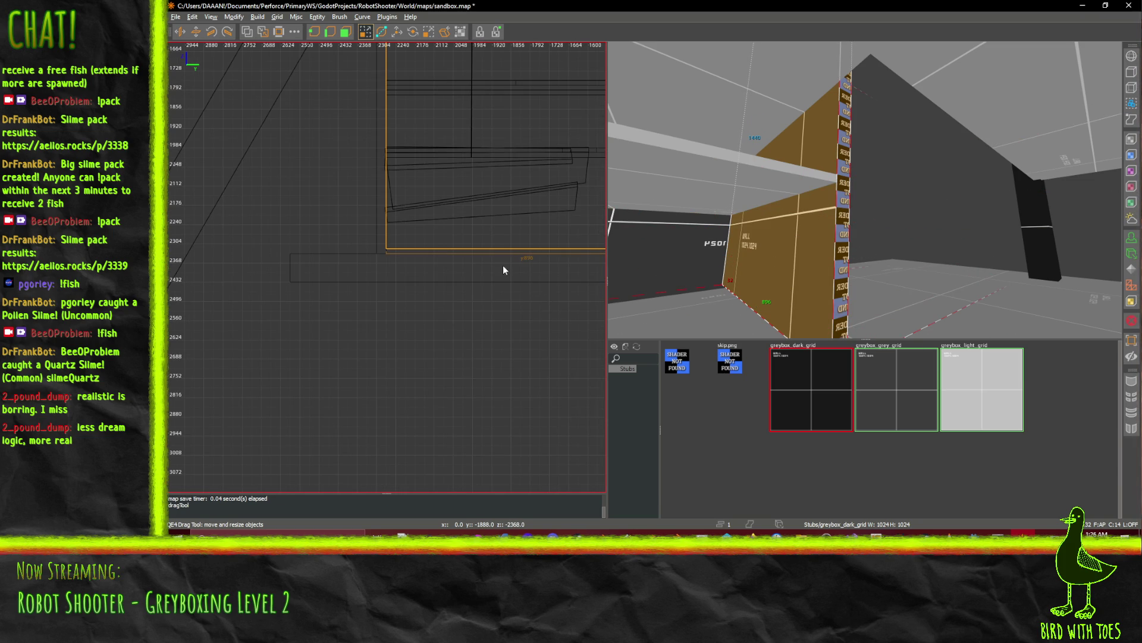
{"action": "left_click_drag", "start_coordinate": [504, 267], "coordinate": [504, 268]}
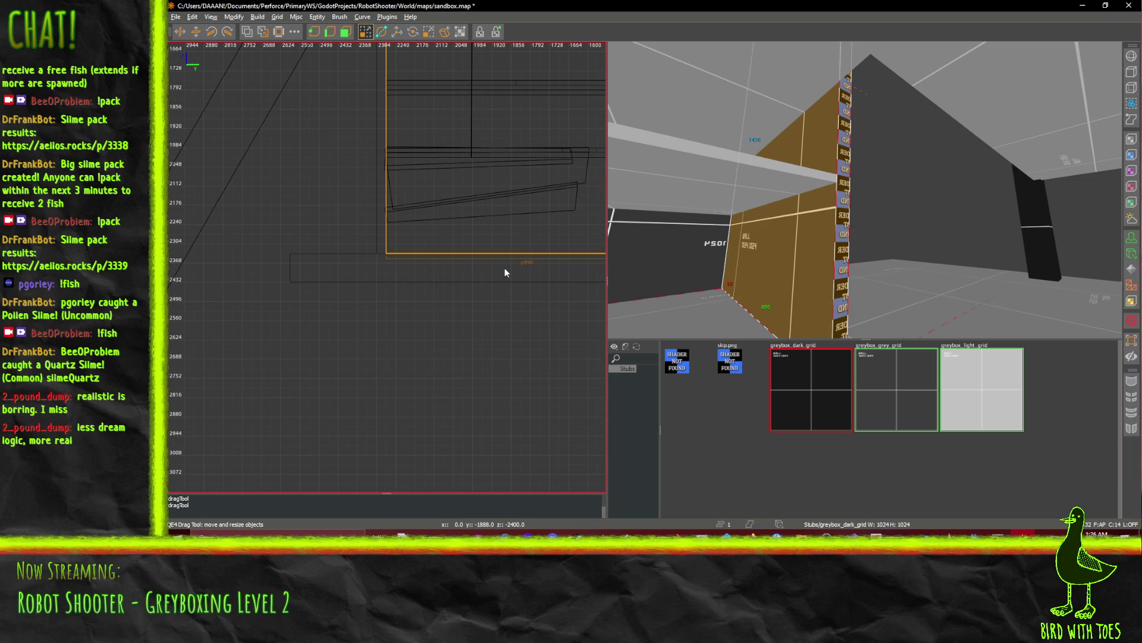
{"action": "scroll", "coordinate": [507, 263], "scroll_direction": "down", "scroll_amount": 4}
Orbit the 3D camera, then show the 2D view from the top, zoomed and panned.
{"action": "left_click_drag", "start_coordinate": [821, 256], "coordinate": [865, 189]}
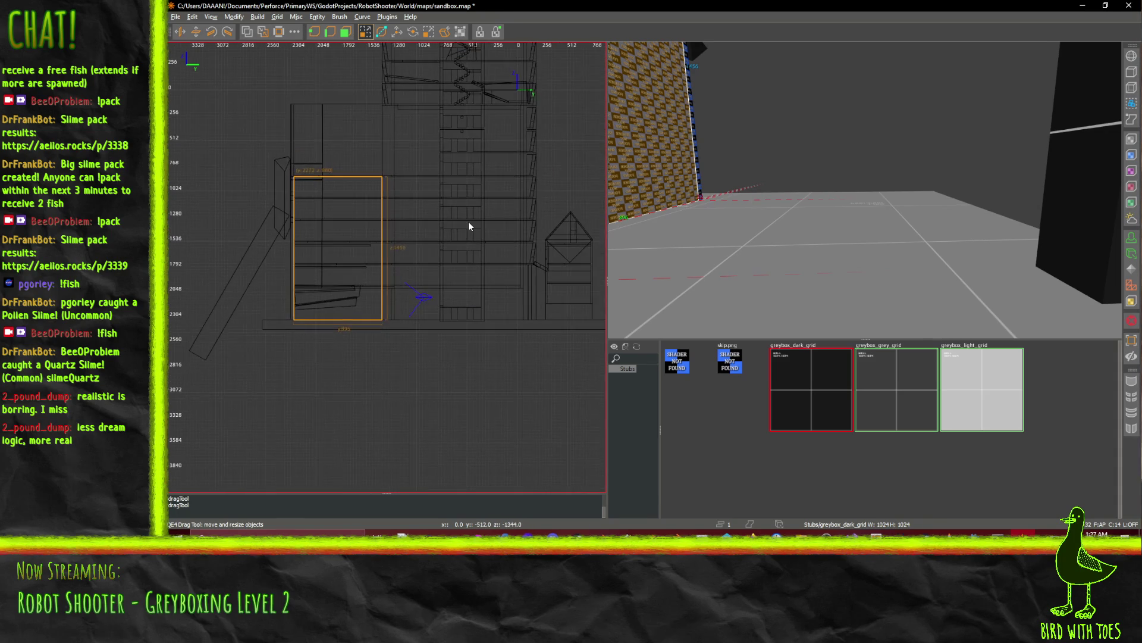
{"action": "key", "text": "ctrl+Tab"}
{"action": "scroll", "coordinate": [319, 201], "scroll_direction": "up", "scroll_amount": 5}
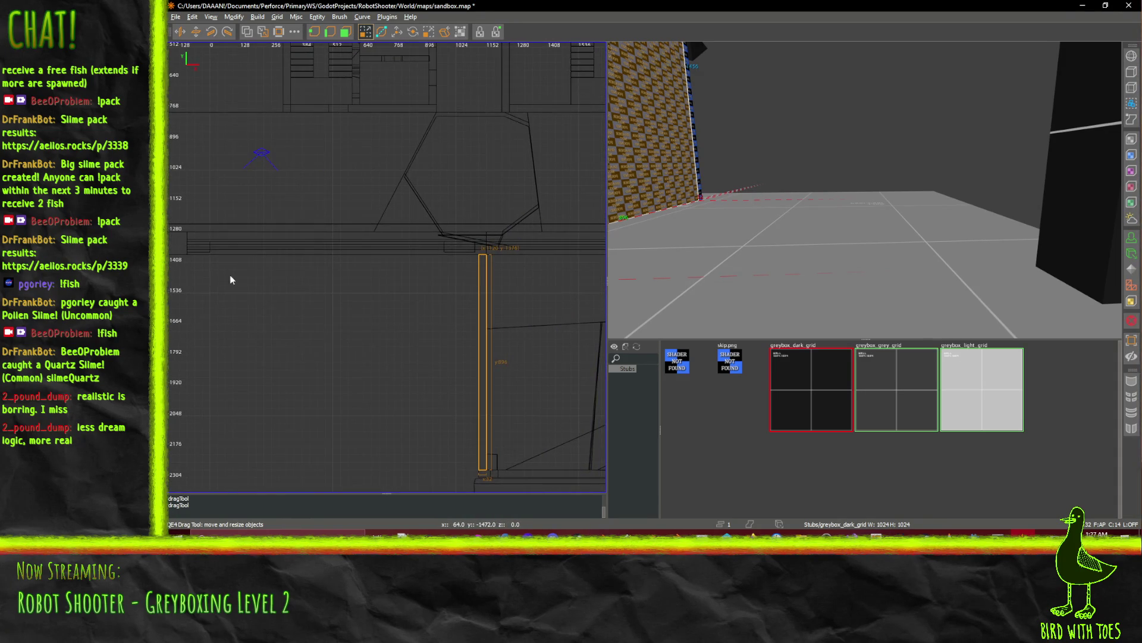
{"action": "scroll", "coordinate": [231, 280], "scroll_direction": "left", "scroll_amount": 3}
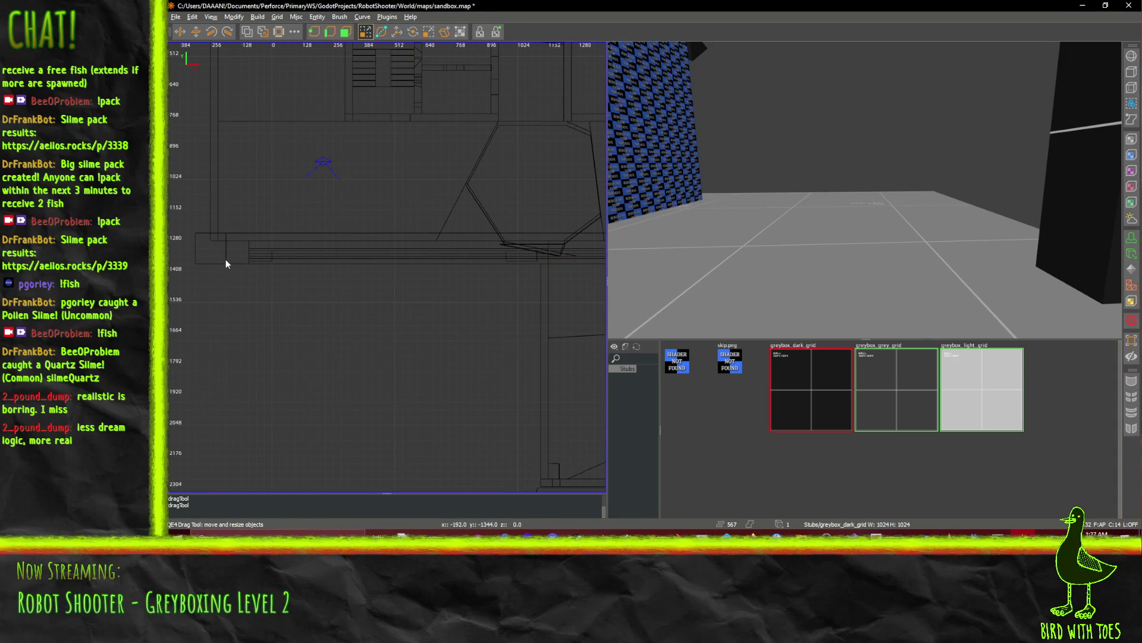
Draw a long thin greybox_grey_grid brush about 1344 units in top view and lower its top.
{"action": "left_click_drag", "start_coordinate": [226, 259], "coordinate": [510, 259]}
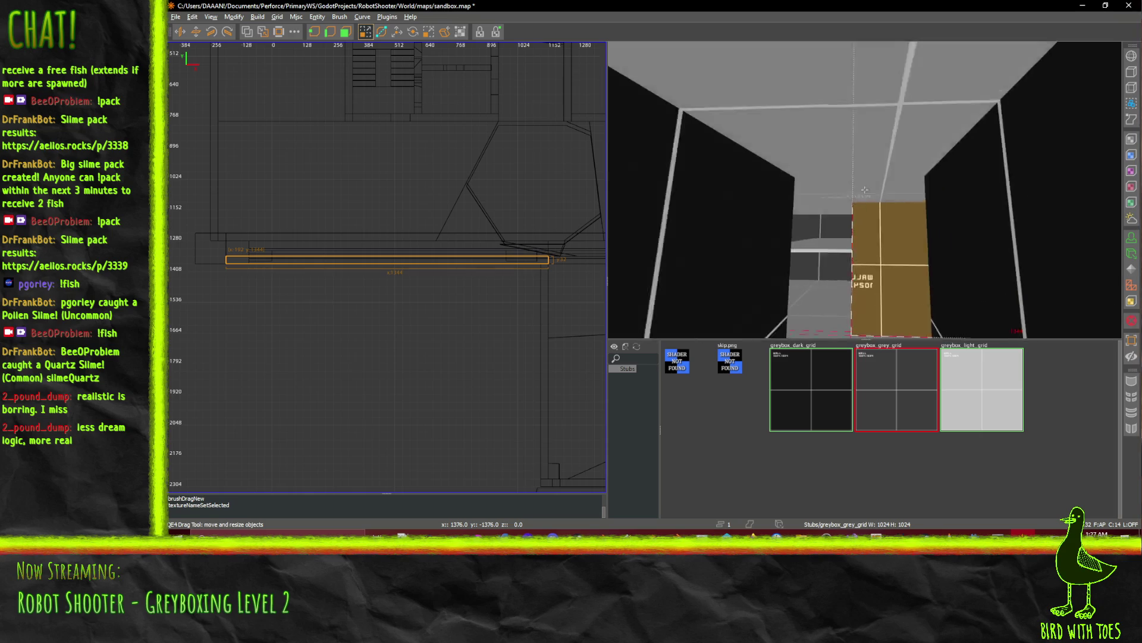
{"action": "key", "text": "w"}
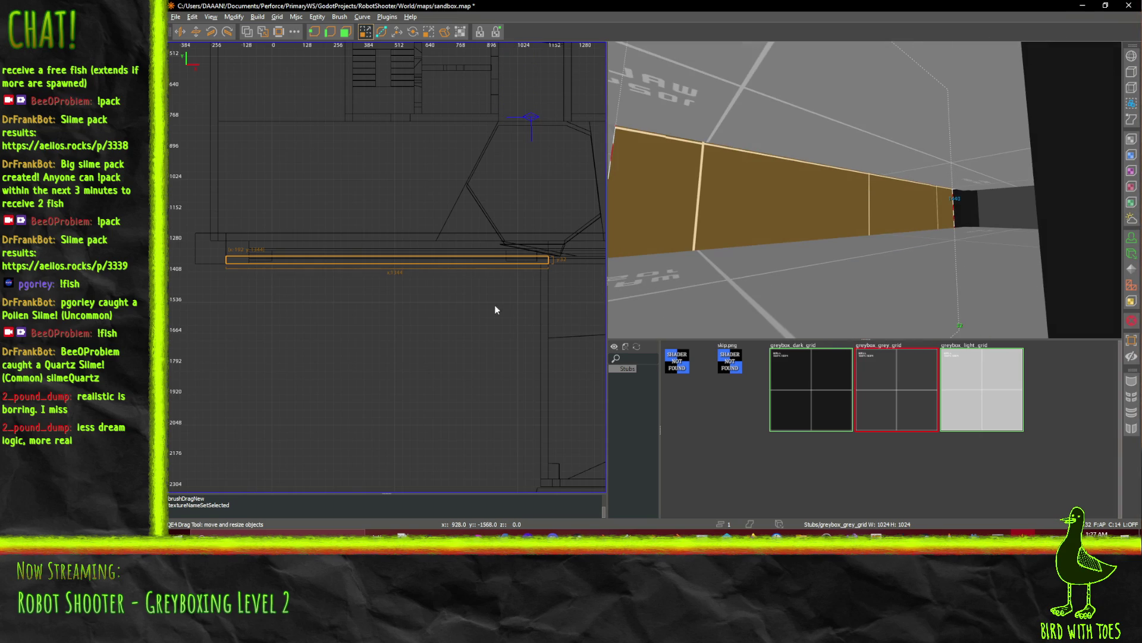
{"action": "key", "text": "ctrl+Tab"}
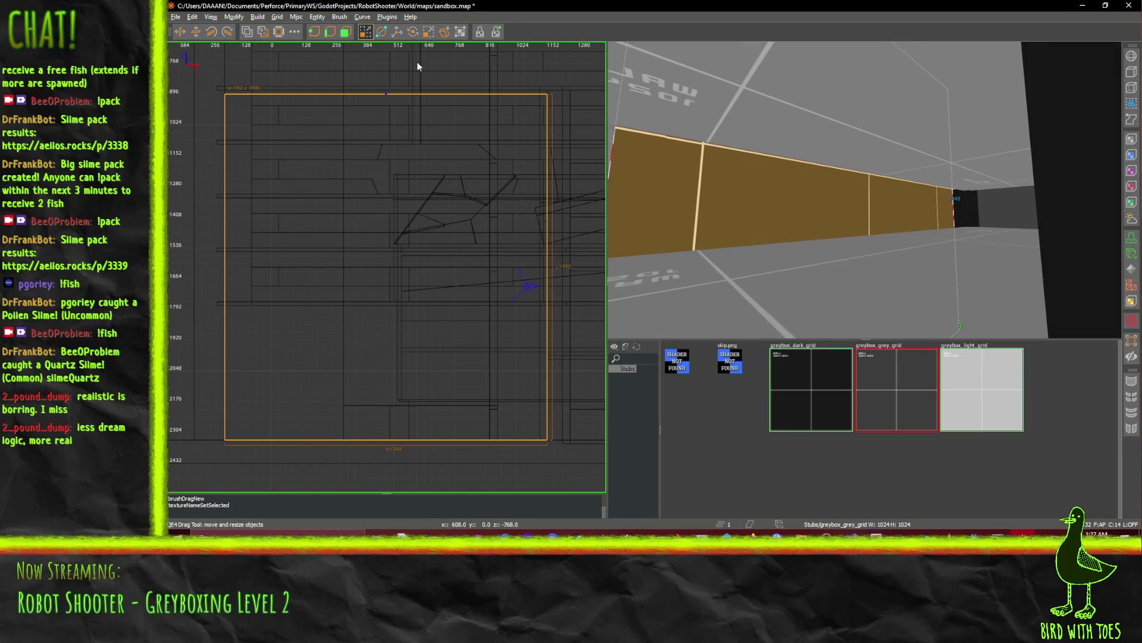
{"action": "left_click_drag", "start_coordinate": [428, 164], "coordinate": [431, 279]}
Open and close the Surface Inspector, undo the height reduction, and fly the camera around.
{"action": "right_click", "coordinate": [864, 189]}
{"action": "key", "text": "w"}
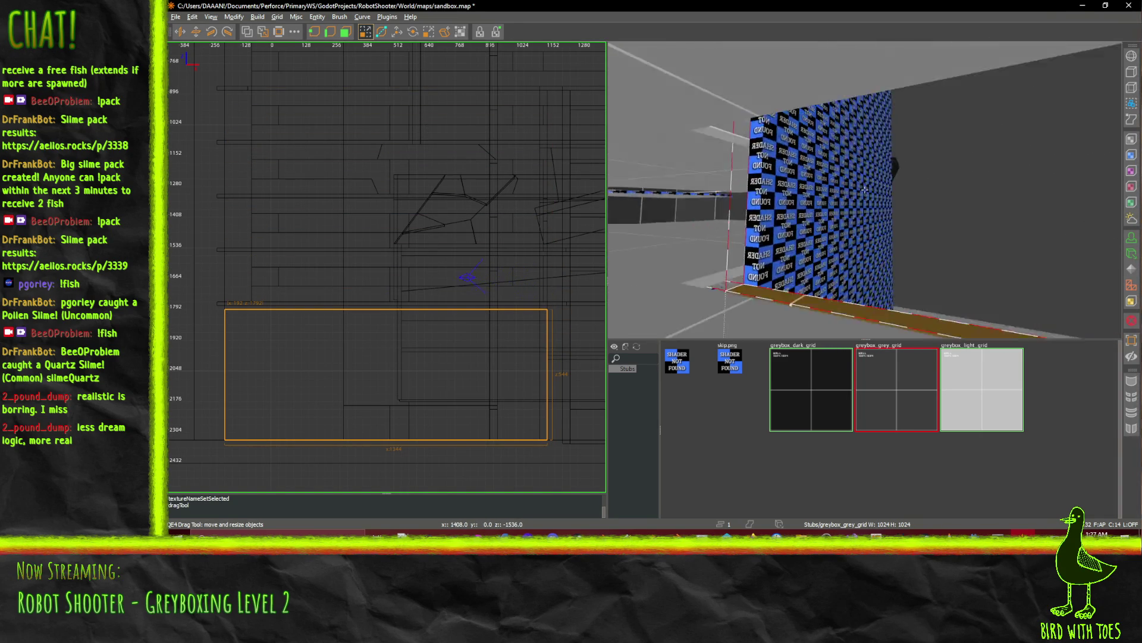
{"action": "key", "text": "w"}
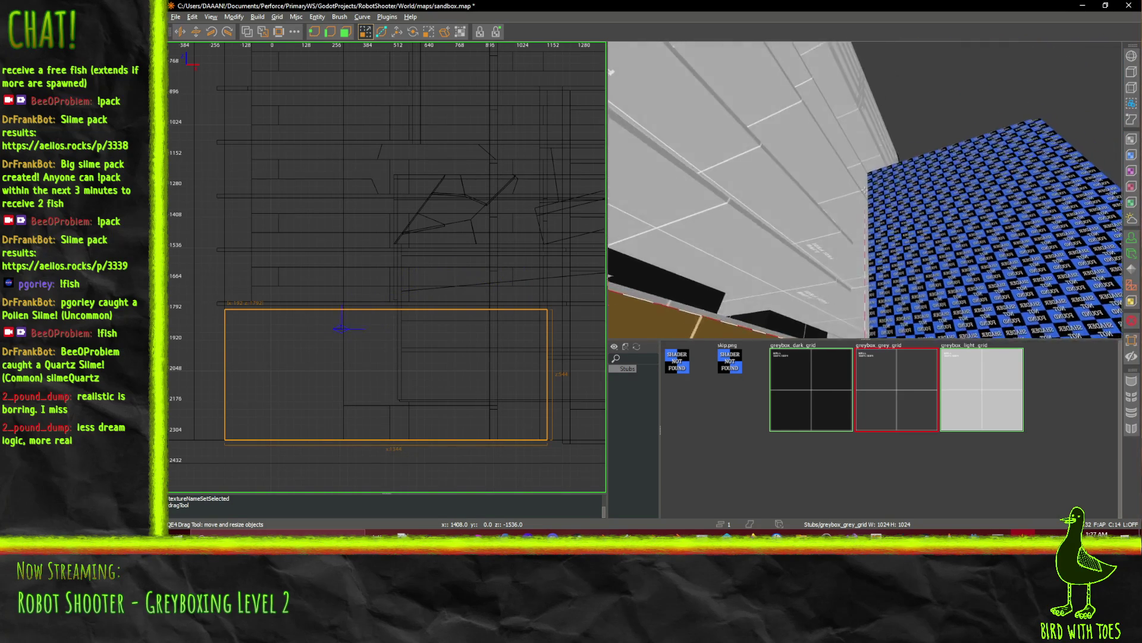
{"action": "right_click", "coordinate": [866, 189]}
{"action": "key", "text": "s"}
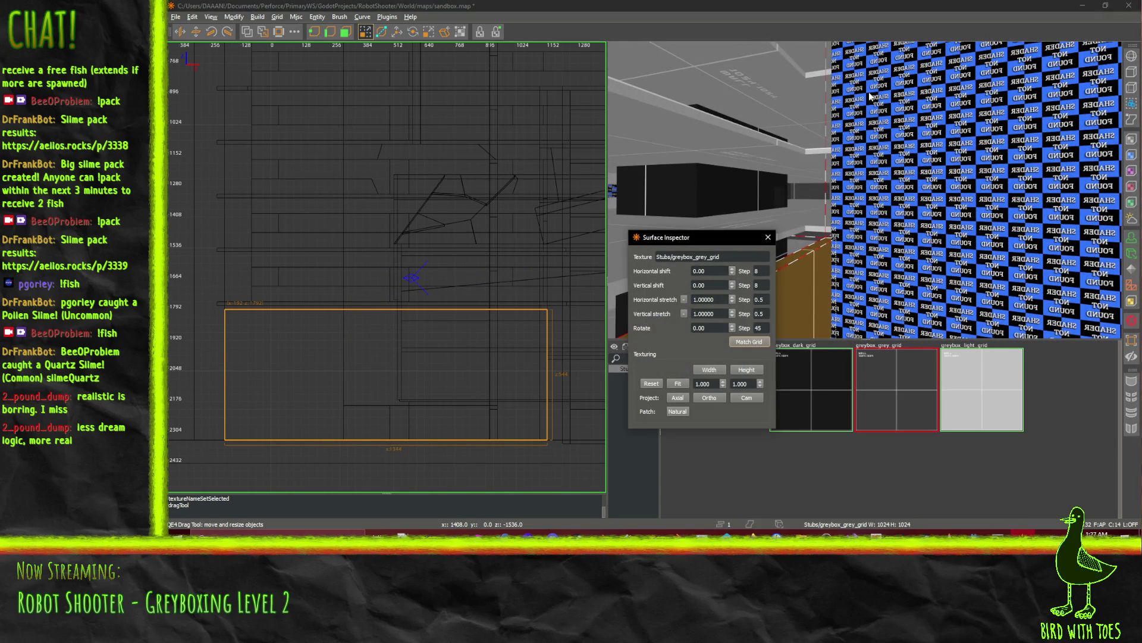
{"action": "left_click", "coordinate": [769, 237]}
{"action": "right_click", "coordinate": [762, 250]}
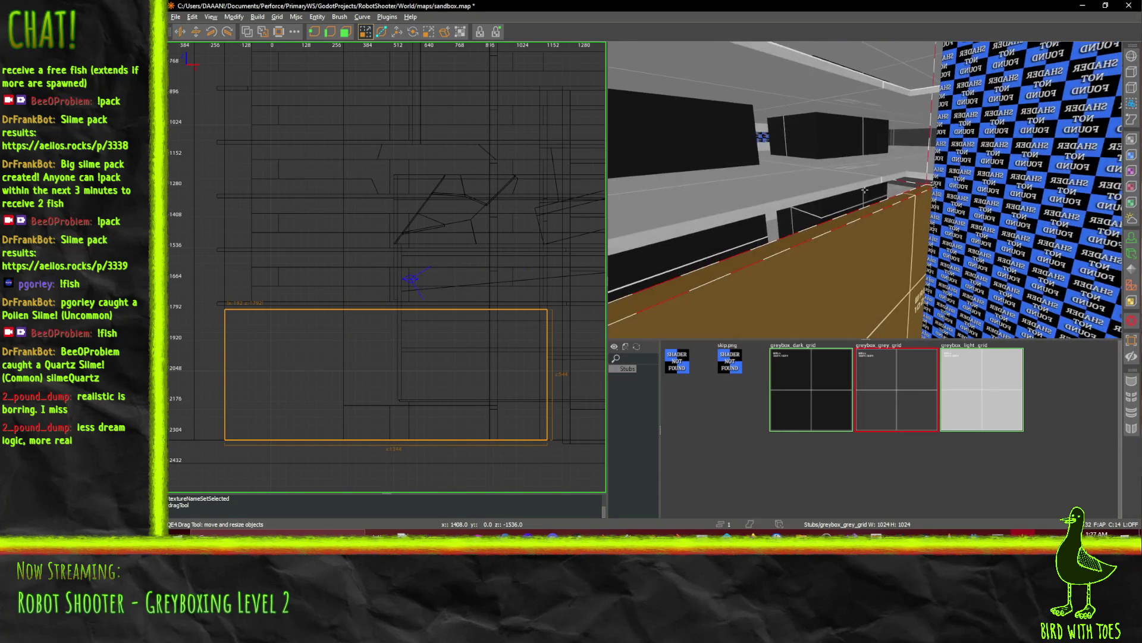
{"action": "key", "text": "ctrl+z"}
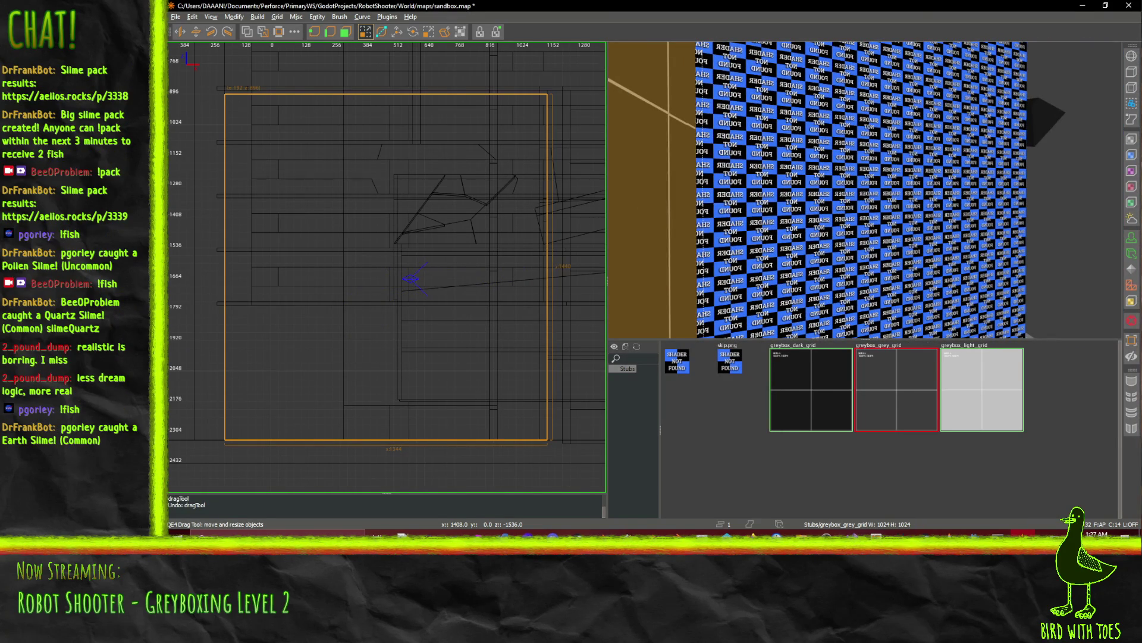
{"action": "key", "text": "alt+Tab"}
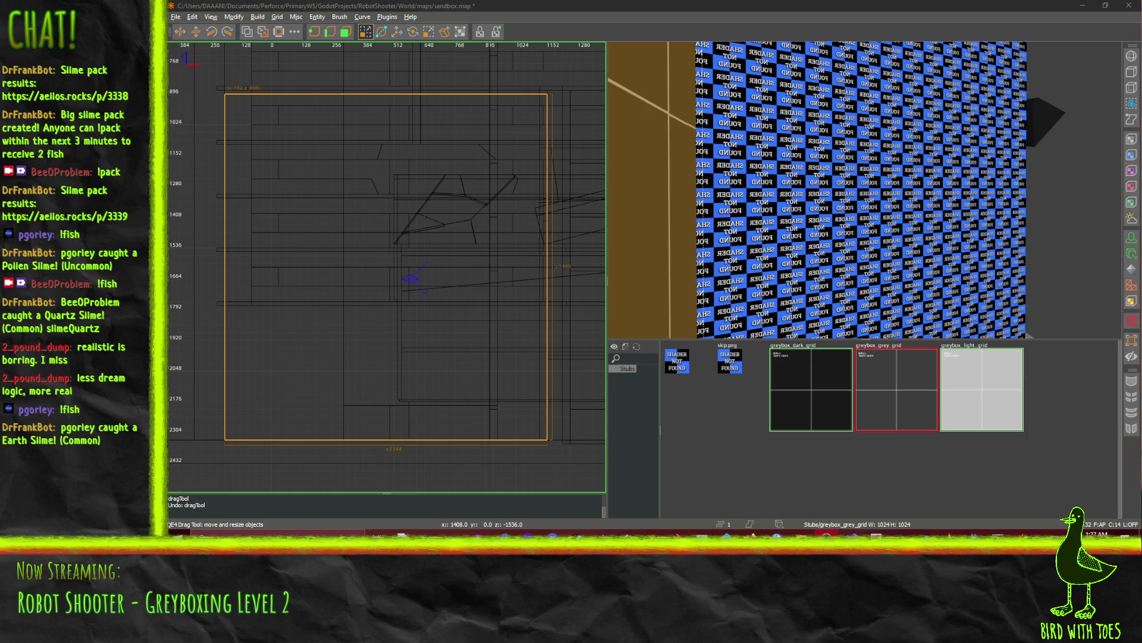
{"action": "key", "text": "s"}
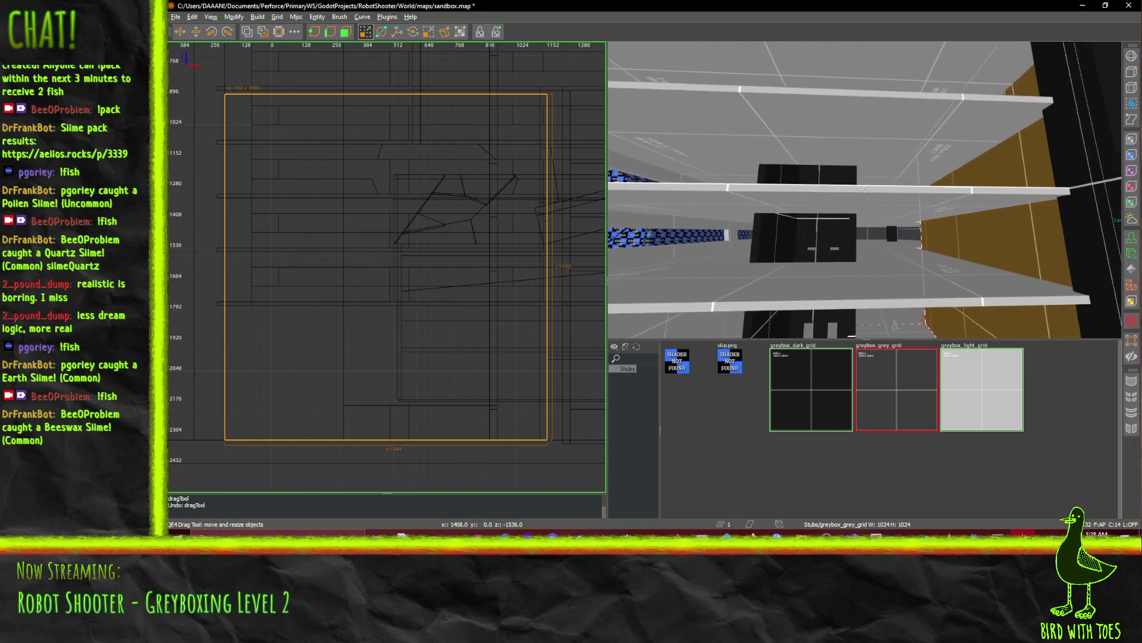
Fly the camera past the shelves and black column to view the orange wall and blue box.
{"action": "key", "text": "a"}
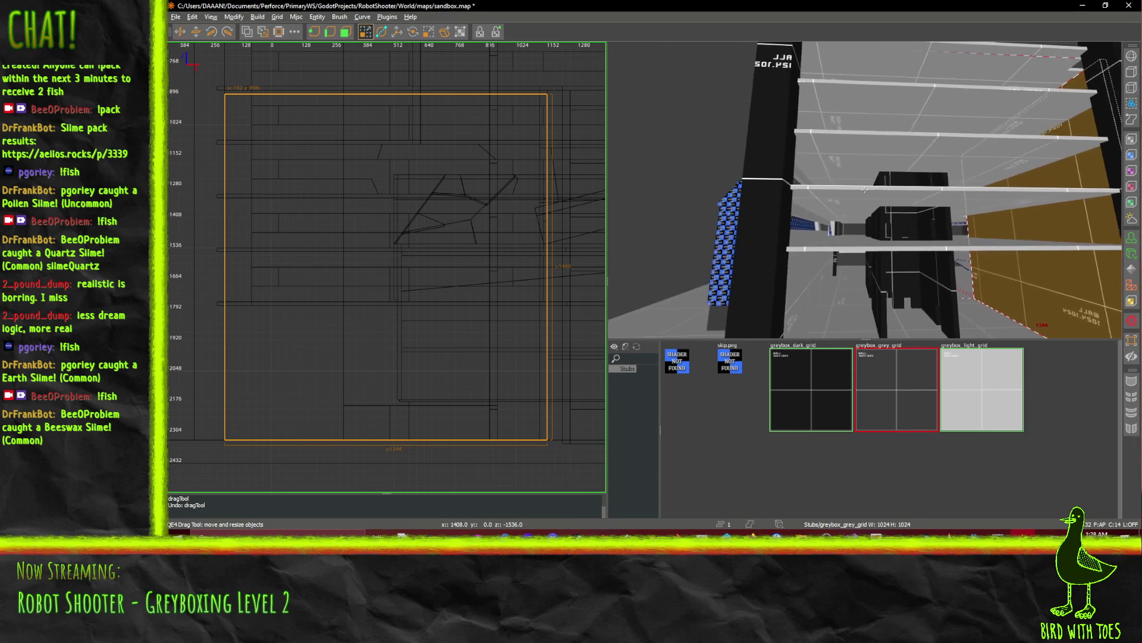
{"action": "key", "text": "a"}
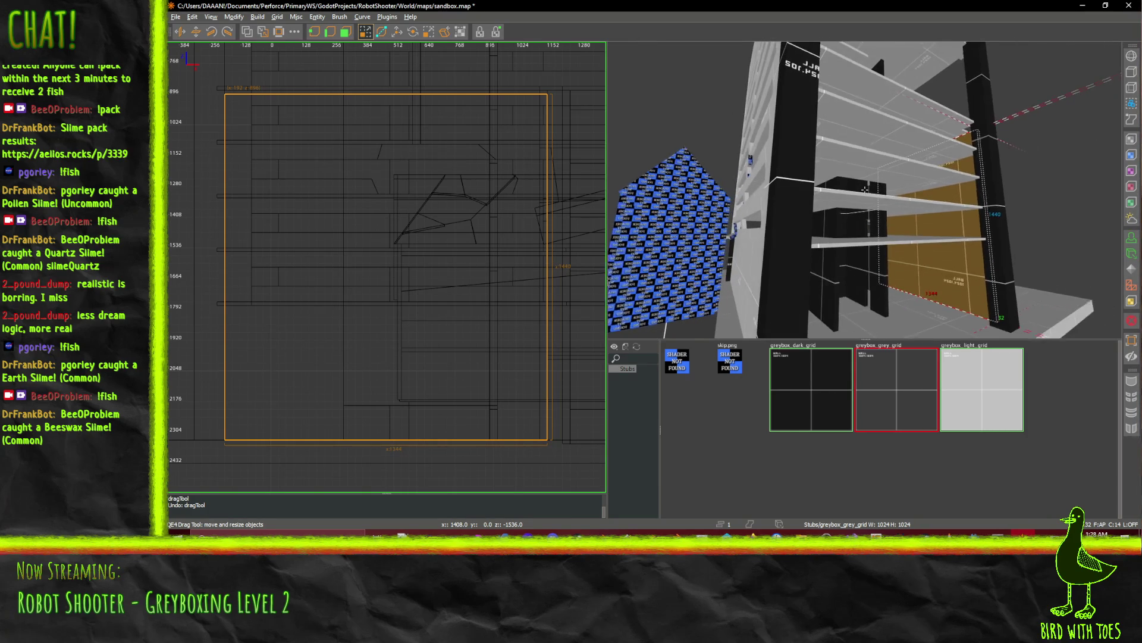
{"action": "right_click", "coordinate": [864, 189]}
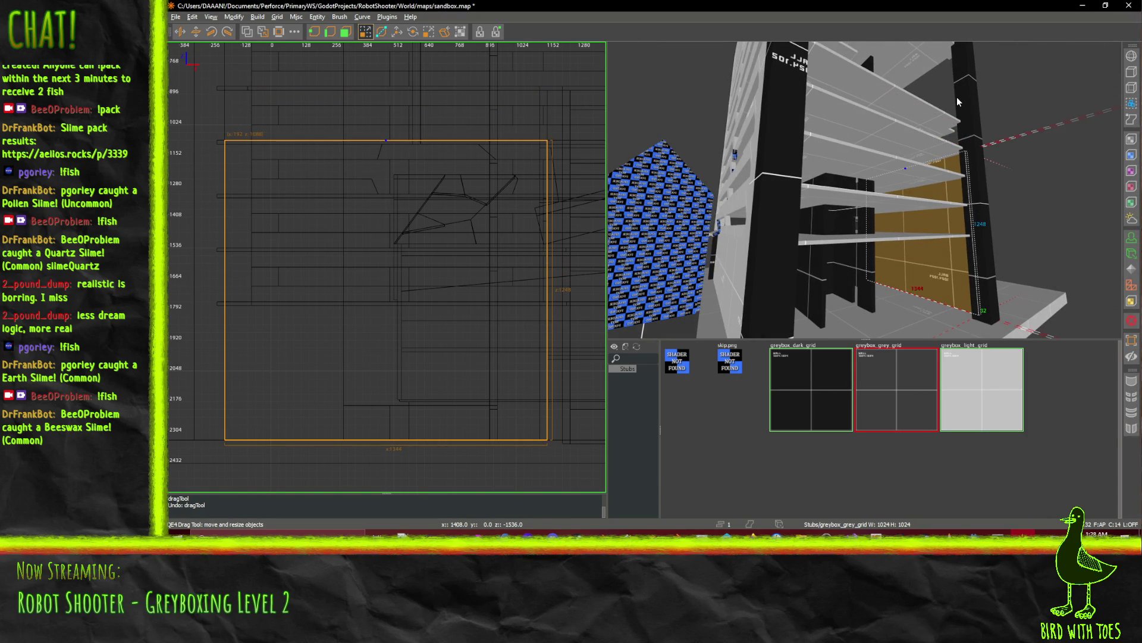
{"action": "key", "text": "w"}
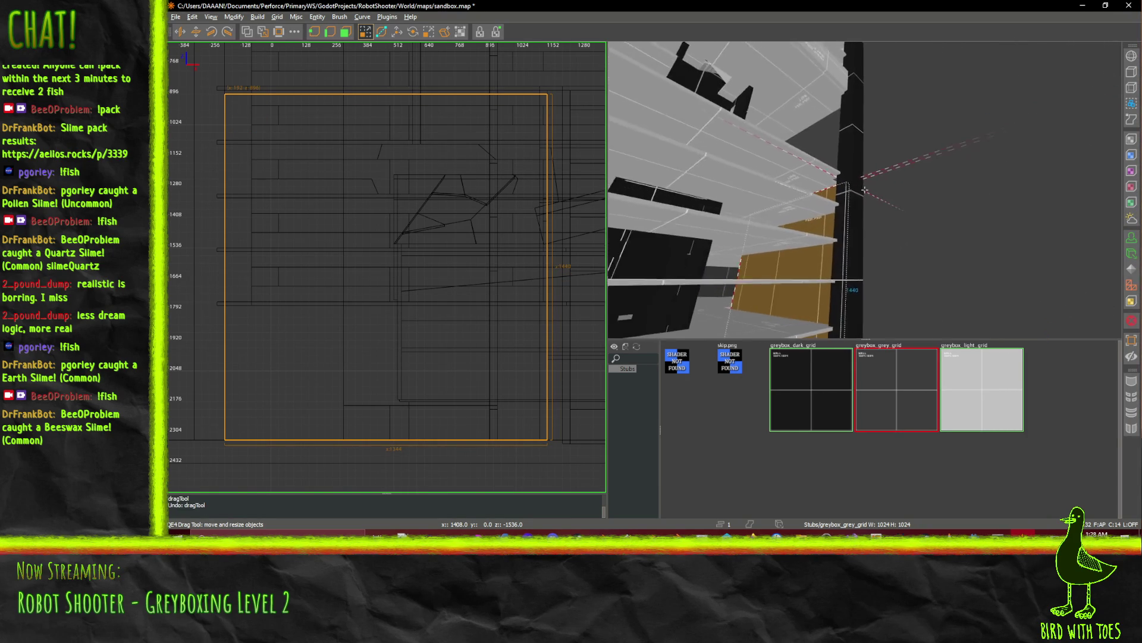
{"action": "key", "text": "d"}
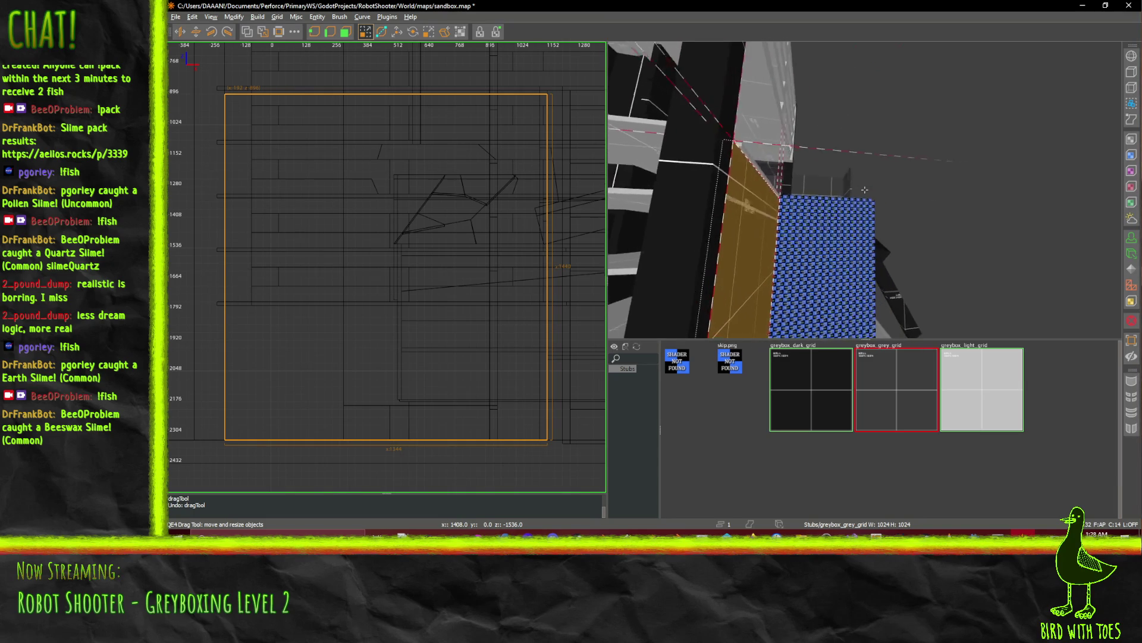
{"action": "key", "text": "Left"}
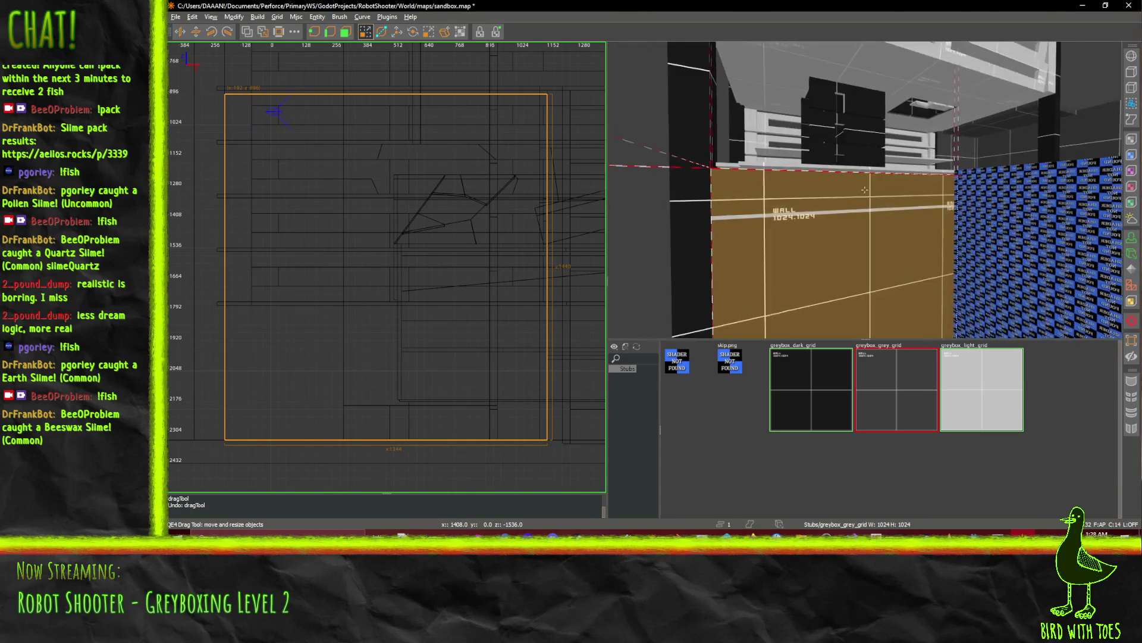
{"action": "key", "text": "Right"}
Lower the grey-grid wall's top edge to about 1152, undoing and redoing to confirm.
{"action": "left_click_drag", "start_coordinate": [851, 127], "coordinate": [843, 169]}
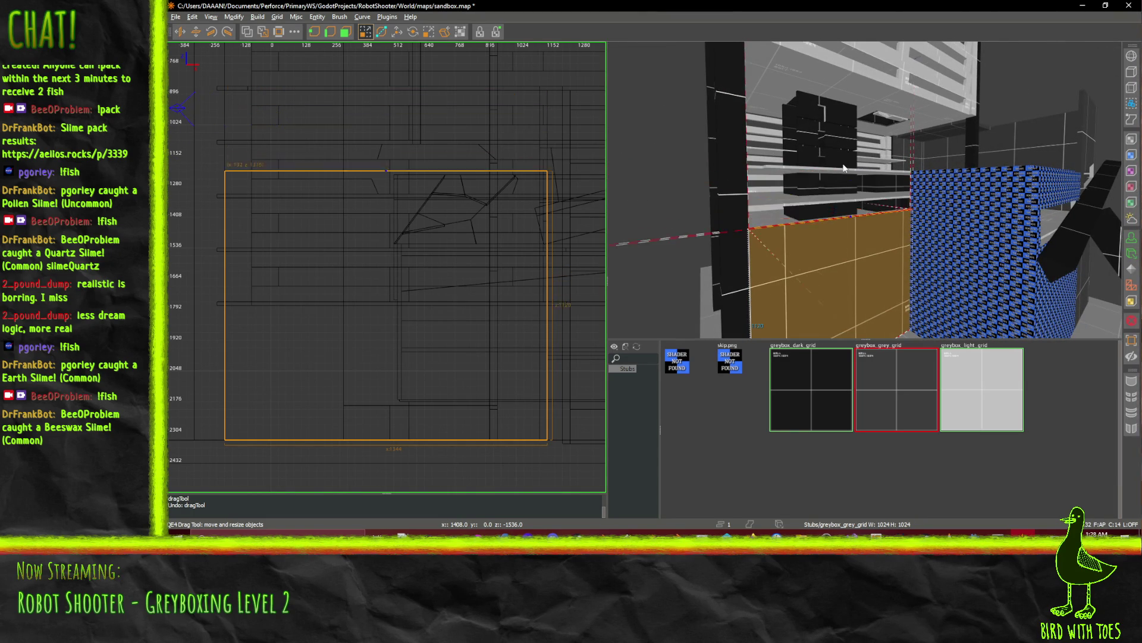
{"action": "key", "text": "ctrl+z"}
{"action": "key", "text": "ctrl+y"}
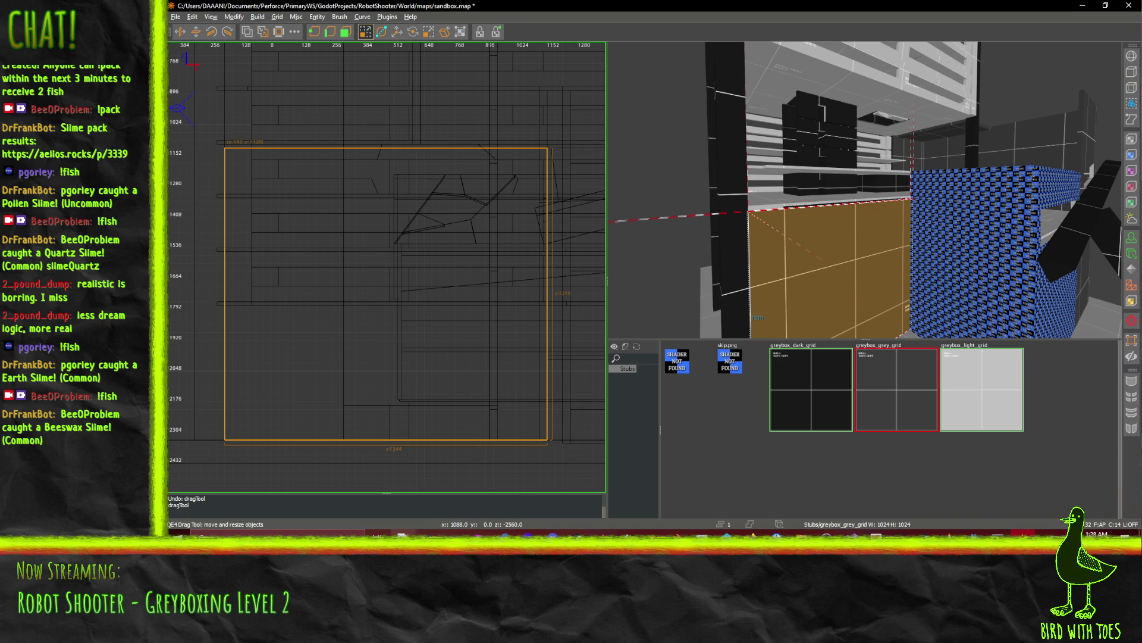
{"action": "left_click", "coordinate": [964, 534]}
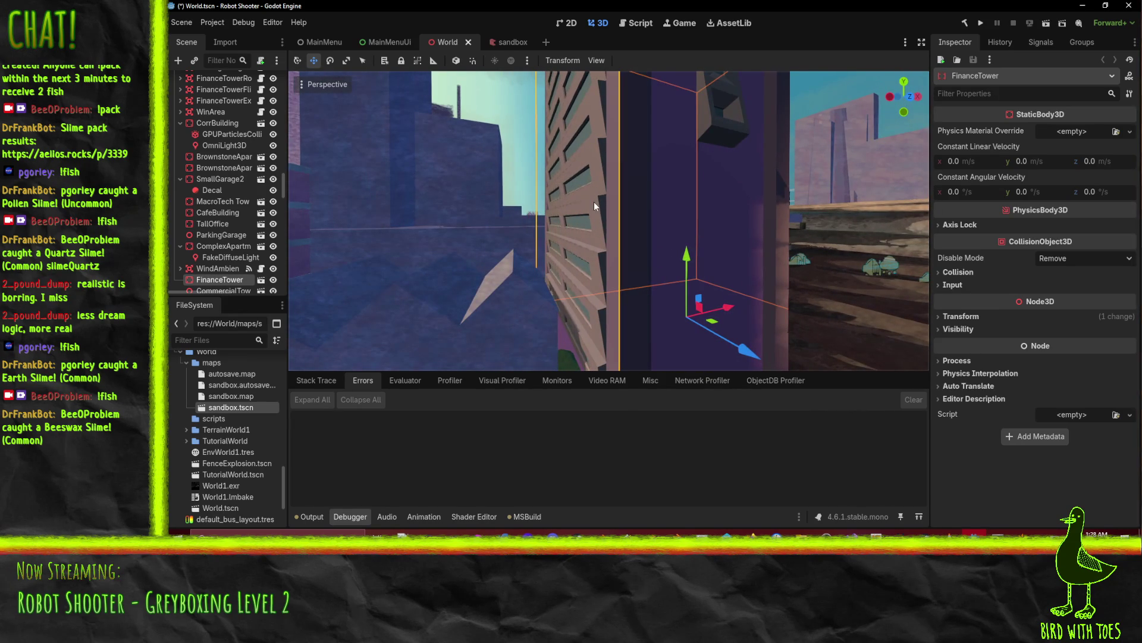
{"action": "left_click", "coordinate": [1022, 532]}
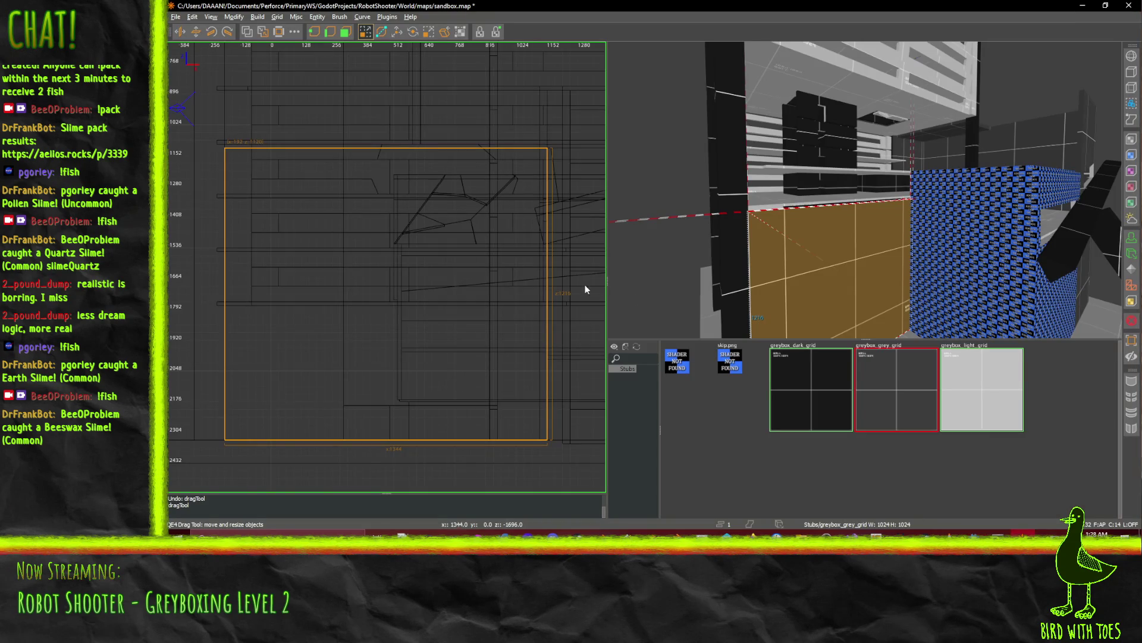
Raise the wall brush's top edge in the 2D view.
{"action": "scroll", "coordinate": [585, 284], "scroll_direction": "down", "scroll_amount": 4}
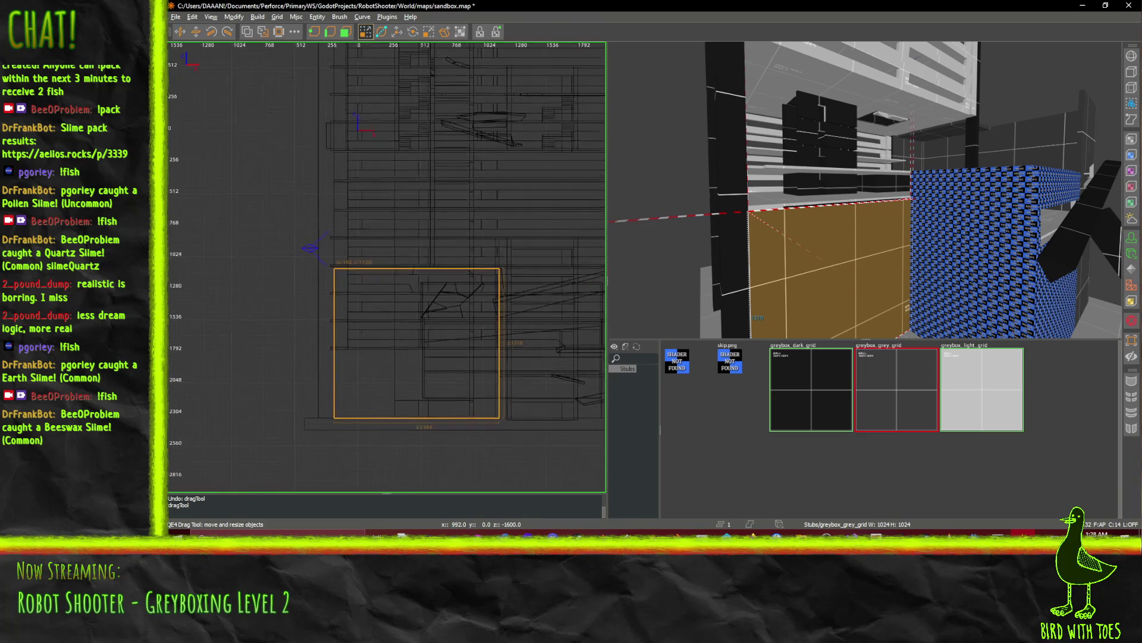
{"action": "scroll", "coordinate": [455, 262], "scroll_direction": "up", "scroll_amount": 2}
{"action": "left_click_drag", "start_coordinate": [402, 255], "coordinate": [402, 225]}
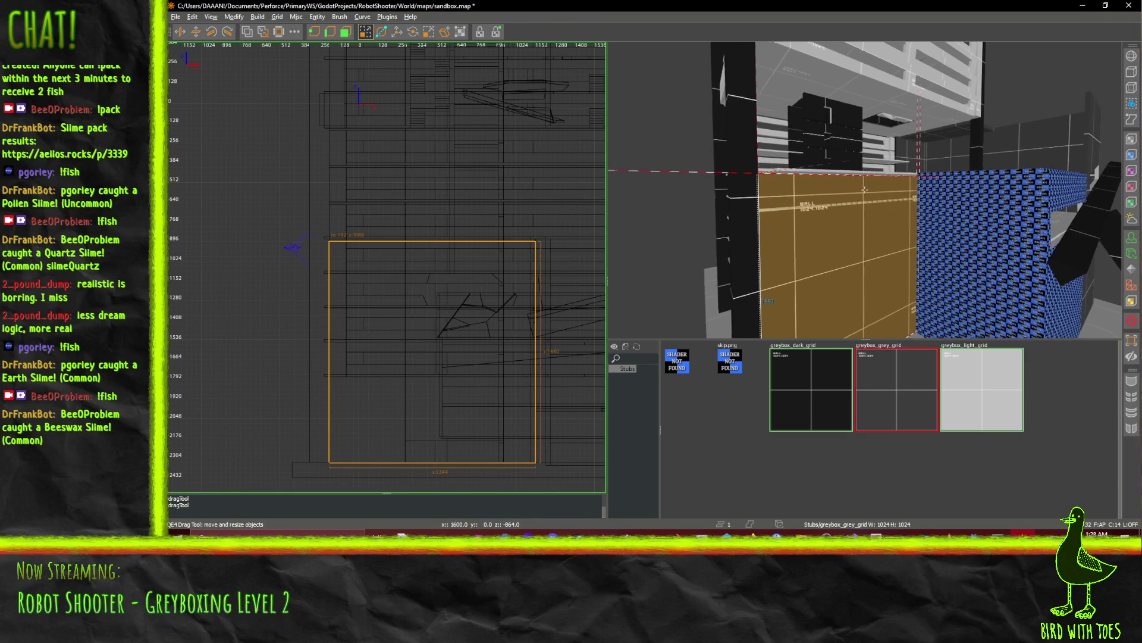
Fly the 3D camera toward the blue block and wall, and pan the 2D view to the wall's top.
{"action": "key", "text": "comma"}
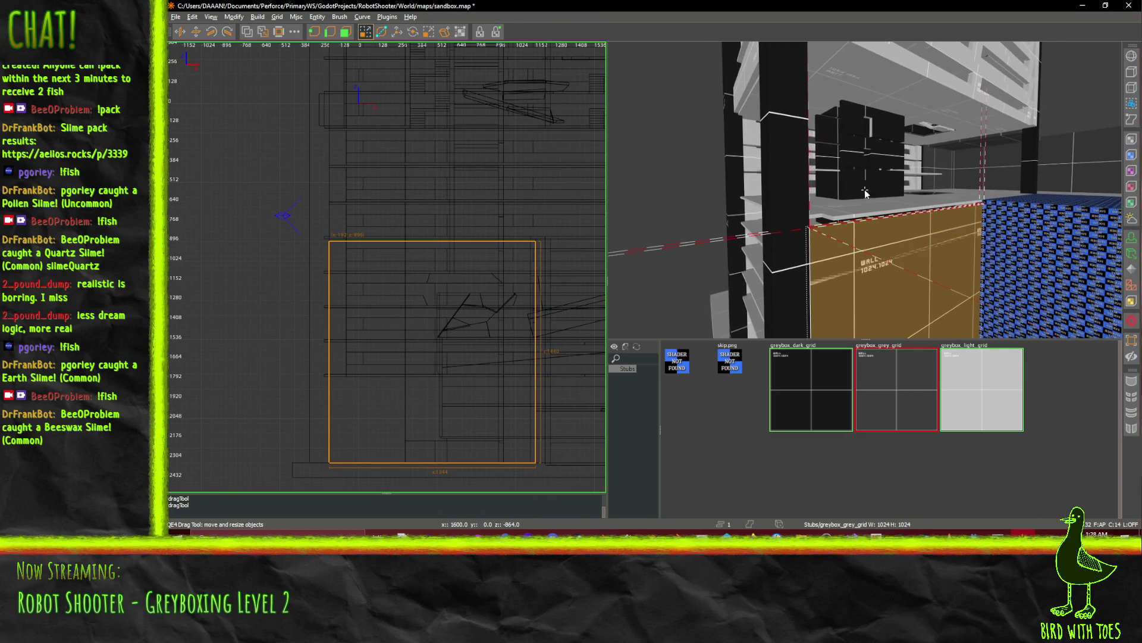
{"action": "right_click", "coordinate": [865, 189]}
{"action": "key", "text": "Up"}
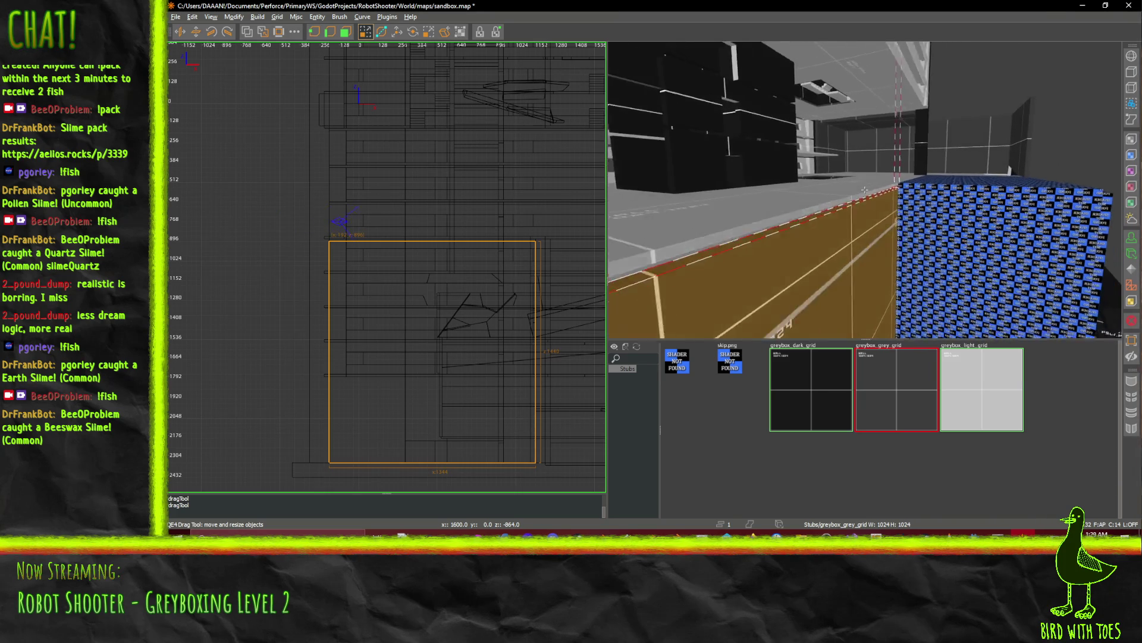
{"action": "right_click", "coordinate": [866, 193]}
{"action": "scroll", "coordinate": [382, 273], "scroll_direction": "up", "scroll_amount": 5}
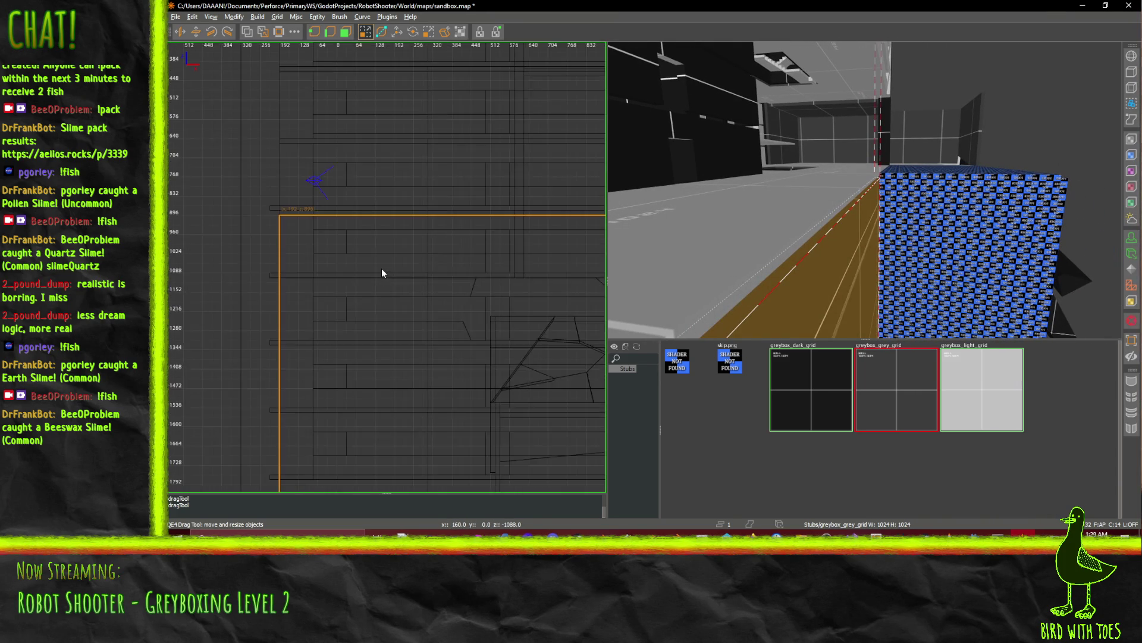
{"action": "left_click_drag", "start_coordinate": [447, 195], "coordinate": [404, 241]}
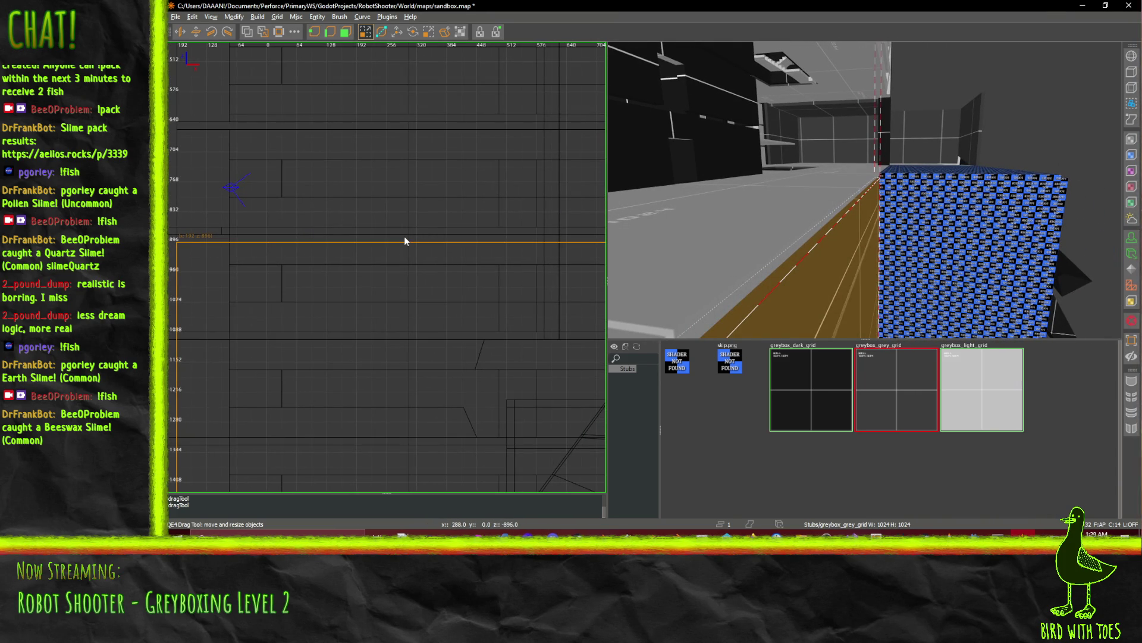
{"action": "right_click", "coordinate": [865, 189]}
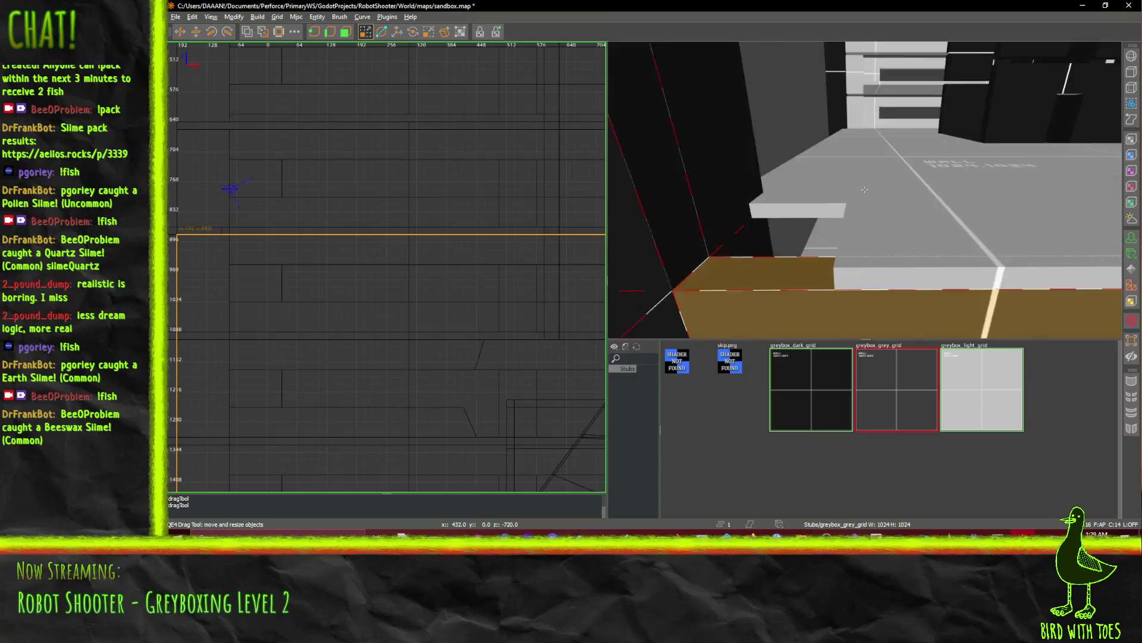
{"action": "key", "text": "Up"}
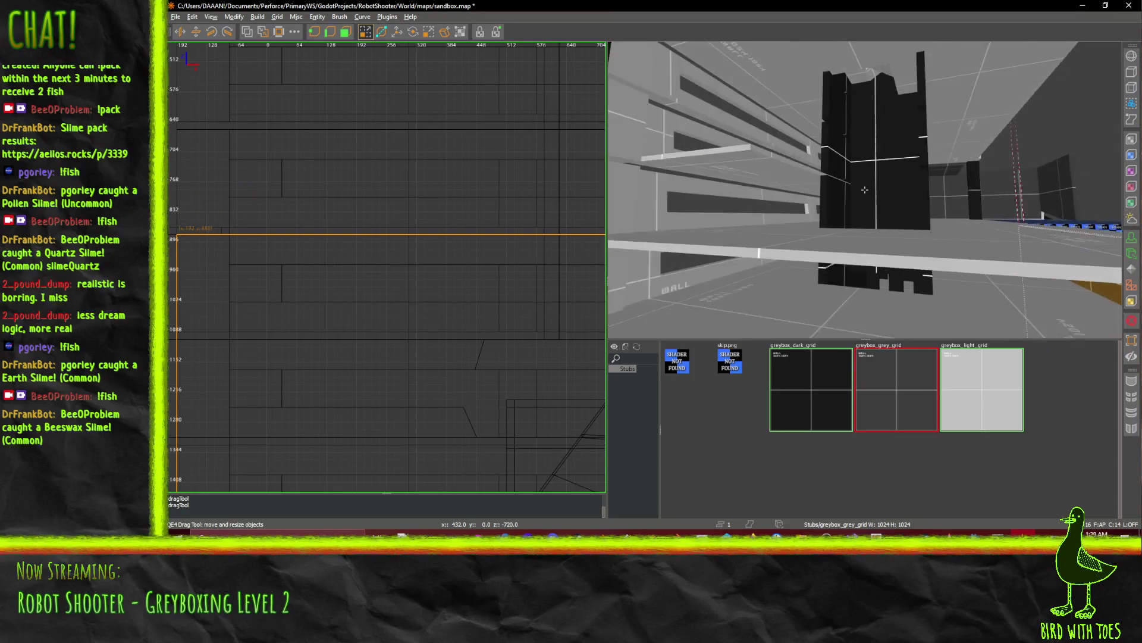
Select the corridor floor slab and shrink it to a thin strip along the left wall.
{"action": "key", "text": "w"}
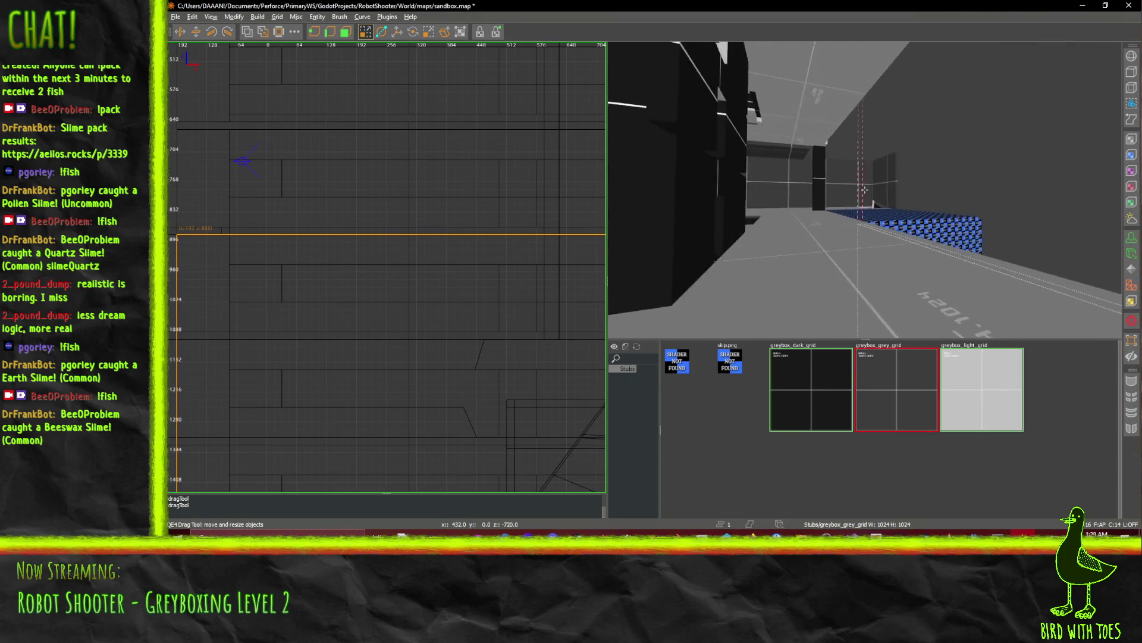
{"action": "key", "text": "w"}
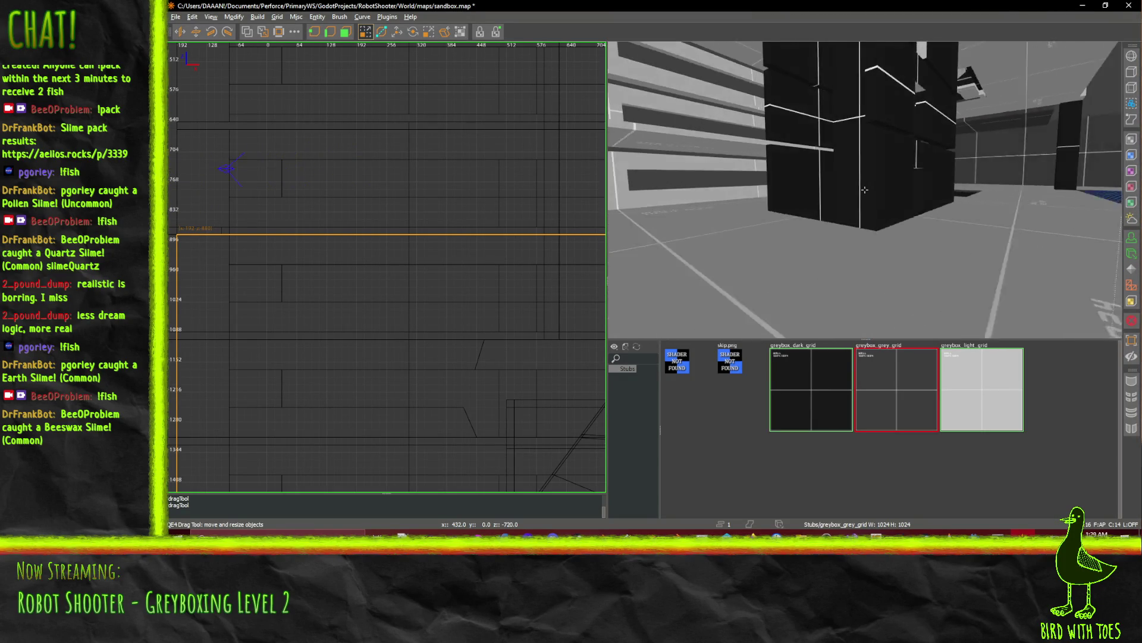
{"action": "key", "text": "w"}
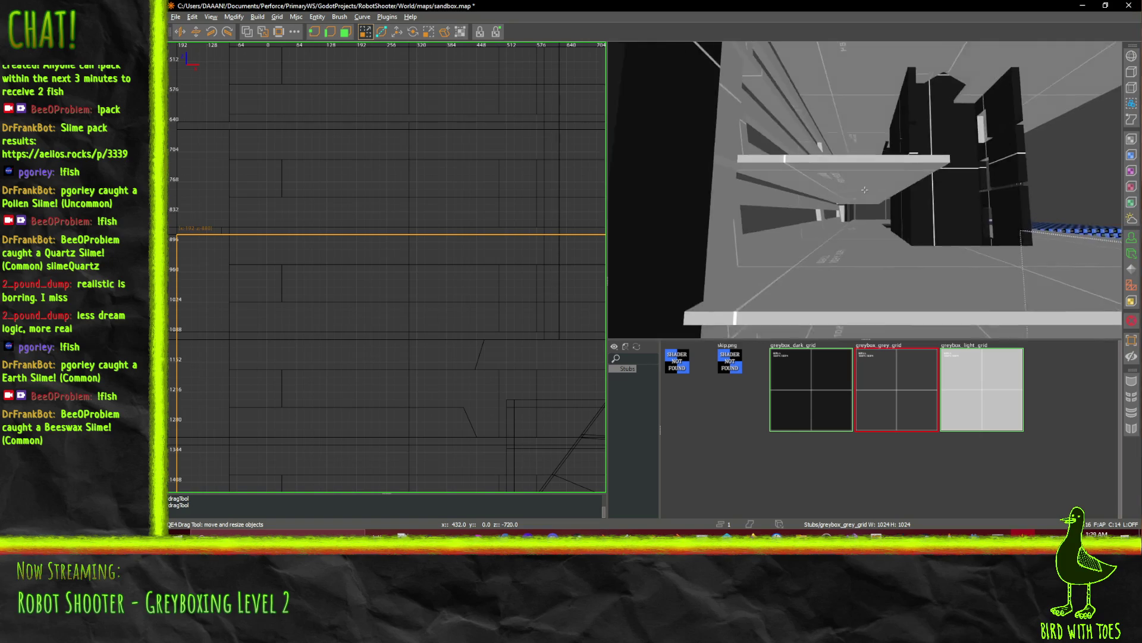
{"action": "key", "text": "w"}
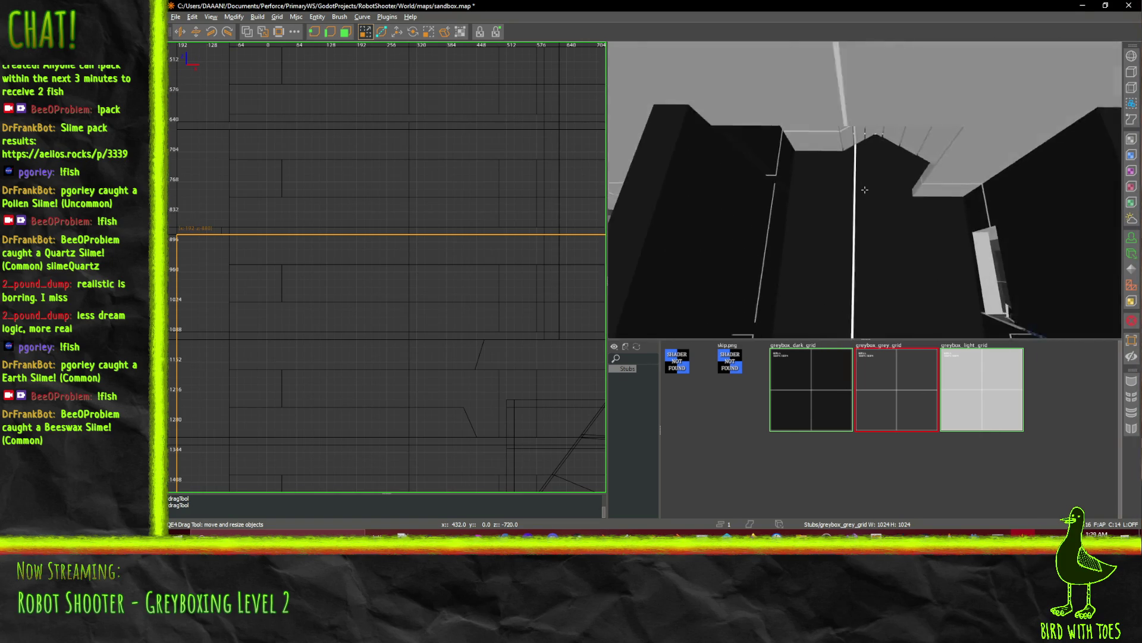
{"action": "key", "text": "w"}
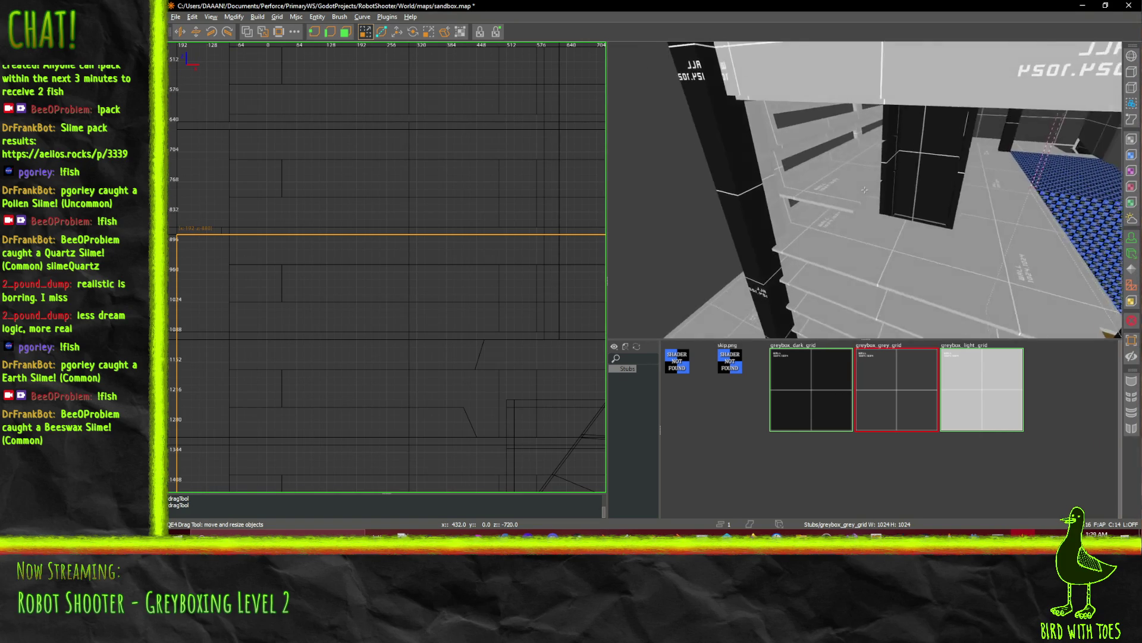
{"action": "key", "text": "w"}
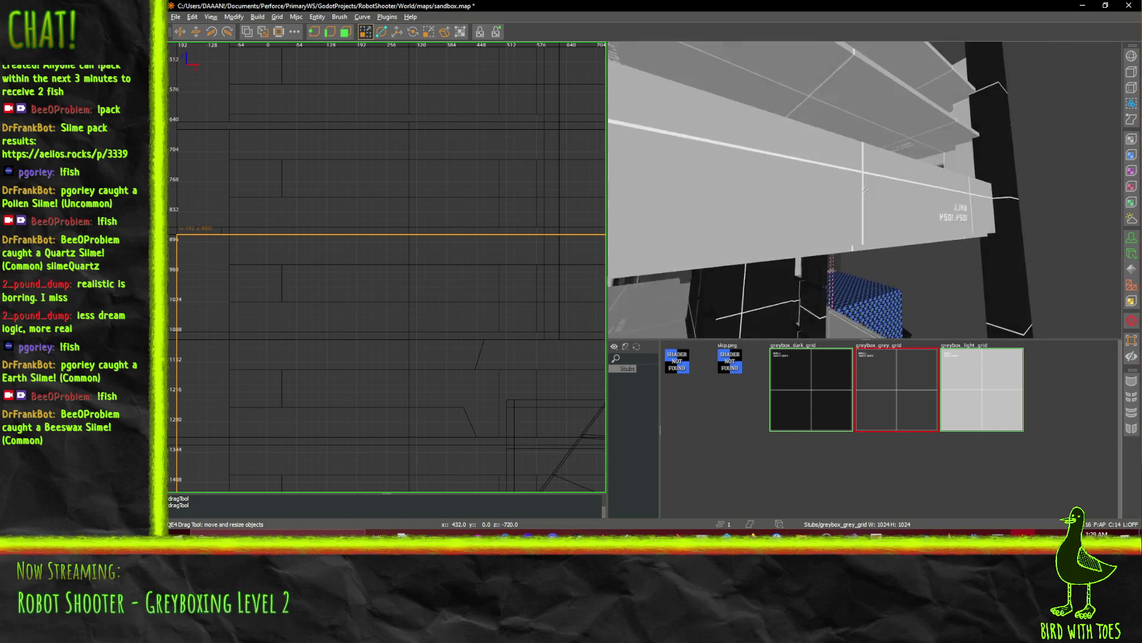
{"action": "key", "text": "w"}
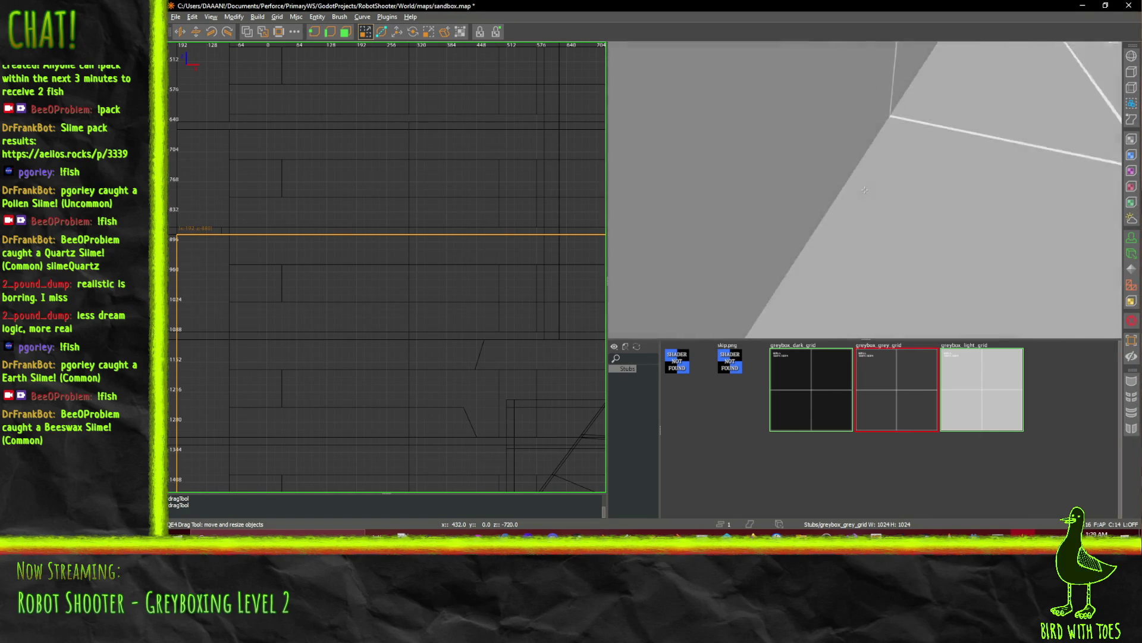
{"action": "key", "text": "w"}
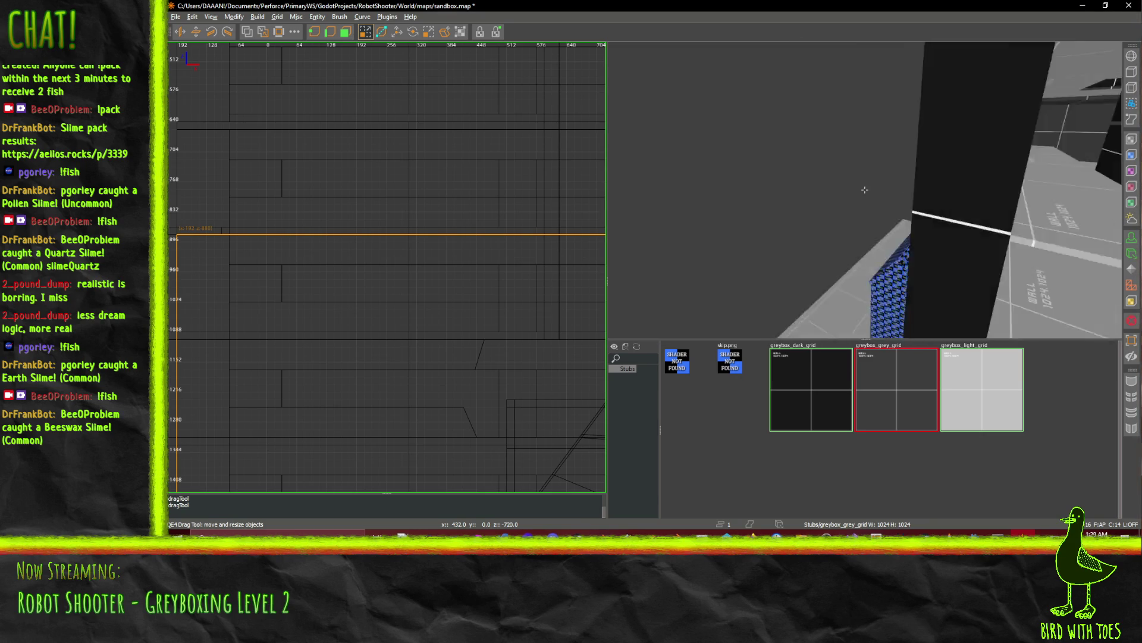
{"action": "left_click", "coordinate": [880, 216]}
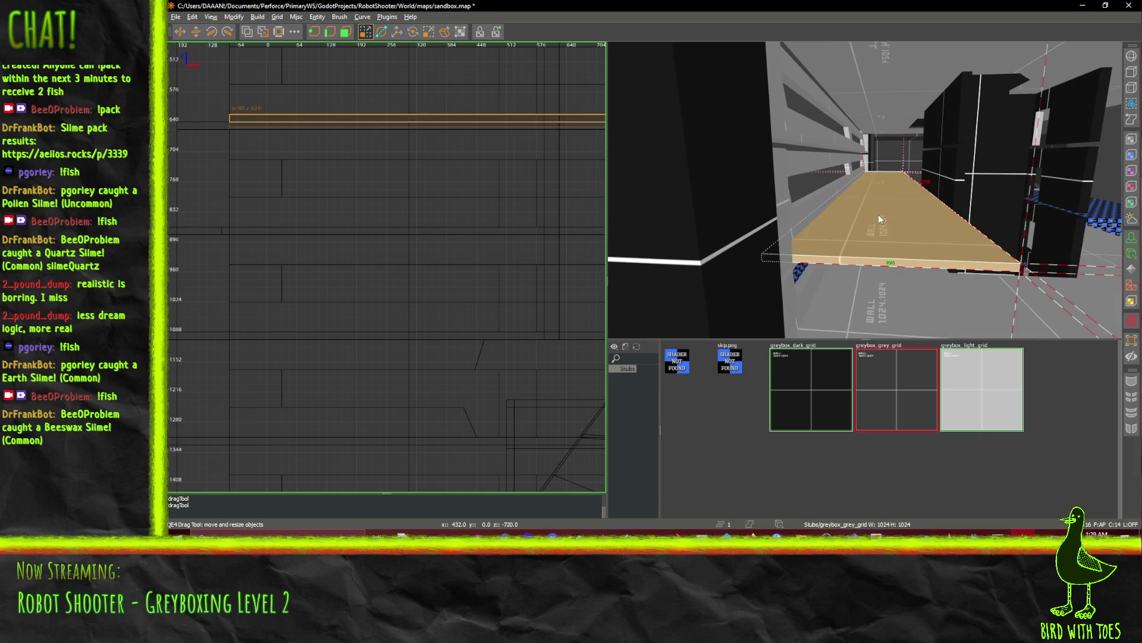
{"action": "left_click_drag", "start_coordinate": [1022, 209], "coordinate": [980, 212]}
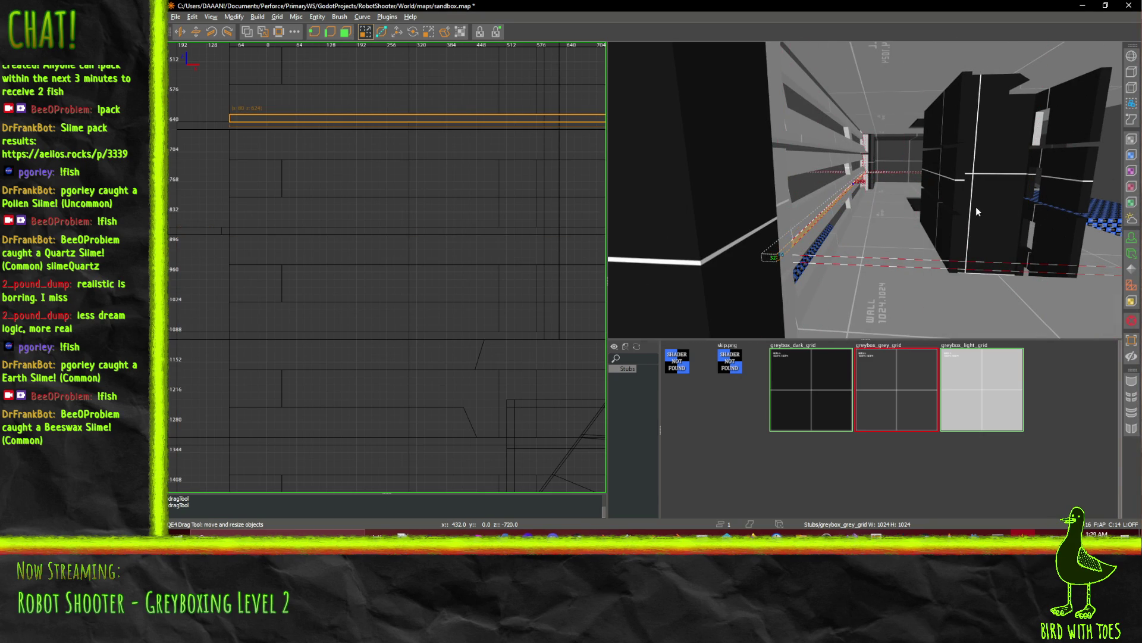
Resize the thin ledge strip so it runs along the slatted wall at about y 640.
{"action": "key", "text": "w"}
{"action": "key", "text": "w"}
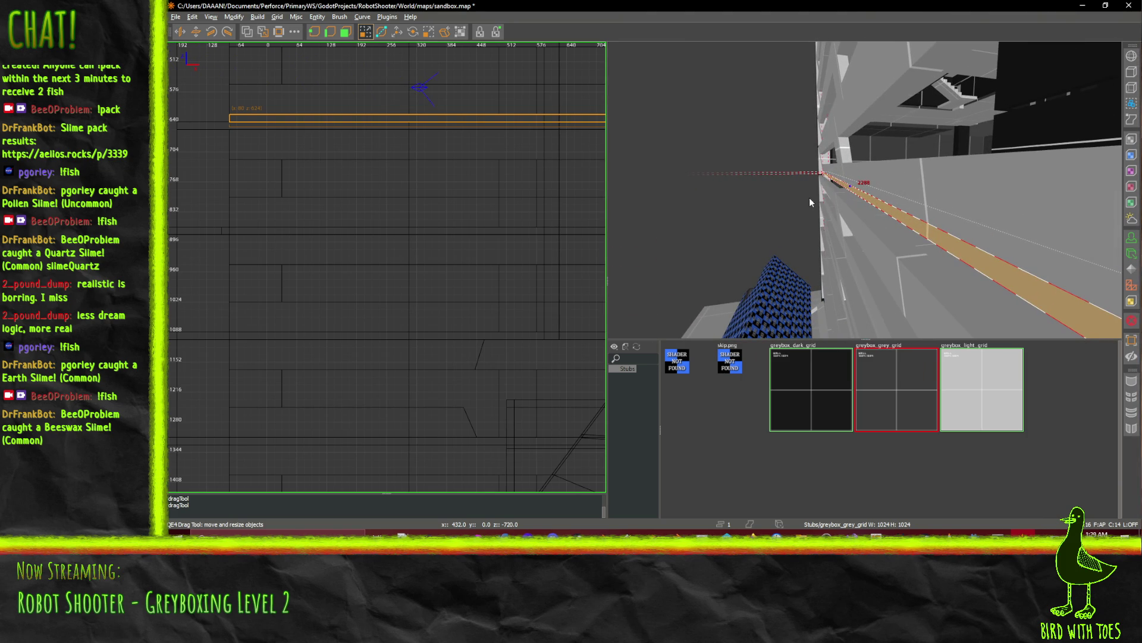
{"action": "key", "text": "w"}
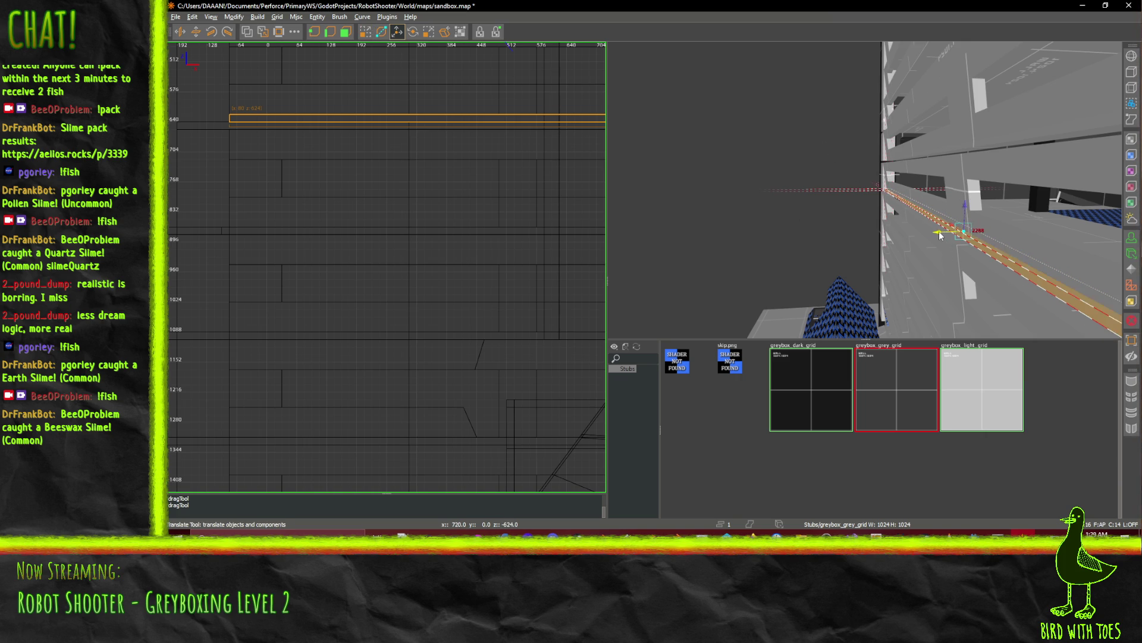
{"action": "left_click_drag", "start_coordinate": [866, 189], "coordinate": [657, 79]}
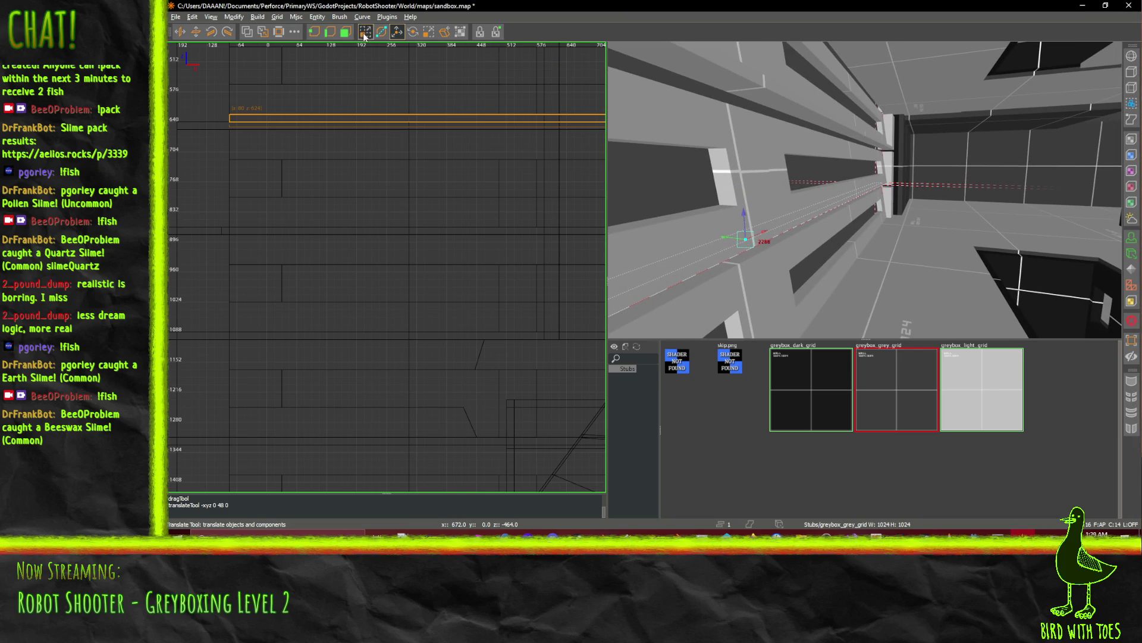
{"action": "left_click_drag", "start_coordinate": [910, 214], "coordinate": [864, 264]}
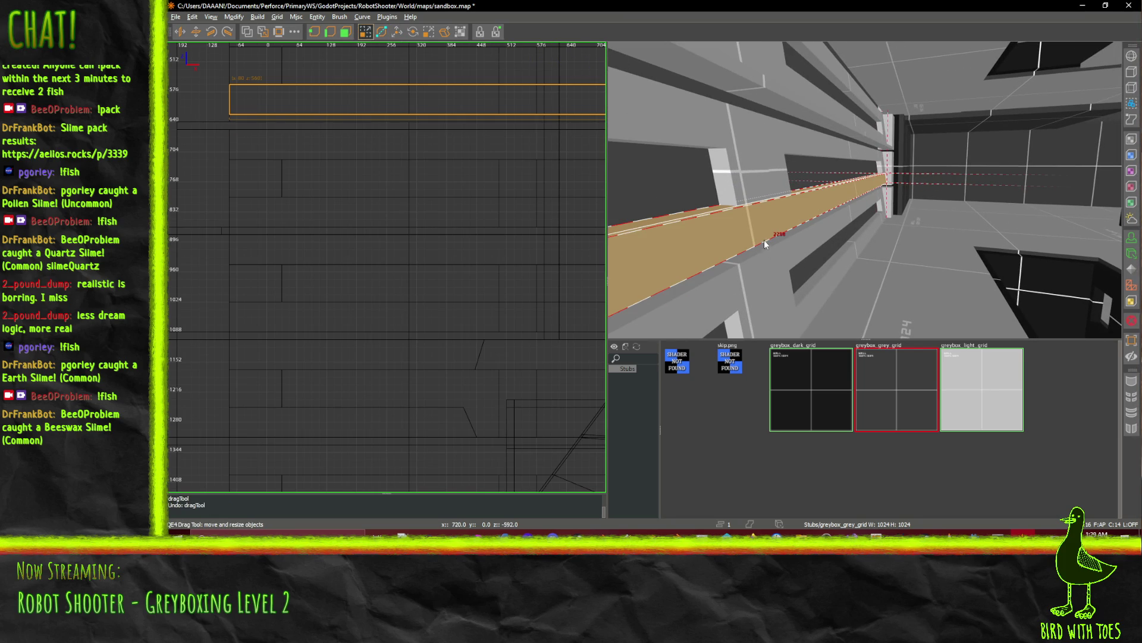
{"action": "left_click_drag", "start_coordinate": [786, 256], "coordinate": [754, 173]}
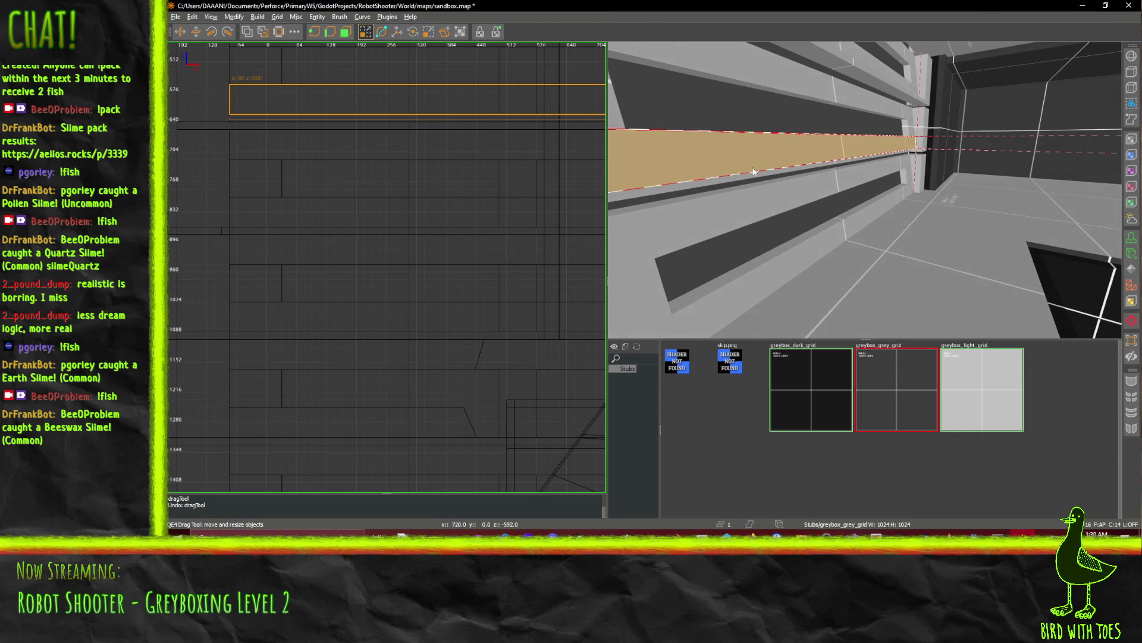
{"action": "mouse_move", "coordinate": [971, 182]}
{"action": "left_mouse_down"}
{"action": "mouse_move", "coordinate": [865, 190]}
{"action": "mouse_move", "coordinate": [925, 136]}
{"action": "mouse_move", "coordinate": [865, 192]}
{"action": "left_mouse_up"}
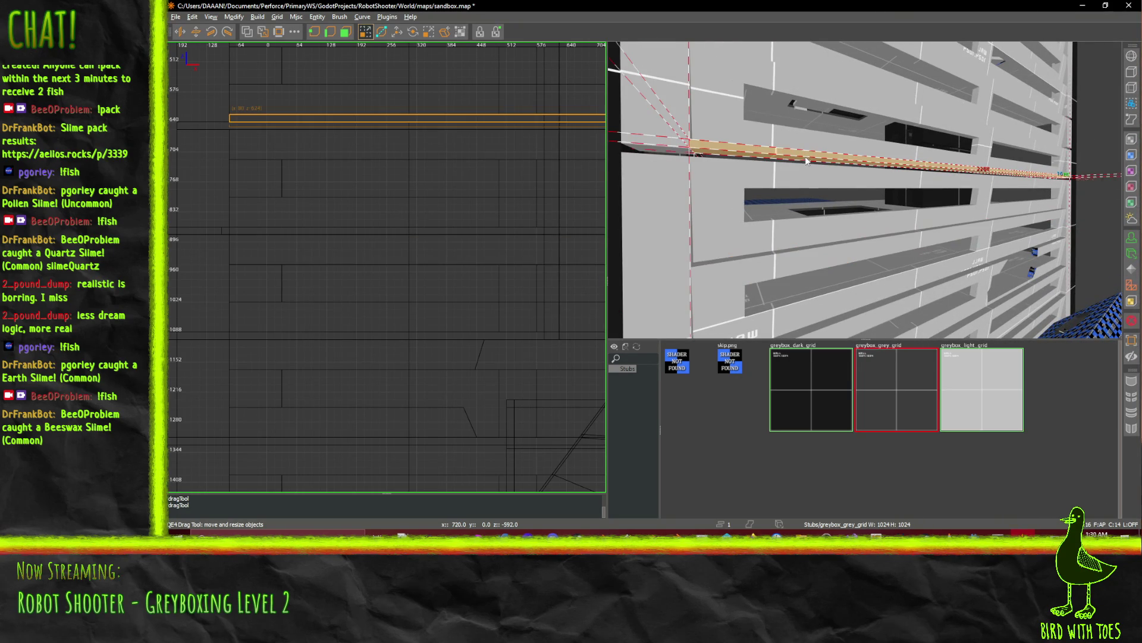
Make the wall ledge slab thicker.
{"action": "right_click", "coordinate": [1064, 193]}
{"action": "left_click_drag", "start_coordinate": [865, 189], "coordinate": [864, 190]}
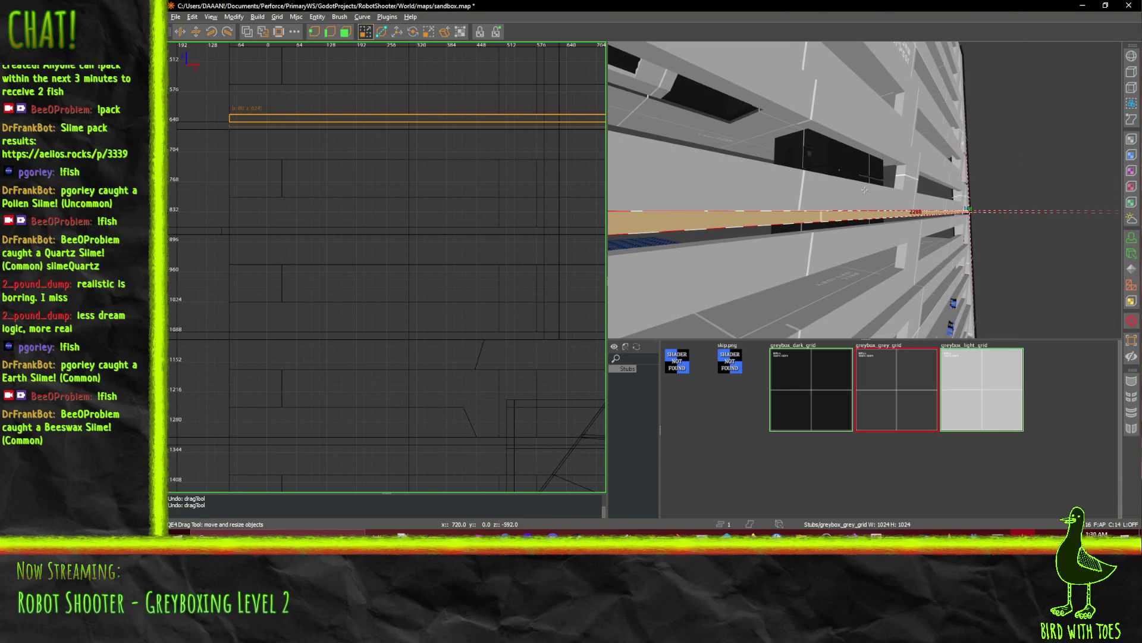
{"action": "right_click", "coordinate": [864, 189]}
{"action": "key", "text": "w"}
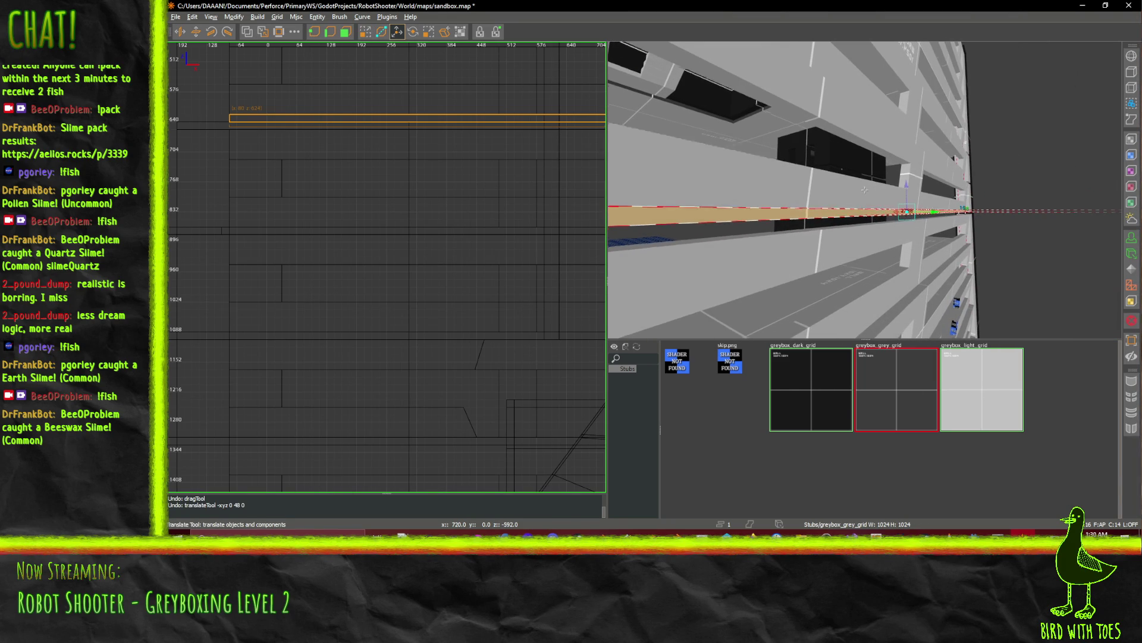
{"action": "left_click_drag", "start_coordinate": [864, 190], "coordinate": [864, 190]}
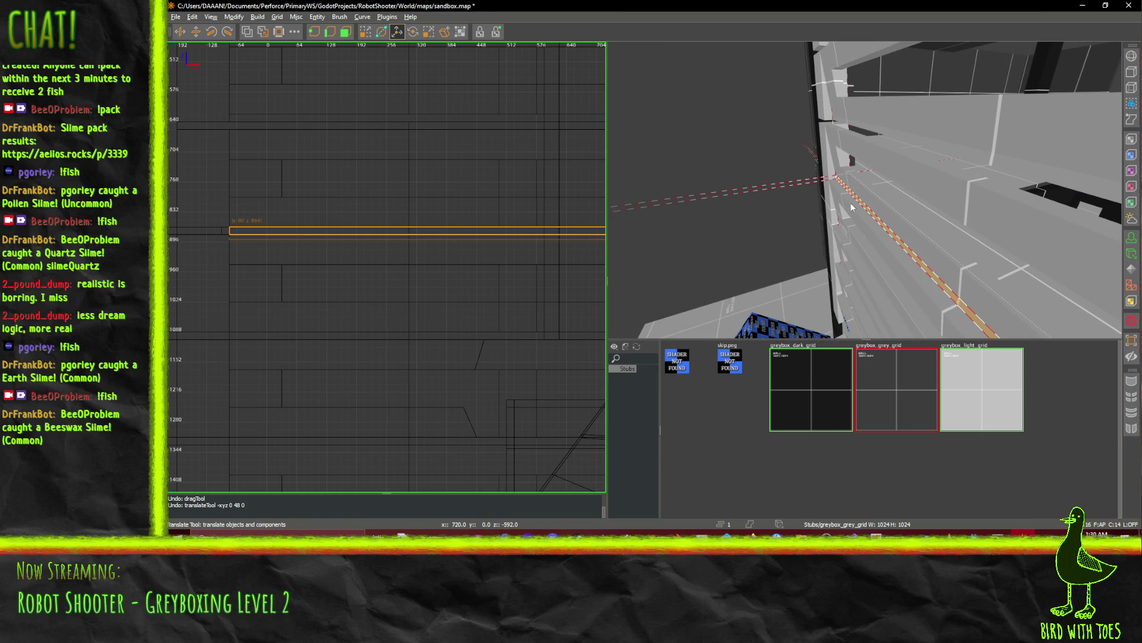
{"action": "right_click", "coordinate": [805, 140]}
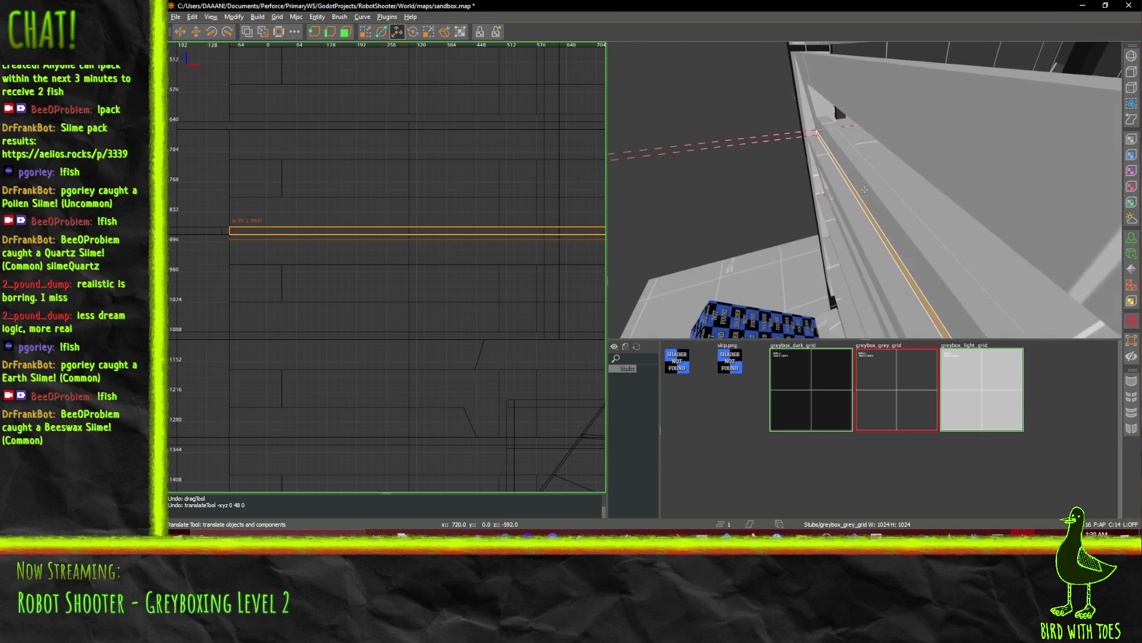
{"action": "left_click_drag", "start_coordinate": [846, 203], "coordinate": [872, 167]}
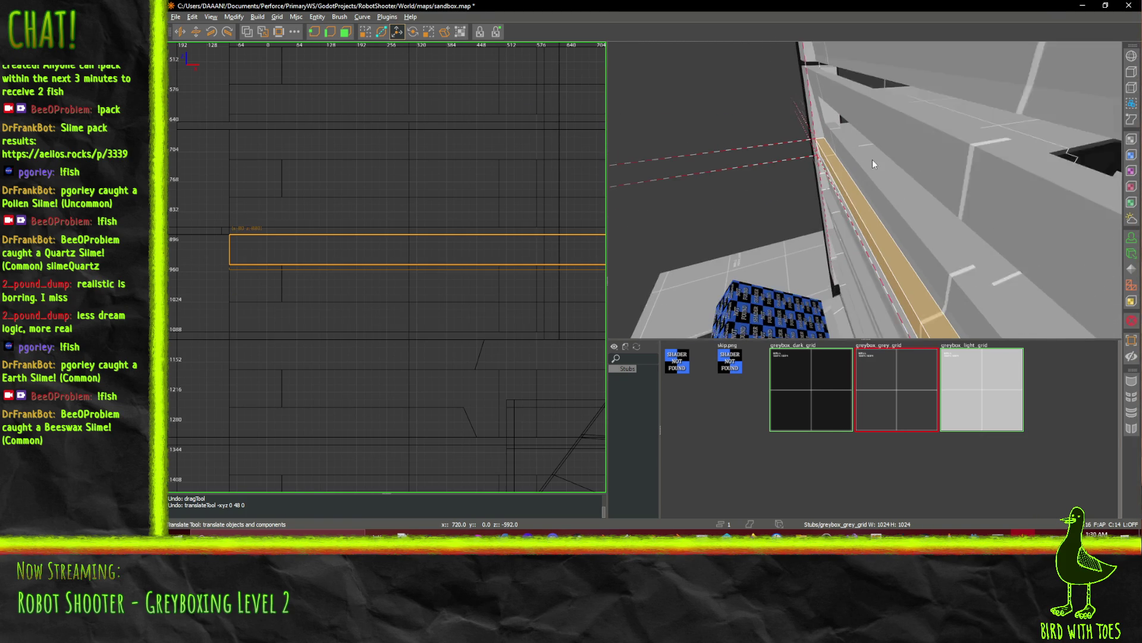
Paste a copy of the ledge and raise it 272 units up the wall.
{"action": "key", "text": "q"}
{"action": "right_click", "coordinate": [788, 203]}
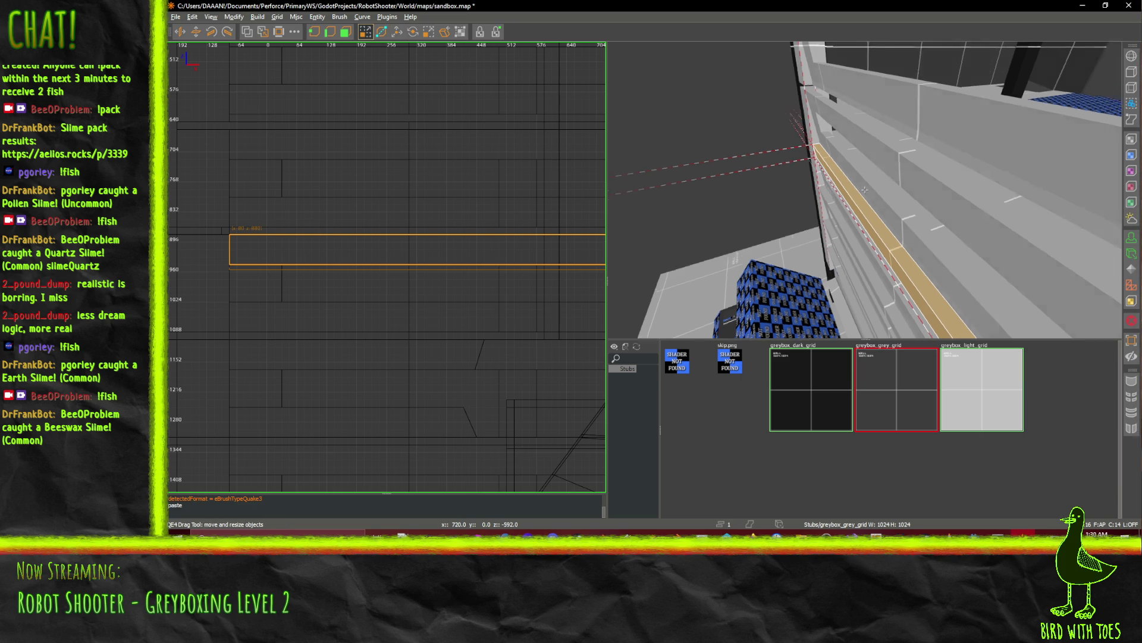
{"action": "key", "text": "w"}
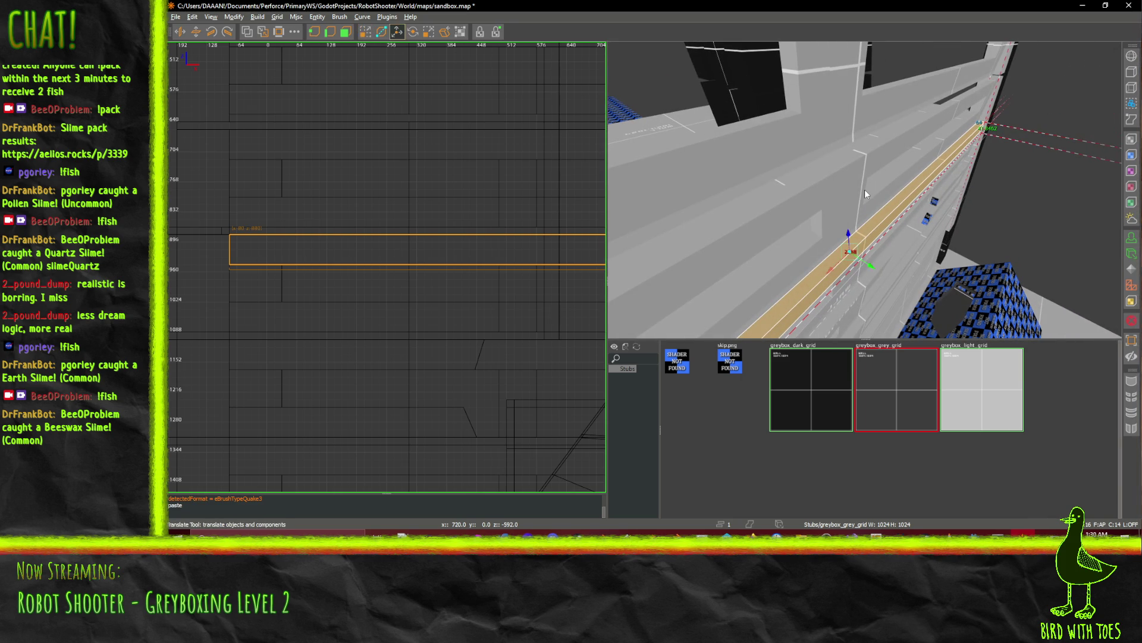
{"action": "right_click", "coordinate": [865, 189]}
{"action": "mouse_move", "coordinate": [849, 233]}
{"action": "left_mouse_down"}
{"action": "mouse_move", "coordinate": [855, 100]}
{"action": "mouse_move", "coordinate": [850, 114]}
{"action": "left_mouse_up"}
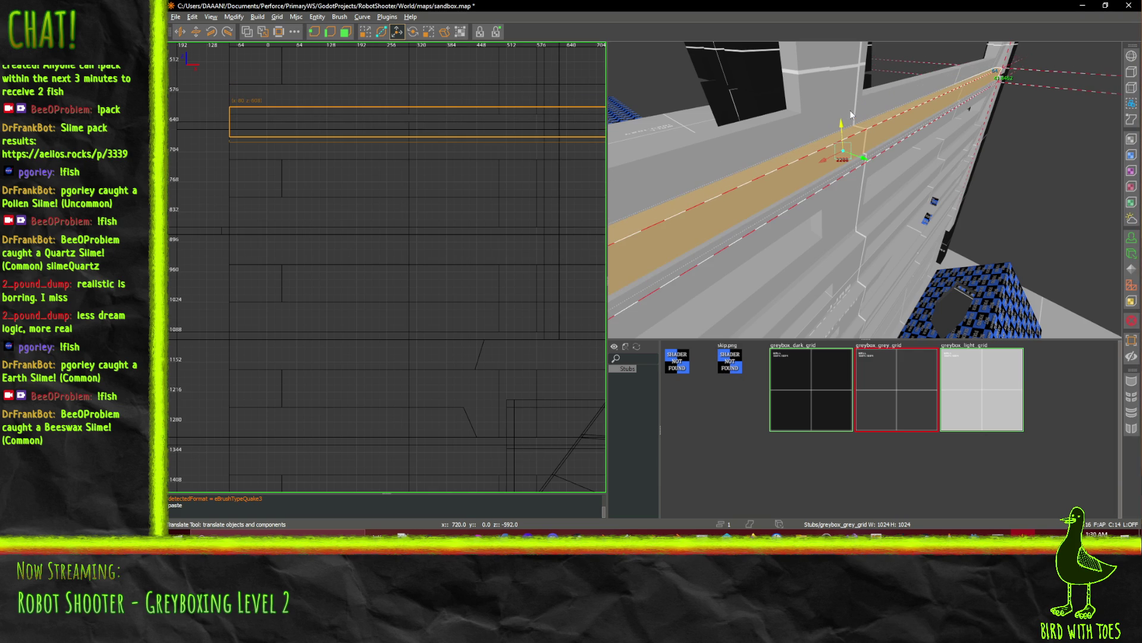
Undo the raised ledge copy and select the orange wall slat again.
{"action": "right_click", "coordinate": [865, 189]}
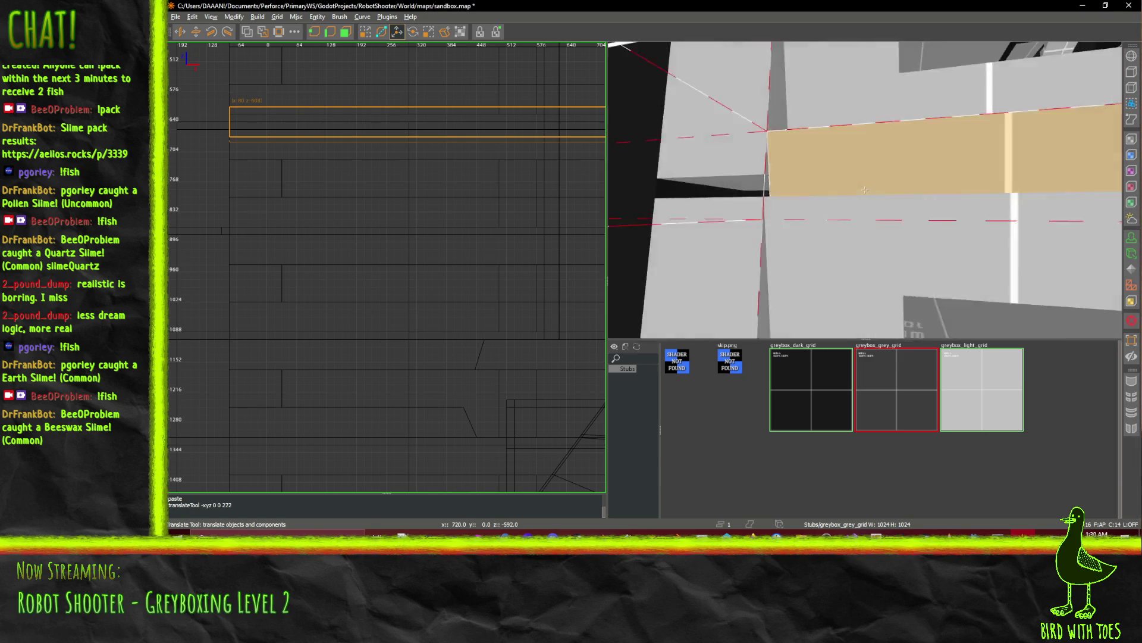
{"action": "key", "text": "ctrl+z"}
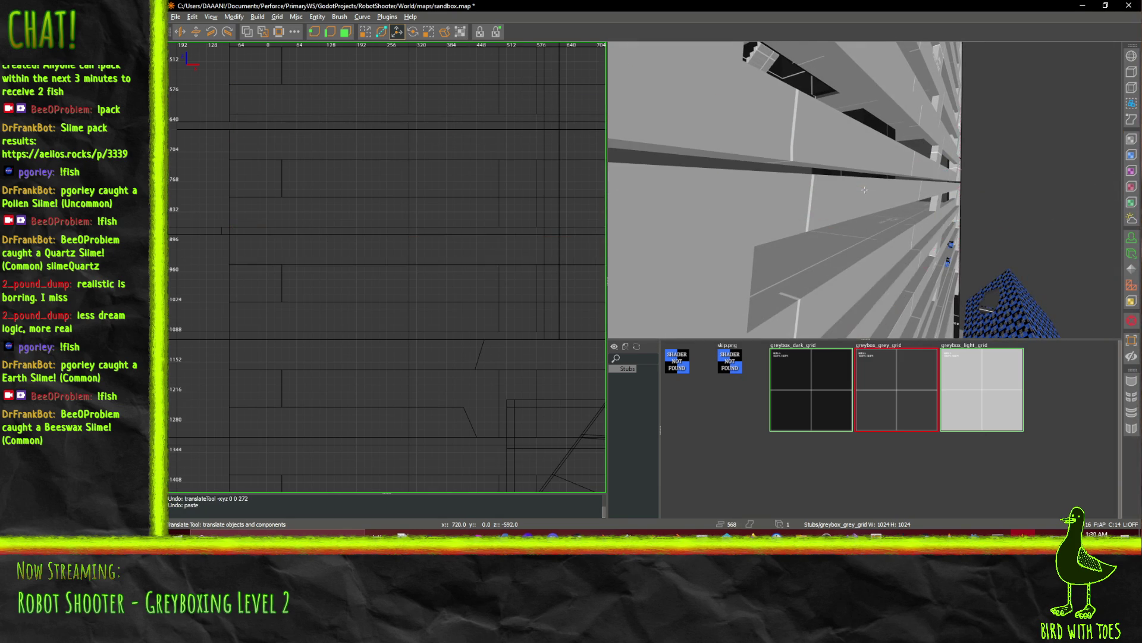
{"action": "left_click", "coordinate": [865, 189]}
{"action": "right_click", "coordinate": [912, 178]}
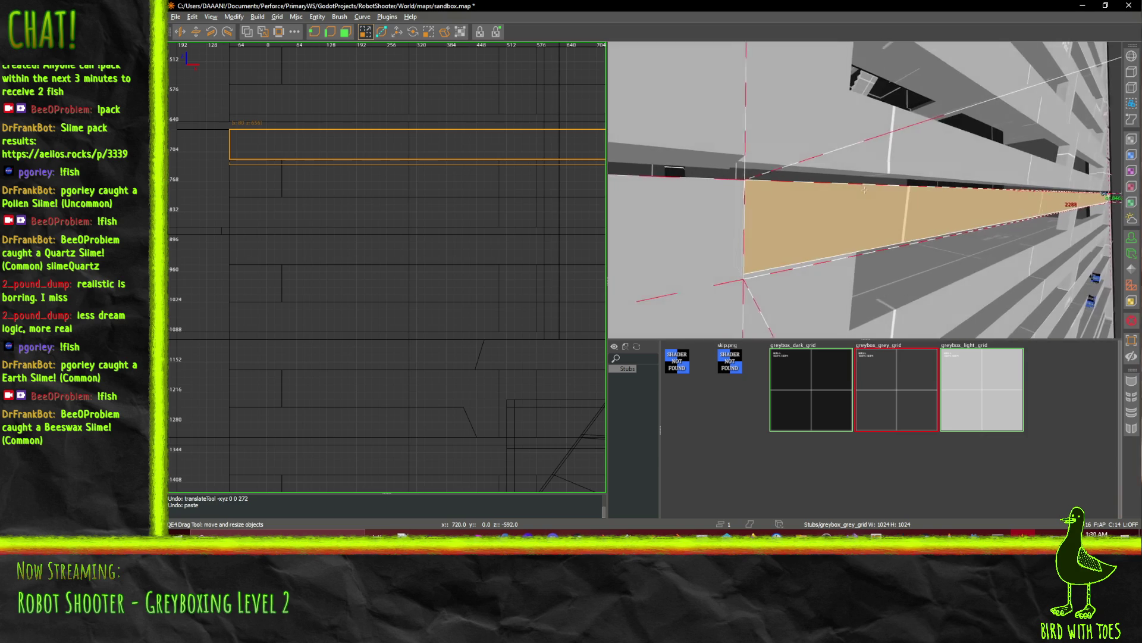
{"action": "key", "text": "s"}
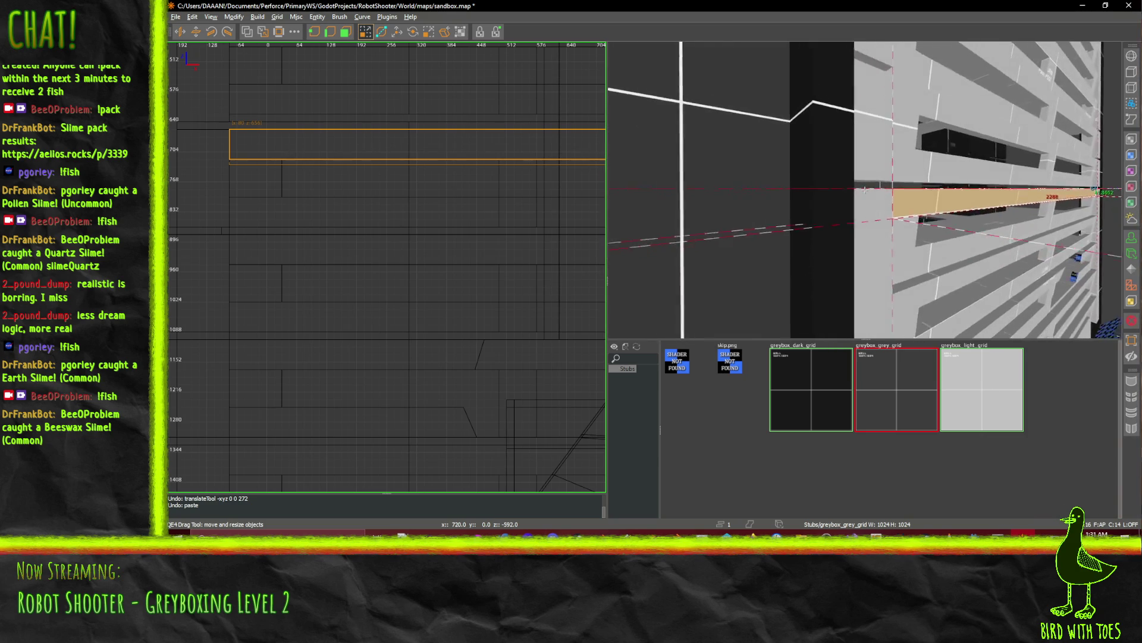
{"action": "key", "text": "w"}
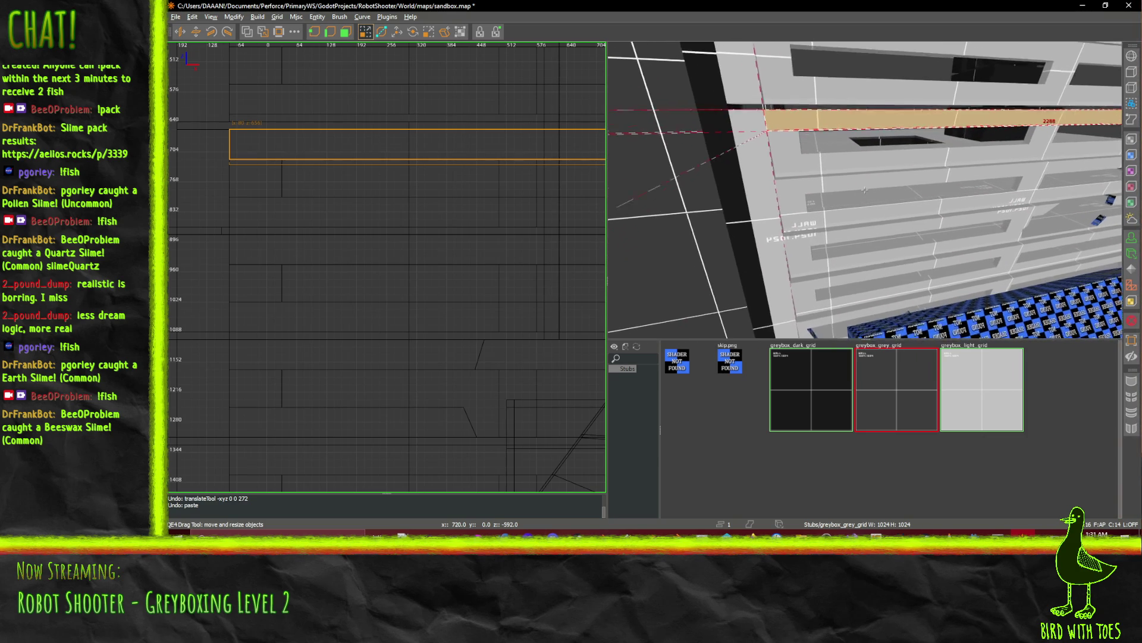